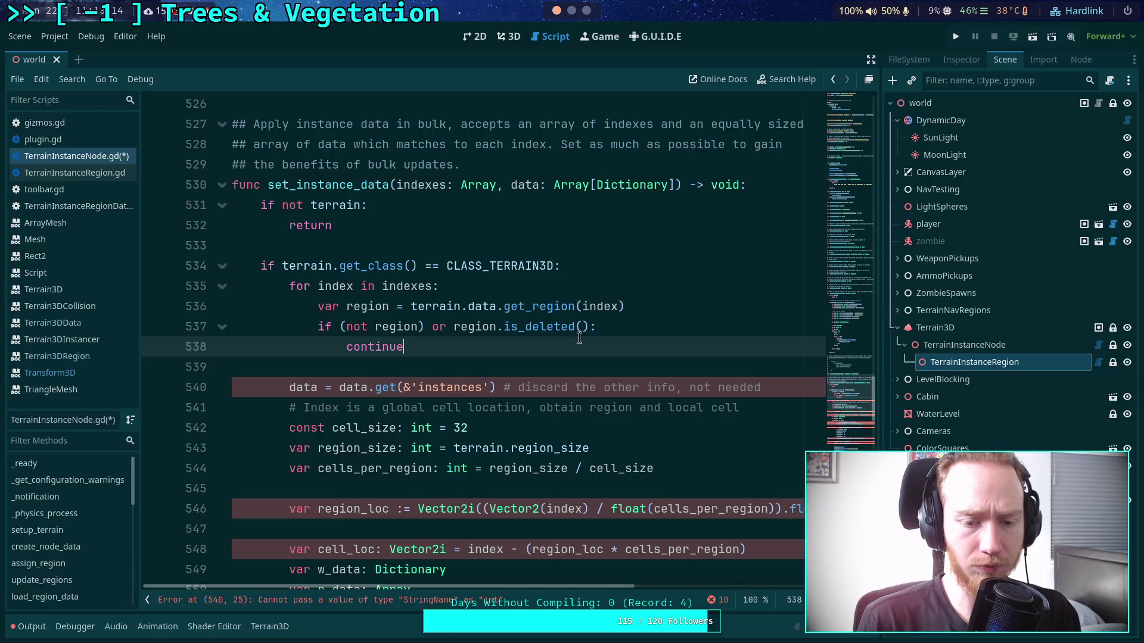
# - Add blank lines around the deleted-region check and before the instances line
pyautogui.scroll(-1, 579, 338)
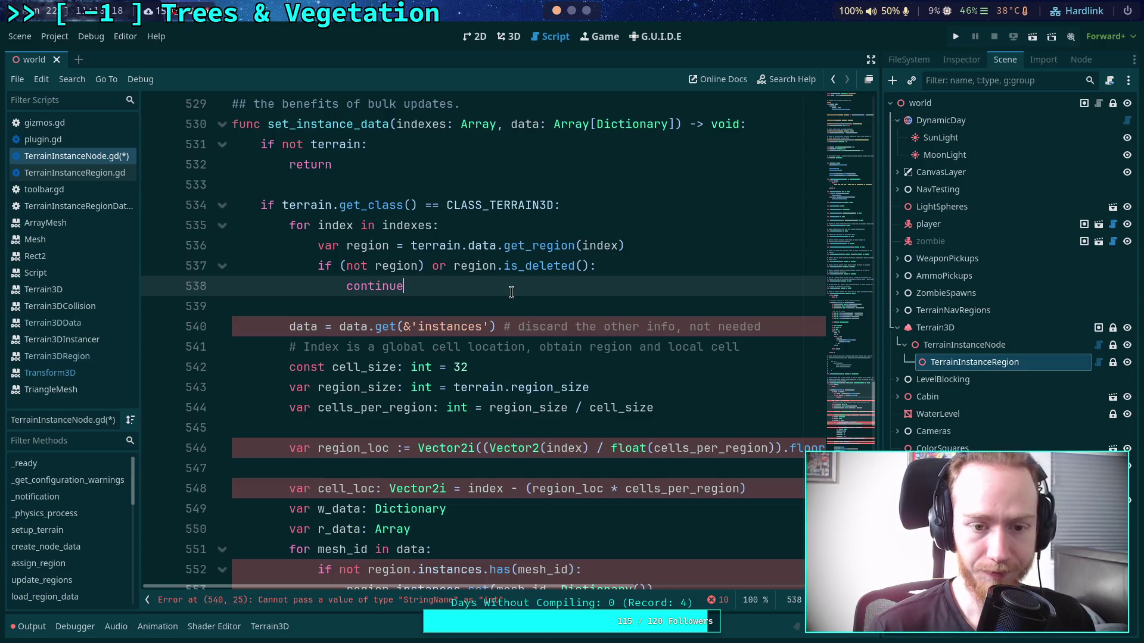
pyautogui.press('Return')
pyautogui.press('Up')
pyautogui.press('Up')
pyautogui.press('Return')
pyautogui.press('Down')
pyautogui.press('Down')
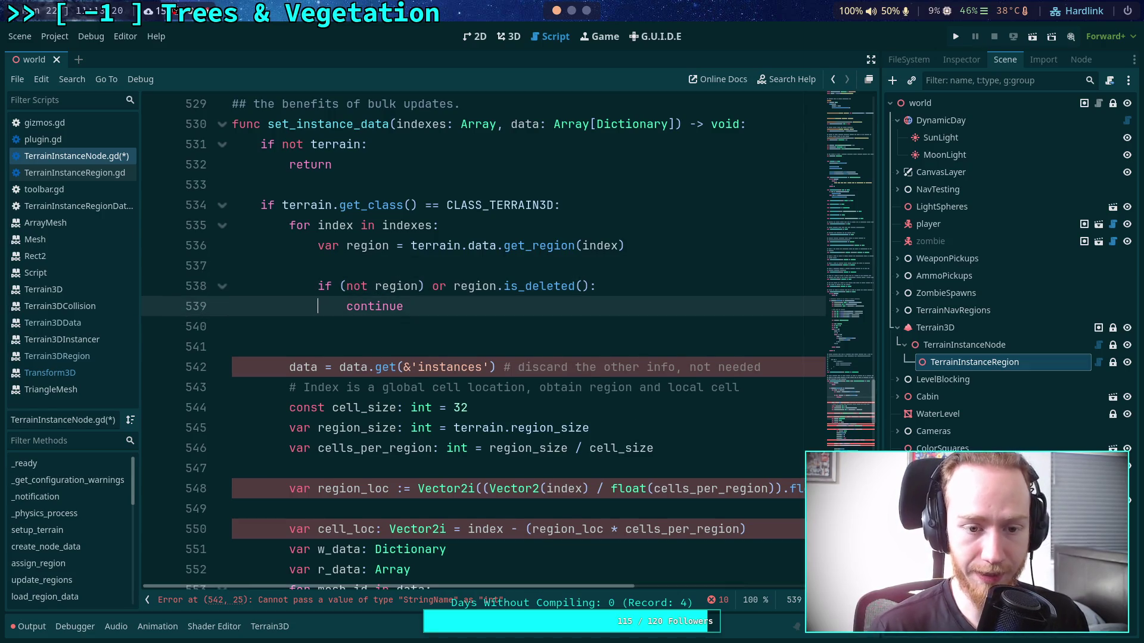
pyautogui.press('Return')
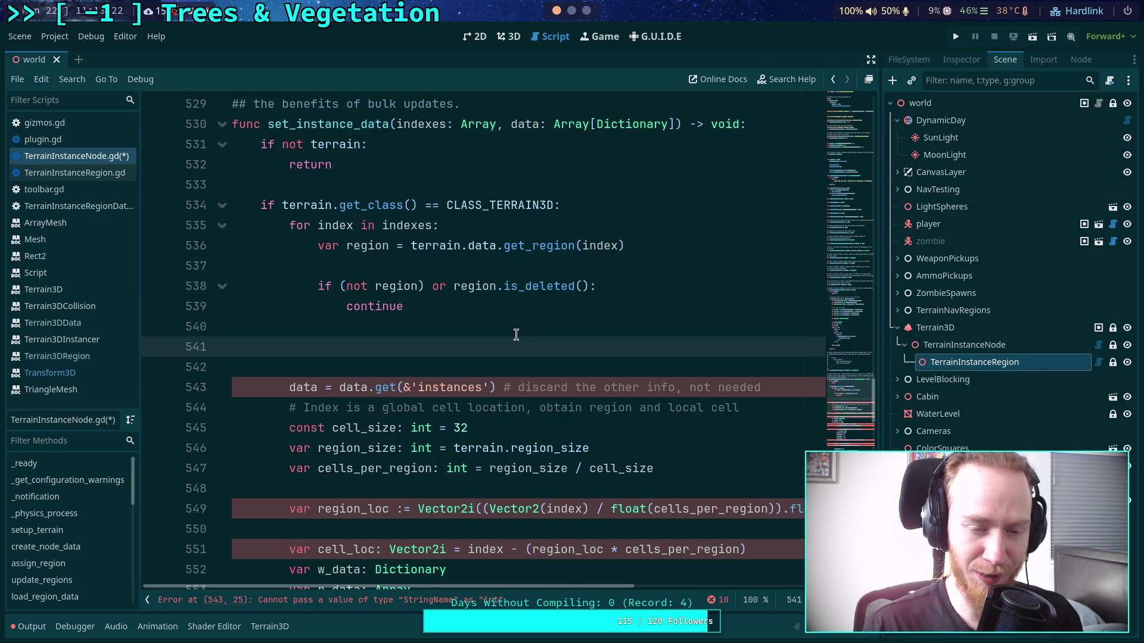
# - Highlight uses of indexes and collapse the get_instance_indexes function body
pyautogui.scroll(-1, 516, 334)
pyautogui.scroll(-1, 540, 343)
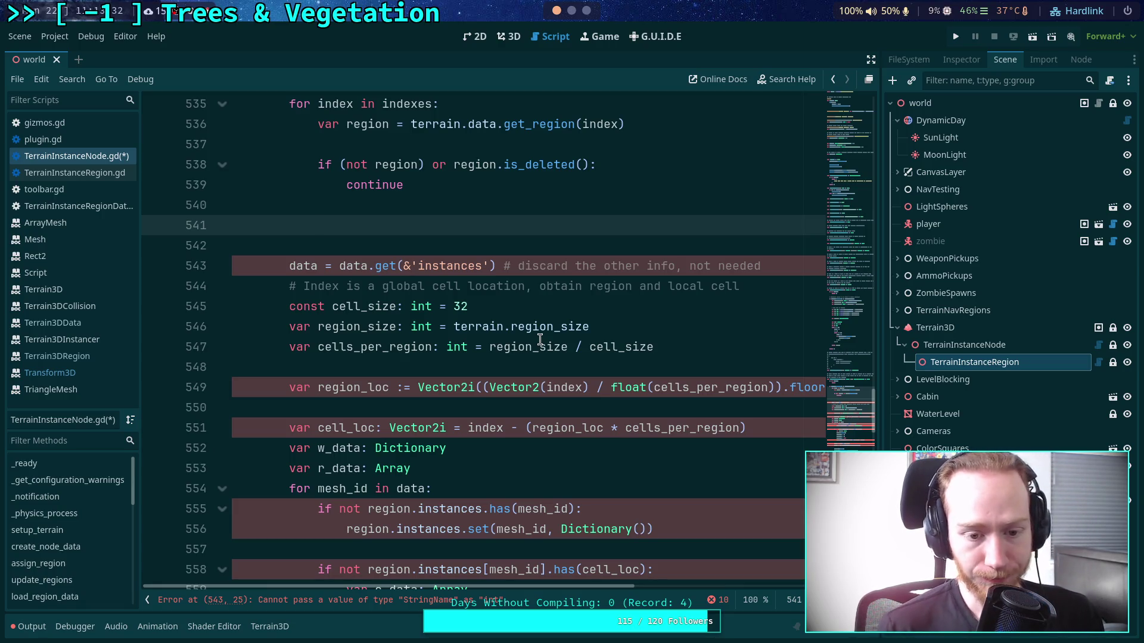
pyautogui.scroll(7, 540, 340)
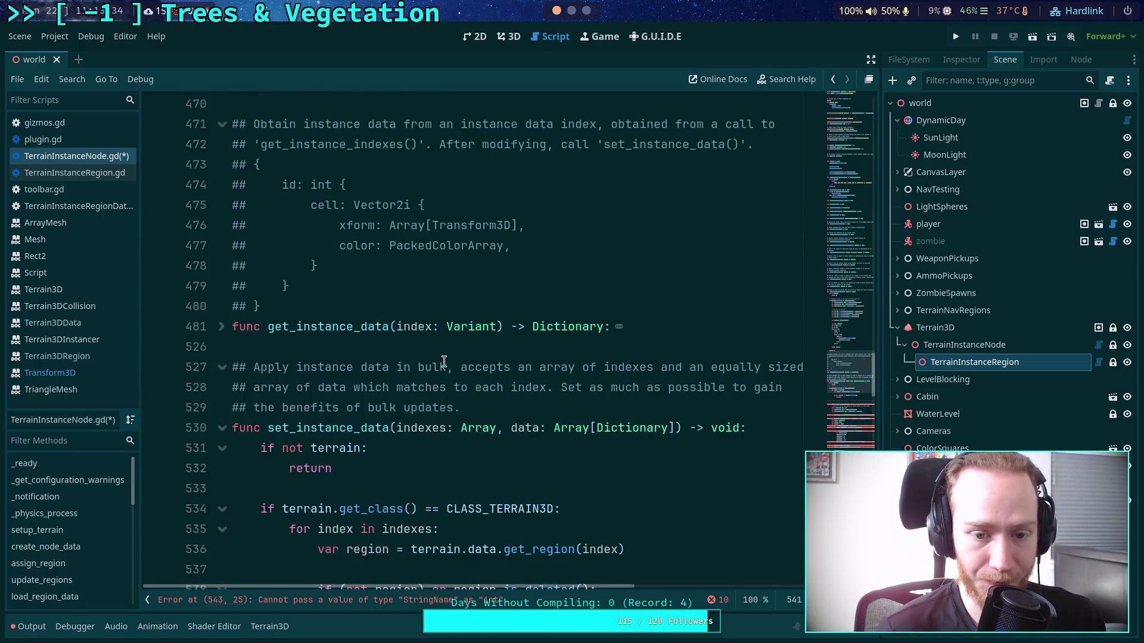
pyautogui.doubleClick(412, 428)
pyautogui.doubleClick(408, 326)
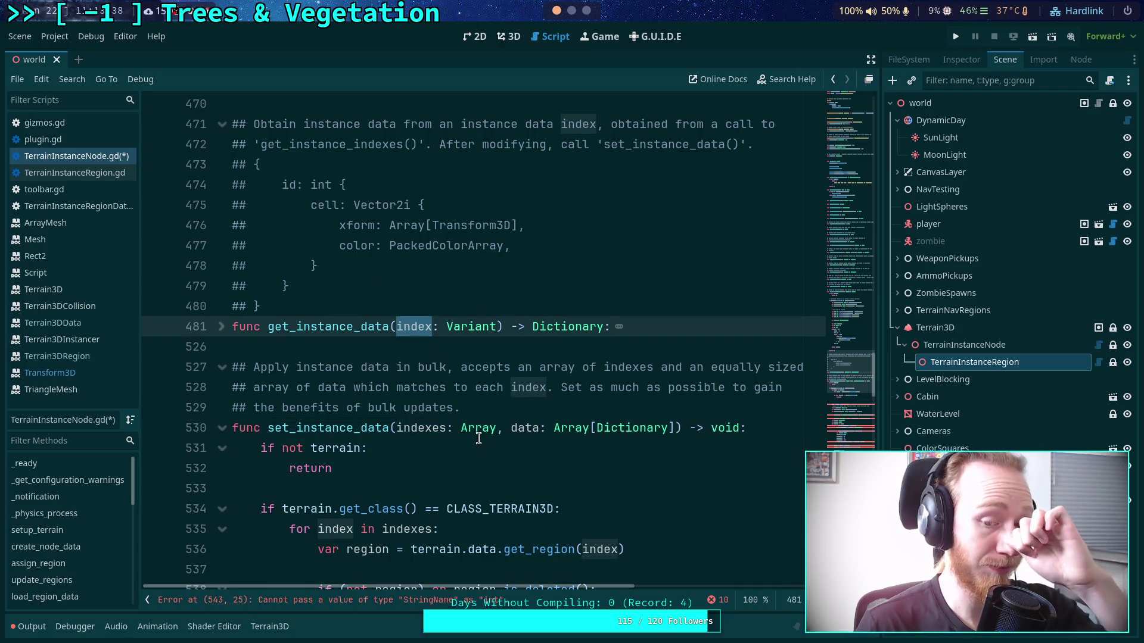
pyautogui.scroll(9, 478, 438)
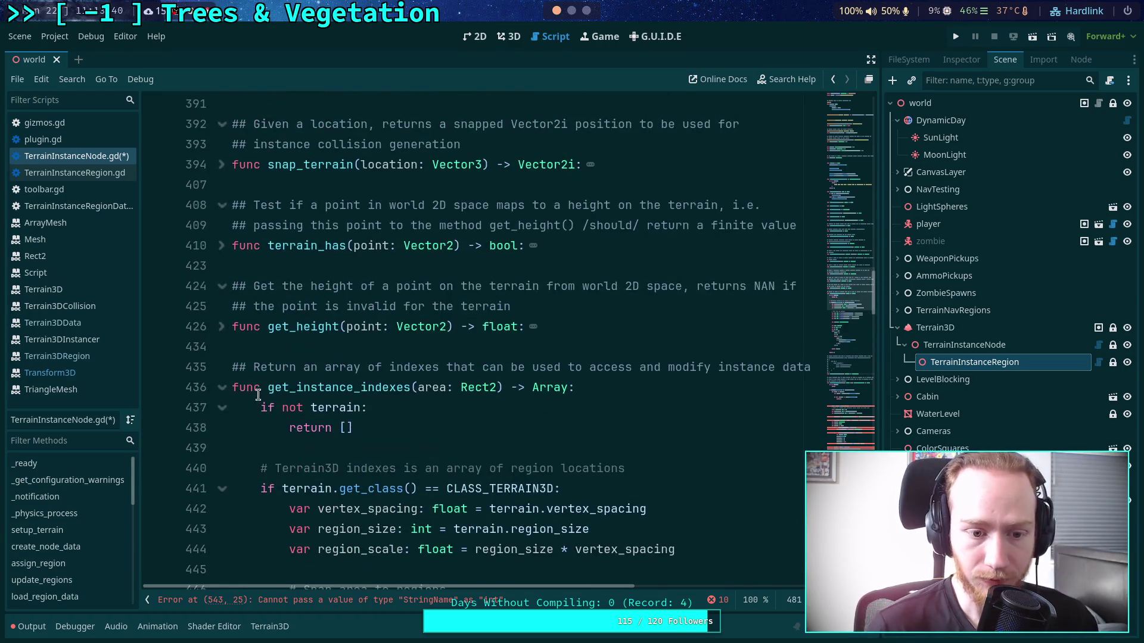
pyautogui.click(222, 387)
pyautogui.scroll(-6, 531, 400)
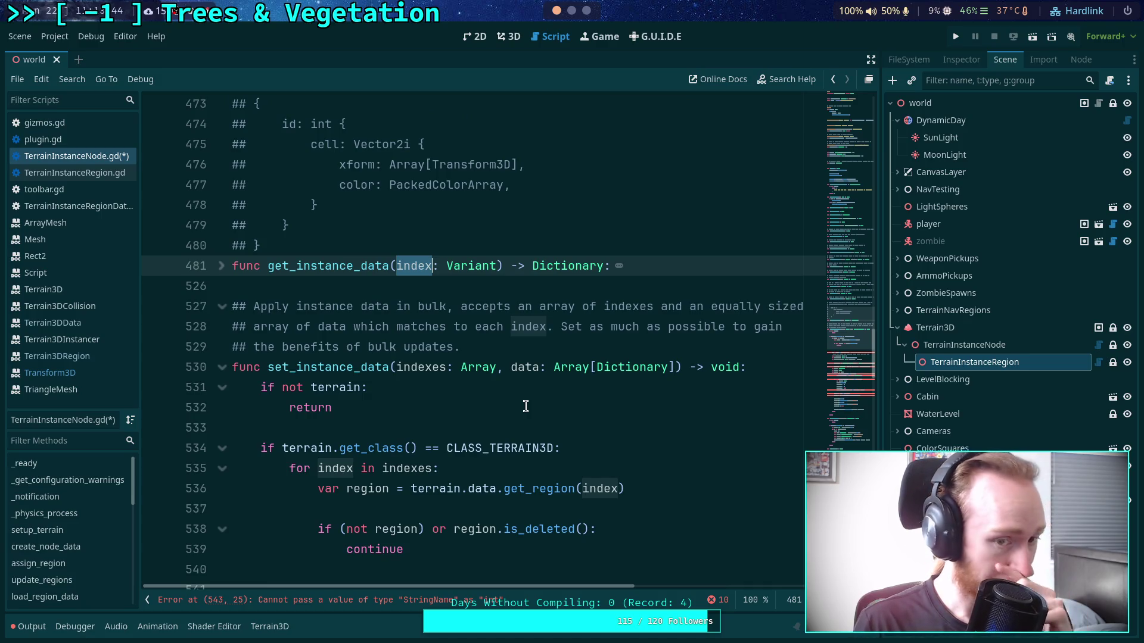
pyautogui.scroll(5, 526, 406)
pyautogui.doubleClick(334, 326)
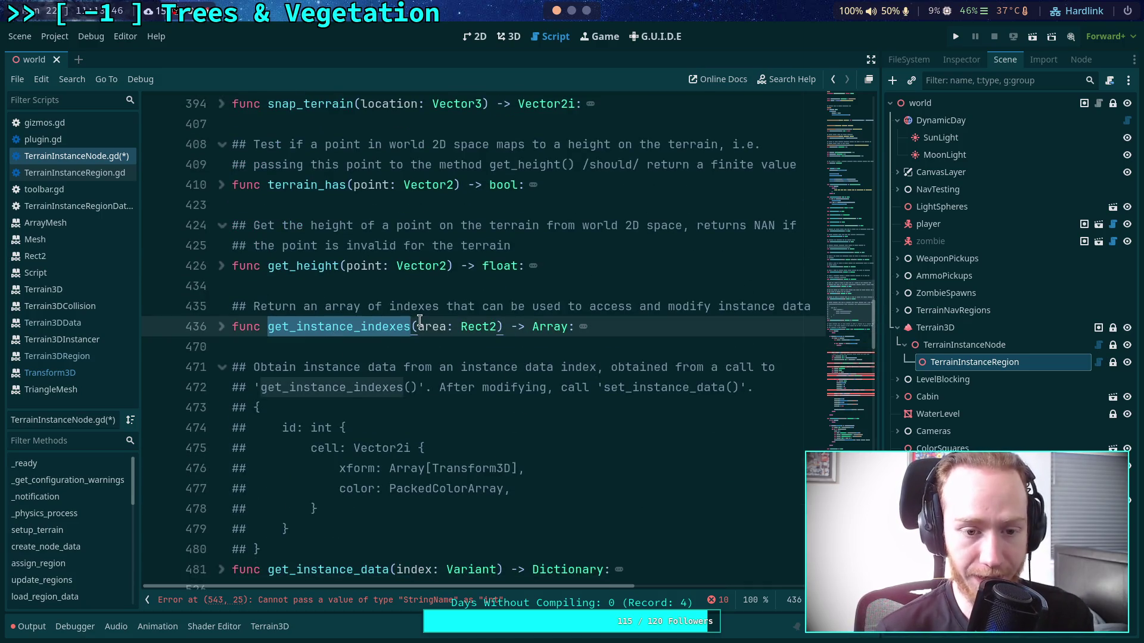
pyautogui.scroll(-8, 468, 343)
# - Check the data parameter on line 530 and return to empty line 541
pyautogui.click(444, 403)
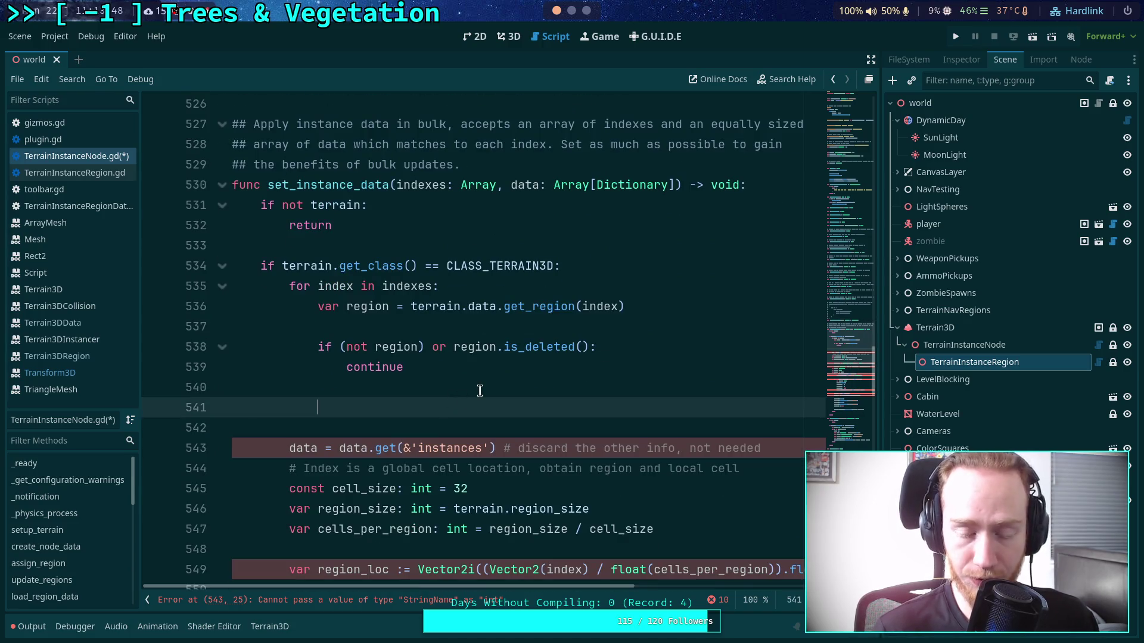
pyautogui.scroll(-1, 486, 384)
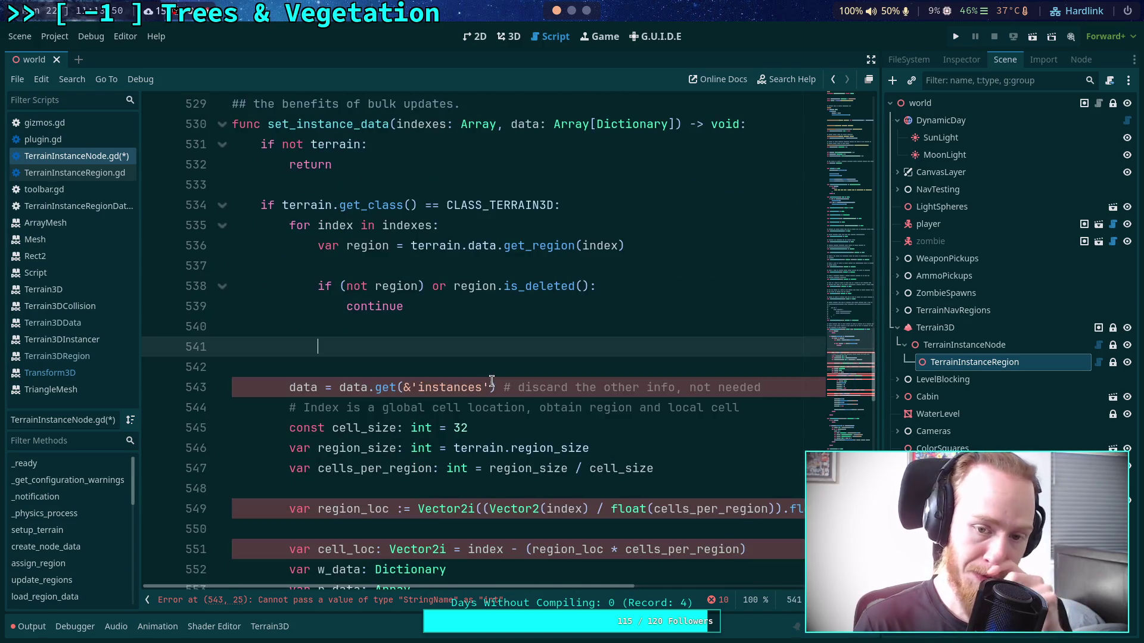
pyautogui.scroll(-2, 514, 440)
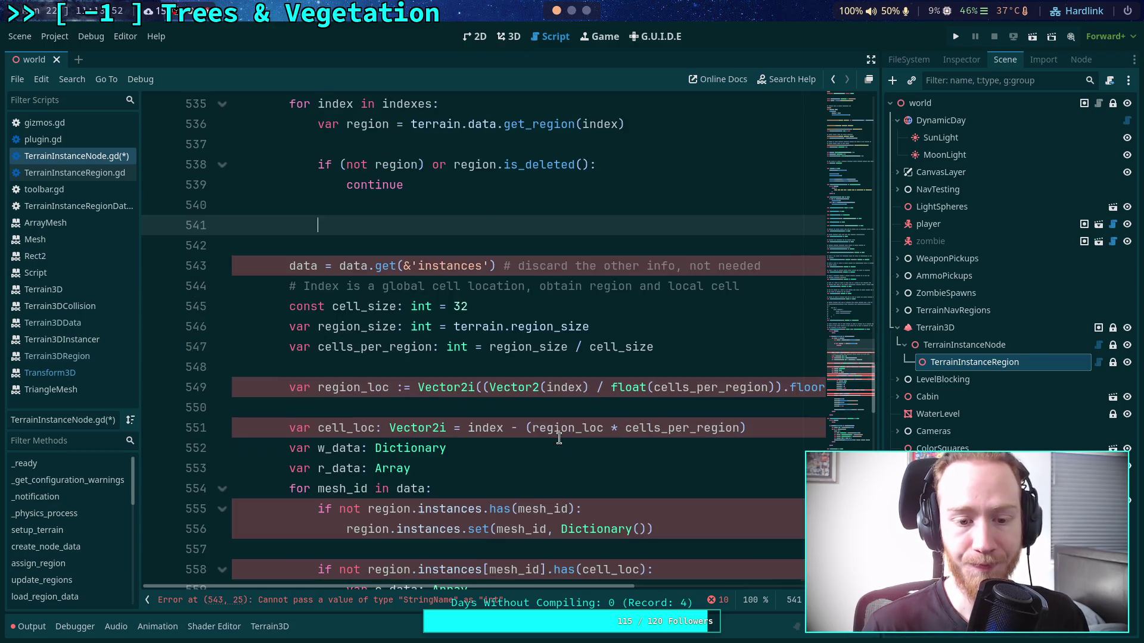
pyautogui.scroll(4, 581, 434)
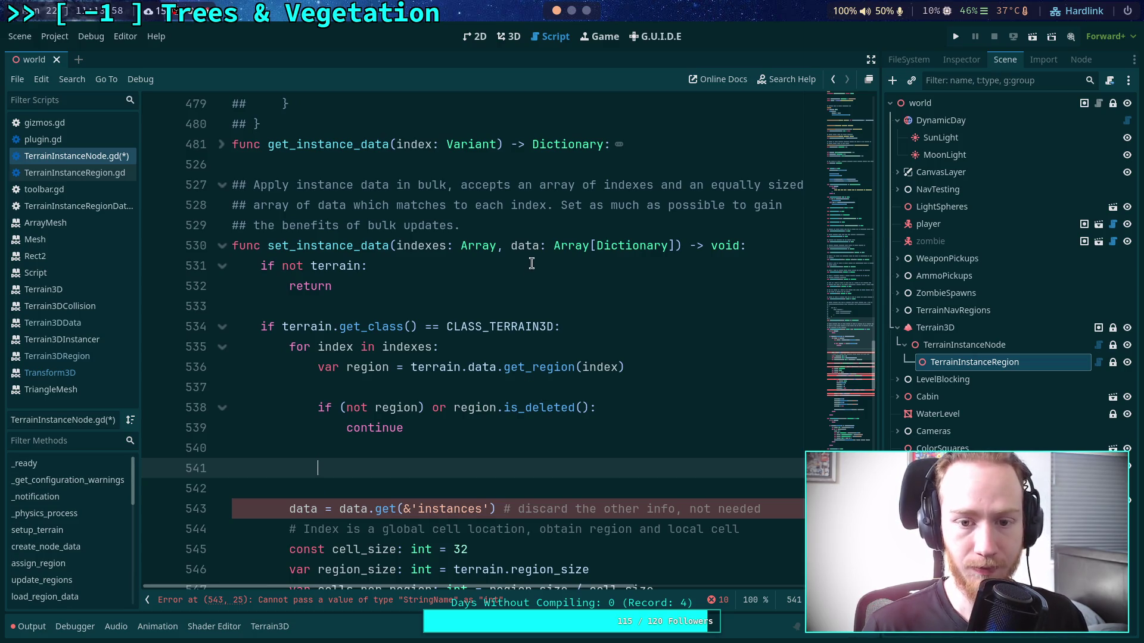
pyautogui.click(540, 246)
pyautogui.click(384, 468)
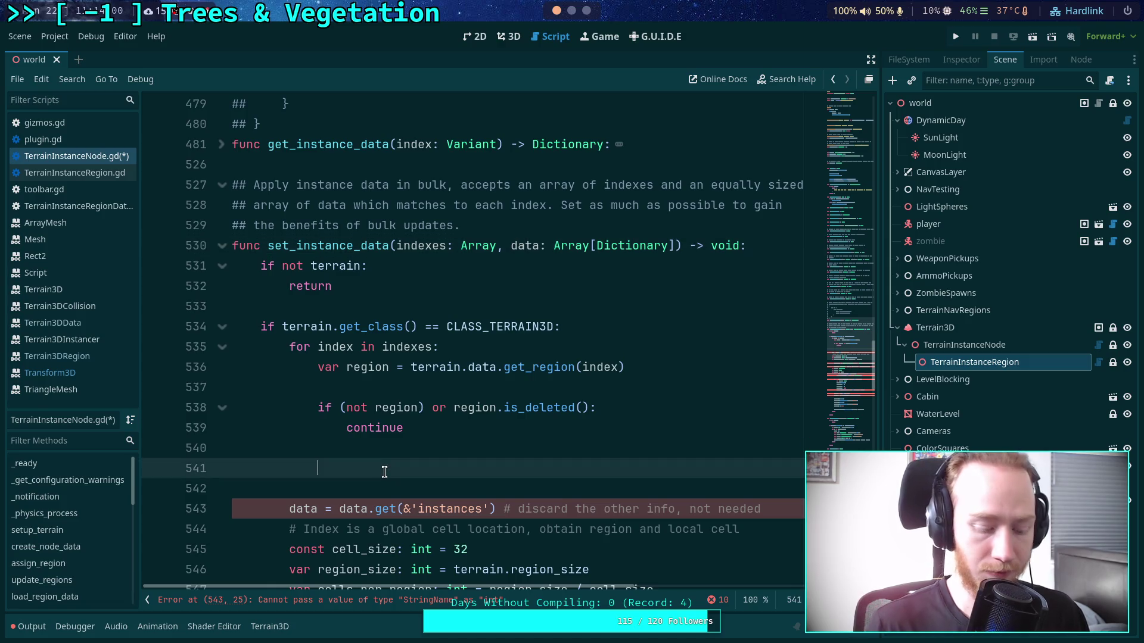
# - Declare region_data from data and change the loop to 'for i in range(indexes.size())'
pyautogui.write('var region_')
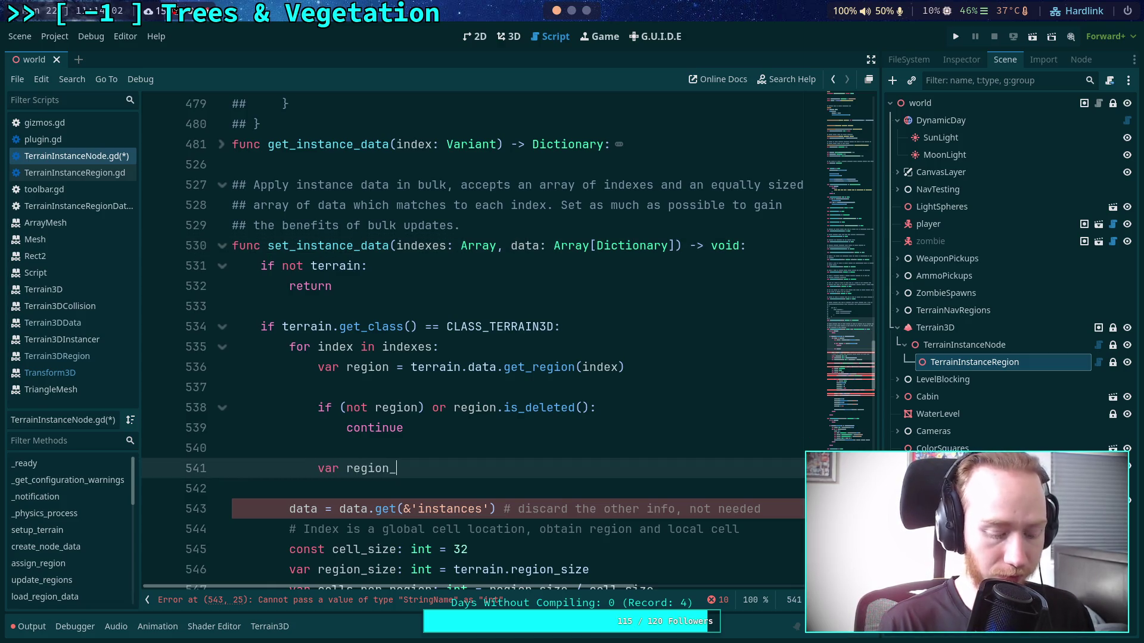
pyautogui.write('data:')
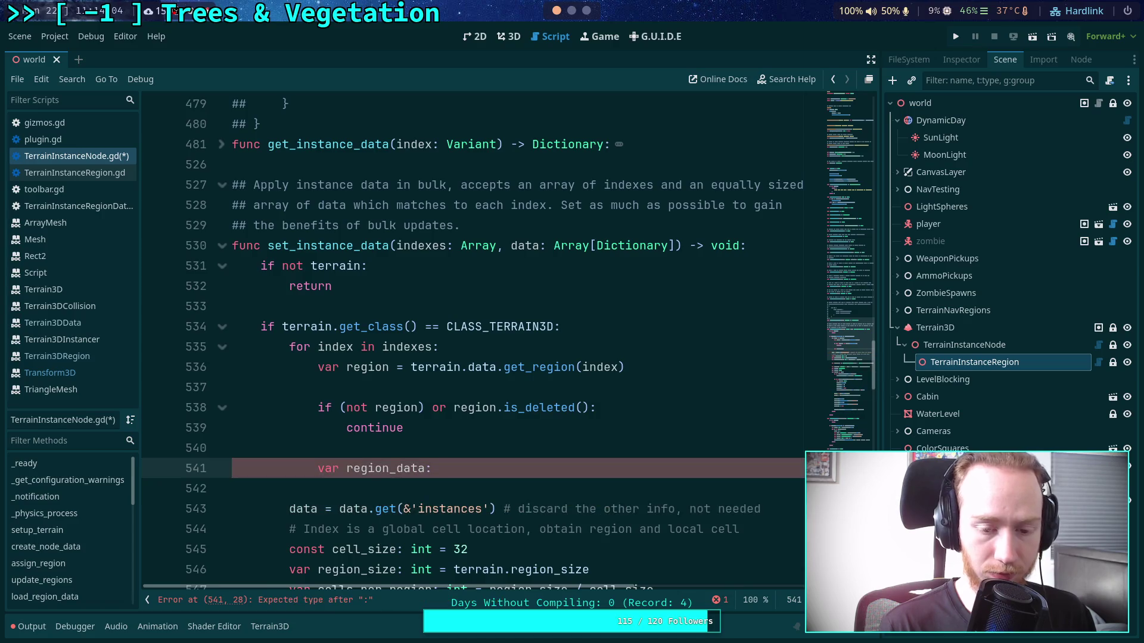
pyautogui.write(' Dictionary ')
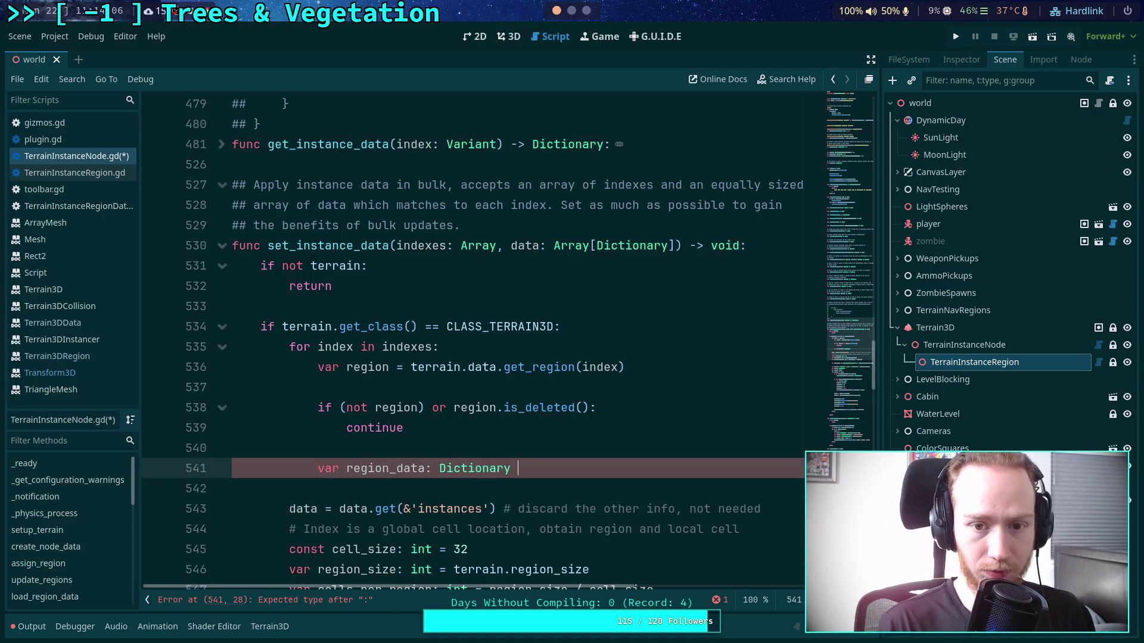
pyautogui.write('= data')
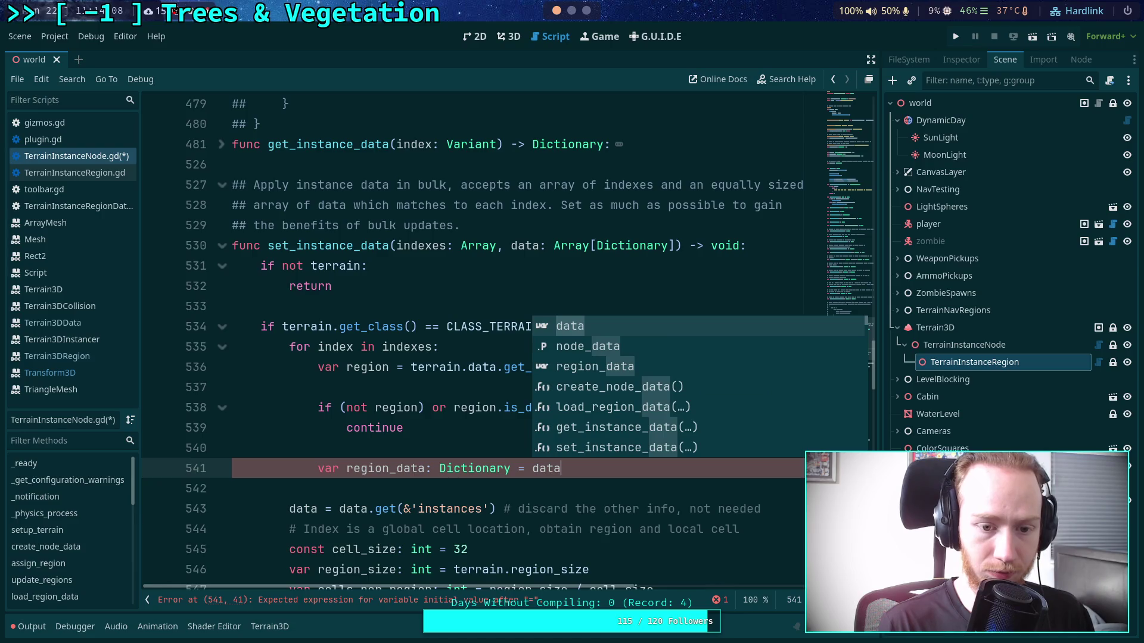
pyautogui.click(395, 348)
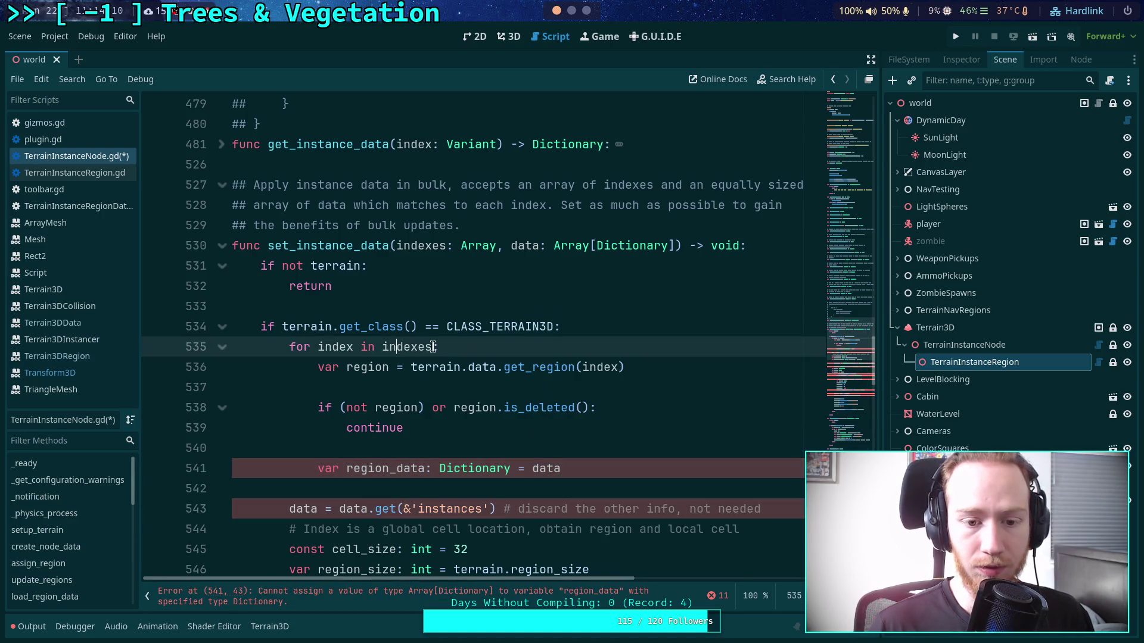
pyautogui.click(566, 327)
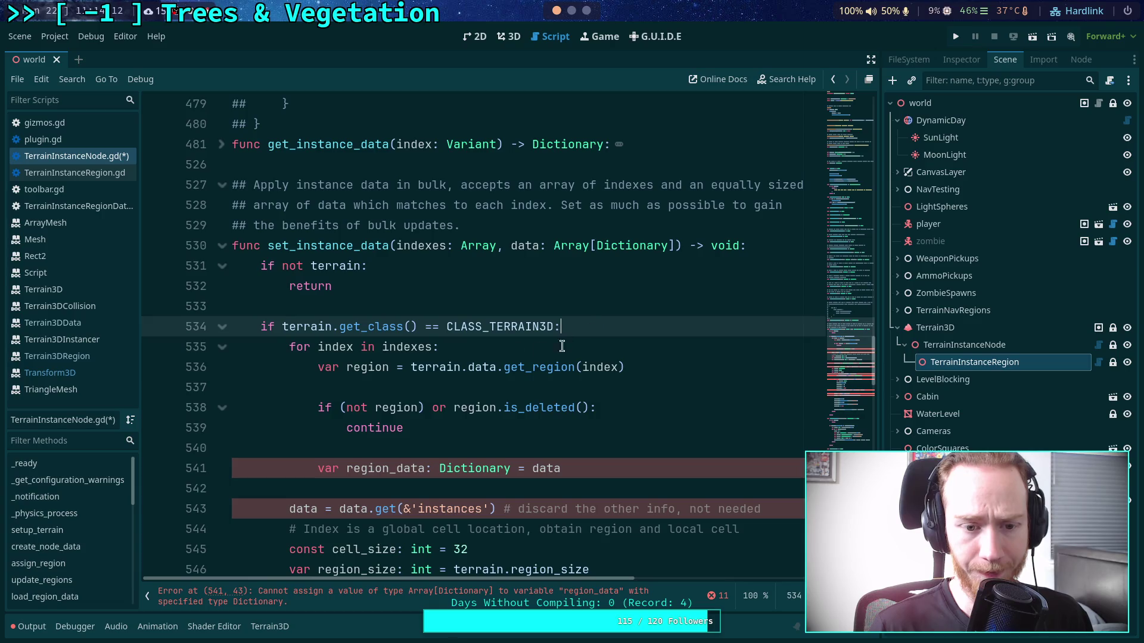
pyautogui.moveTo(318, 347); pyautogui.dragTo(355, 349)
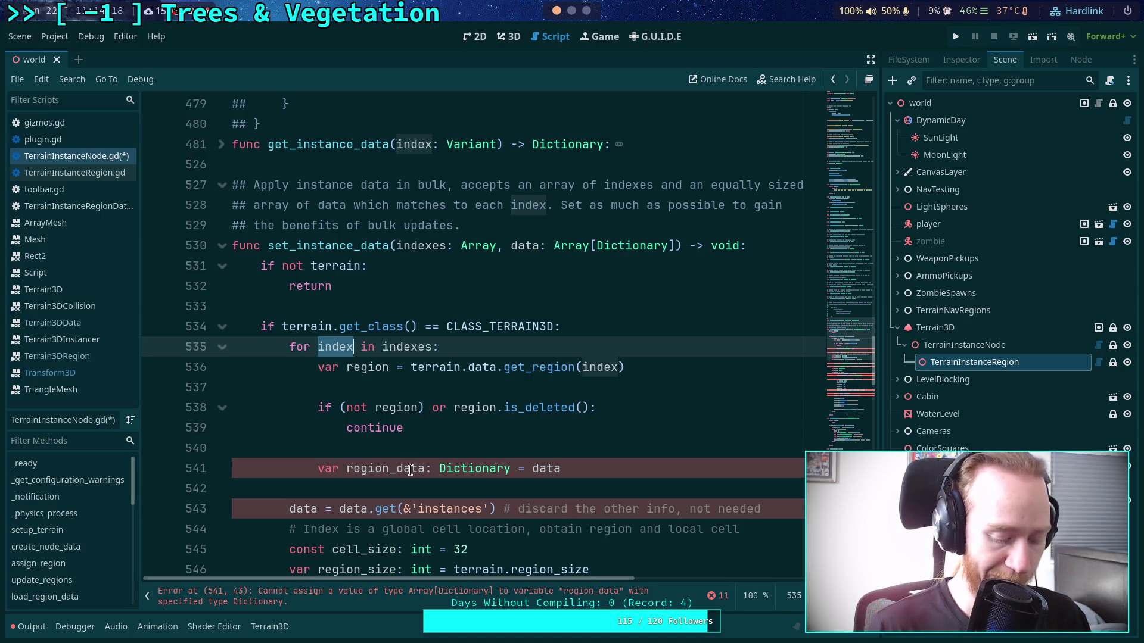
pyautogui.write('i')
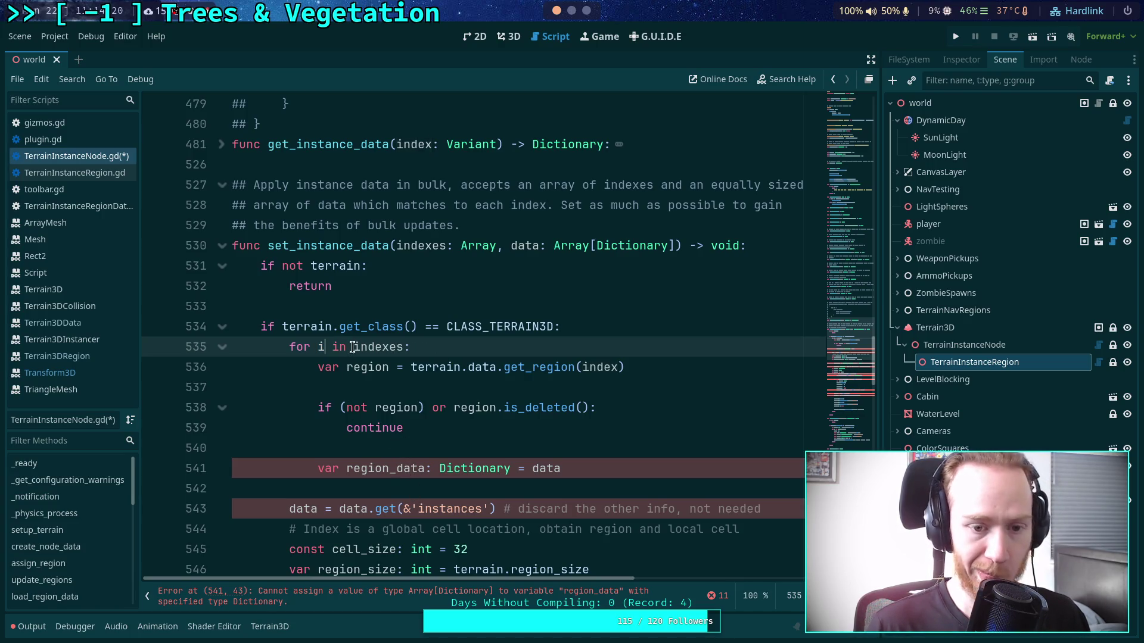
pyautogui.click(352, 347)
pyautogui.write('range(')
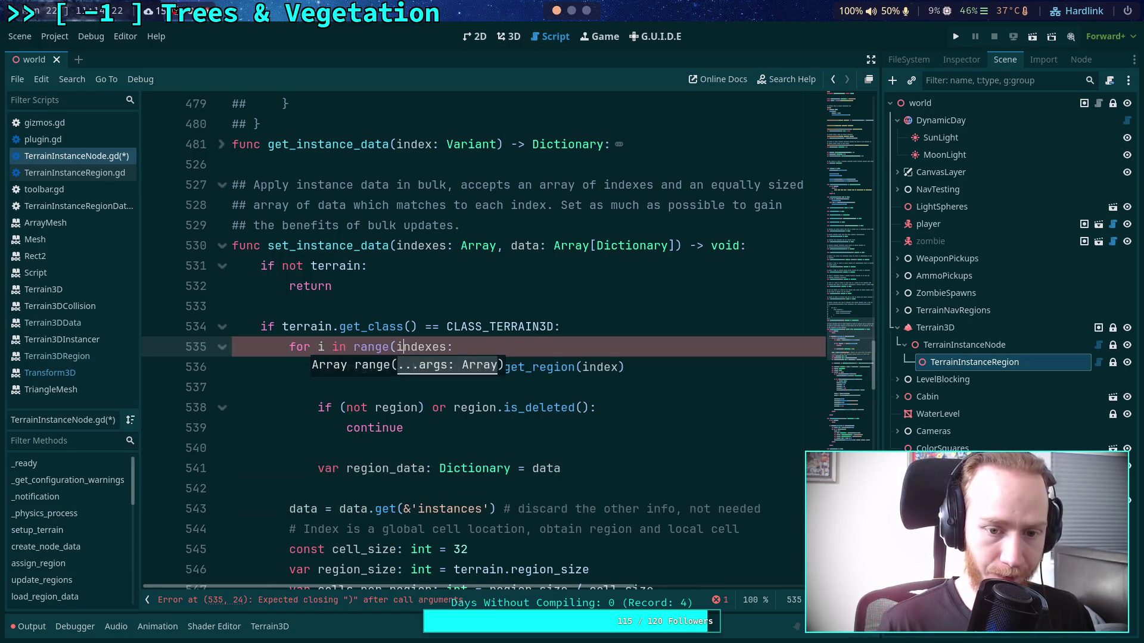
pyautogui.write('.size())')
pyautogui.press('End')
# - Add region_loc from indexes[i] and pass region_loc to the get_region call
pyautogui.press('Return')
pyautogui.write('var regio')
pyautogui.write('loc')
pyautogui.write('ector2i')
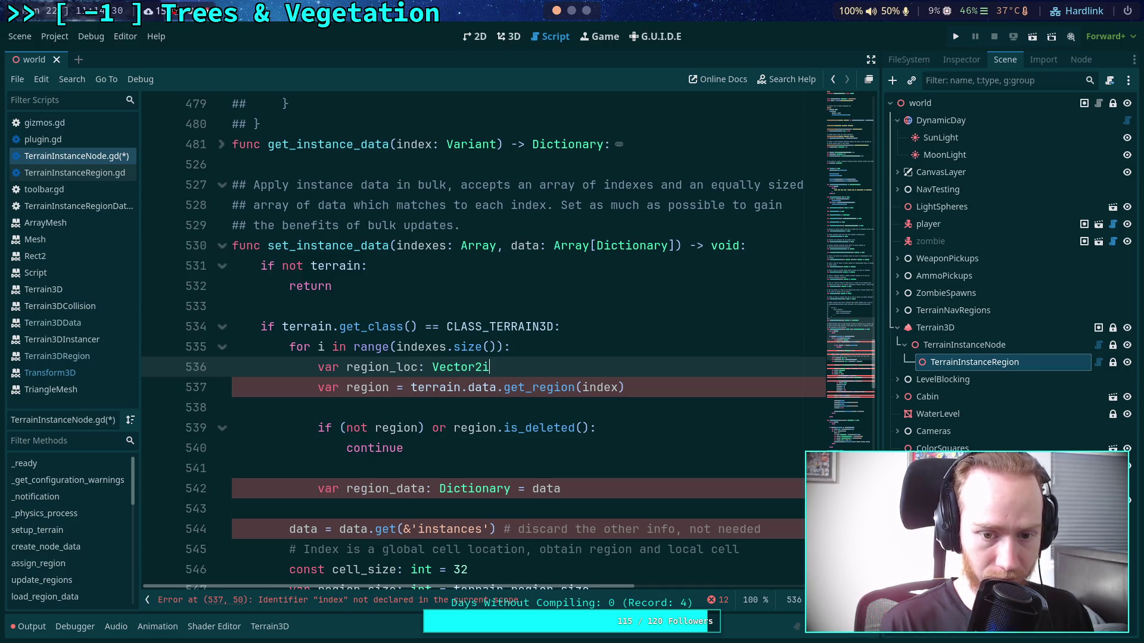
pyautogui.write(' = indexes')
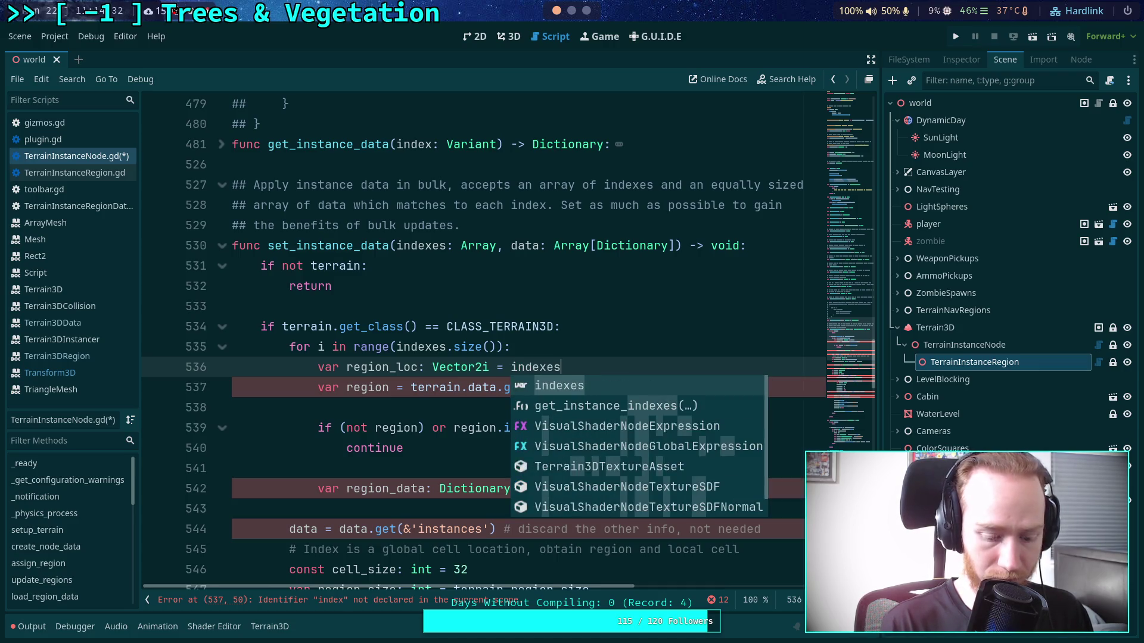
pyautogui.write('[i]')
pyautogui.doubleClick(377, 367)
pyautogui.hotkey('ctrl', 'c')
pyautogui.click(607, 390)
pyautogui.doubleClick(608, 391)
pyautogui.hotkey('ctrl', 'v')
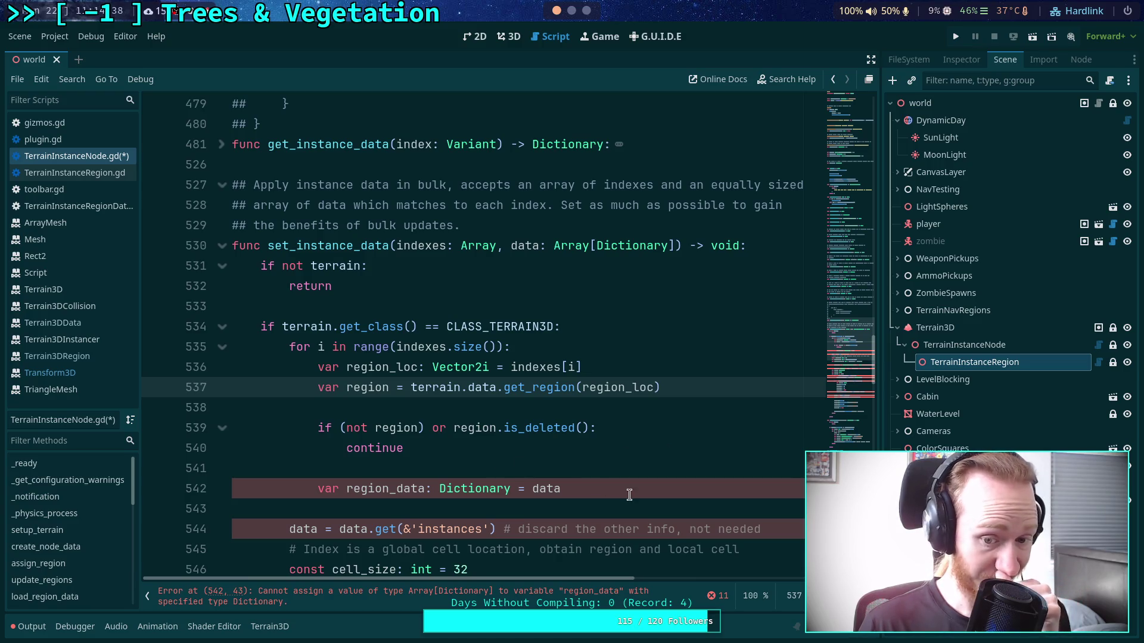
# - Make region_data read data[i] and add a blank line below it
pyautogui.click(631, 488)
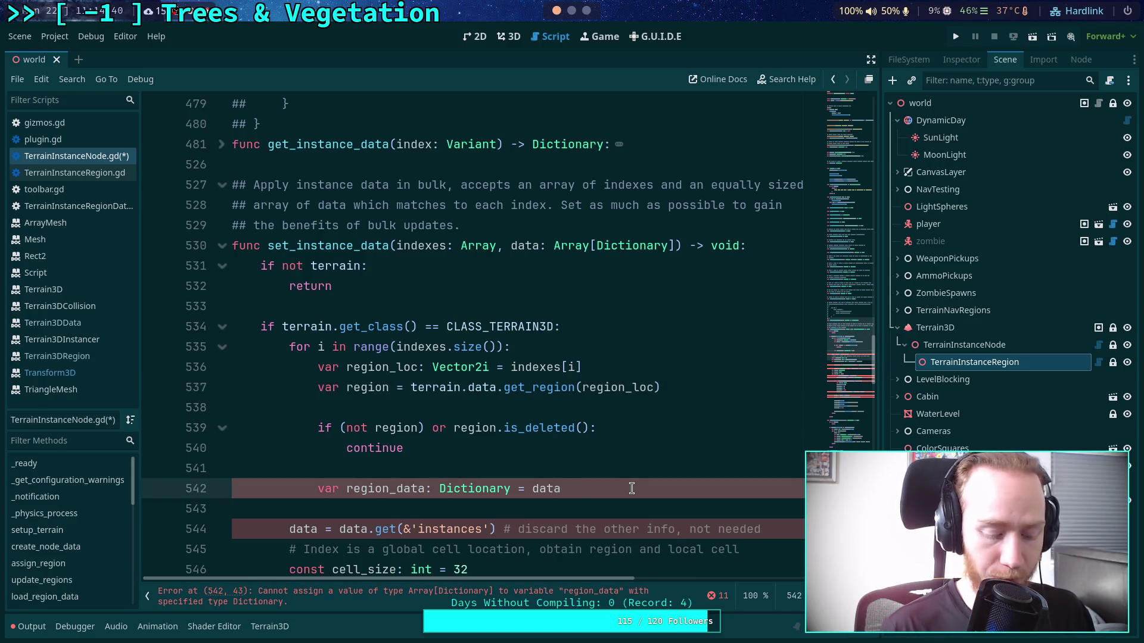
pyautogui.write('[i]')
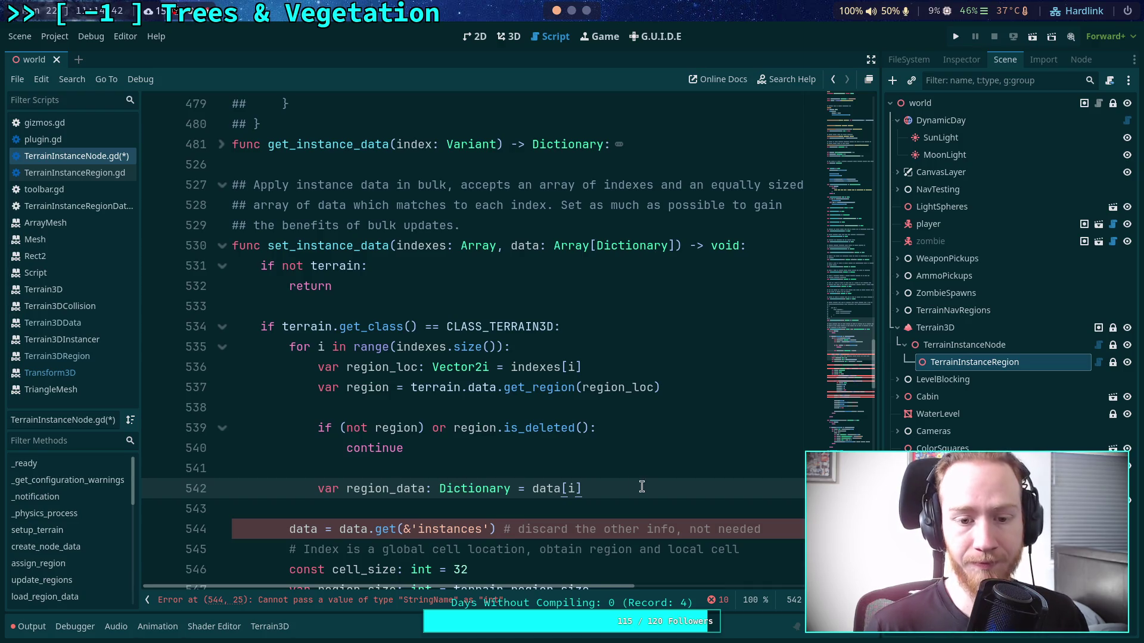
pyautogui.scroll(-1, 667, 429)
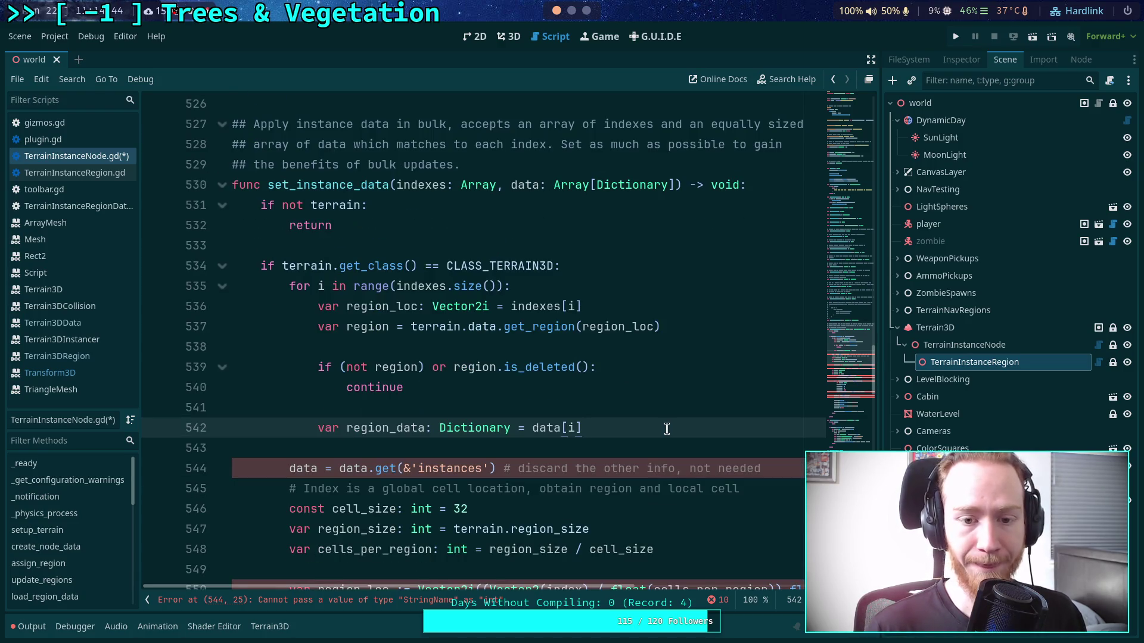
pyautogui.scroll(-1, 667, 429)
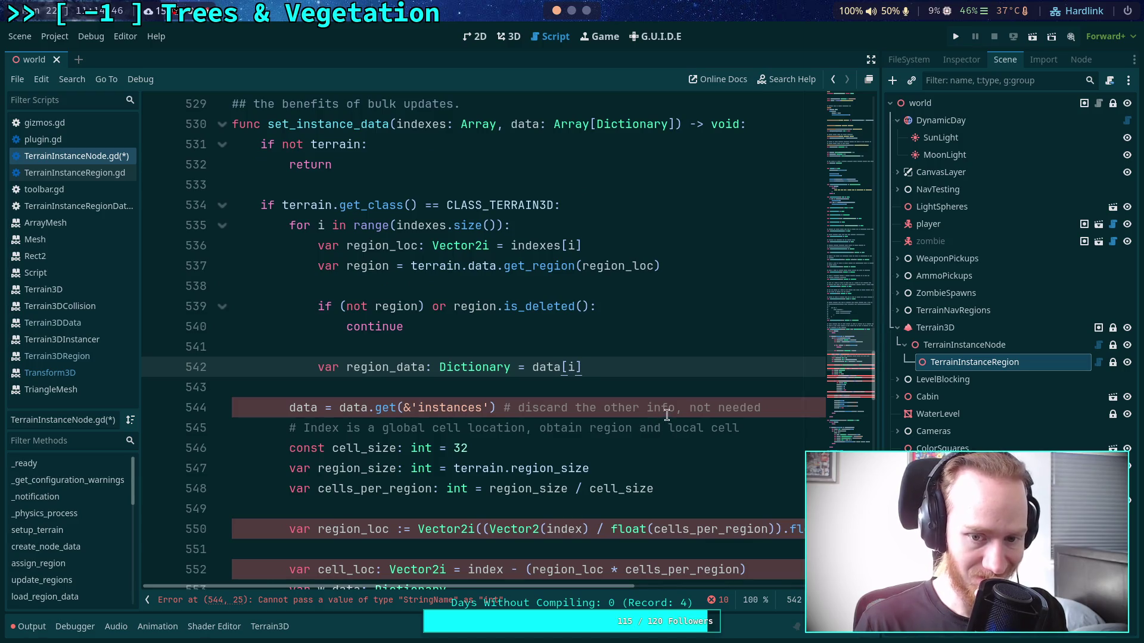
pyautogui.press('Return')
pyautogui.press('Return')
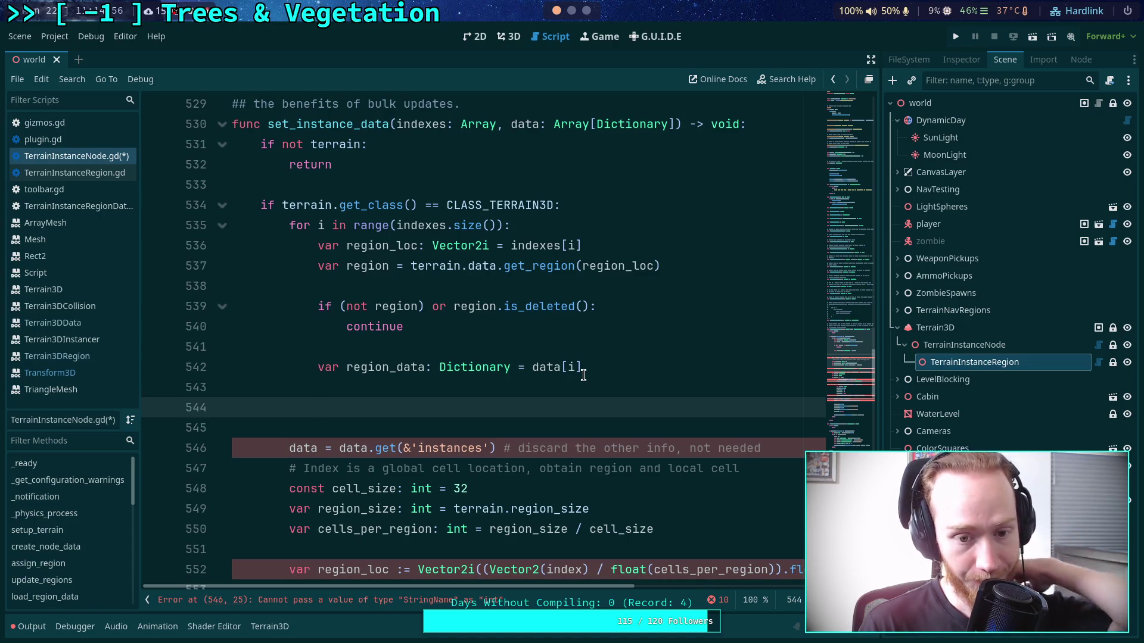
pyautogui.scroll(7, 583, 375)
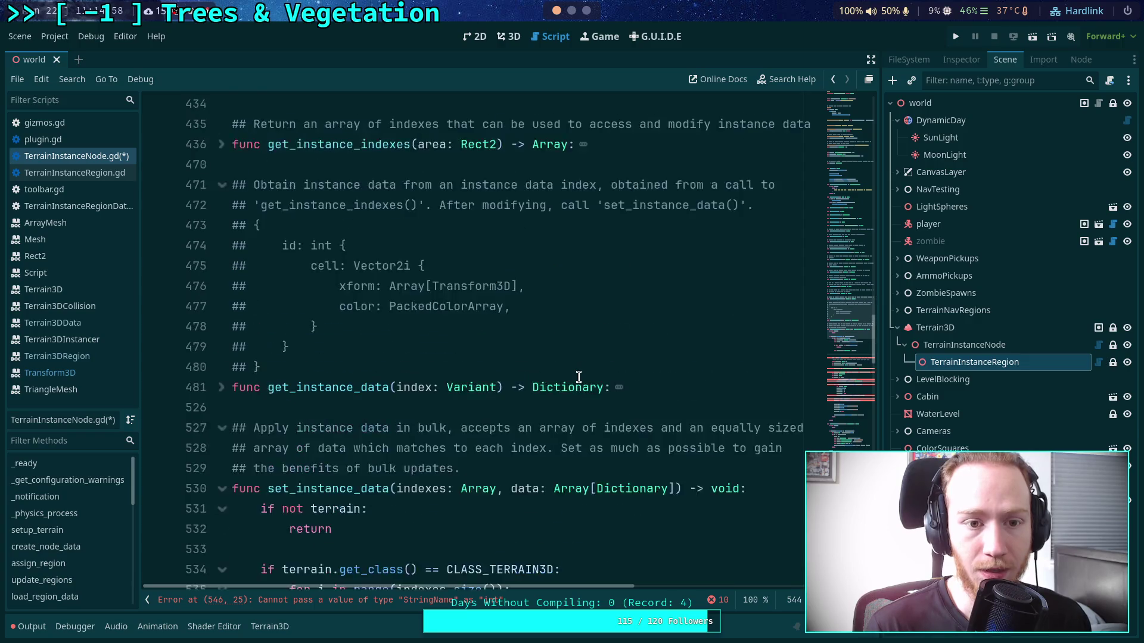
# - Write a cell loop over region_data with old_data: Array from region.instances
pyautogui.moveTo(316, 327); pyautogui.dragTo(327, 387)
pyautogui.scroll(-6, 425, 382)
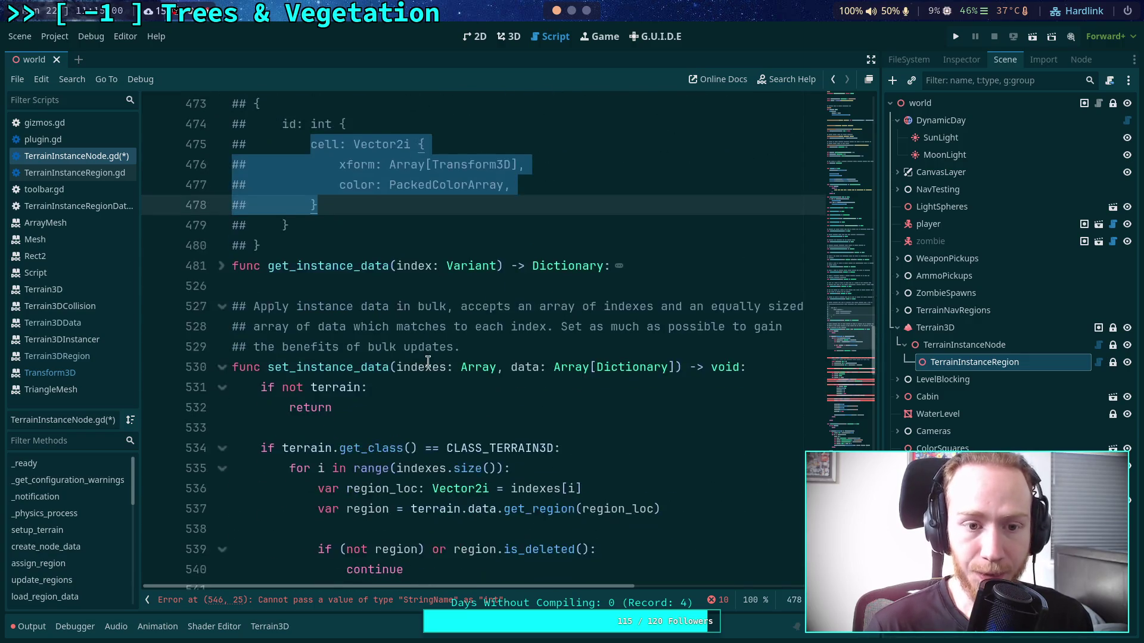
pyautogui.click(435, 457)
pyautogui.write('for')
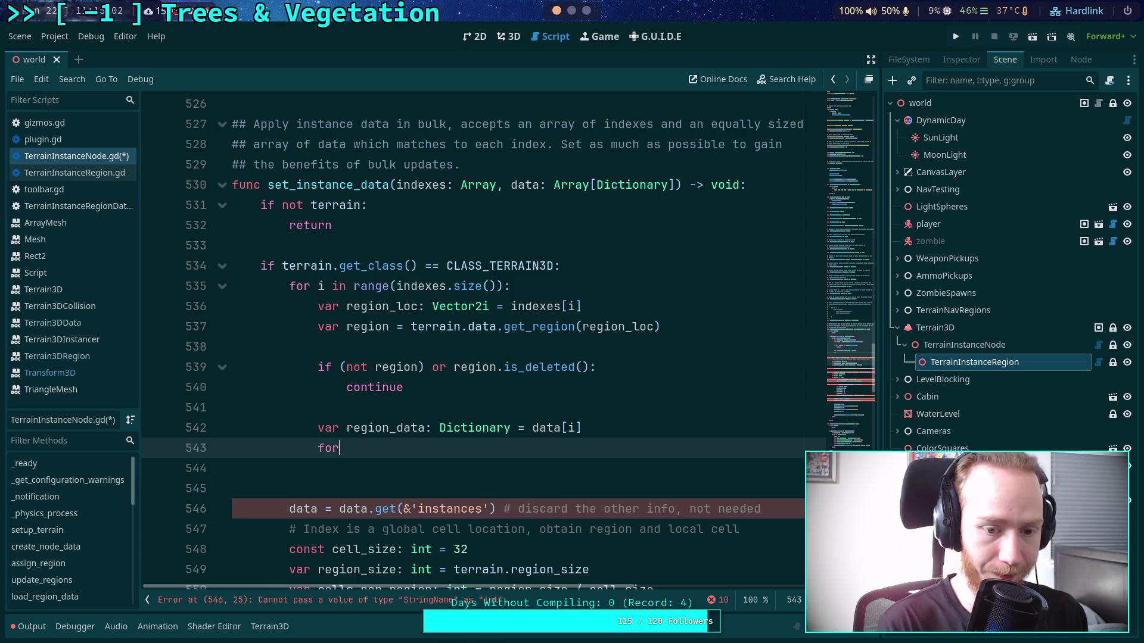
pyautogui.press('BackSpace')
pyautogui.press('BackSpace')
pyautogui.press('BackSpace')
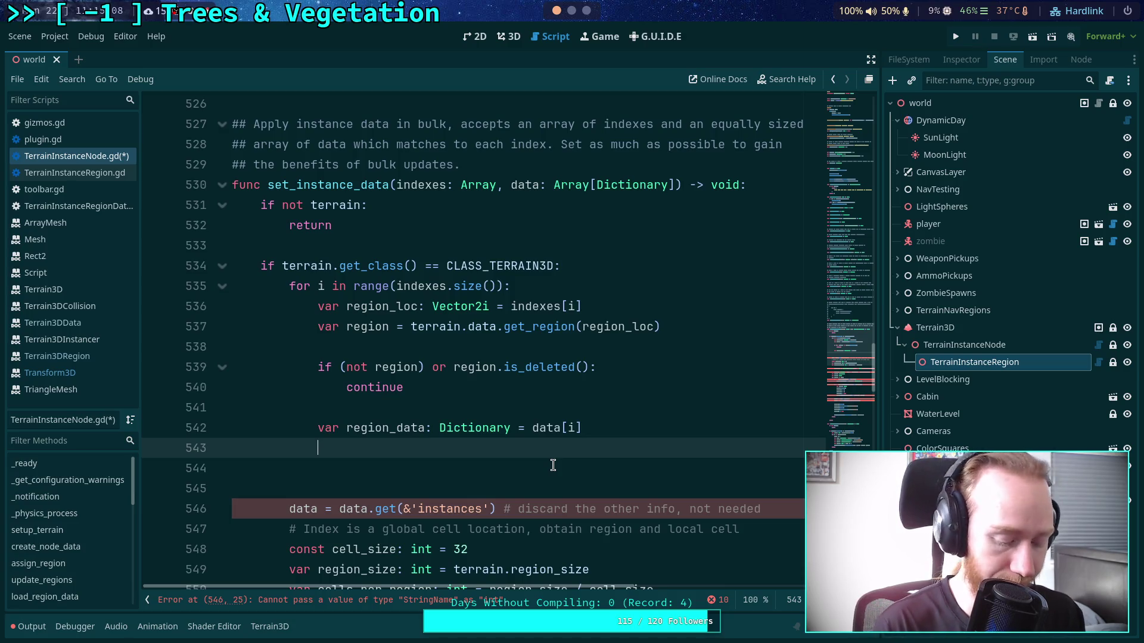
pyautogui.write('for cell in ')
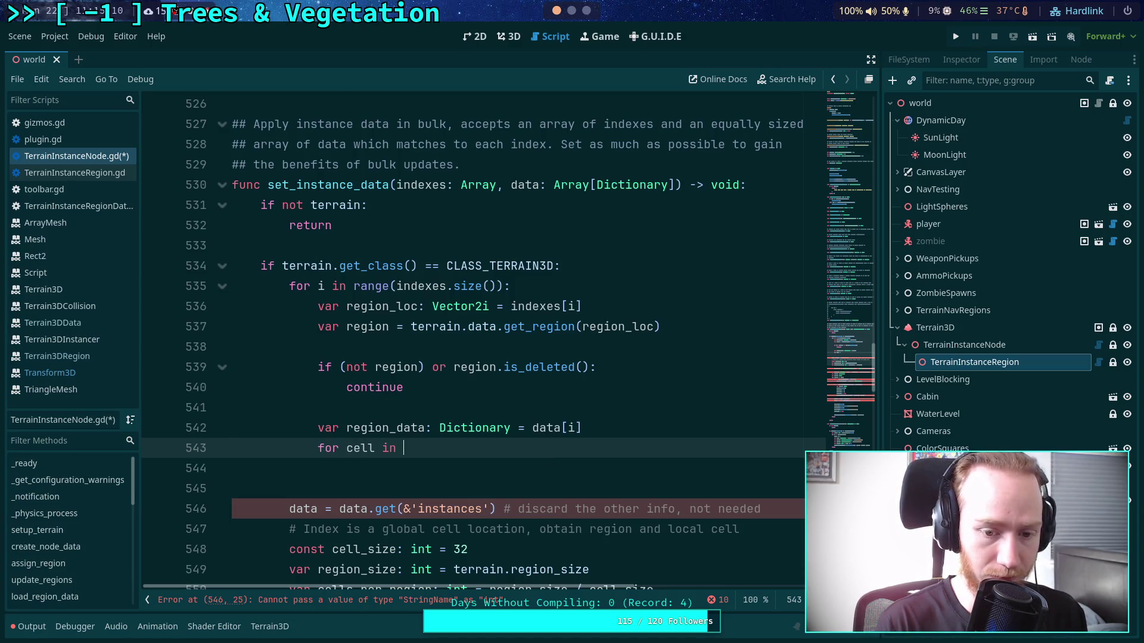
pyautogui.write('region_data:')
pyautogui.press('Return')
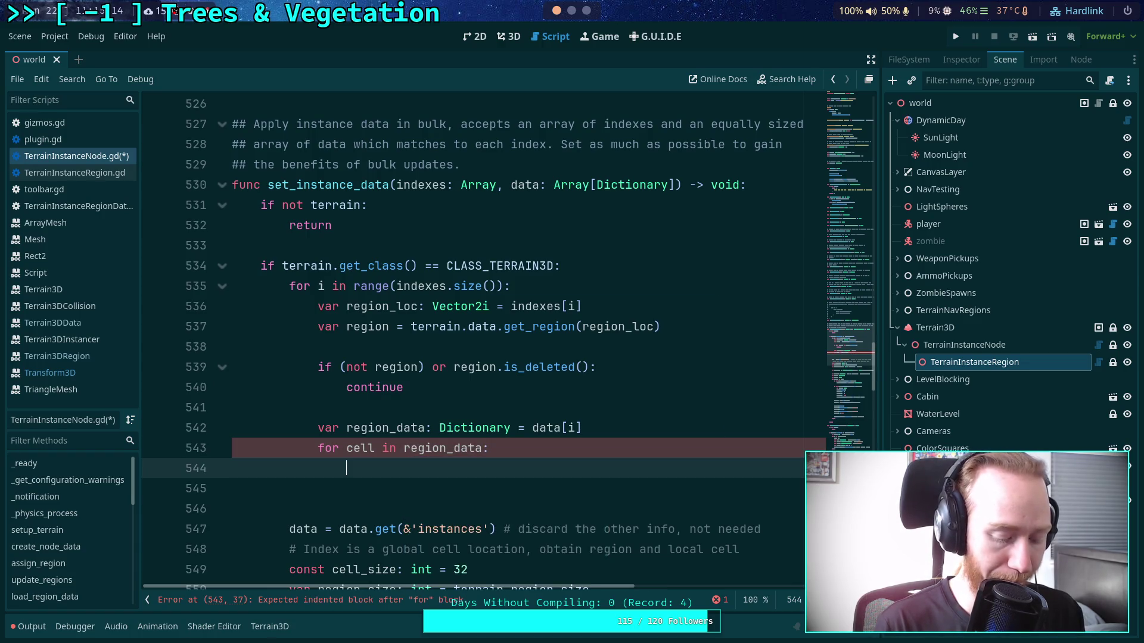
pyautogui.write('var')
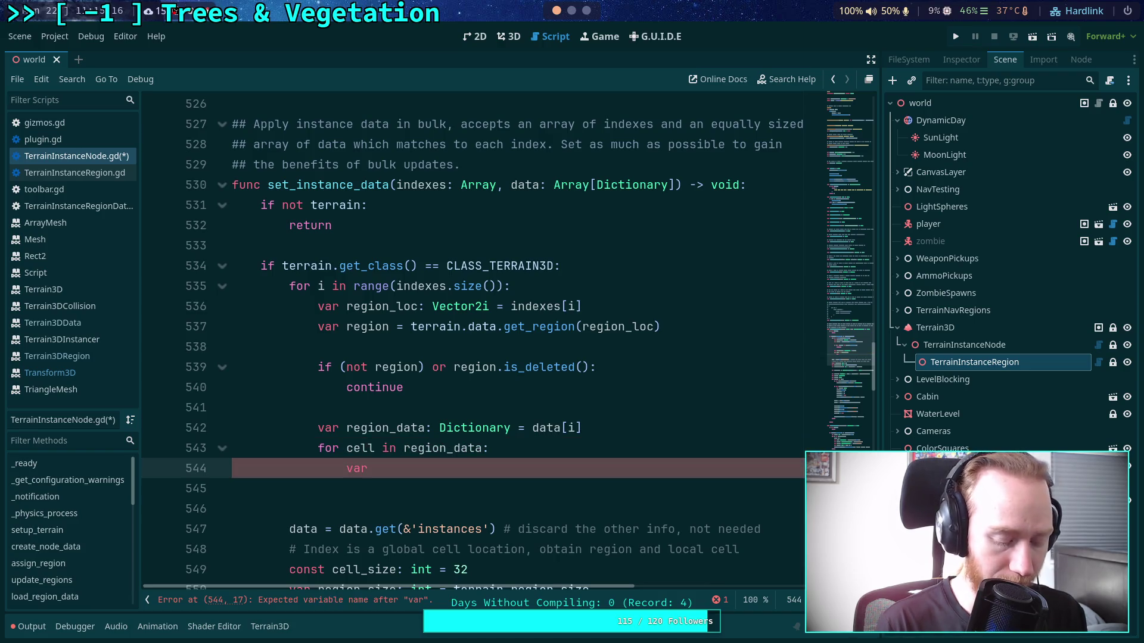
pyautogui.write('old')
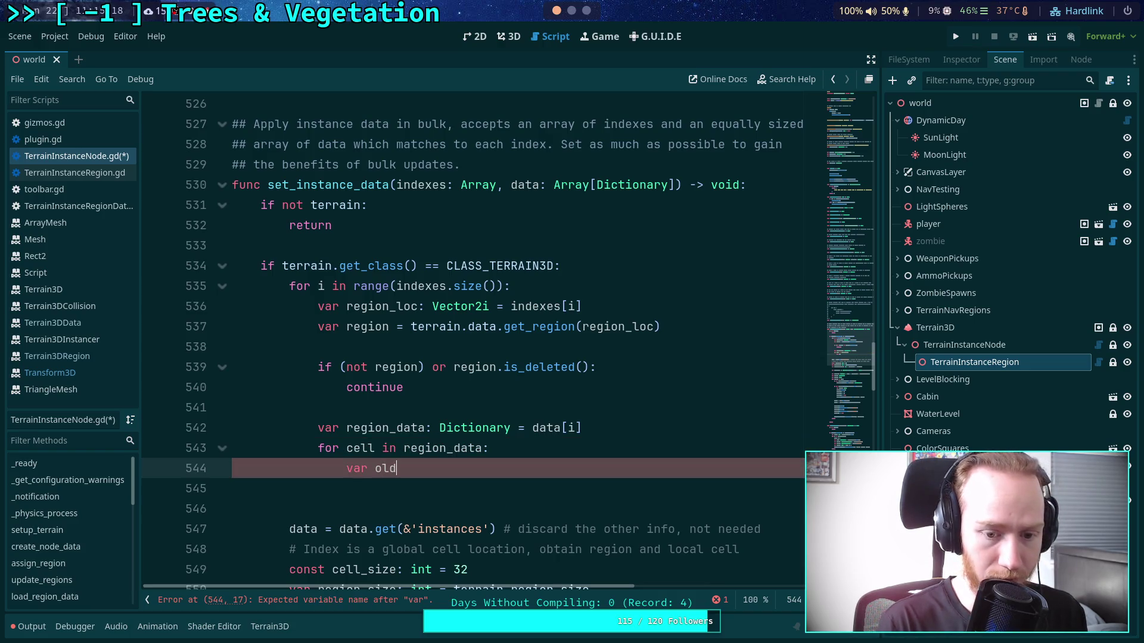
pyautogui.write('_dat')
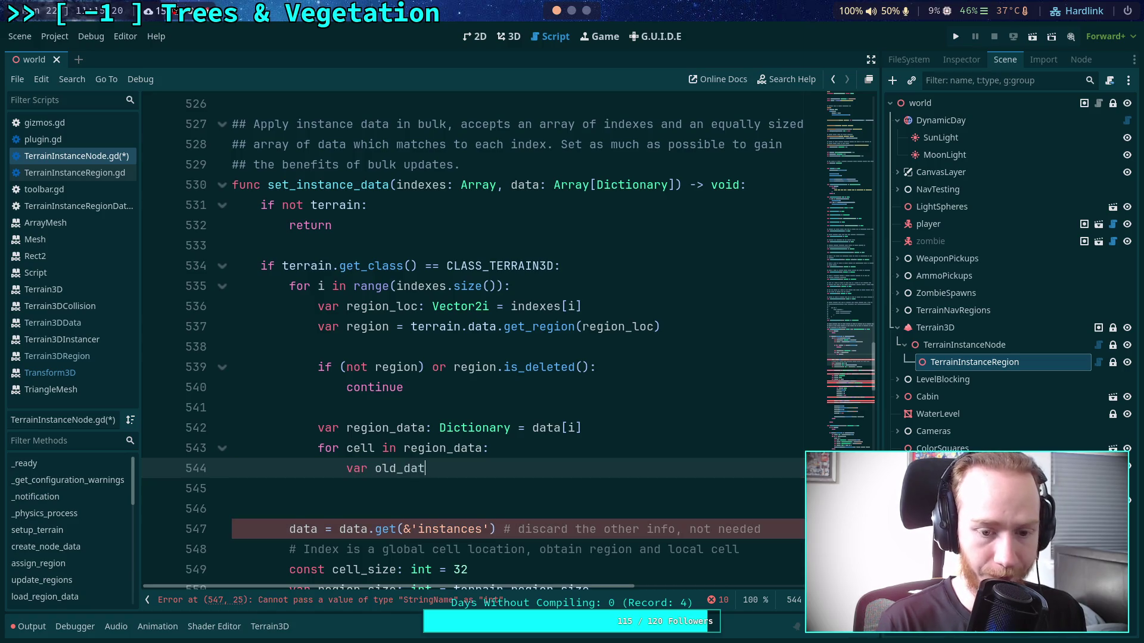
pyautogui.write('a: Dict')
pyautogui.press('BackSpace')
pyautogui.press('BackSpace')
pyautogui.press('BackSpace')
pyautogui.press('BackSpace')
pyautogui.write('Array =')
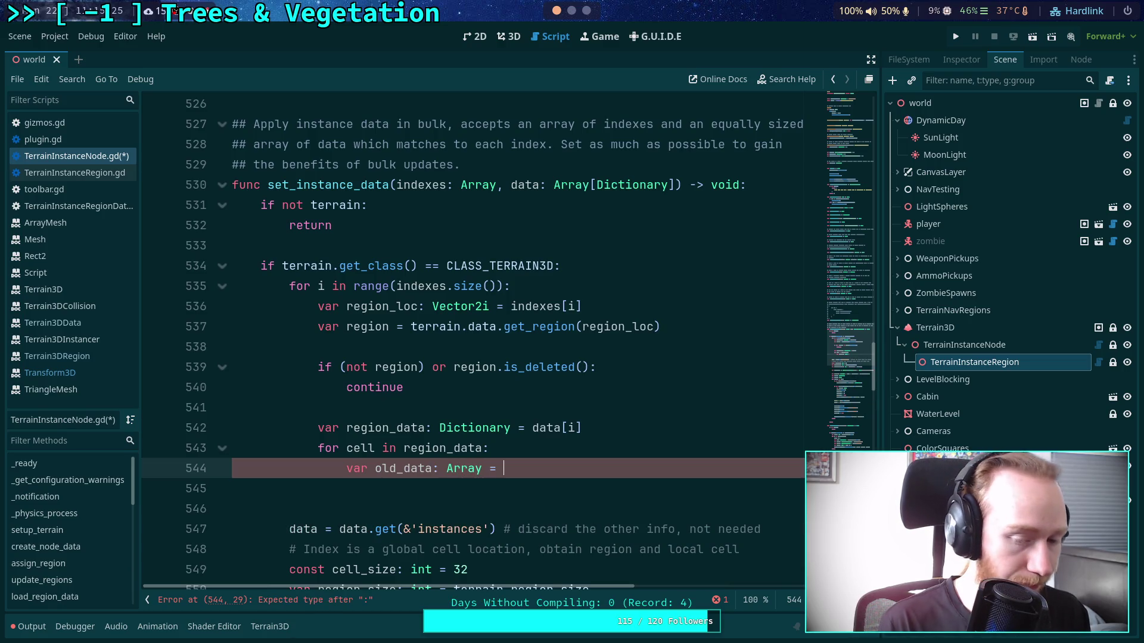
pyautogui.hotkey('ctrl', 'space')
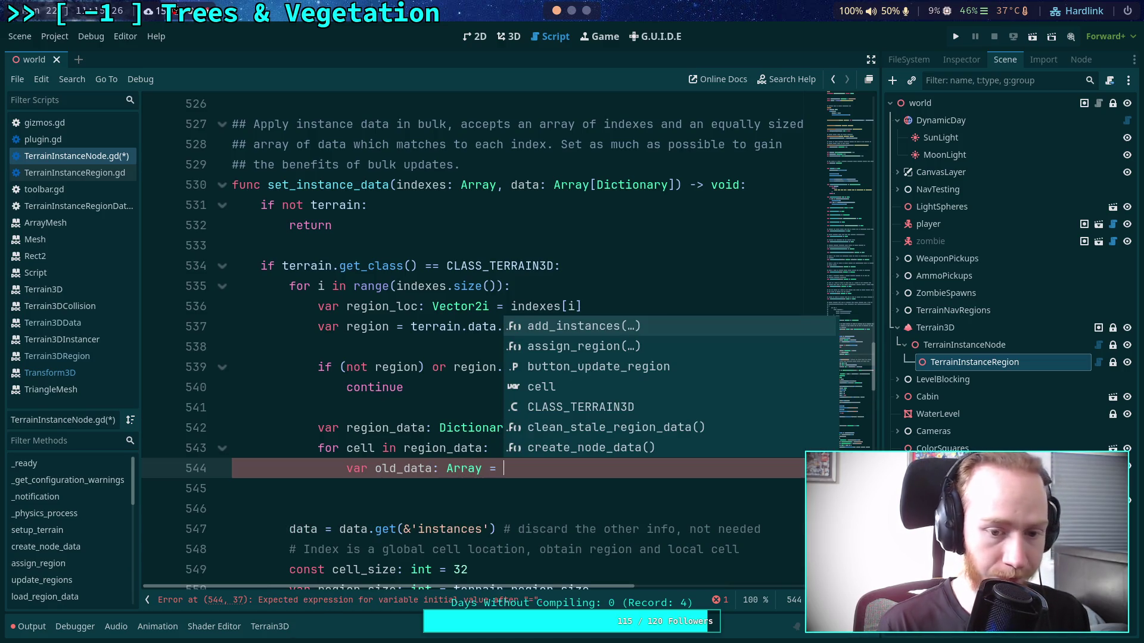
pyautogui.write('region.')
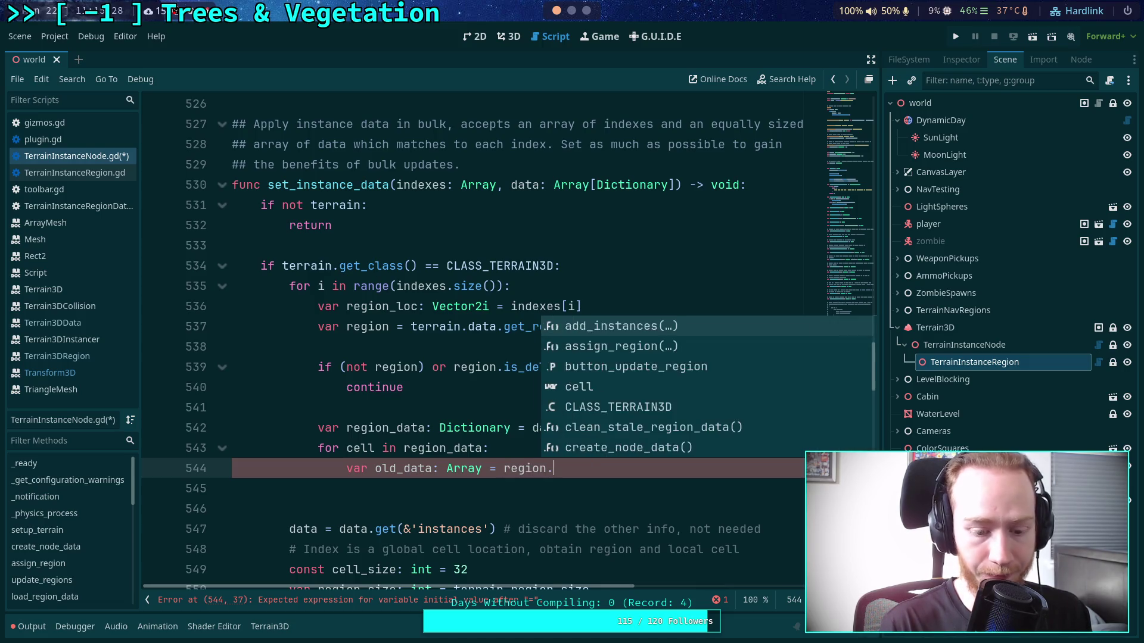
pyautogui.write('instances.')
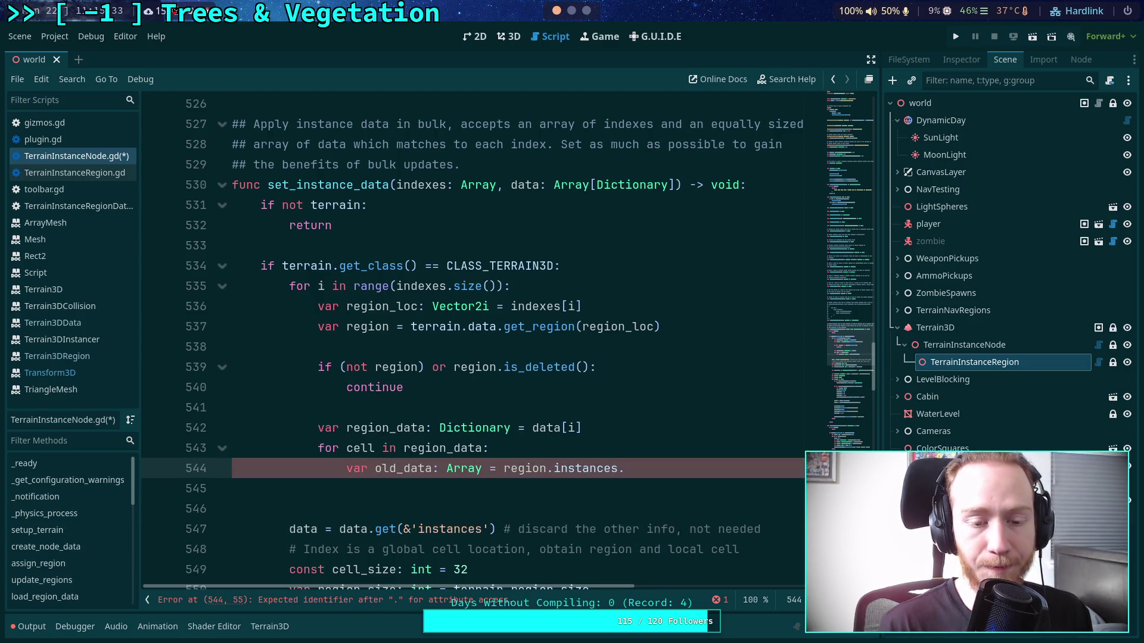
# - Insert 'for mesh_id in region_data:' above the cell loop
pyautogui.scroll(3, 403, 430)
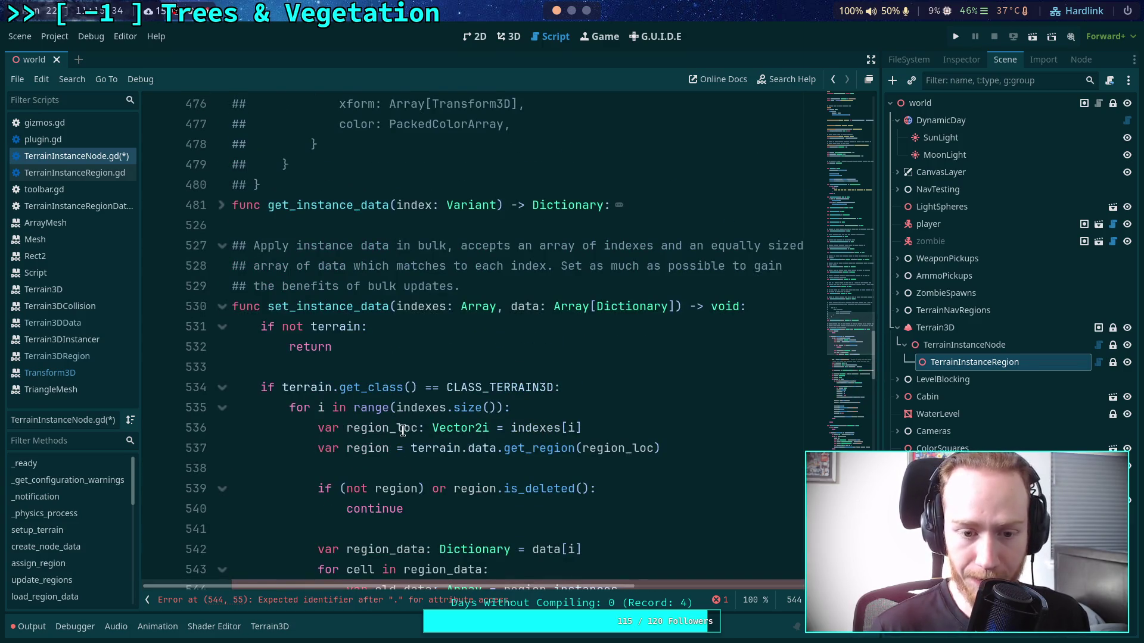
pyautogui.scroll(3, 403, 430)
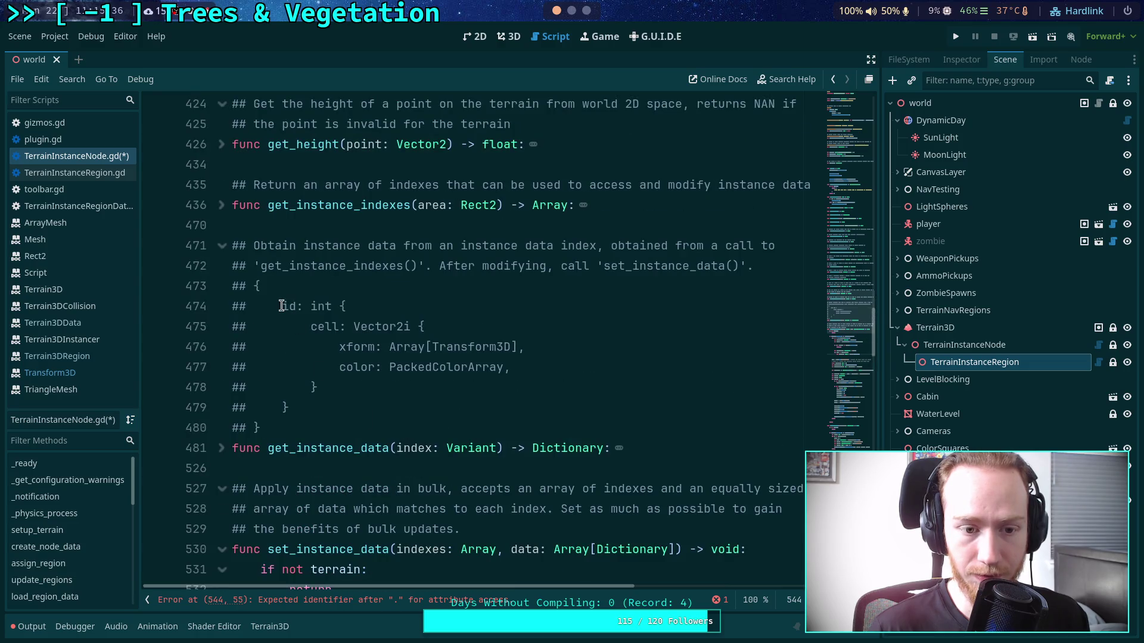
pyautogui.click(282, 305)
pyautogui.scroll(-6, 521, 349)
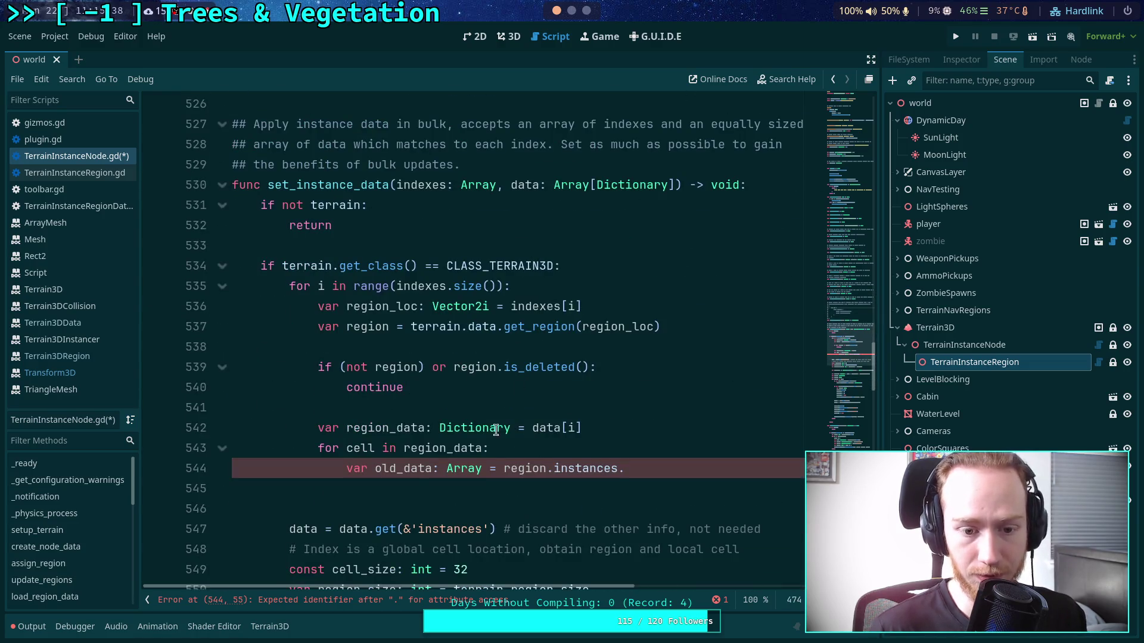
pyautogui.click(357, 446)
pyautogui.moveTo(648, 460); pyautogui.dragTo(345, 447)
pyautogui.click(626, 427)
pyautogui.press('Return')
pyautogui.write('for mesh_id in region_data:')
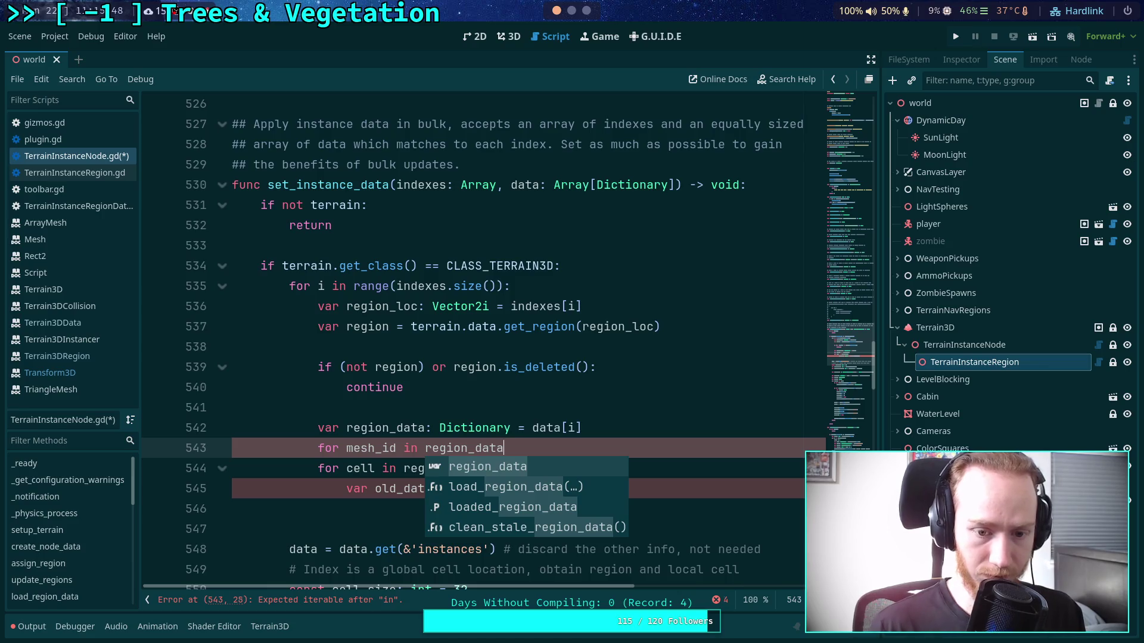
pyautogui.press('Return')
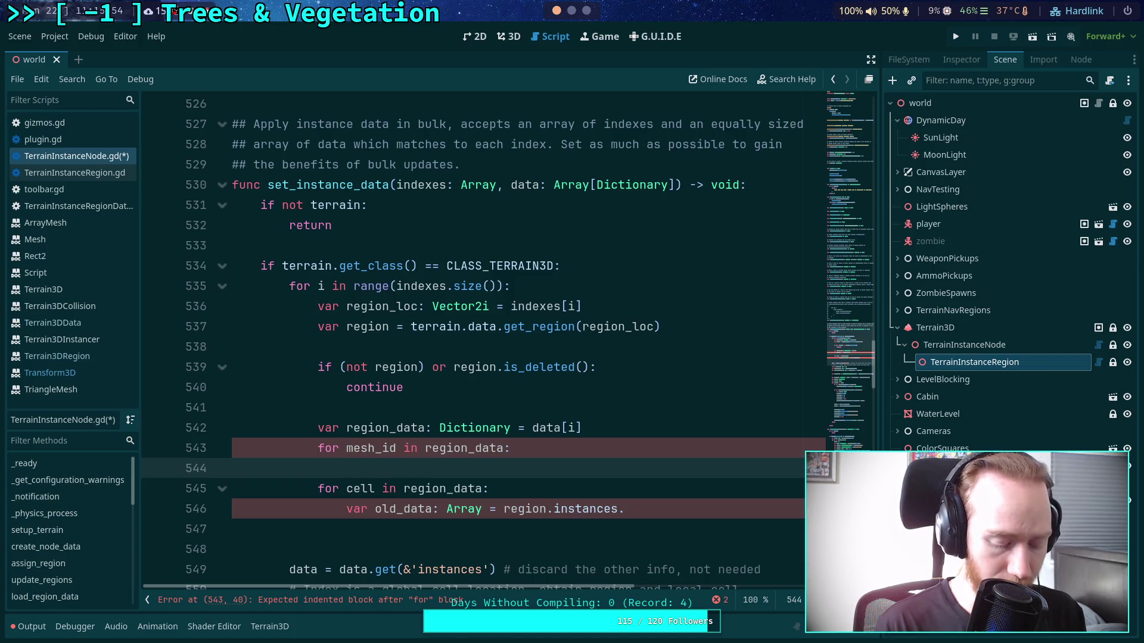
# - Fetch inst_data with region_data.get(mesh_id) and indent the cell loop under it
pyautogui.write('var inst_data: Dictionary = ')
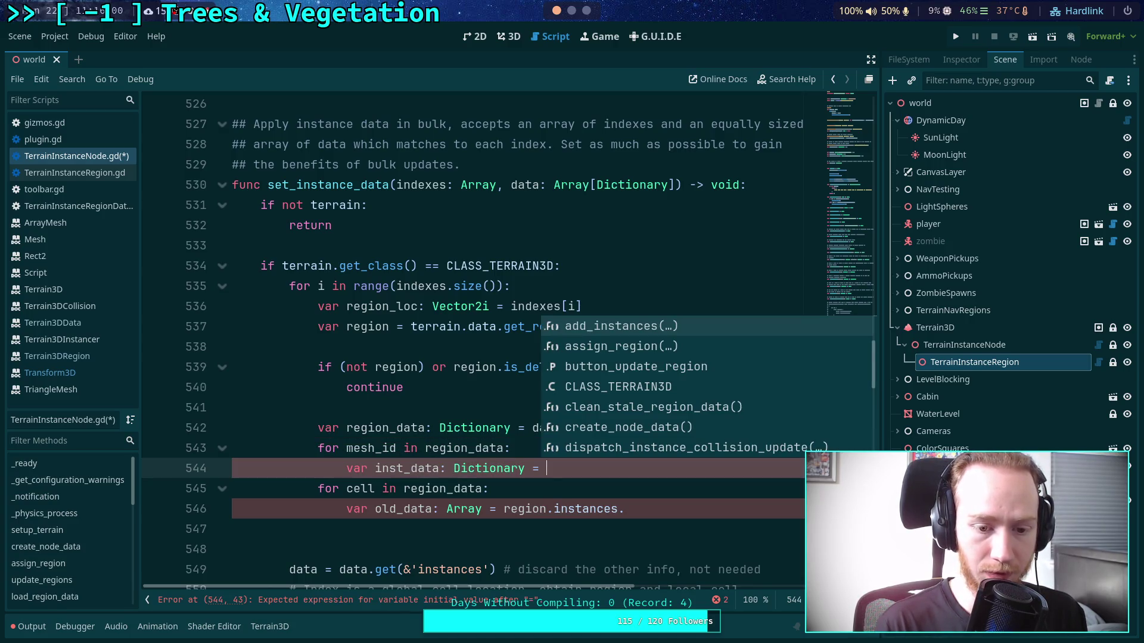
pyautogui.write('region')
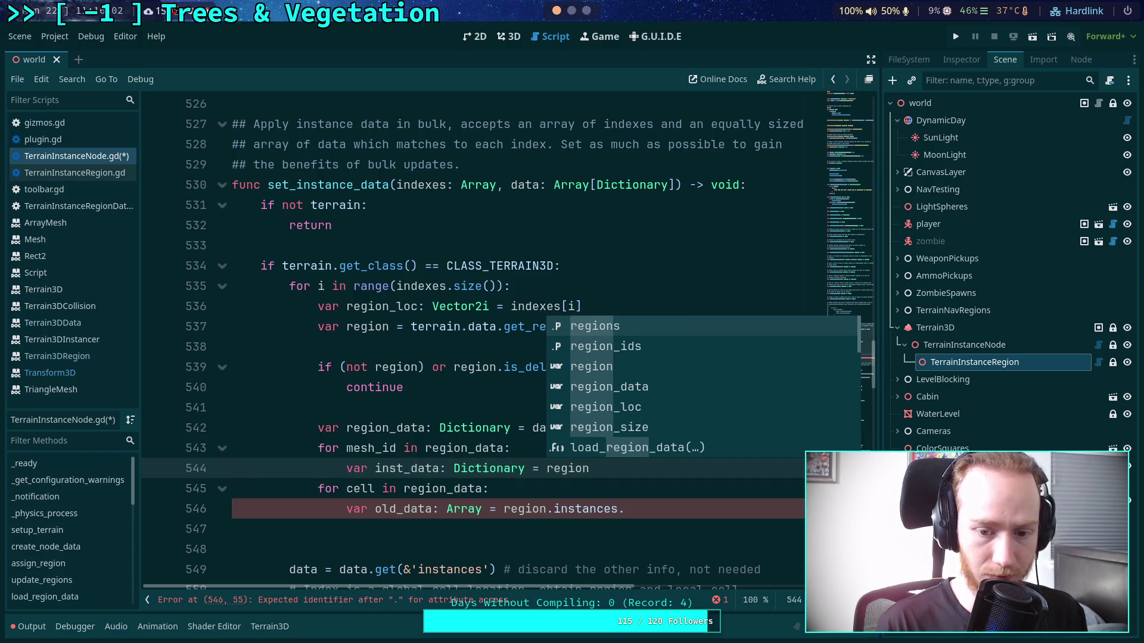
pyautogui.write('_data')
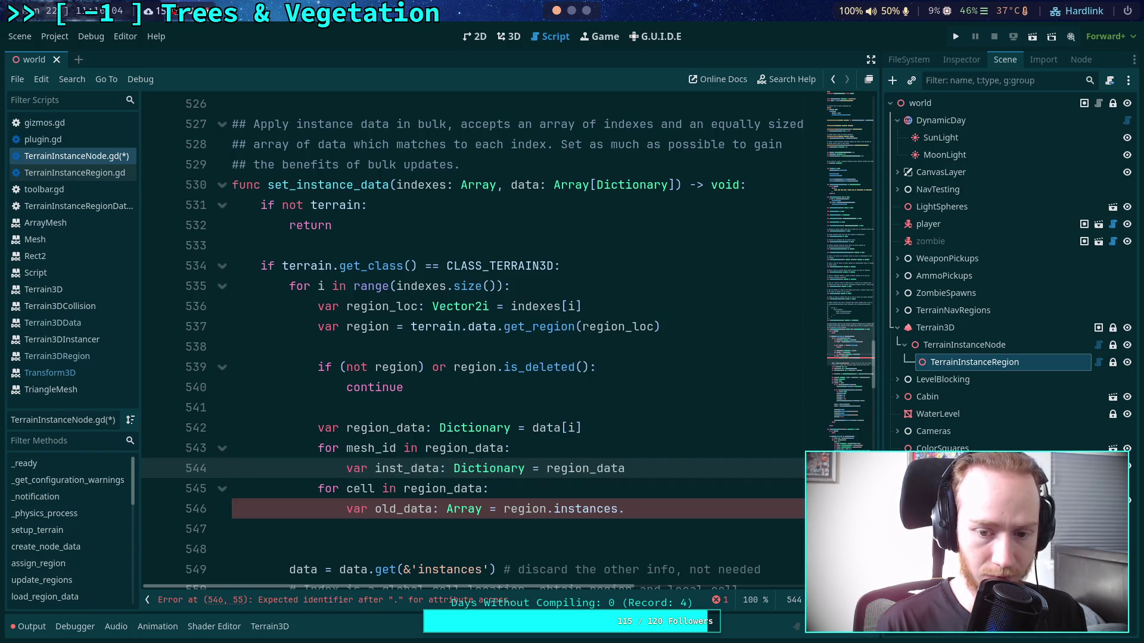
pyautogui.write('.get')
pyautogui.write('(mesh_id')
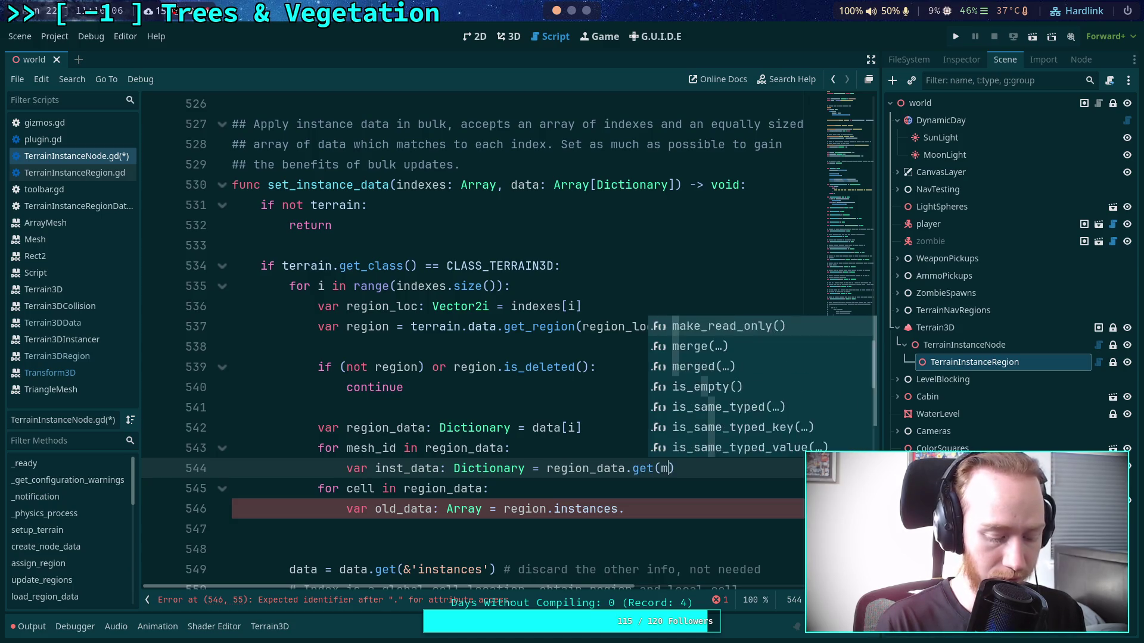
pyautogui.press('Down')
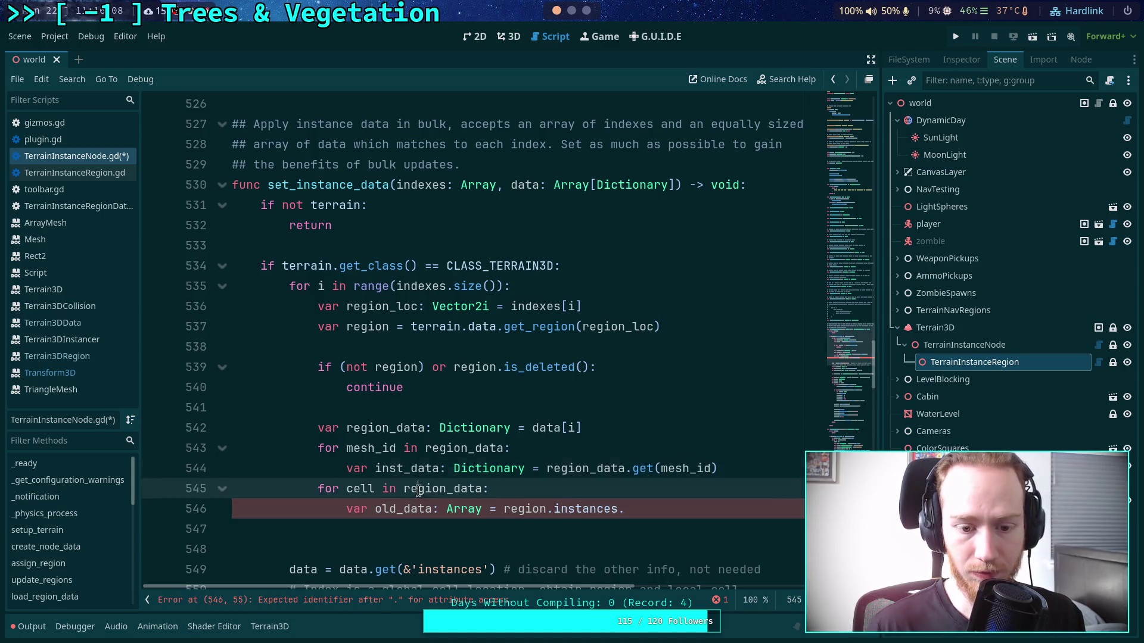
pyautogui.hotkey('shift', 'Down')
pyautogui.press('Tab')
# - Make the cell loop iterate inst_data and drop the trailing dot after region.instances
pyautogui.doubleClick(470, 489)
pyautogui.moveTo(470, 488); pyautogui.dragTo(433, 488)
pyautogui.write('inst')
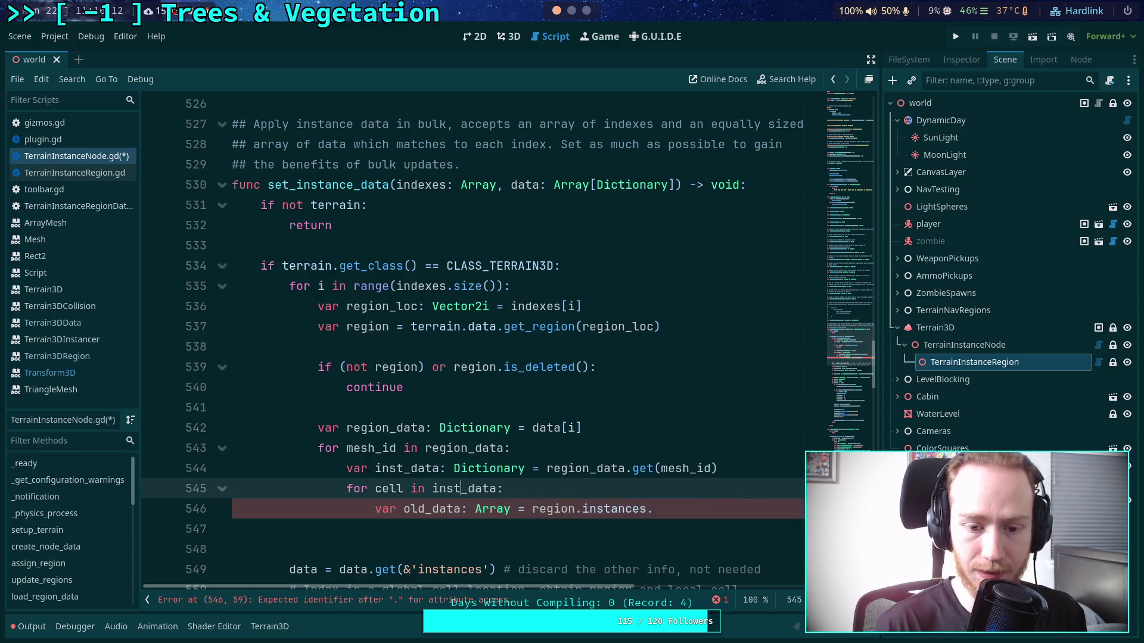
pyautogui.click(711, 509)
pyautogui.press('BackSpace')
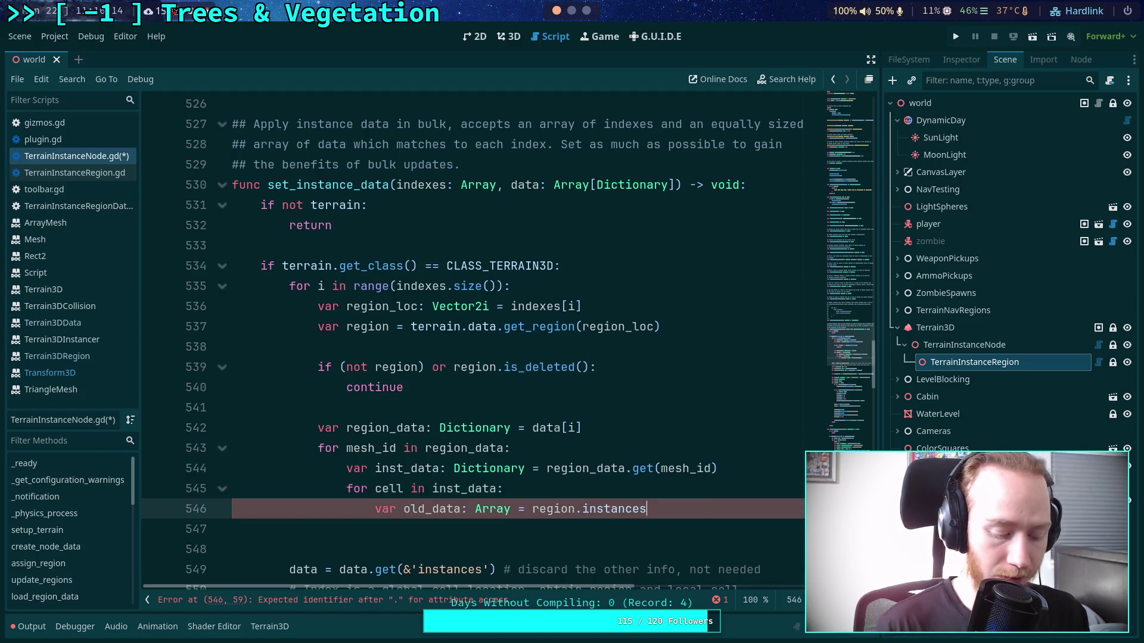
pyautogui.click(739, 466)
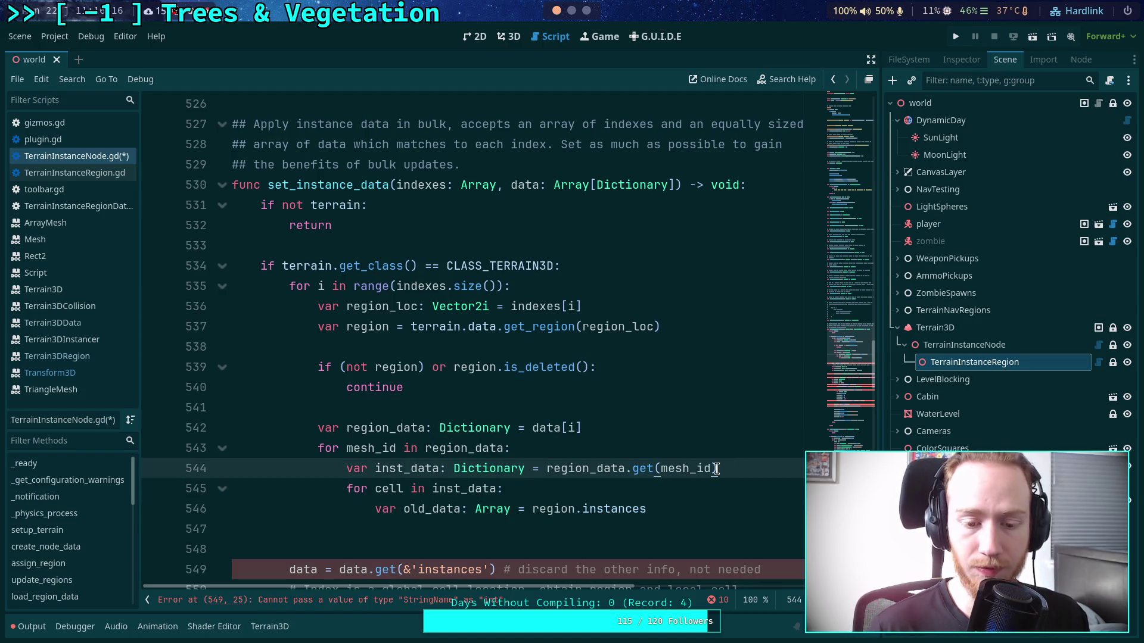
pyautogui.press('Return')
pyautogui.write('var')
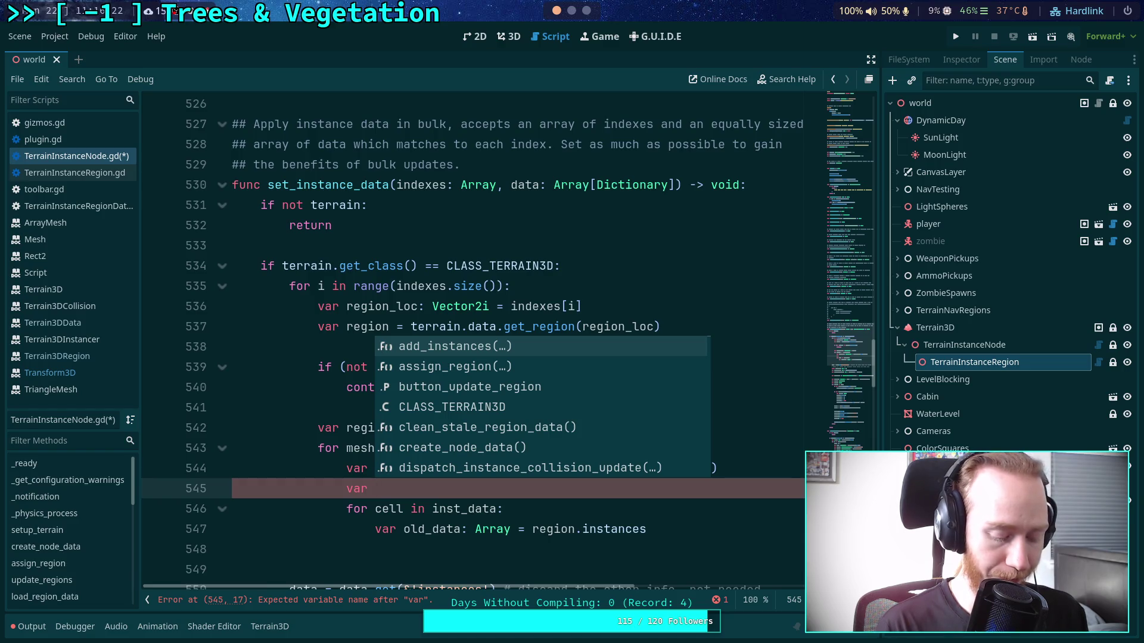
# - Declare old_inst_data from region.instances.get(mesh_id) and set old_cell_data to old_inst_data.get(cell)
pyautogui.write('old_')
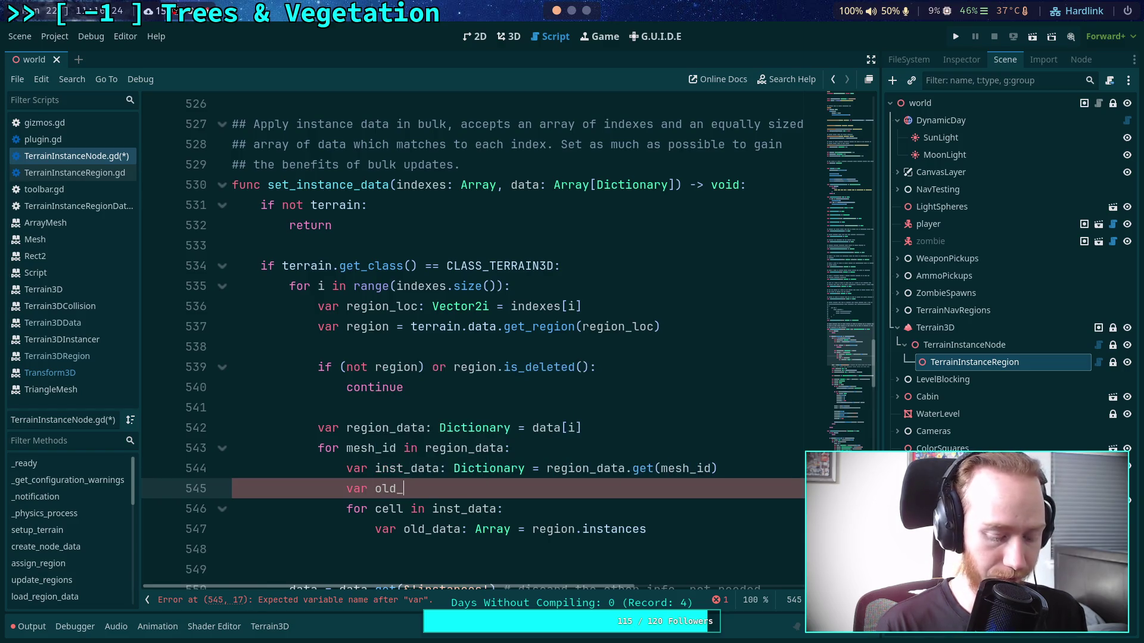
pyautogui.write('inst_data: Dic')
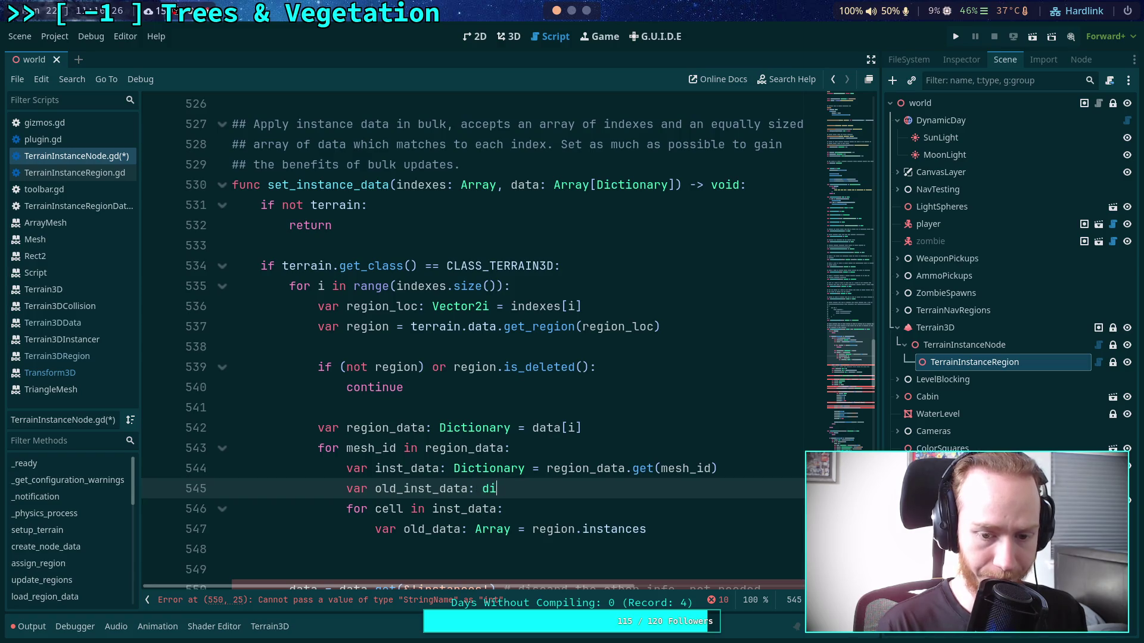
pyautogui.write('tiona')
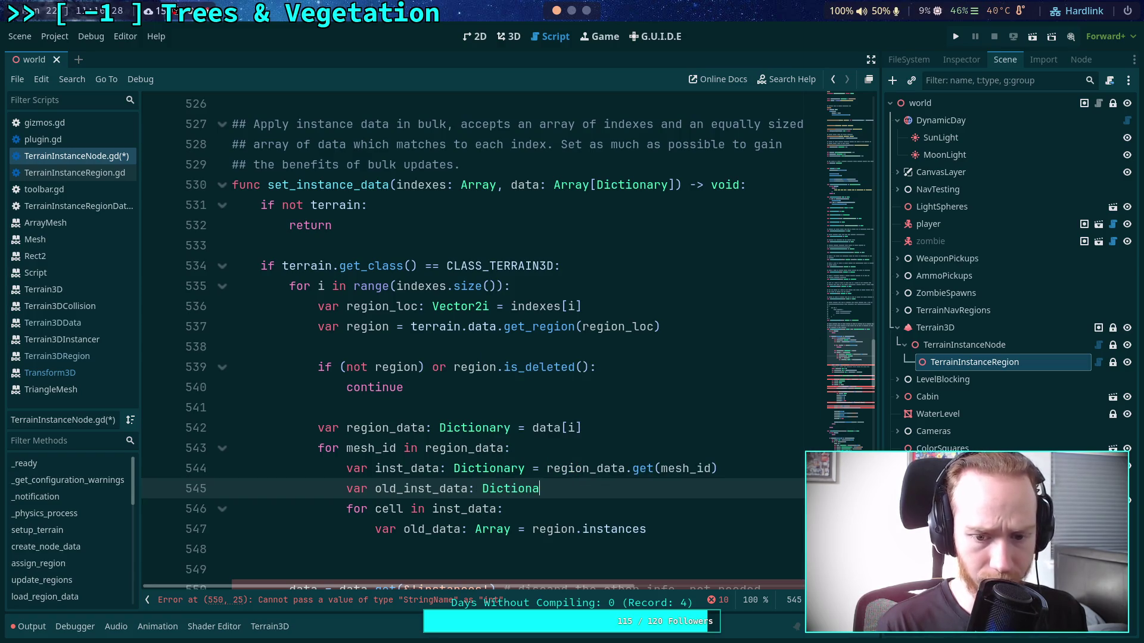
pyautogui.write('ry = region.')
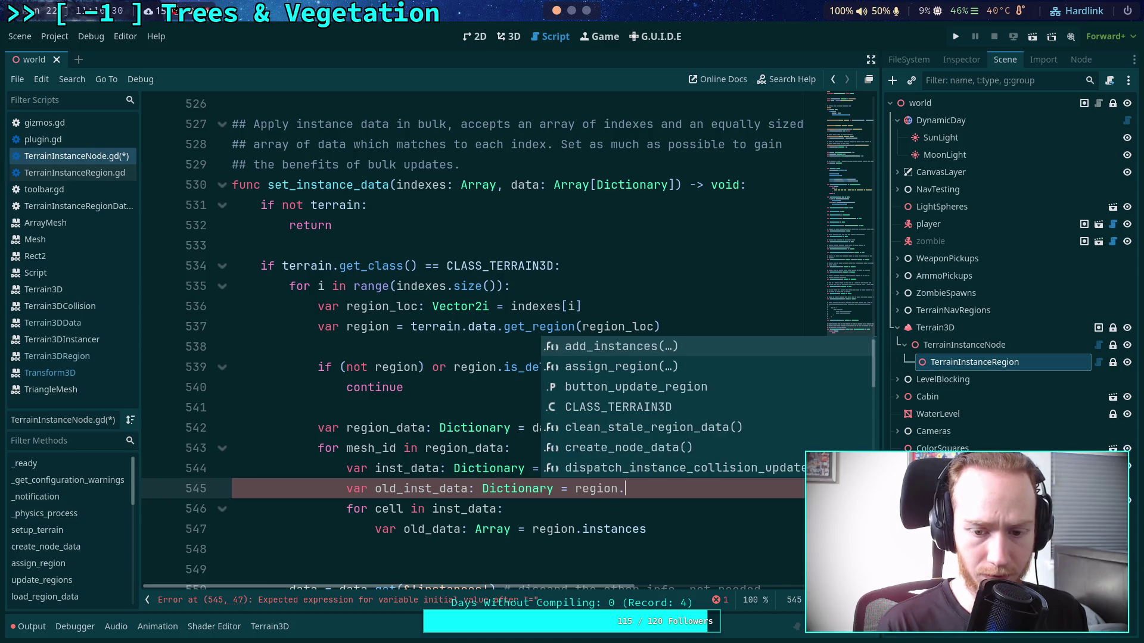
pyautogui.write('instances.get(')
pyautogui.write('mesh_id')
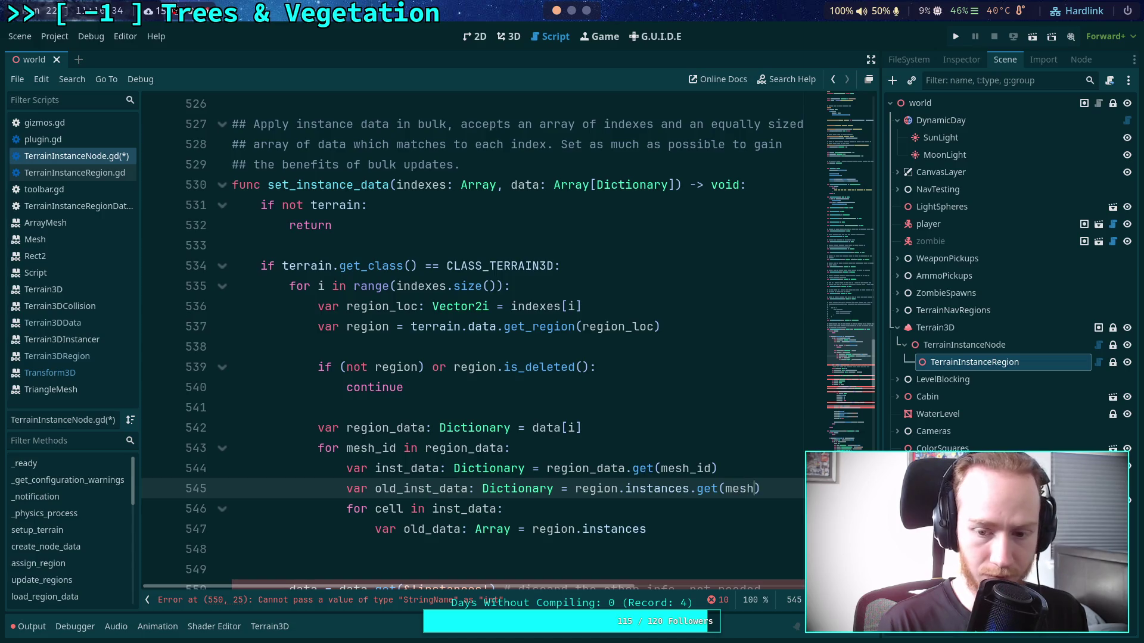
pyautogui.scroll(-1, 651, 472)
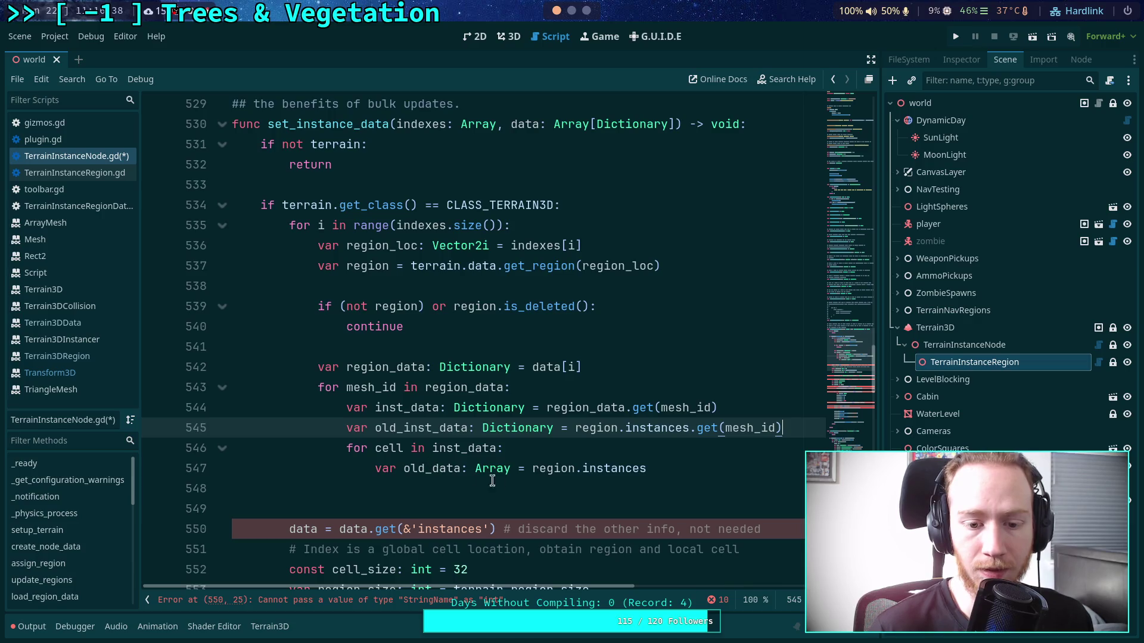
pyautogui.click(430, 469)
pyautogui.write('_cell_')
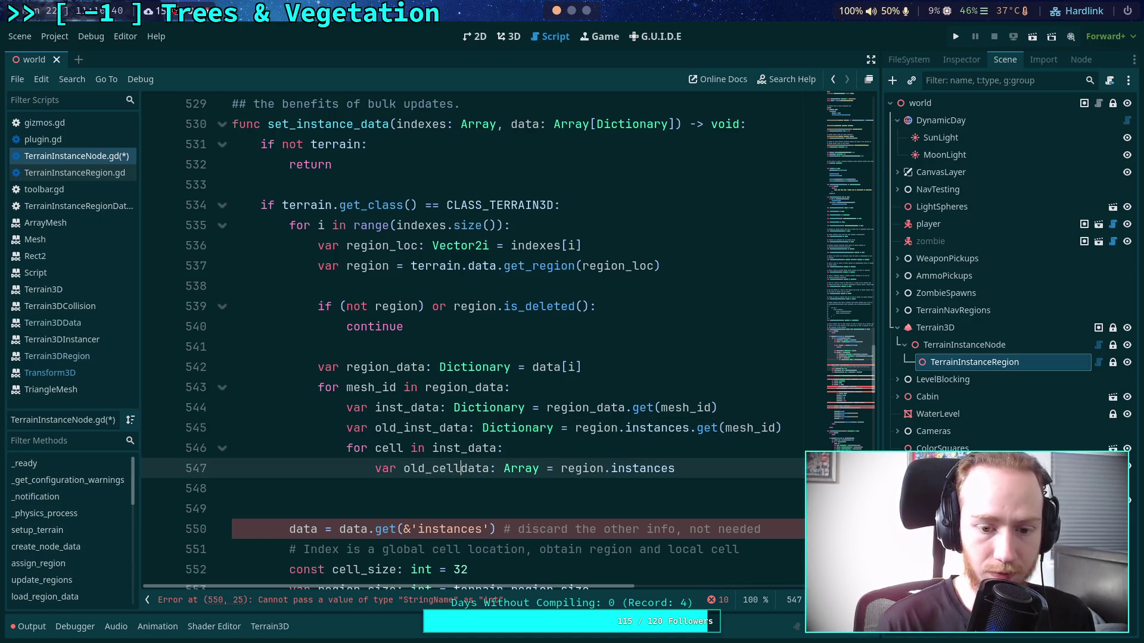
pyautogui.moveTo(683, 469); pyautogui.dragTo(567, 469)
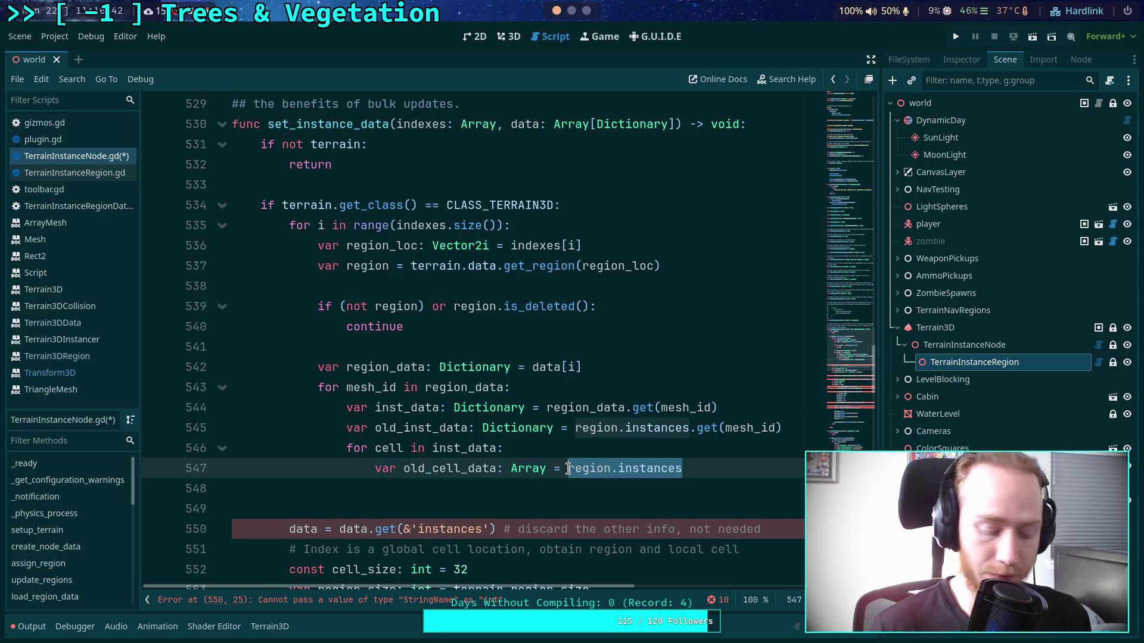
pyautogui.write('old_ins')
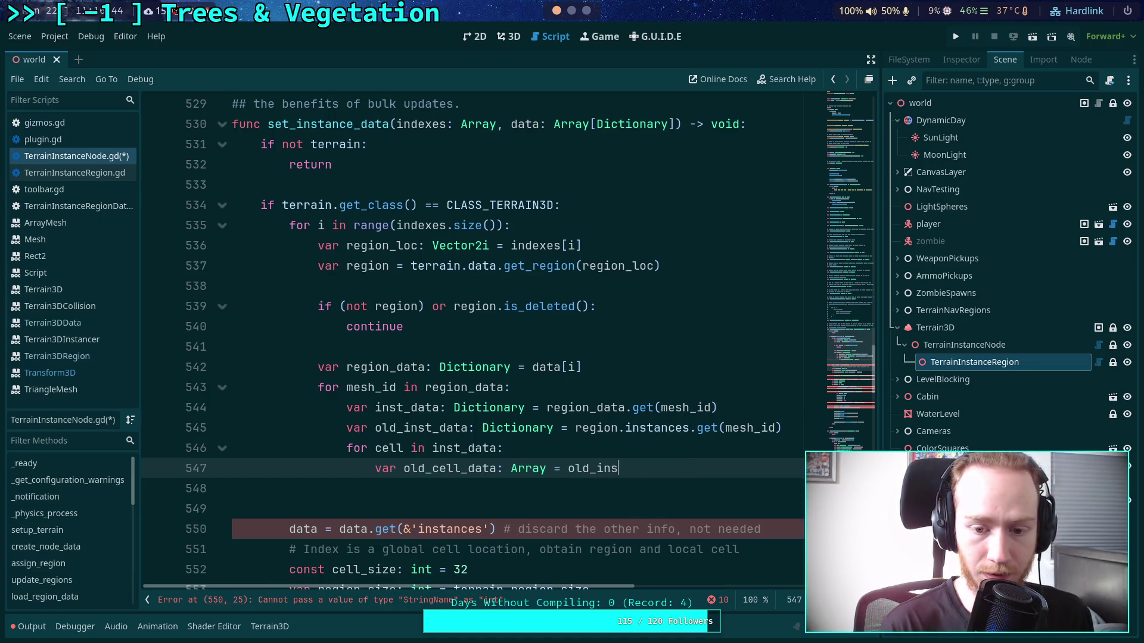
pyautogui.write('t_data.get(cell)')
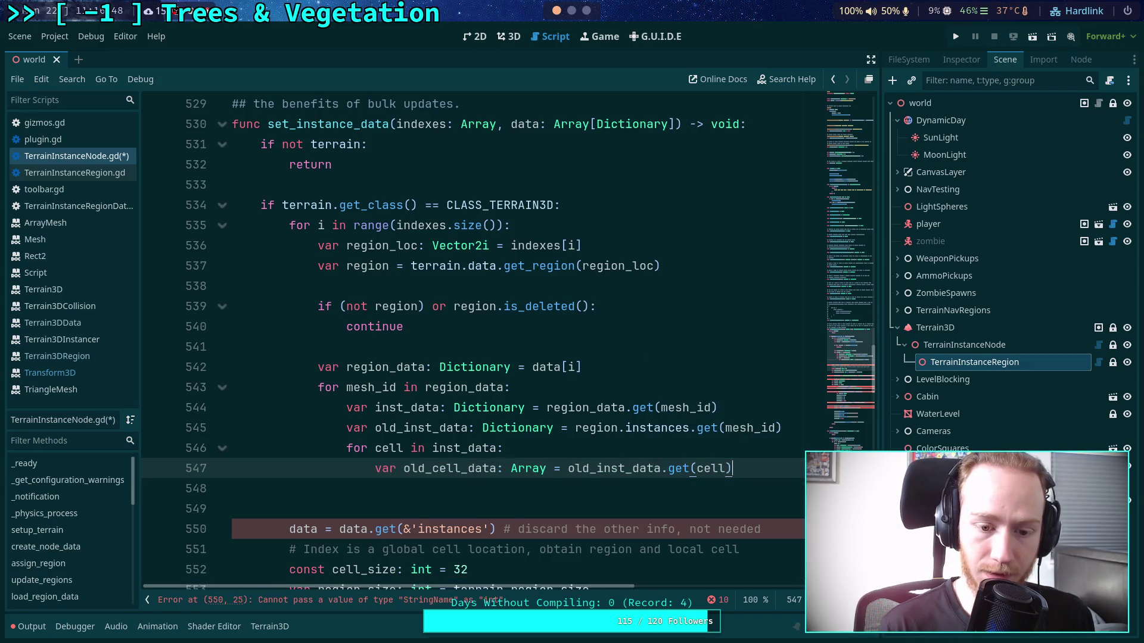
# - Add 'var cell_data: Dictionary = inst_data.get(cell)' above old_cell_data
pyautogui.press('Return')
pyautogui.press('Up')
pyautogui.hotkey('ctrl', 'shift', 'Return')
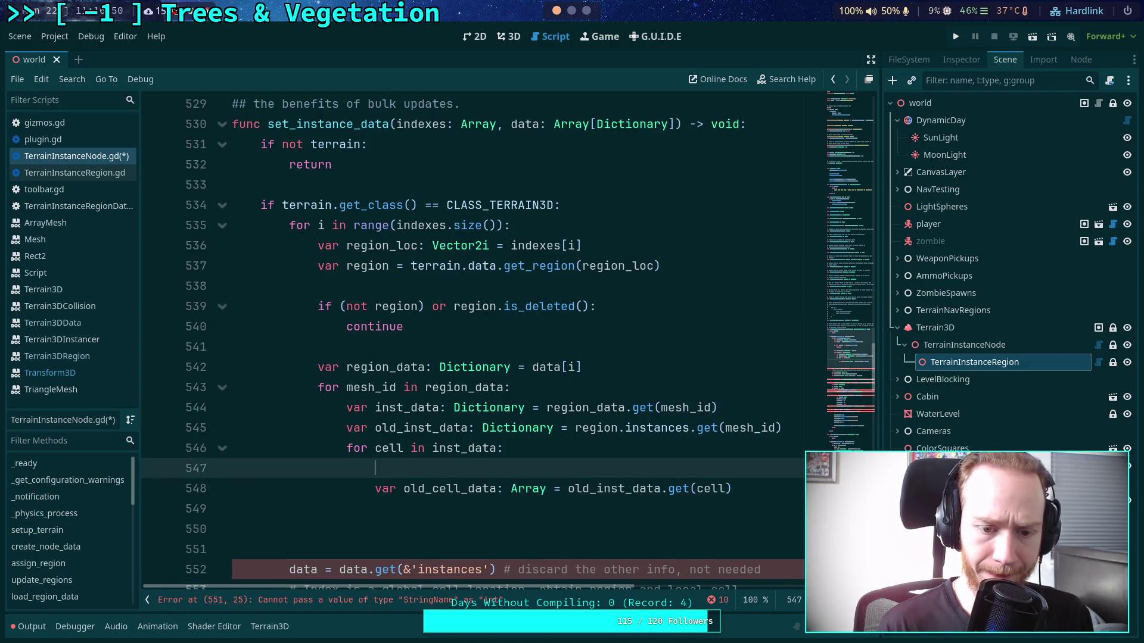
pyautogui.write('var cell_dat')
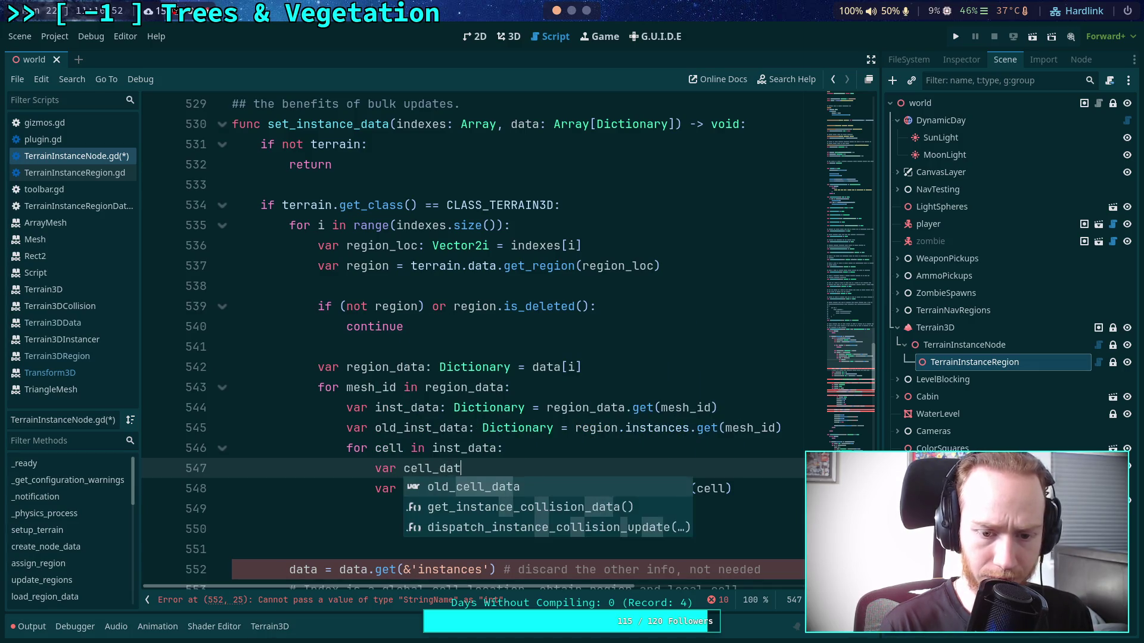
pyautogui.write('a: Dictionary = ')
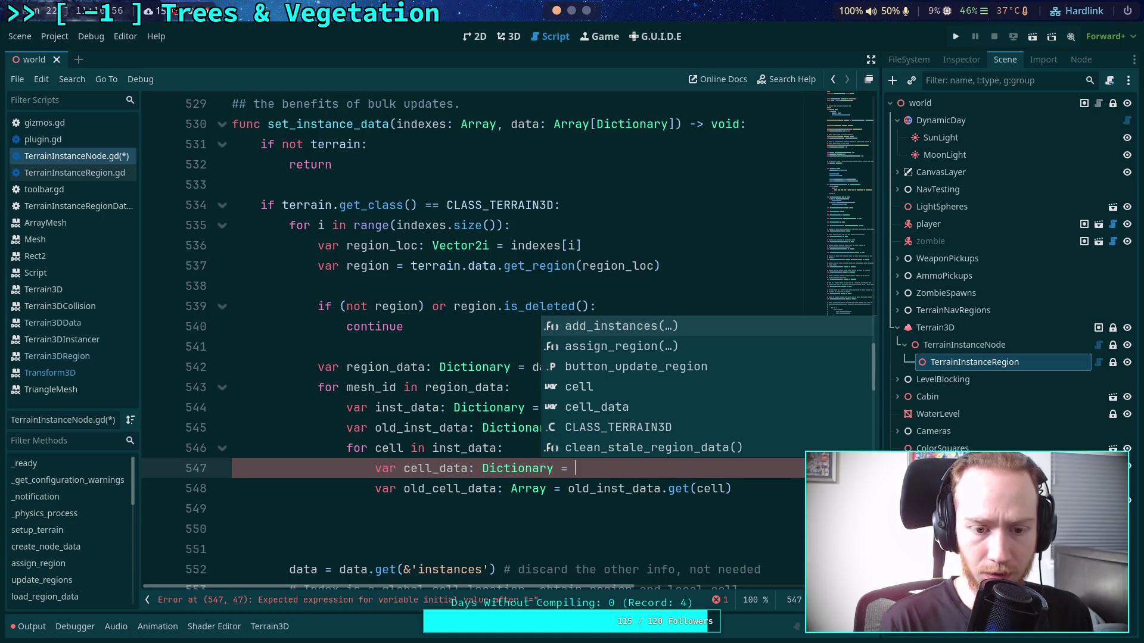
pyautogui.write('inst')
pyautogui.press('Return')
pyautogui.write('et(cell)')
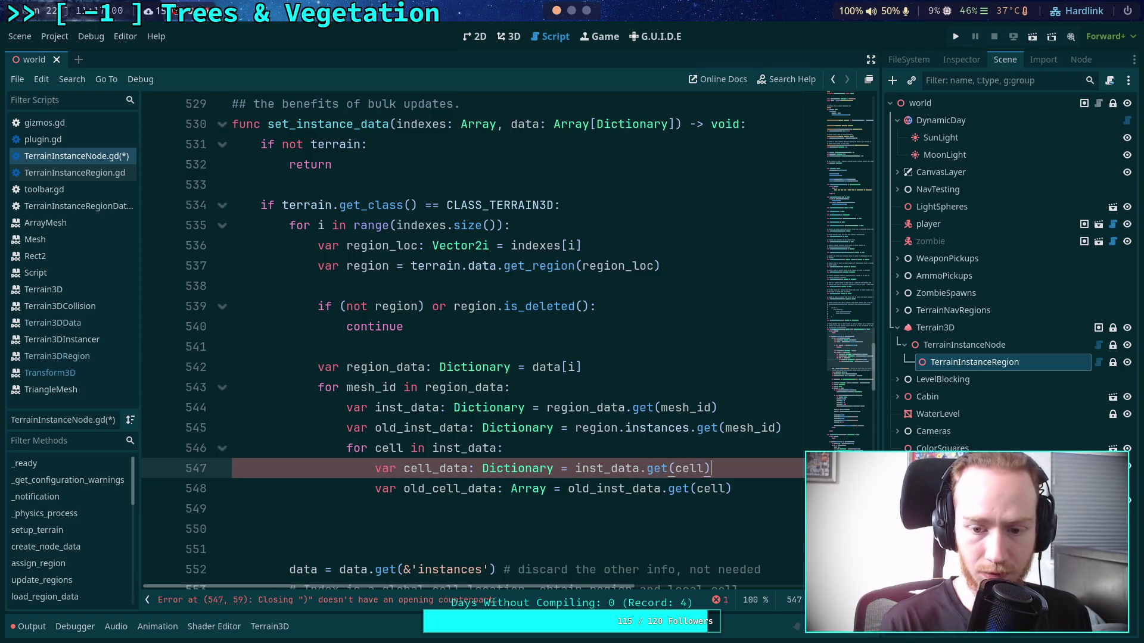
pyautogui.scroll(-1, 507, 462)
pyautogui.click(509, 459)
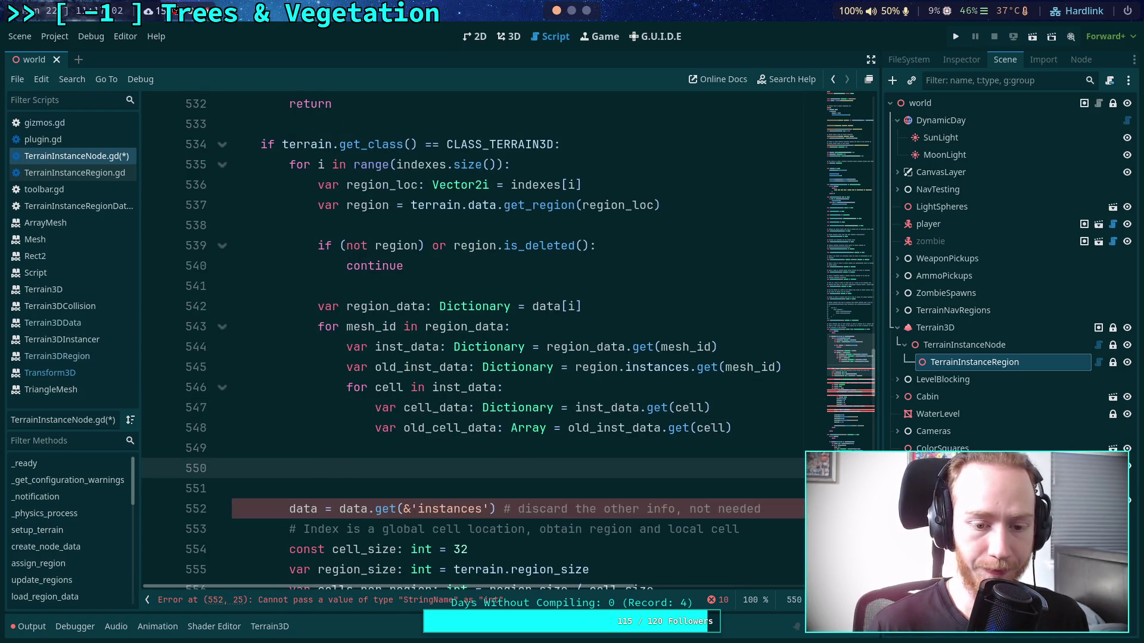
# - Write the comment '# Copy transforms with region offset removed' below the cell lookups
pyautogui.write('#Cop')
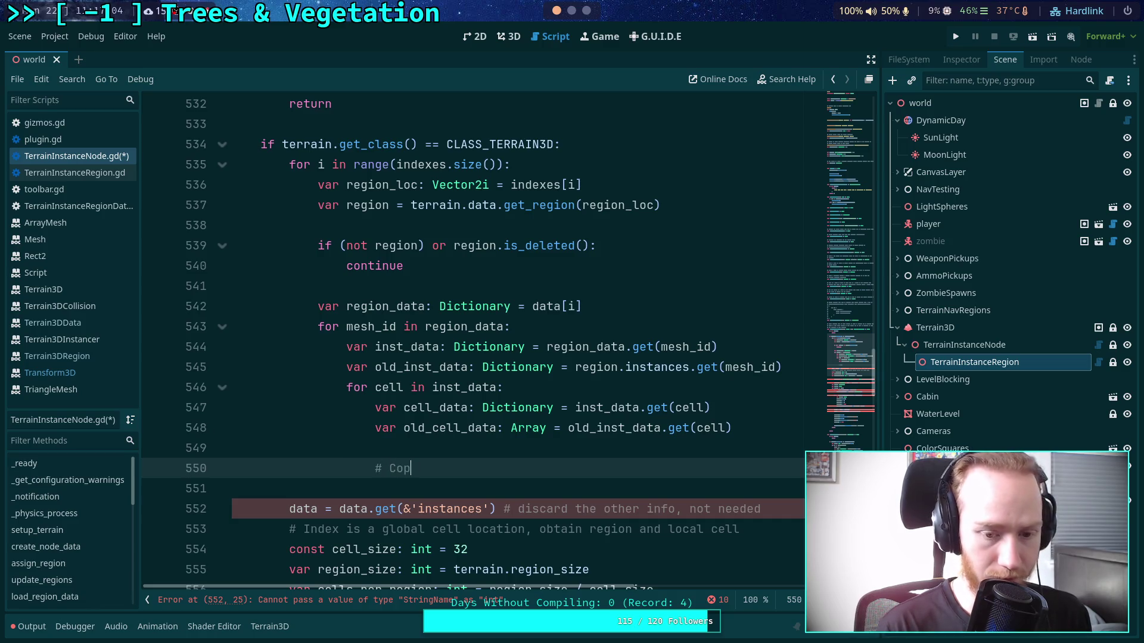
pyautogui.write('y trans')
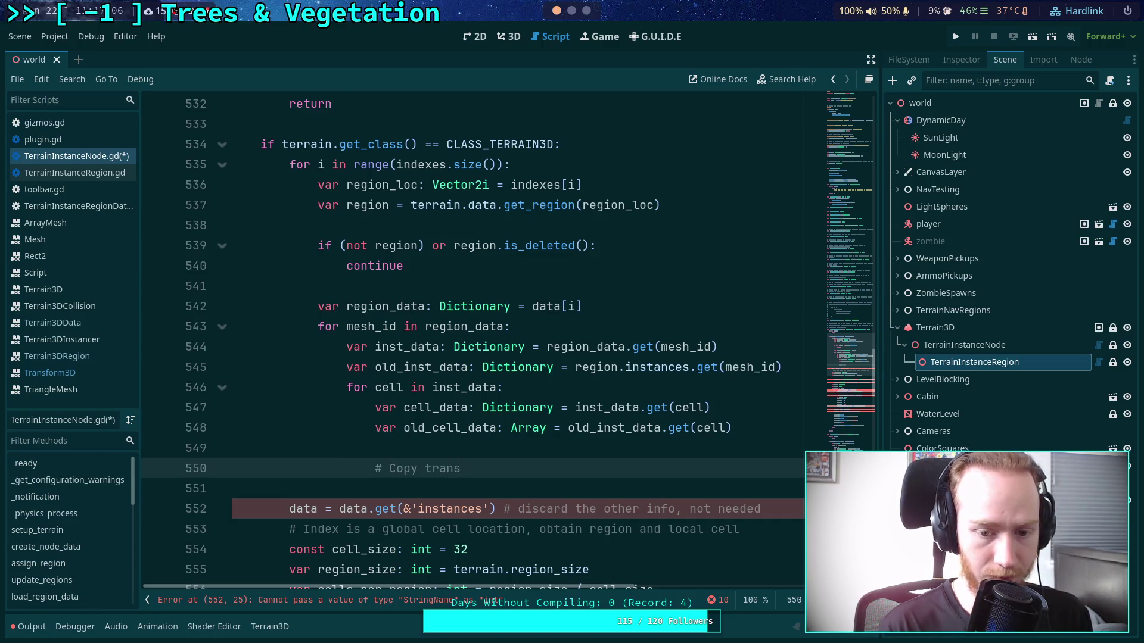
pyautogui.write('forms with')
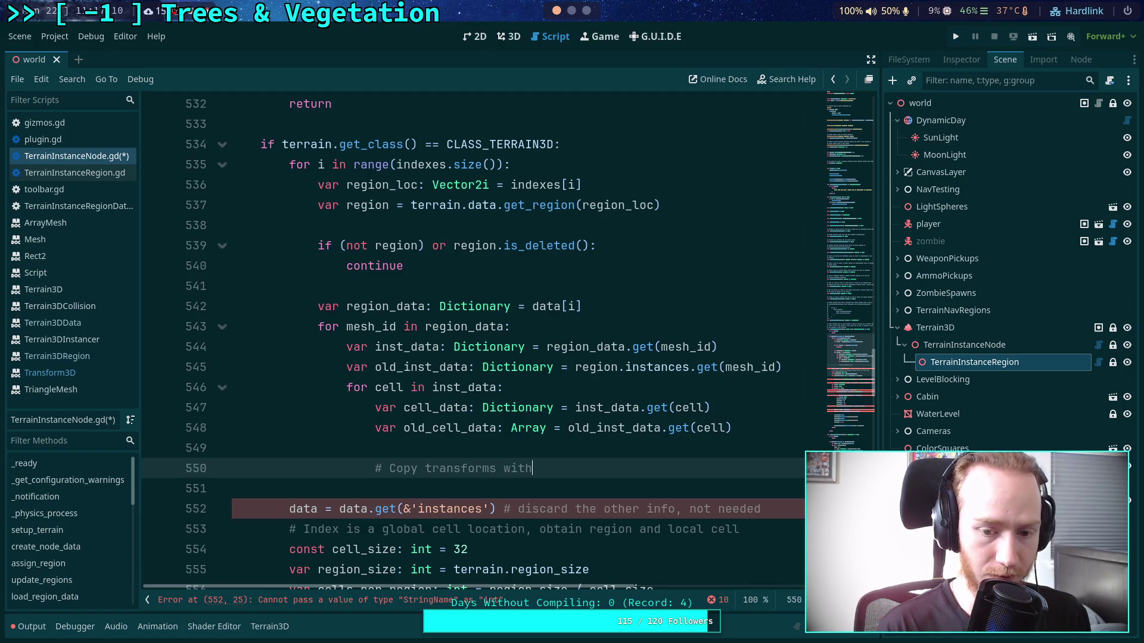
pyautogui.write(' region')
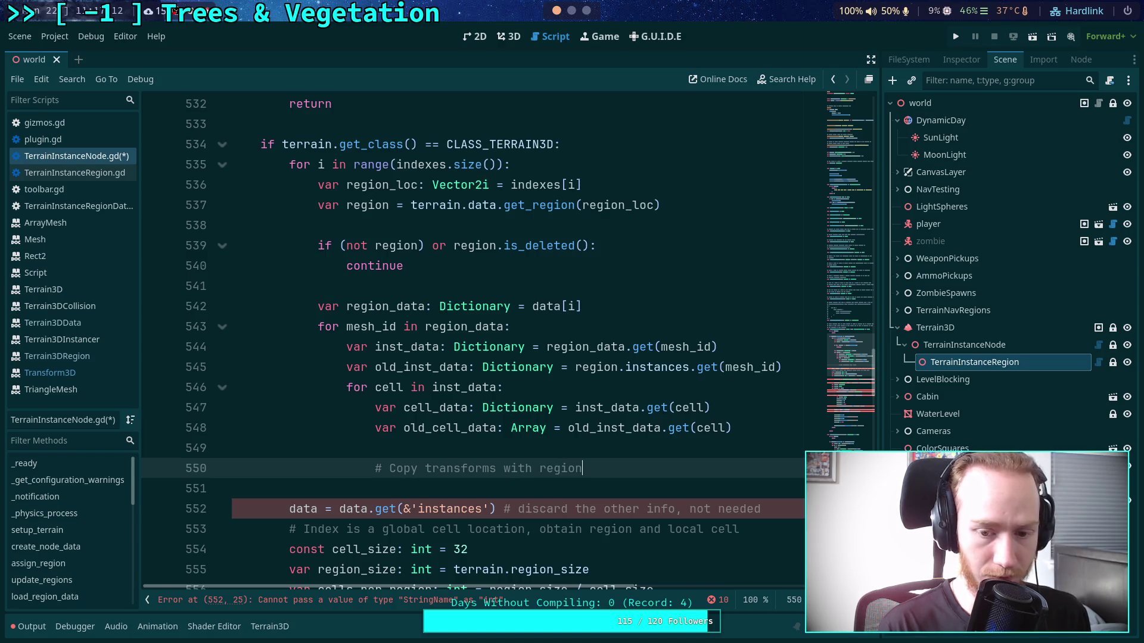
pyautogui.write(' locatset')
pyautogui.press('BackSpace')
pyautogui.press('BackSpace')
pyautogui.press('BackSpace')
pyautogui.write('set remove')
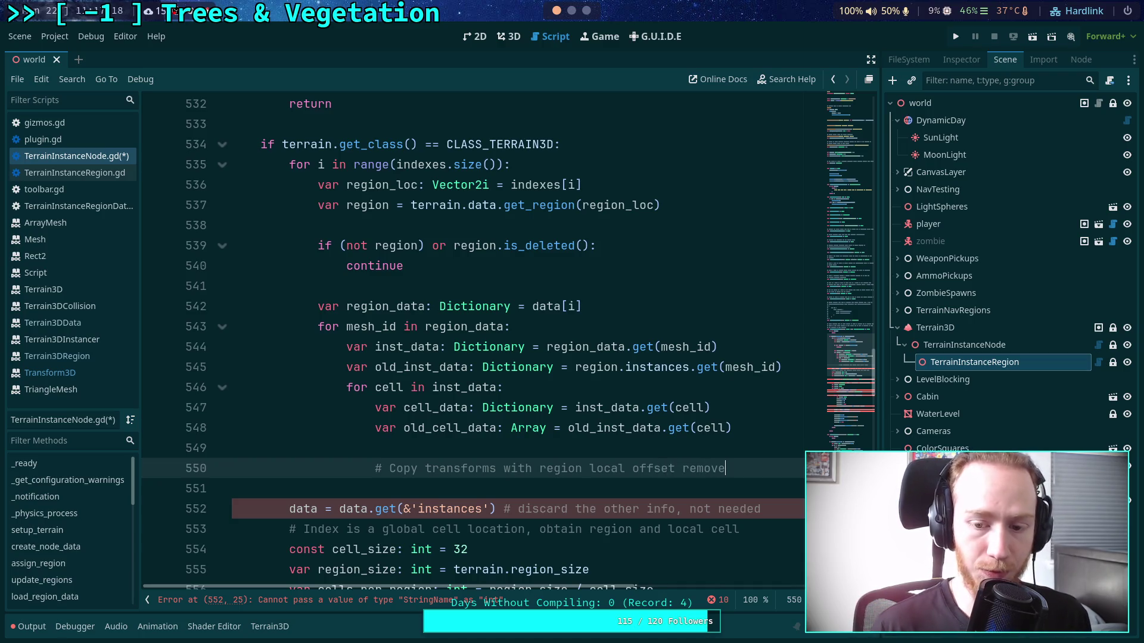
pyautogui.write('d')
pyautogui.doubleClick(605, 469)
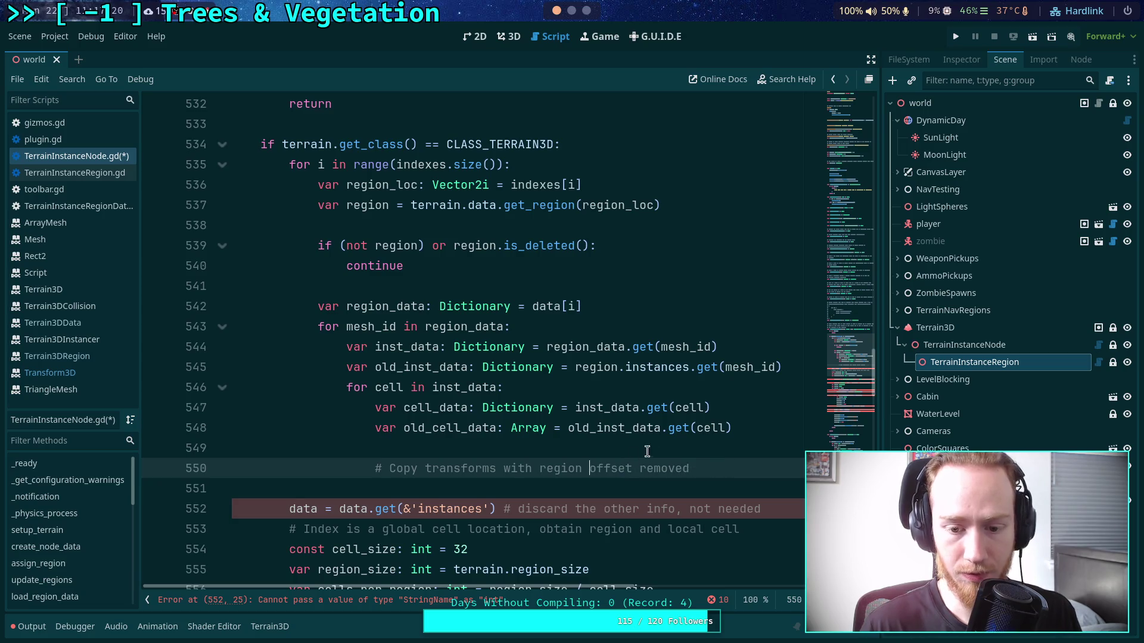
pyautogui.press('BackSpace')
pyautogui.press('BackSpace')
pyautogui.press('Up')
pyautogui.scroll(20, 649, 460)
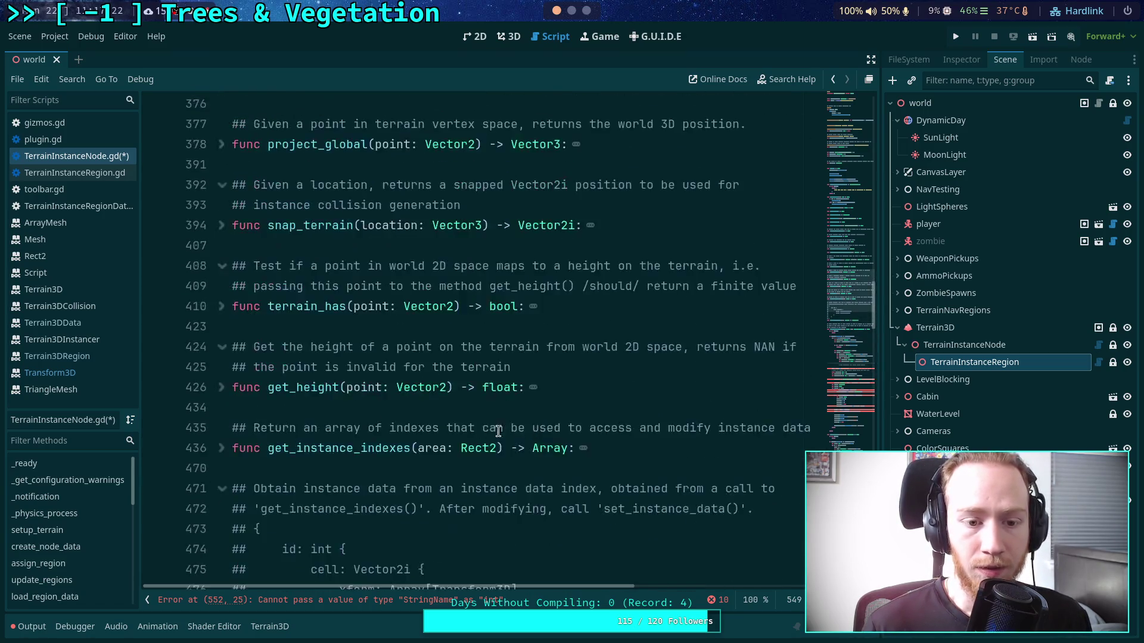
# - Copy the region_global_offset Vector3 block from get_instance_data
pyautogui.click(221, 266)
pyautogui.scroll(-3, 369, 358)
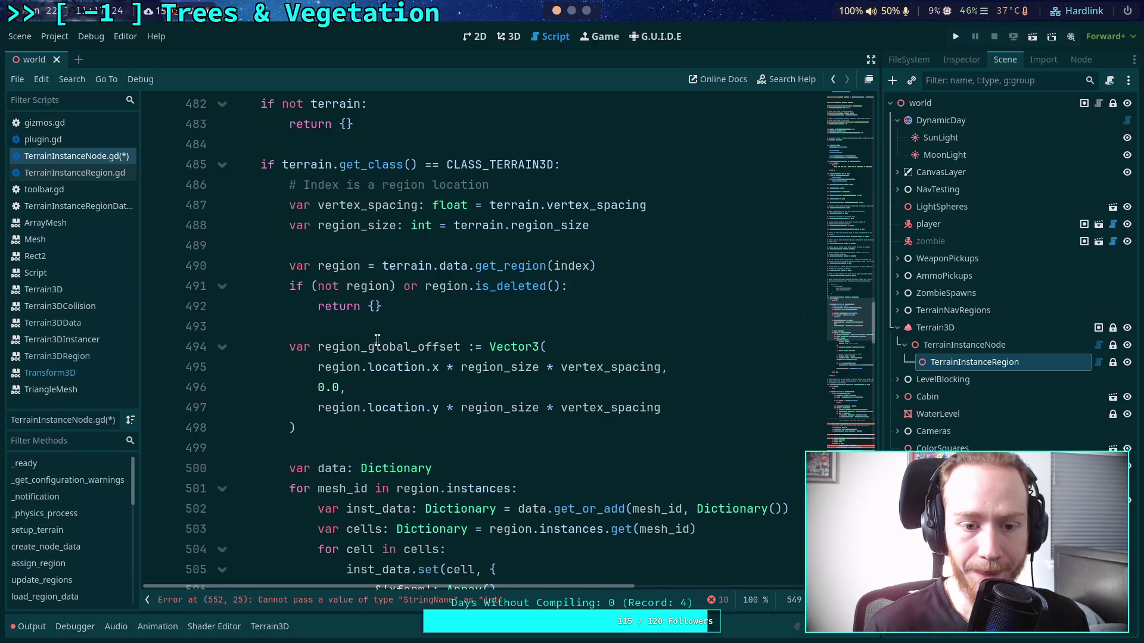
pyautogui.scroll(-1, 339, 371)
pyautogui.moveTo(339, 370); pyautogui.dragTo(290, 287)
pyautogui.hotkey('ctrl', 'c')
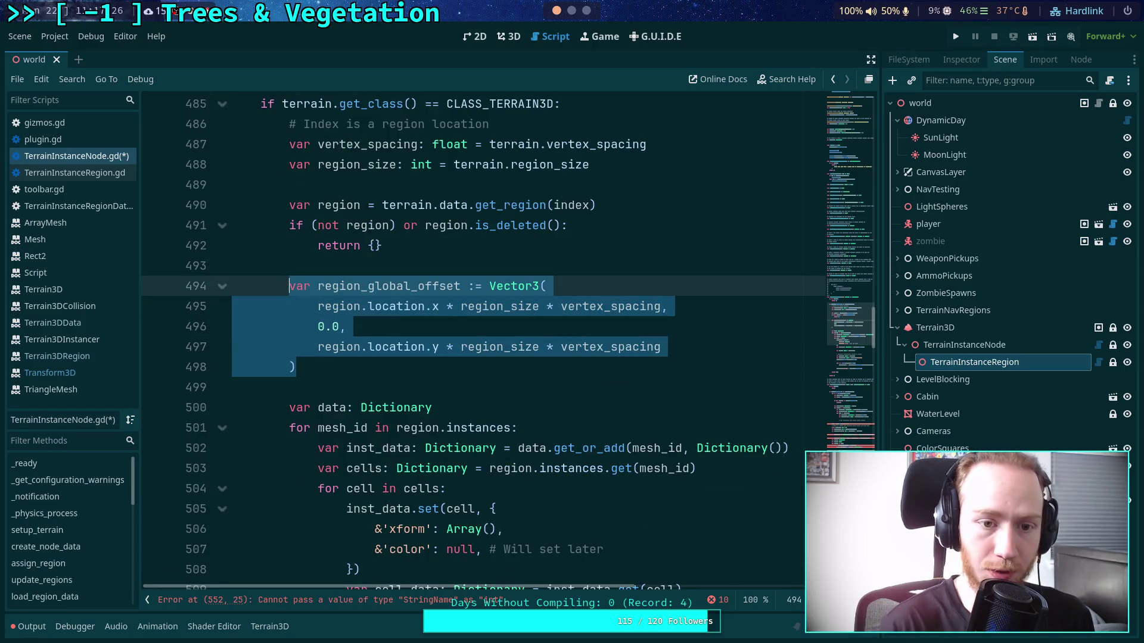
pyautogui.scroll(-15, 478, 345)
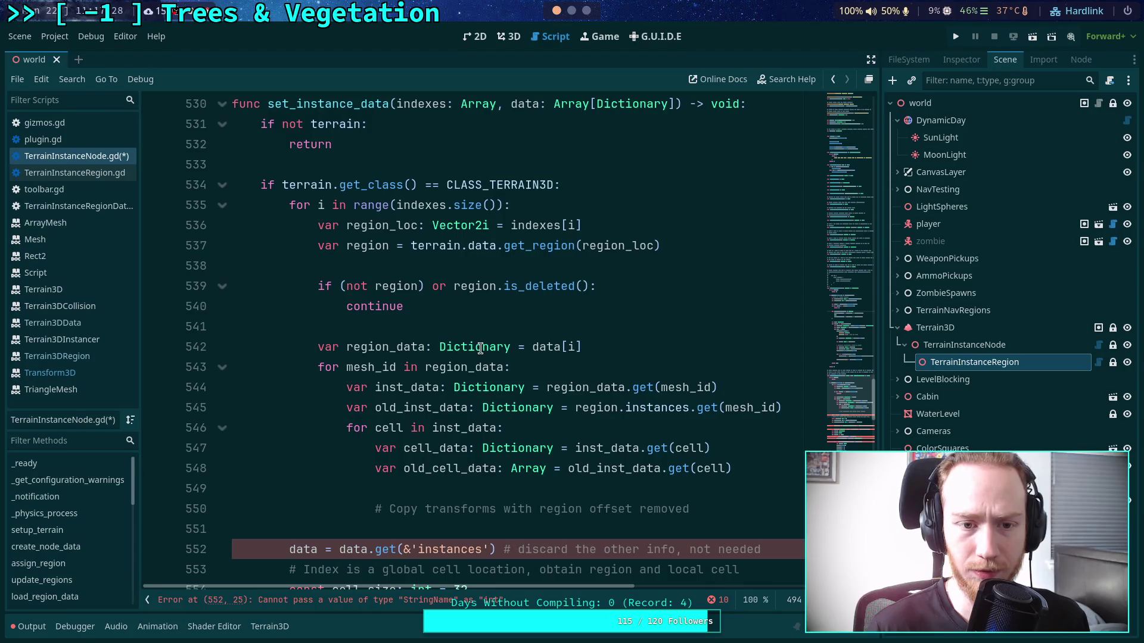
pyautogui.scroll(3, 480, 348)
pyautogui.scroll(-1, 582, 301)
pyautogui.click(627, 305)
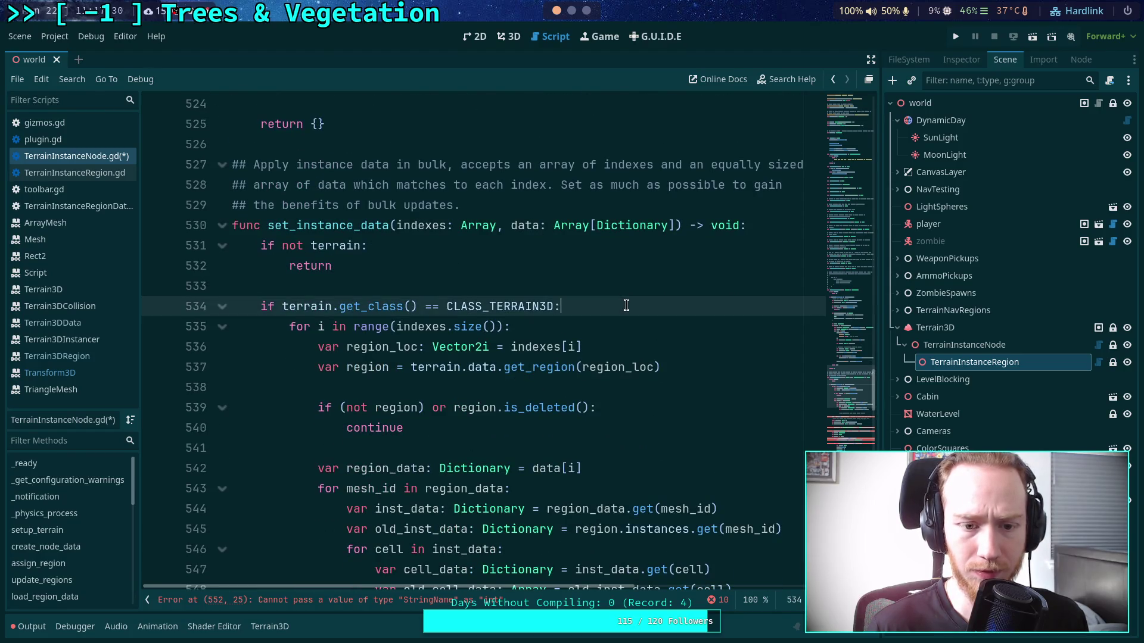
pyautogui.press('Return')
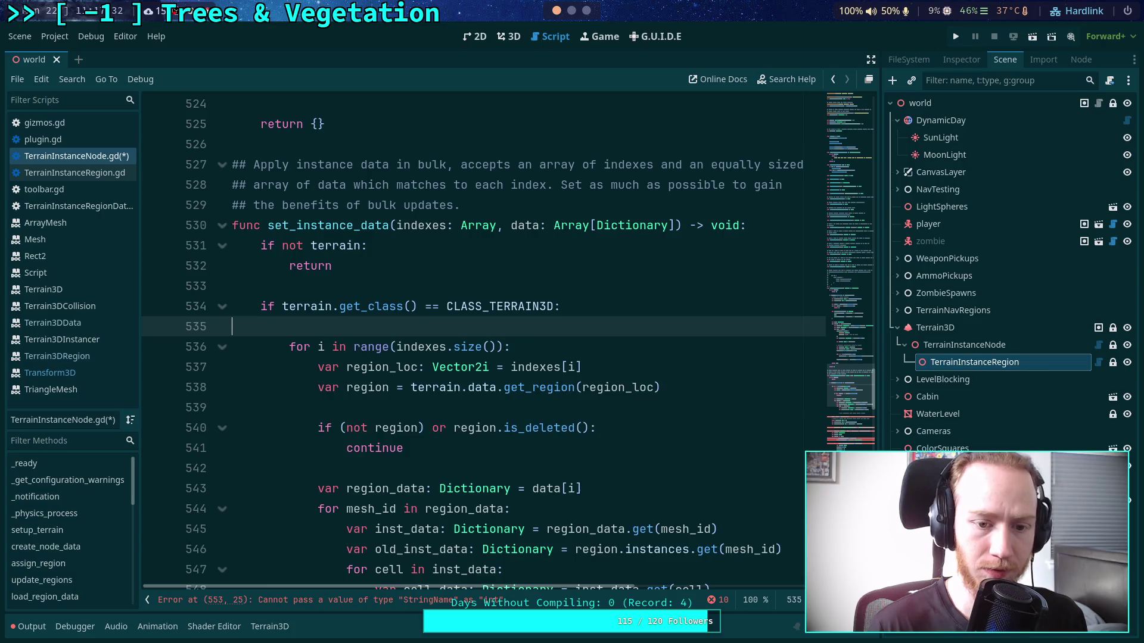
pyautogui.press('BackSpace')
# - Paste the offset block after continue in set_instance_data, indented, with a blank line after
pyautogui.scroll(-1, 631, 339)
pyautogui.click(376, 286)
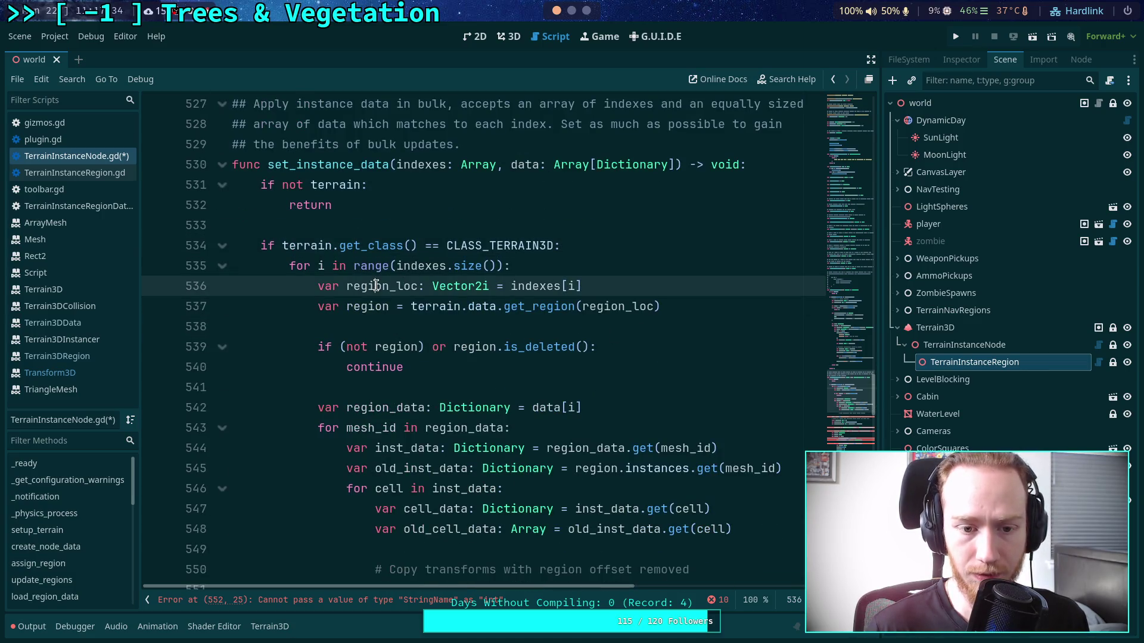
pyautogui.scroll(-1, 616, 322)
pyautogui.click(651, 224)
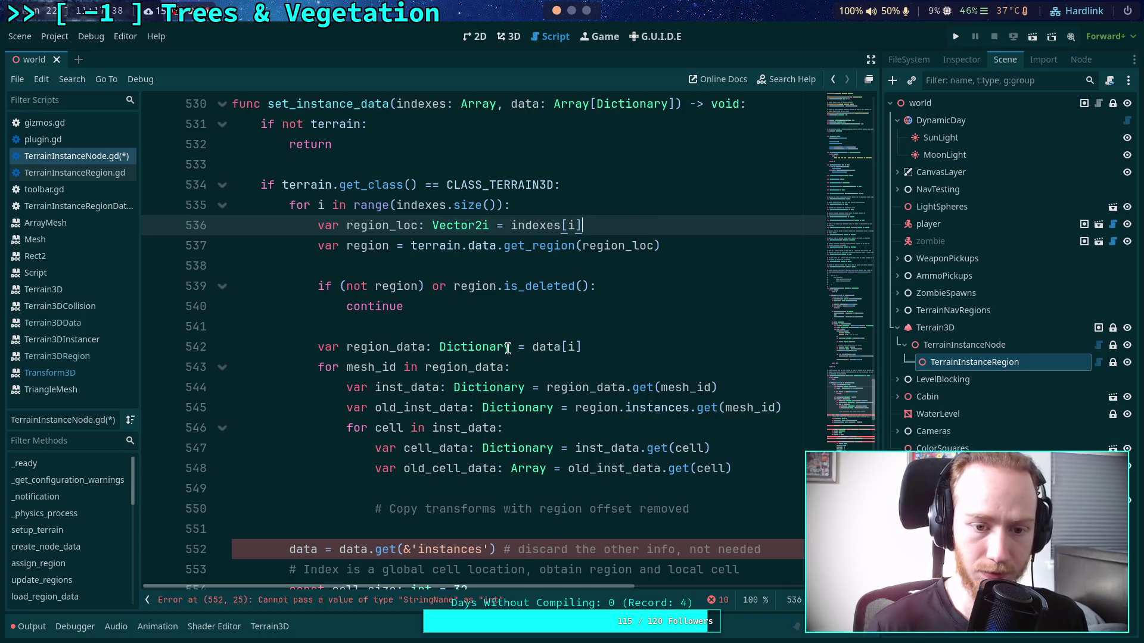
pyautogui.click(592, 334)
pyautogui.hotkey('ctrl', 'v')
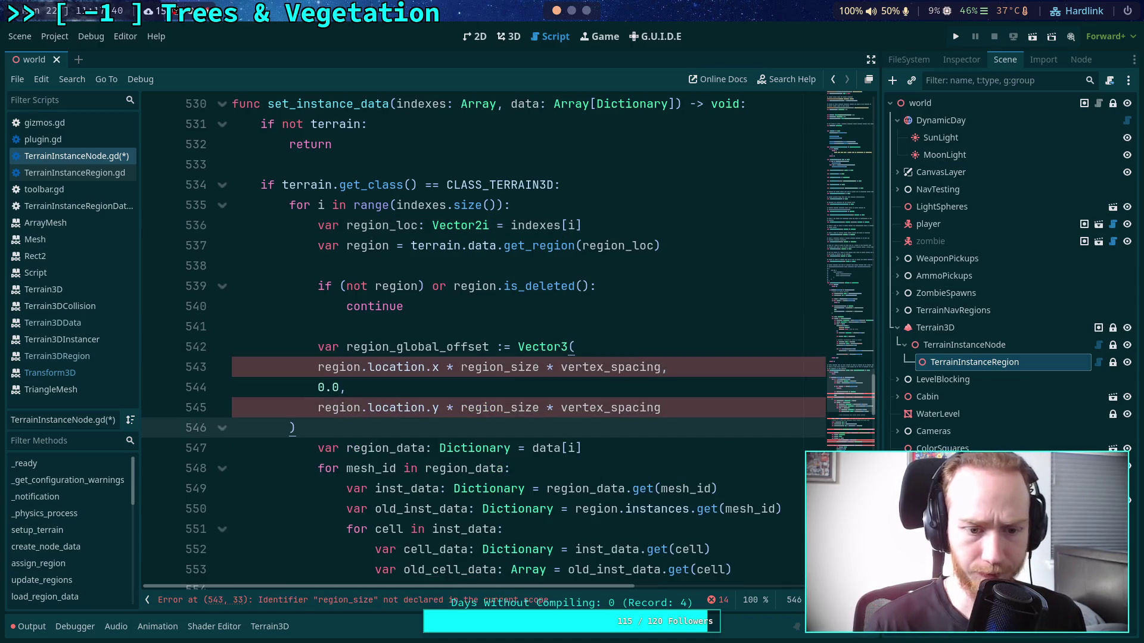
pyautogui.hotkey('shift', 'Up')
pyautogui.hotkey('shift', 'Up')
pyautogui.hotkey('shift', 'Up')
pyautogui.press('Tab')
pyautogui.click(453, 427)
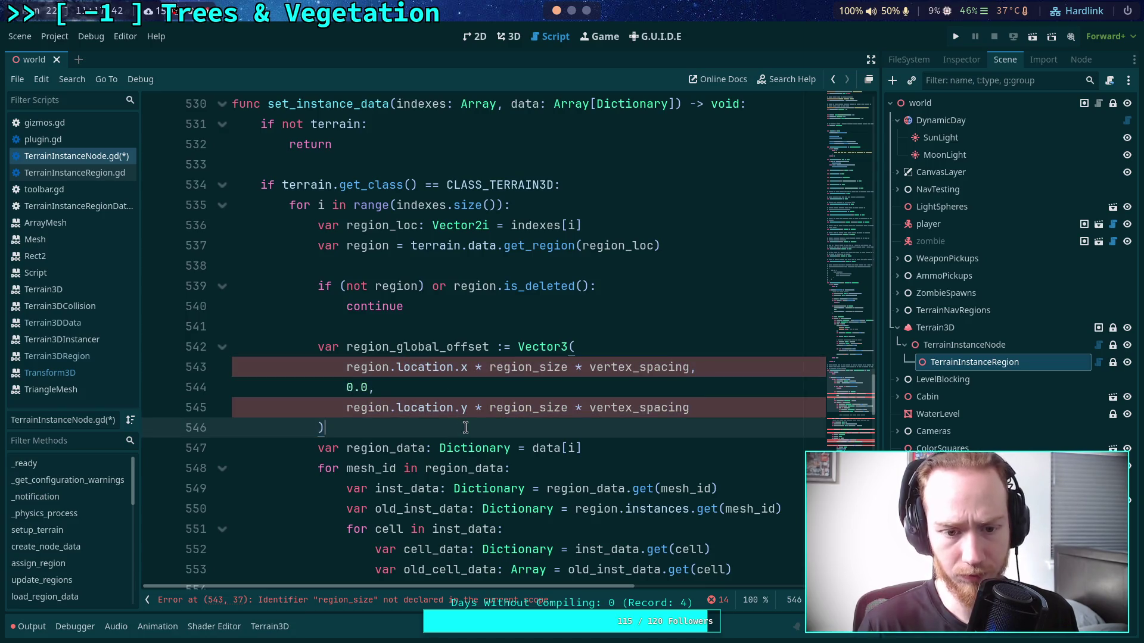
pyautogui.press('Return')
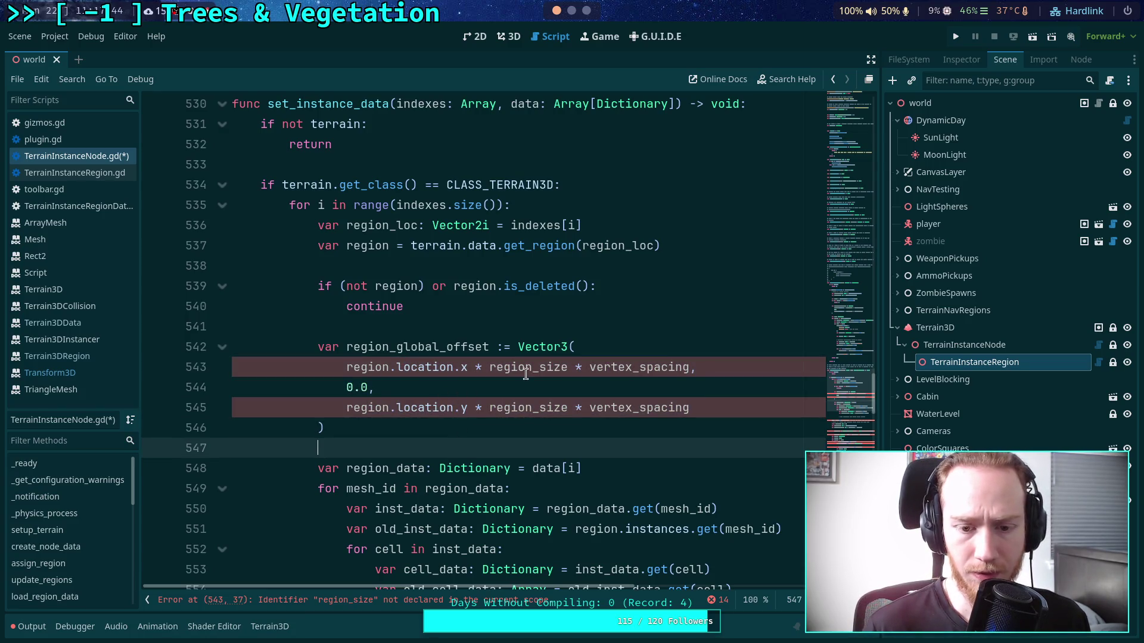
pyautogui.scroll(15, 526, 373)
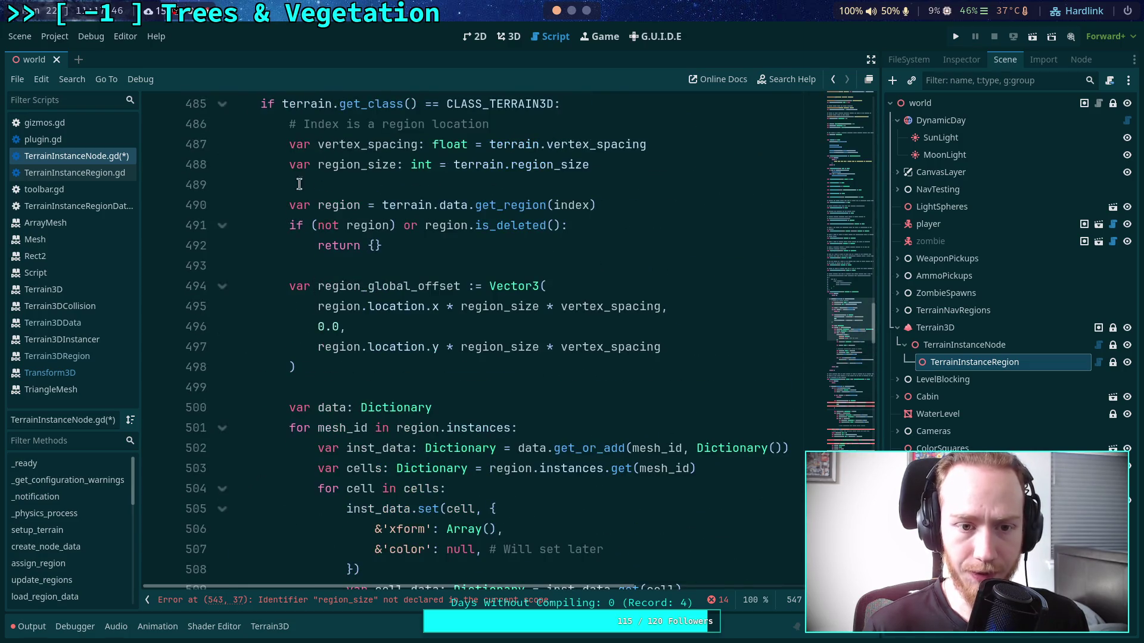
# - Copy the vertex_spacing and region_size declarations under set_instance_data's Terrain3D class check
pyautogui.moveTo(284, 148); pyautogui.dragTo(646, 169)
pyautogui.hotkey('ctrl', 'c')
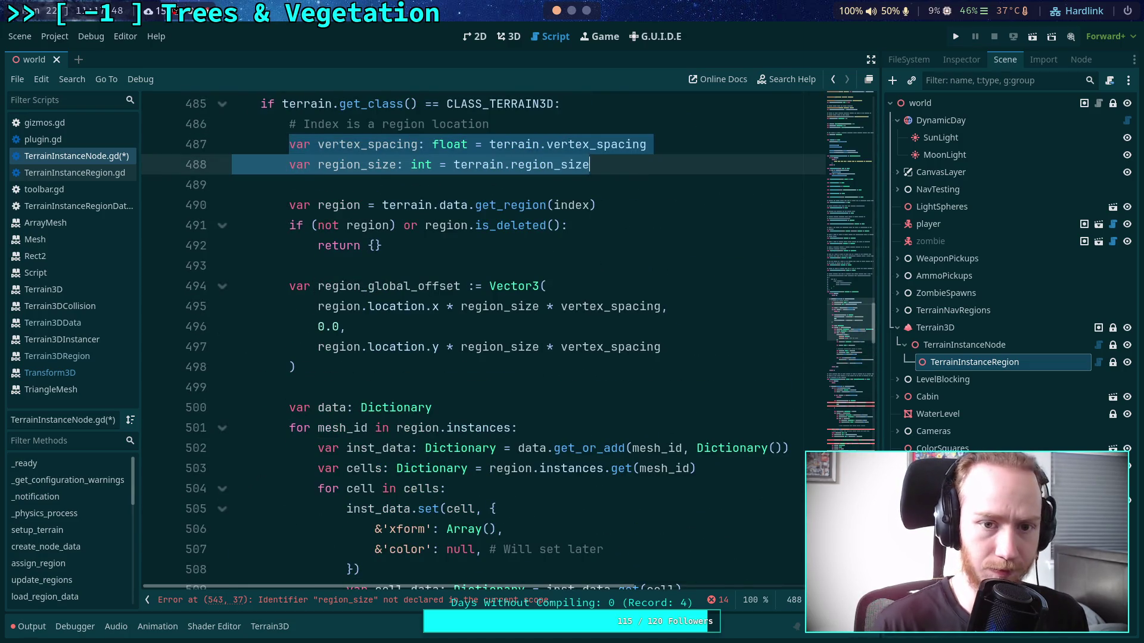
pyautogui.scroll(-13, 634, 166)
pyautogui.click(566, 307)
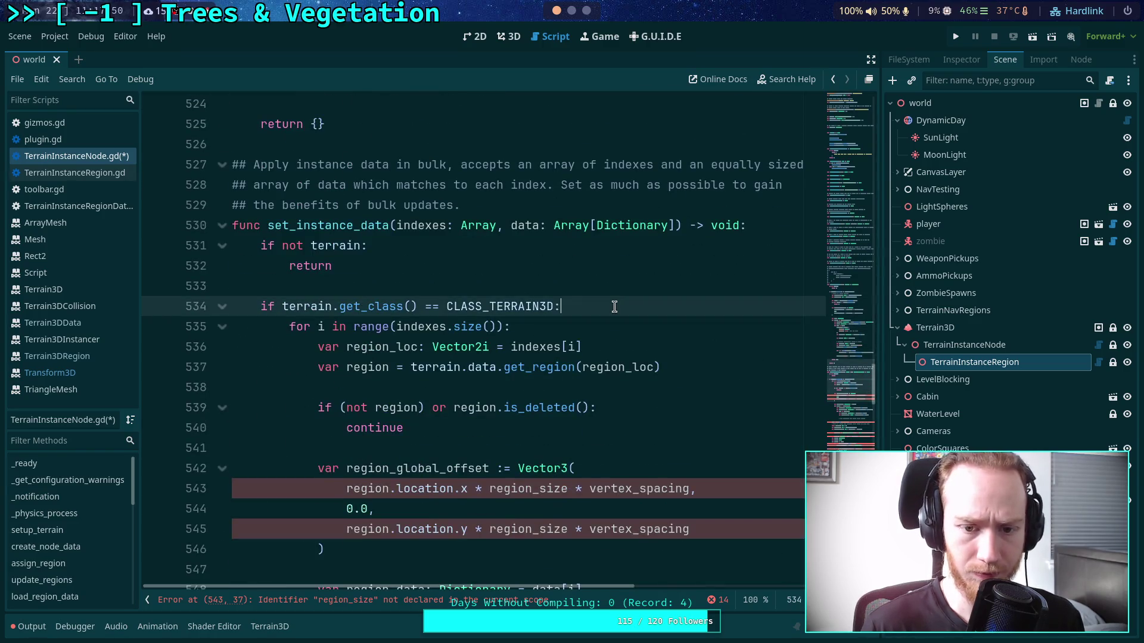
pyautogui.press('Return')
pyautogui.hotkey('ctrl', 'v')
pyautogui.press('Return')
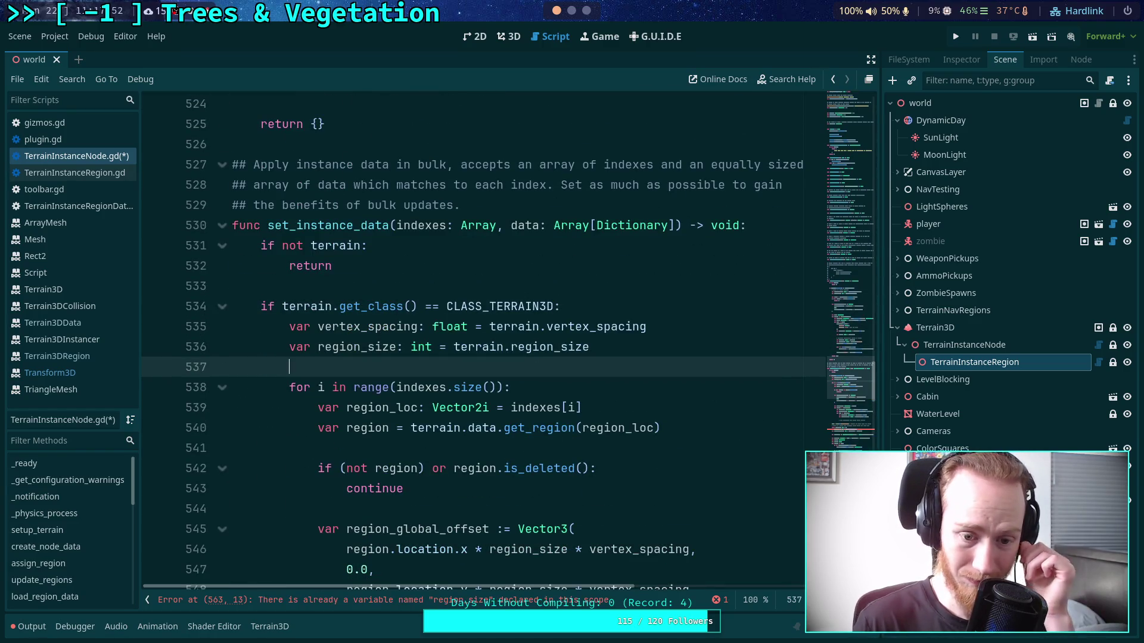
pyautogui.scroll(-2, 616, 298)
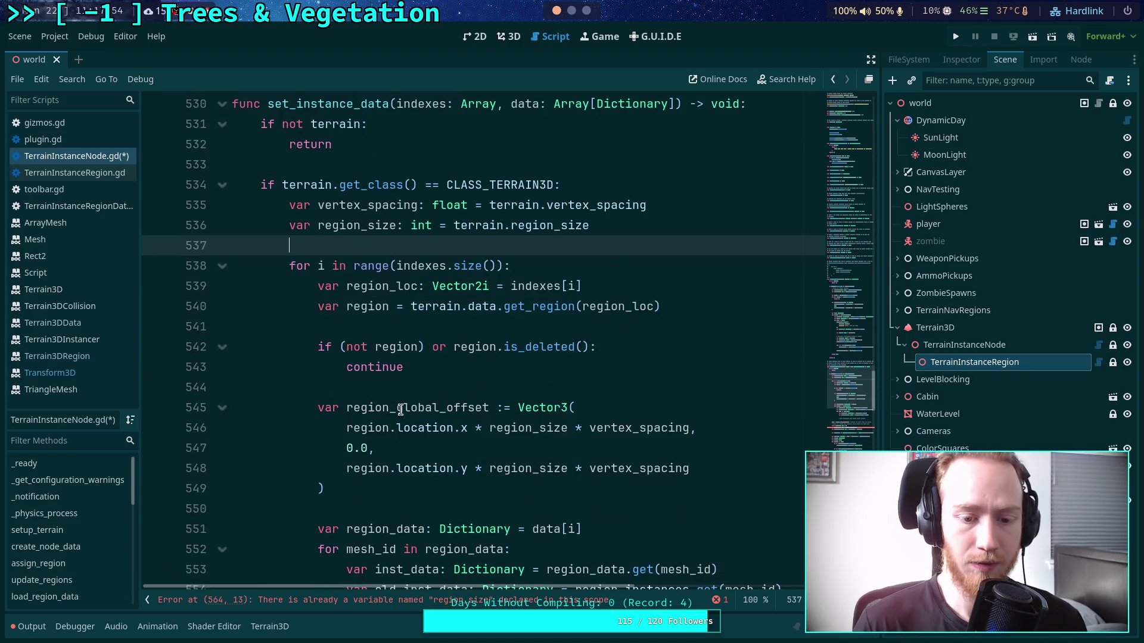
pyautogui.click(397, 411)
pyautogui.moveTo(397, 411); pyautogui.dragTo(488, 408)
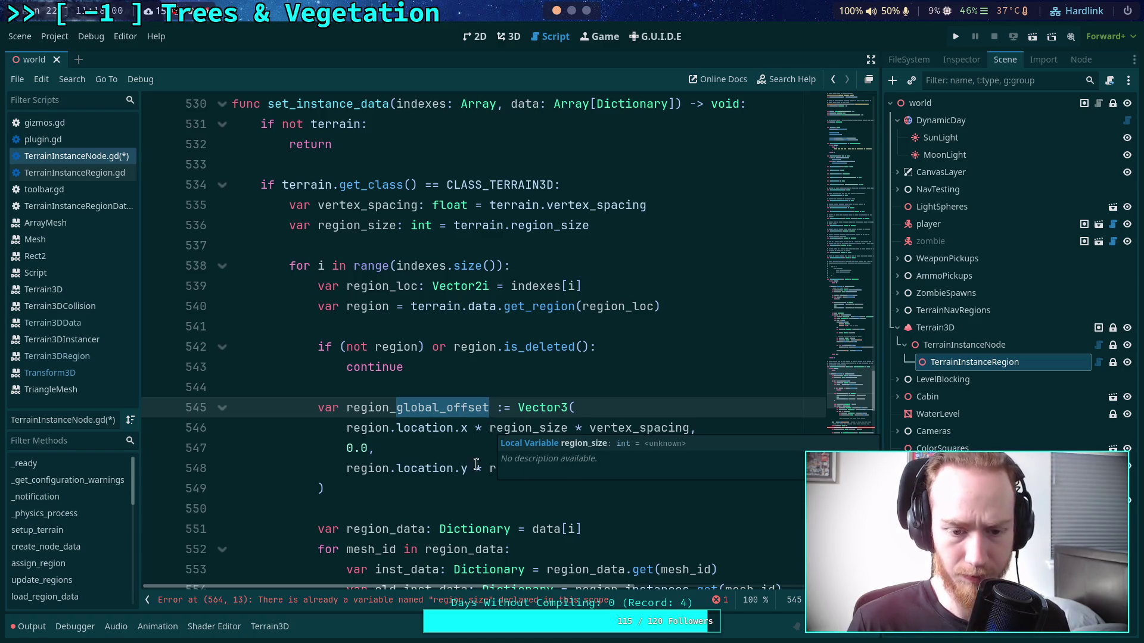
# - Negate the region_global_offset Vector3 in set_instance_data and save TerrainInstanceNode.gd
pyautogui.click(494, 469)
pyautogui.scroll(-1, 417, 453)
pyautogui.click(516, 347)
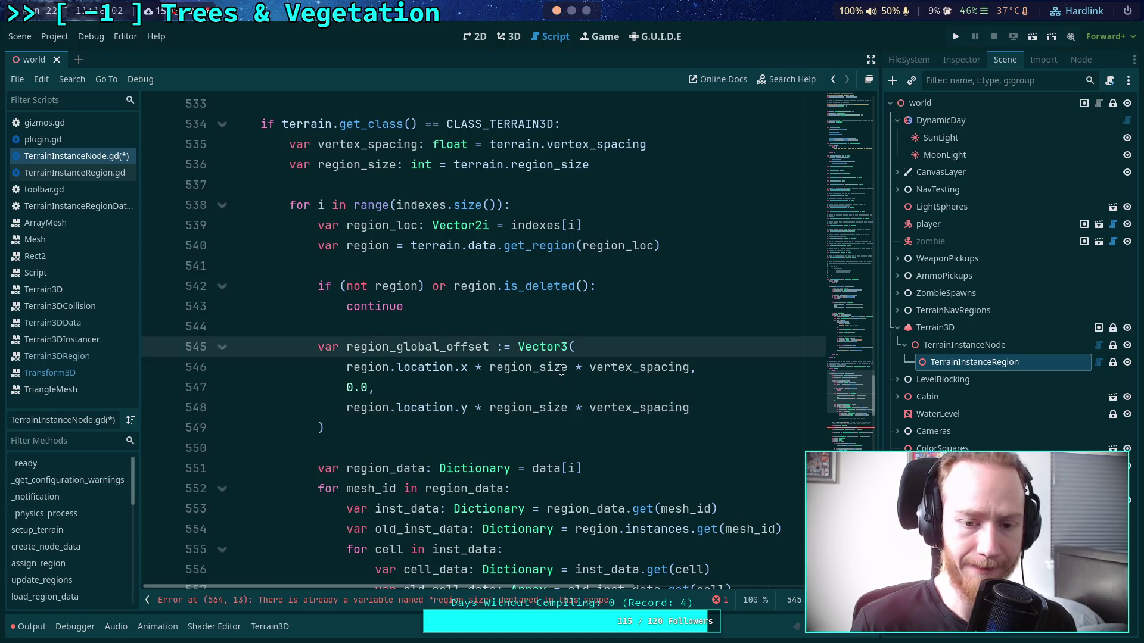
pyautogui.write('r')
pyautogui.click(460, 433)
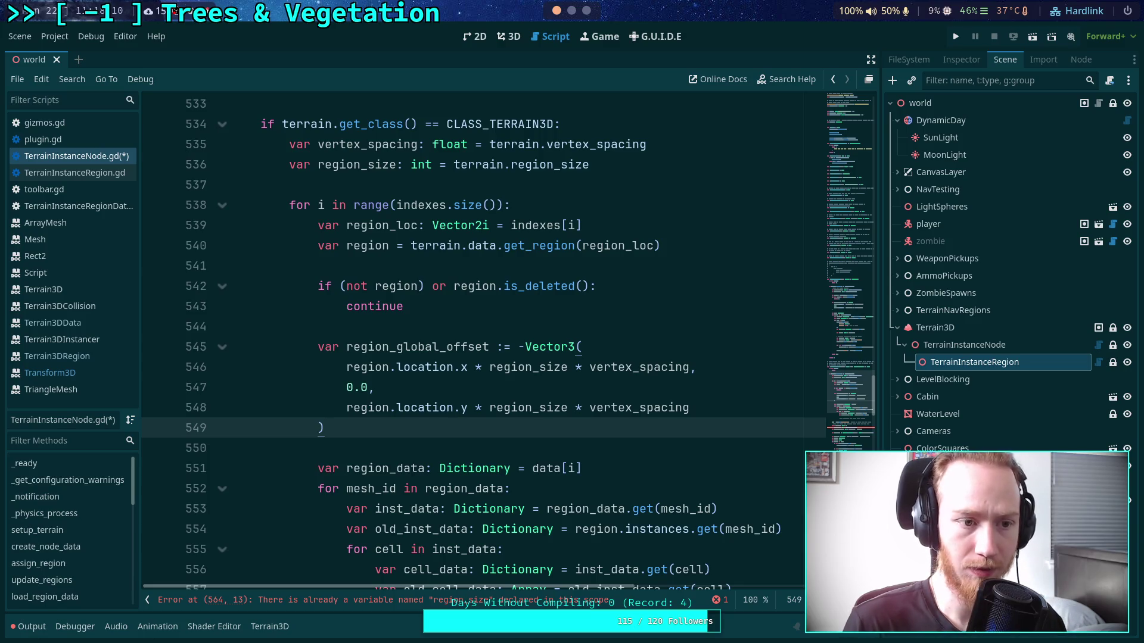
pyautogui.hotkey('ctrl', 's')
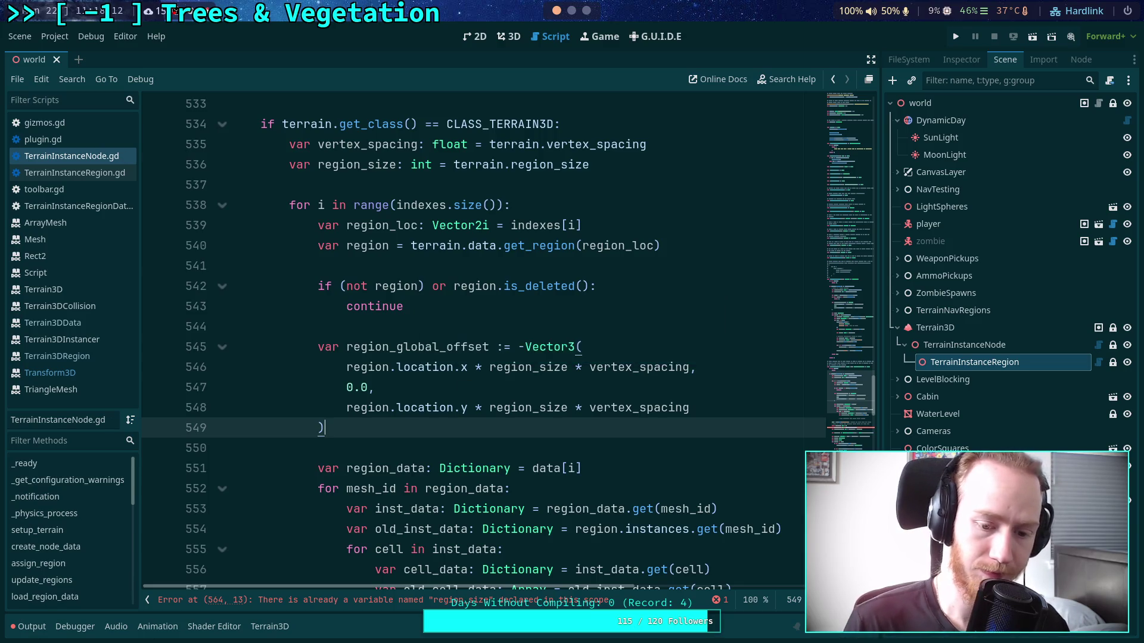
# - Review the set_instance_data cell loop and place the caret after the copy-transforms comment
pyautogui.scroll(-2, 448, 387)
pyautogui.scroll(2, 481, 415)
pyautogui.scroll(-4, 486, 417)
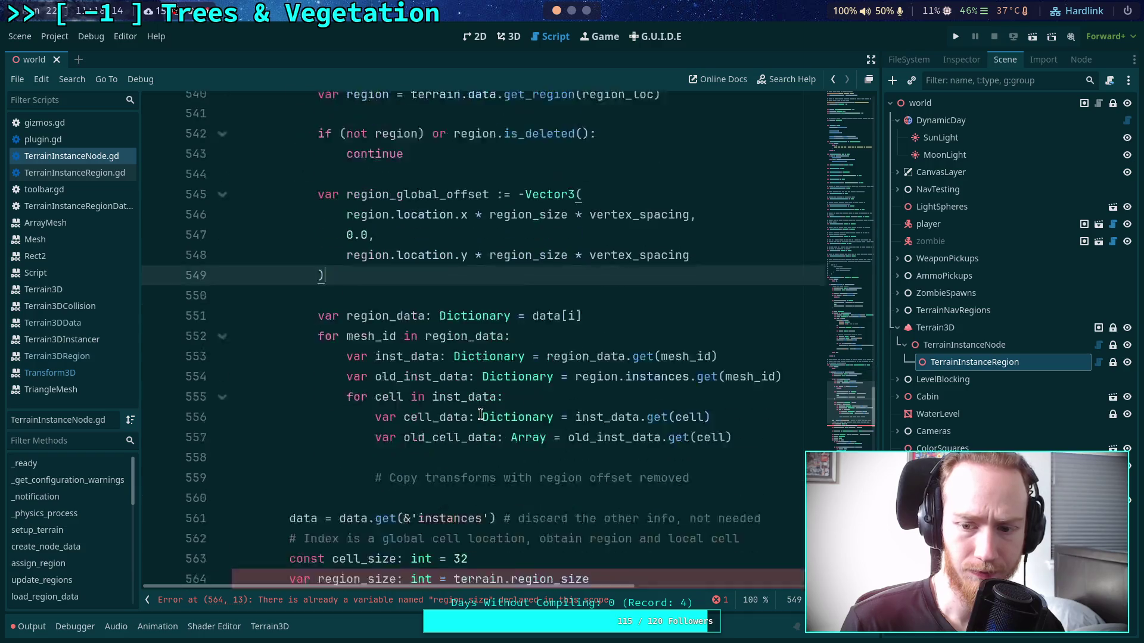
pyautogui.scroll(-2, 564, 420)
pyautogui.moveTo(290, 369)
pyautogui.mouseDown()
pyautogui.moveTo(452, 395)
pyautogui.moveTo(421, 369)
pyautogui.moveTo(494, 374)
pyautogui.moveTo(447, 493)
pyautogui.mouseUp()
pyautogui.scroll(-4, 493, 373)
pyautogui.click(460, 471)
pyautogui.click(720, 456)
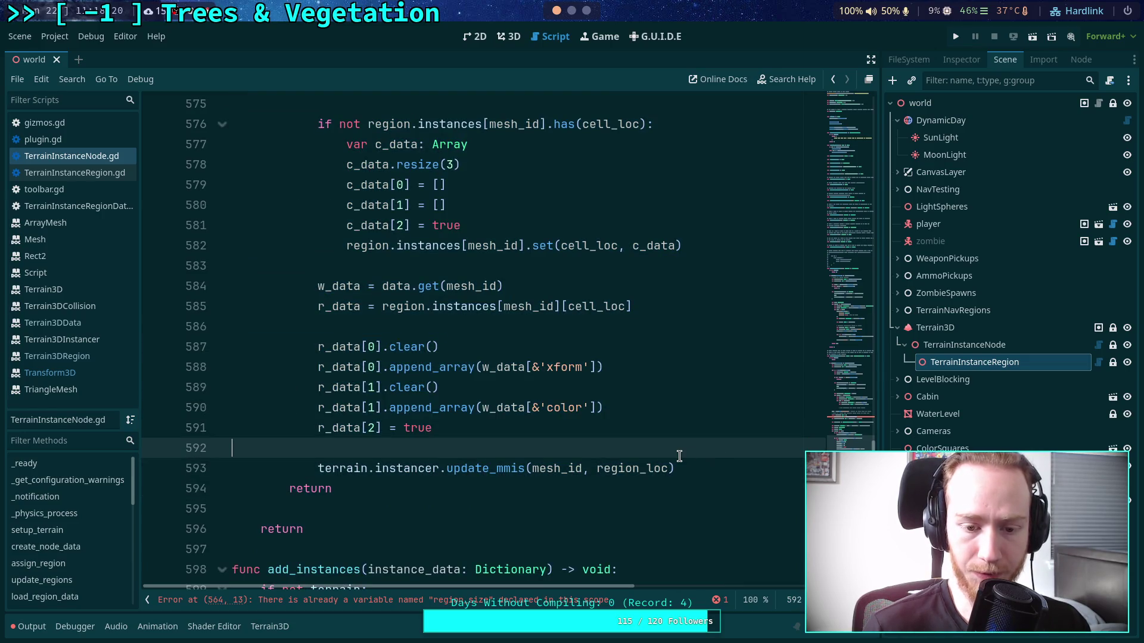
pyautogui.click(501, 433)
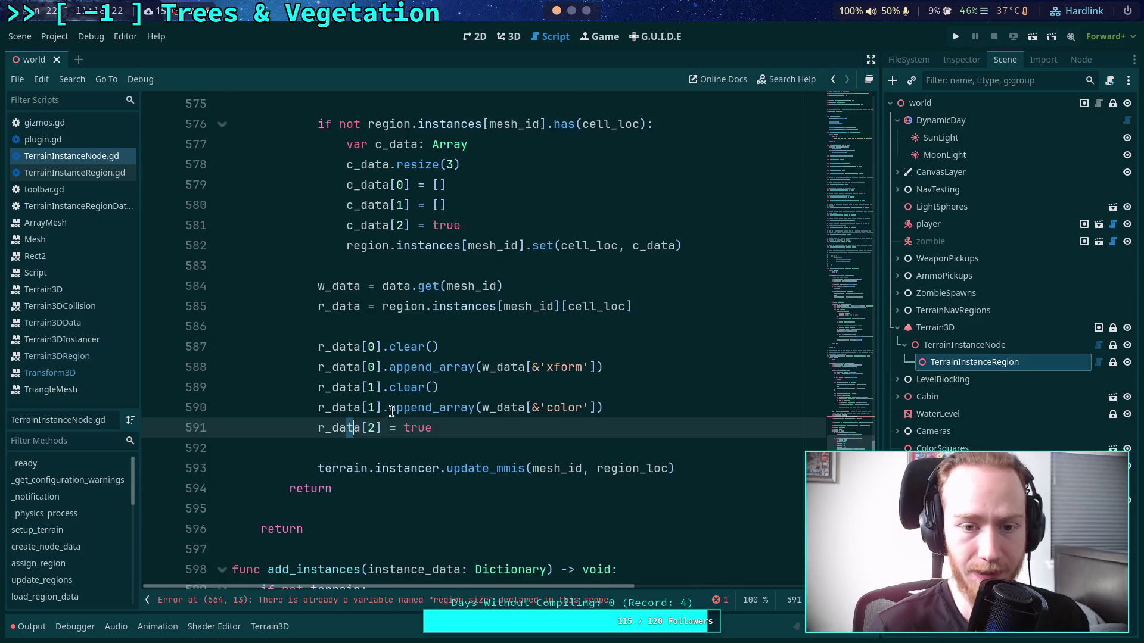
pyautogui.scroll(10, 381, 417)
pyautogui.scroll(-1, 418, 465)
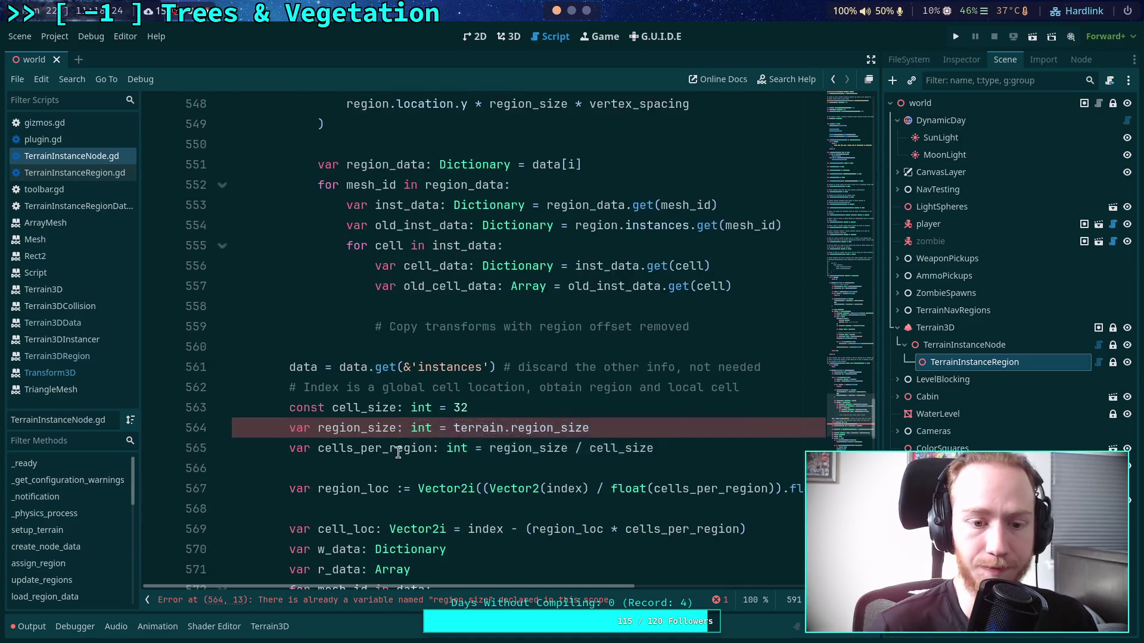
pyautogui.scroll(2, 411, 453)
pyautogui.click(763, 442)
pyautogui.scroll(-1, 750, 440)
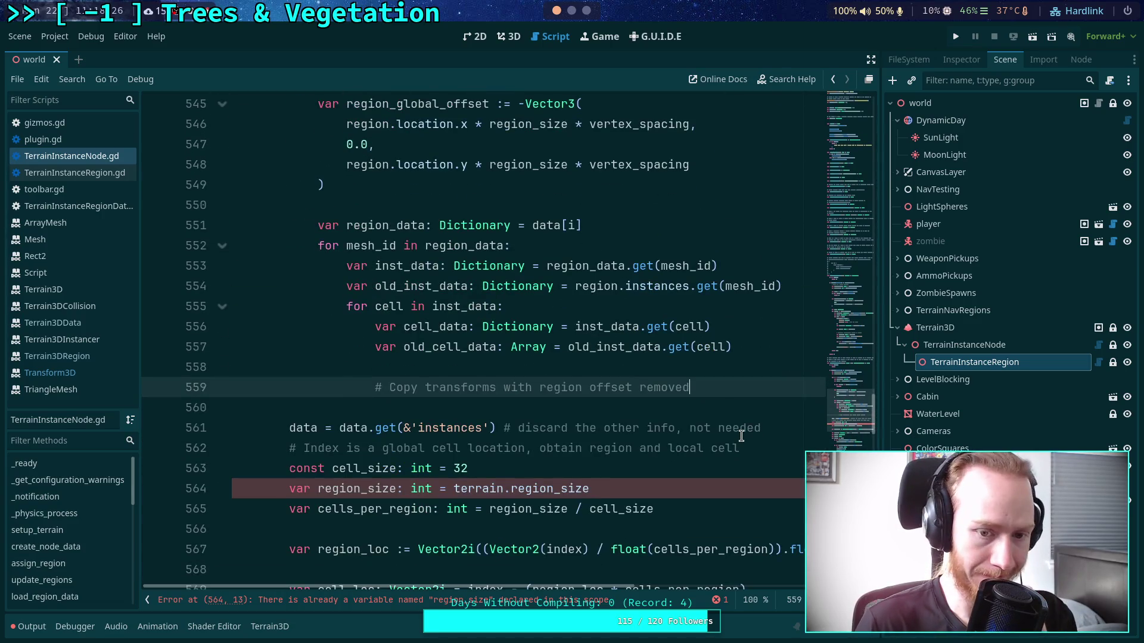
# - Insert an empty indented line 560 under the copy-transforms comment, then switch to the browser
pyautogui.press('Return')
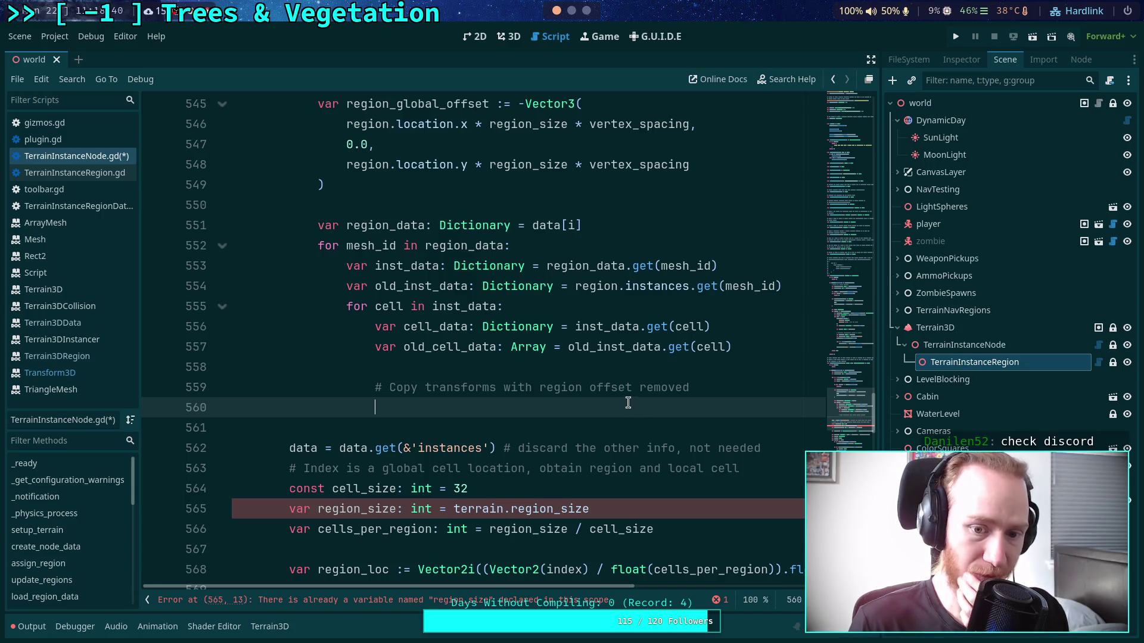
pyautogui.tripleClick(449, 349)
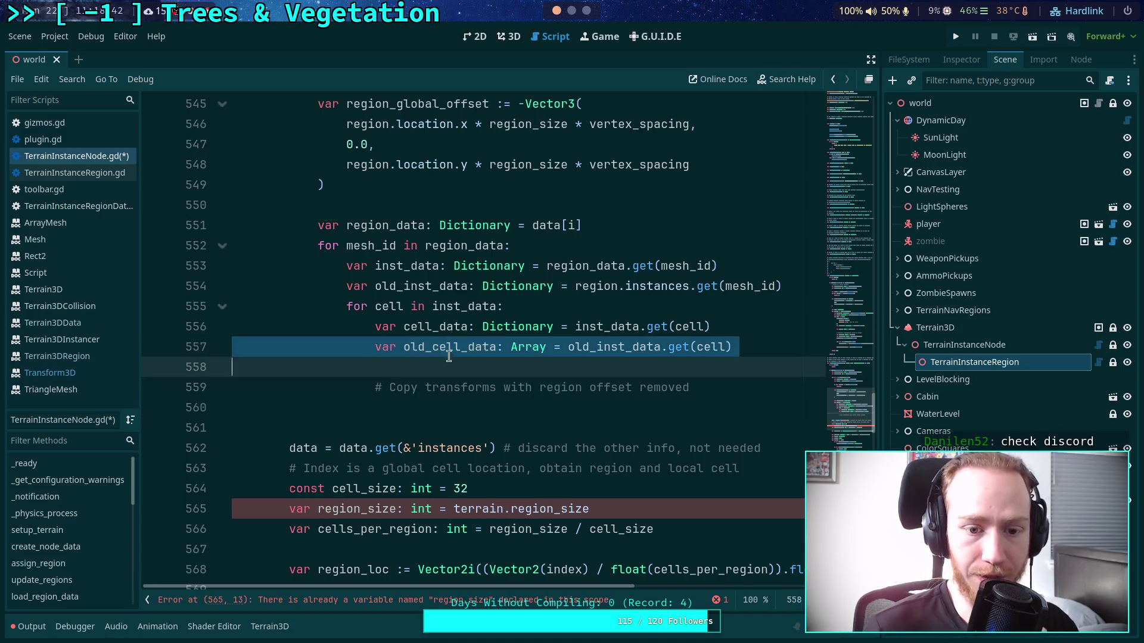
pyautogui.click(452, 400)
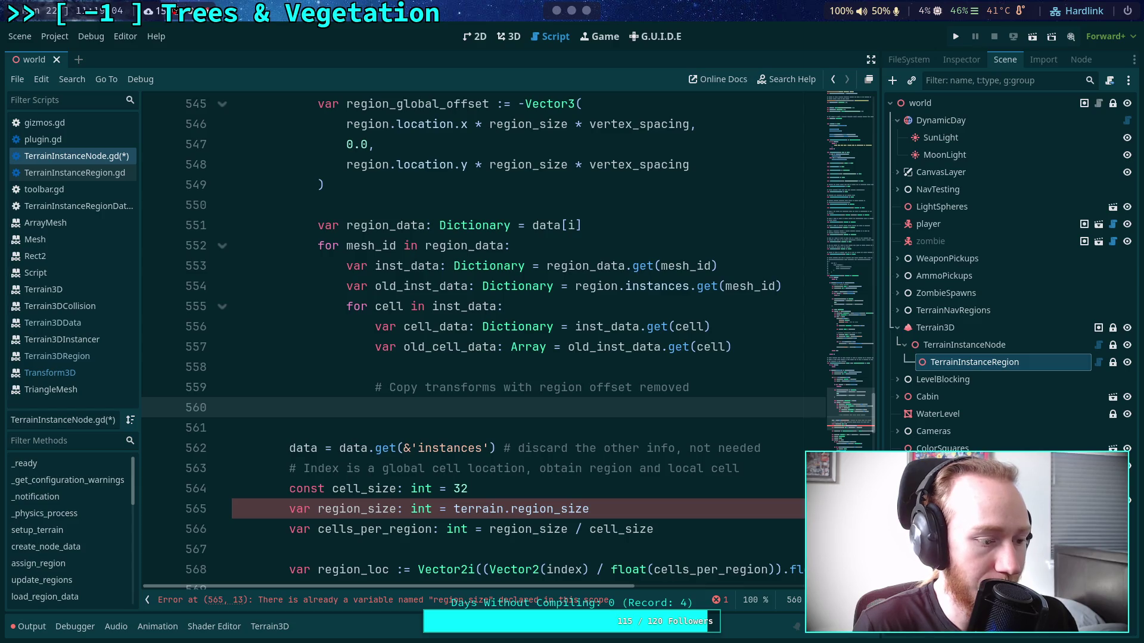
pyautogui.press('super+3')
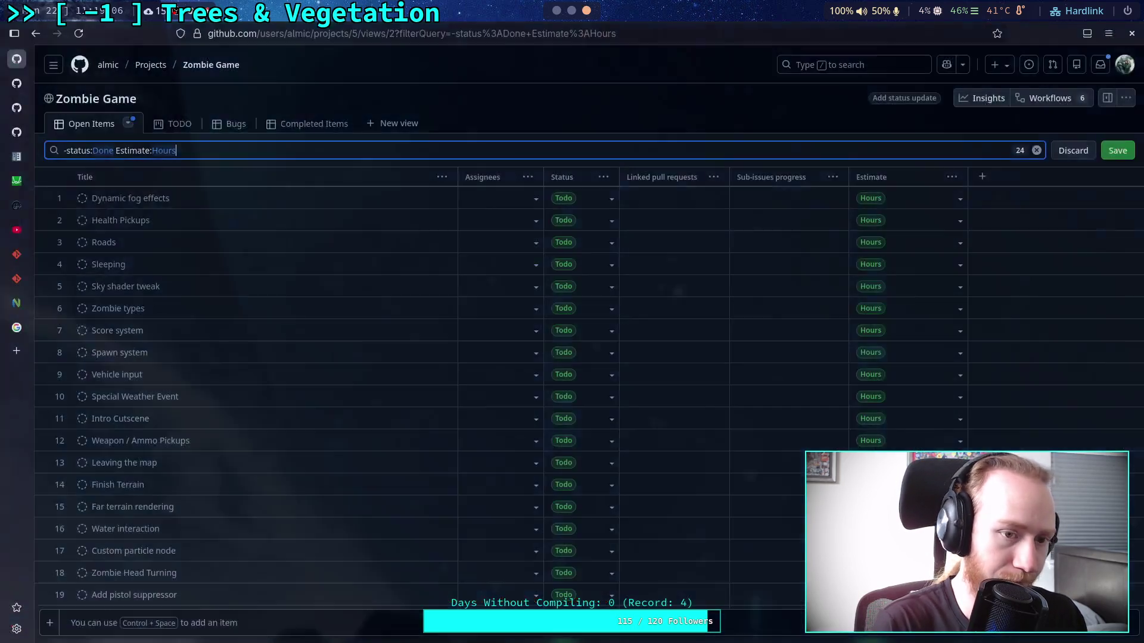
pyautogui.click(17, 352)
pyautogui.hotkey('ctrl', 'v')
pyautogui.press('Return')
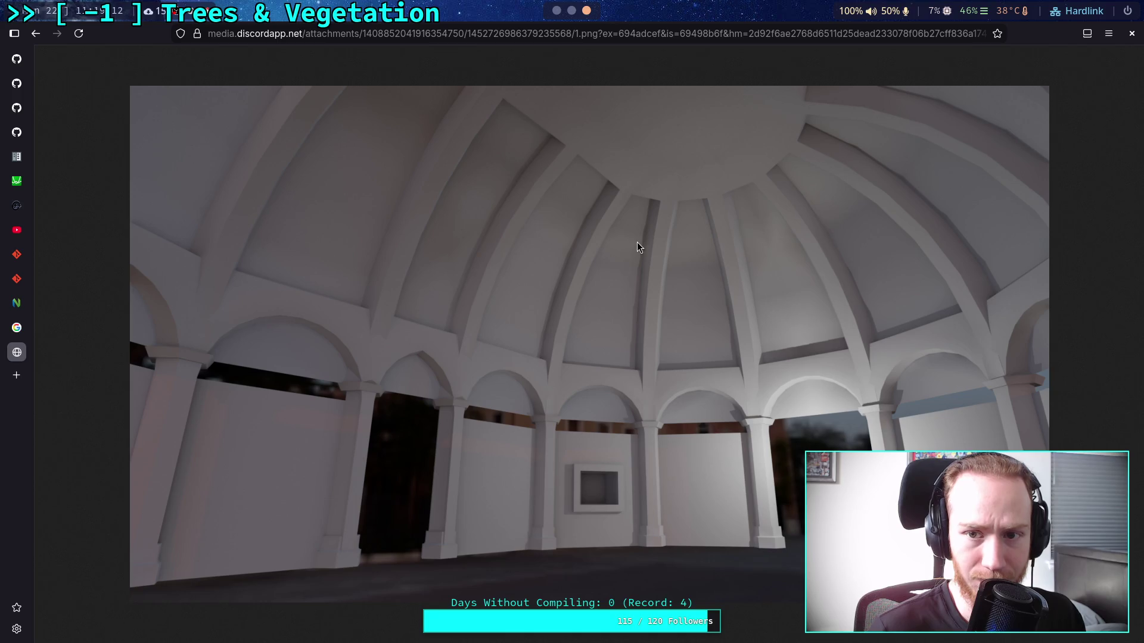
pyautogui.moveTo(595, 36); pyautogui.dragTo(1111, 25)
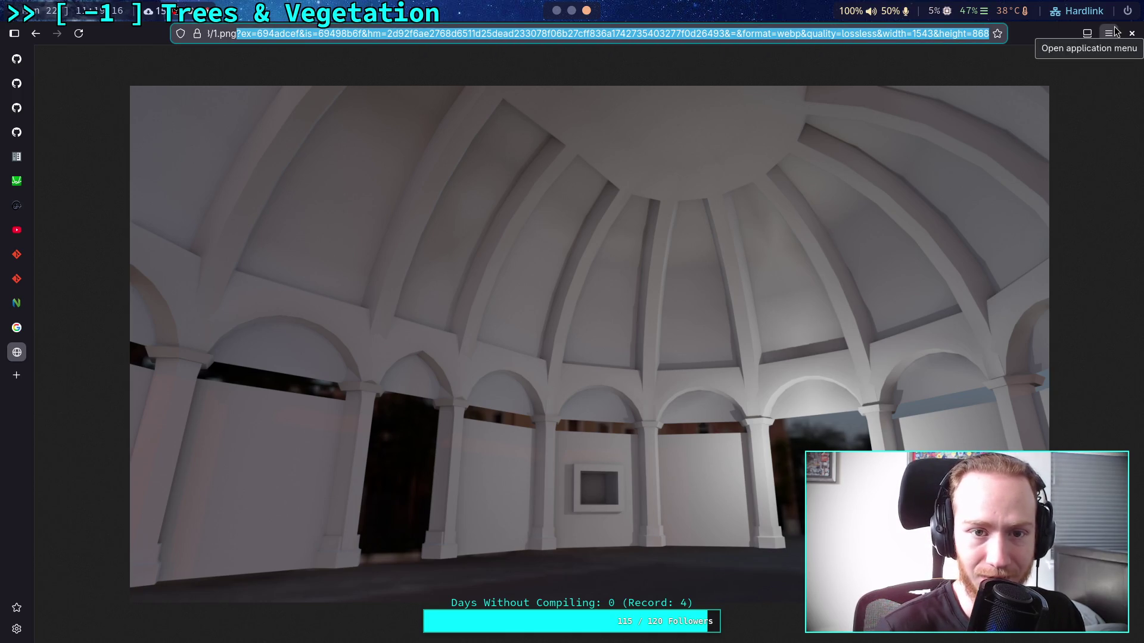
pyautogui.click(1014, 105)
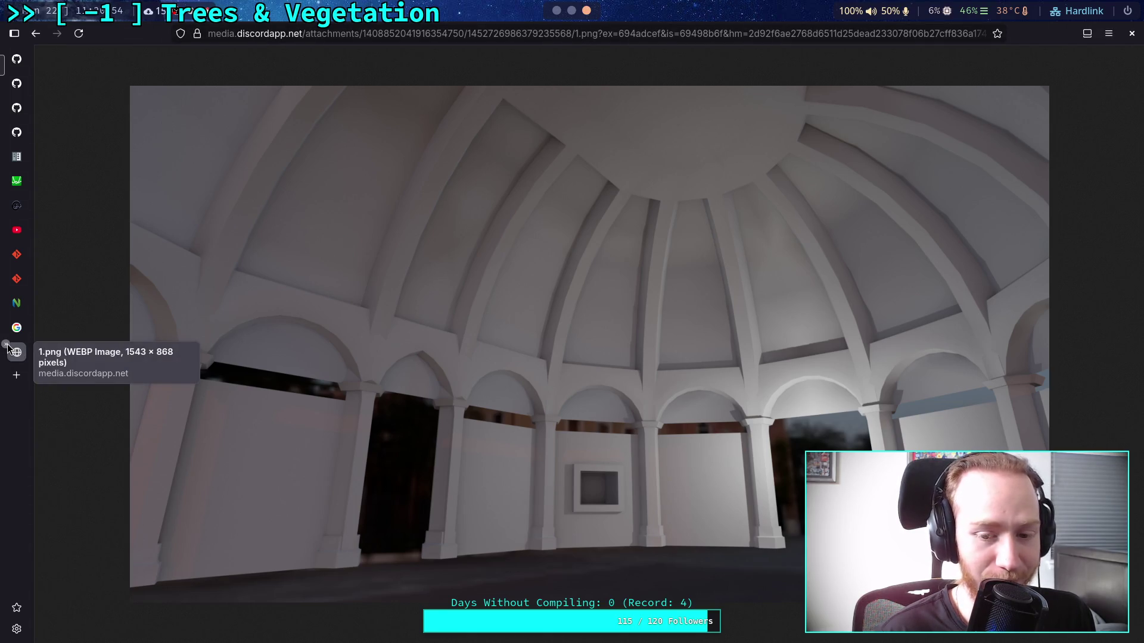
pyautogui.click(7, 345)
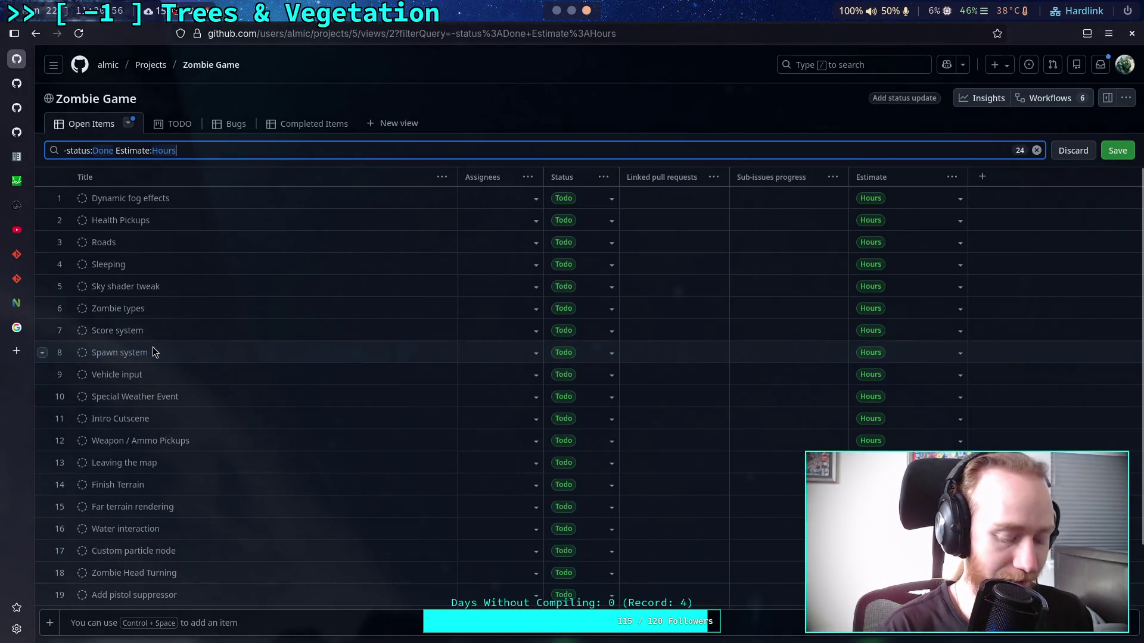
# - Switch from the Zombie Game board back to the Godot editor workspace with Super+1
pyautogui.press('super+1')
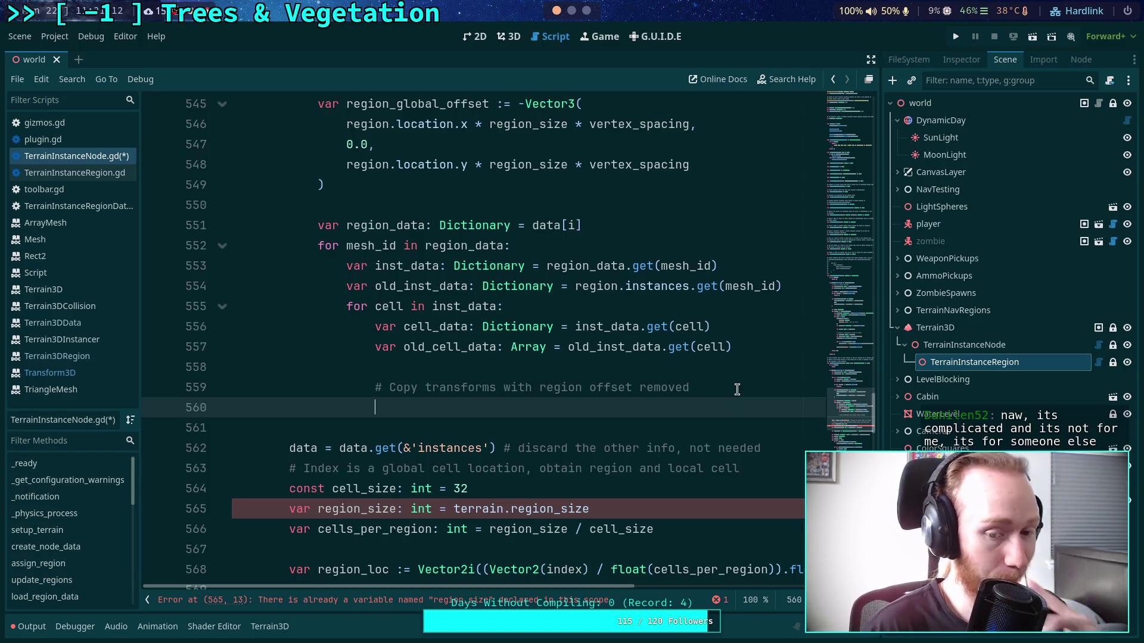
pyautogui.click(663, 510)
pyautogui.scroll(-2, 683, 495)
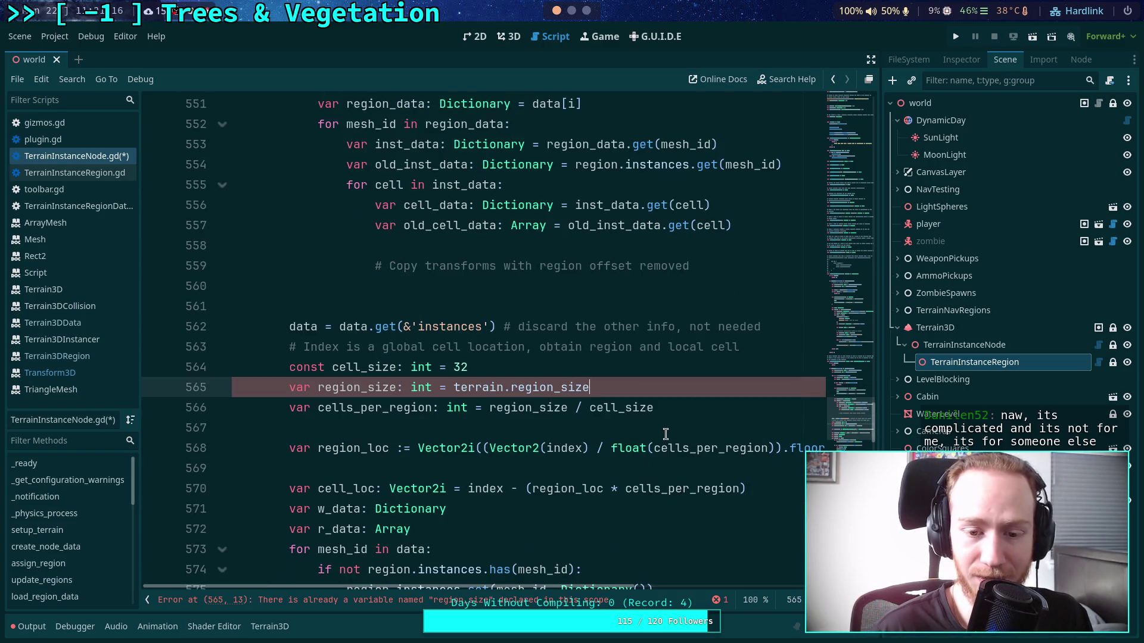
pyautogui.scroll(3, 643, 459)
pyautogui.click(755, 465)
pyautogui.scroll(-2, 723, 446)
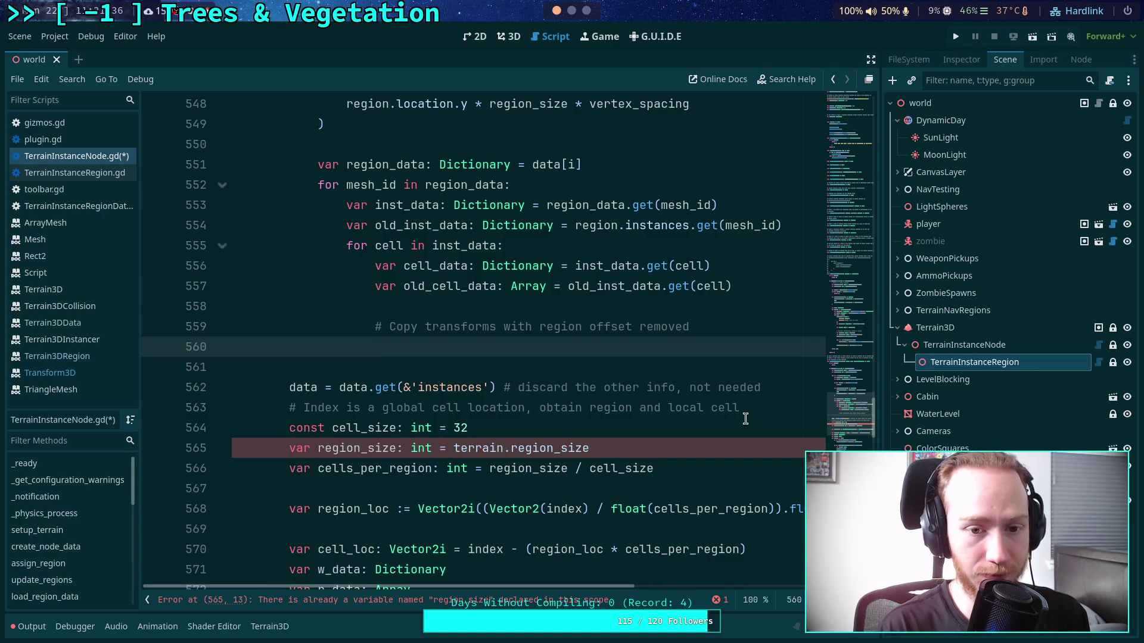
# - Declare var old_xforms: Array = old_cell_data[0] and start an old_xforms.resize() call
pyautogui.write('old_cell_data')
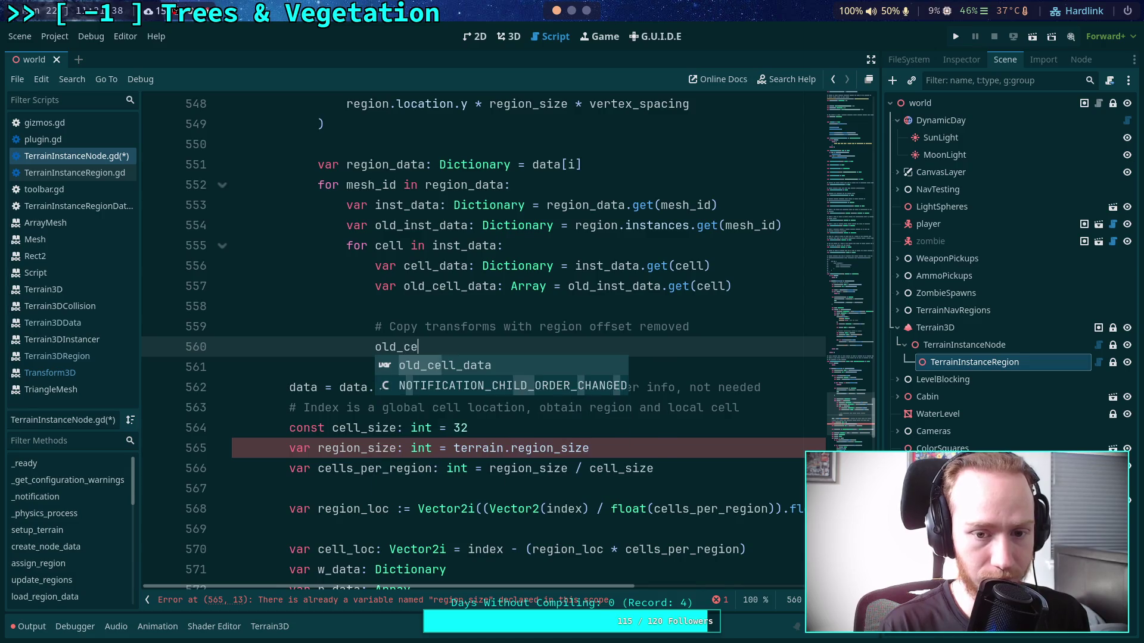
pyautogui.press('BackSpace')
pyautogui.press('BackSpace')
pyautogui.press('BackSpace')
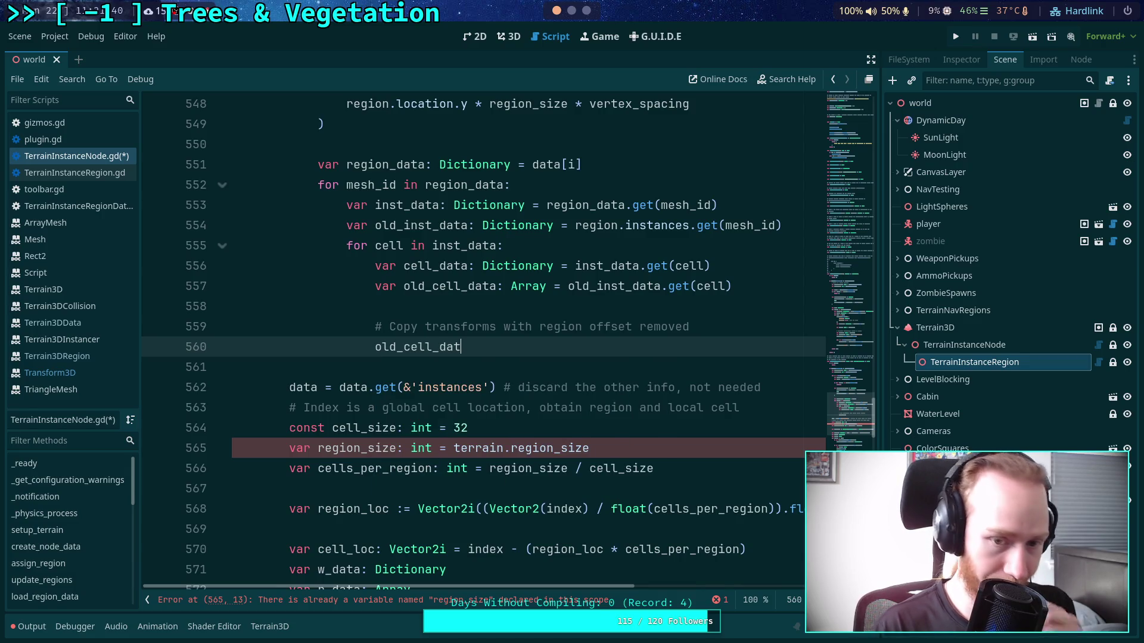
pyautogui.press('BackSpace')
pyautogui.write('var ol')
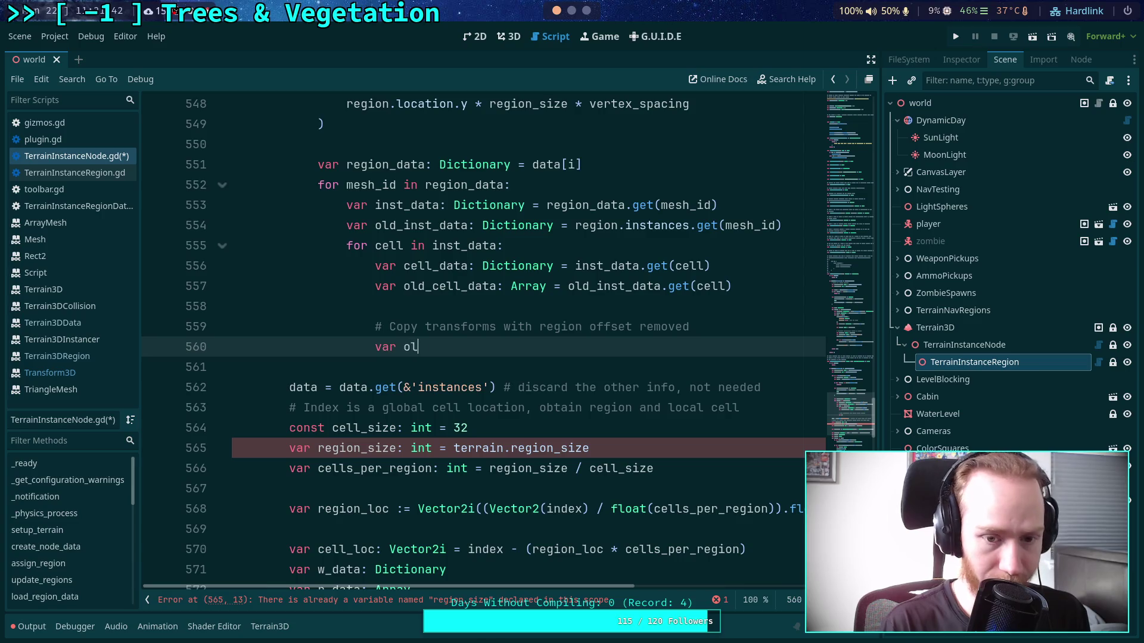
pyautogui.write('d_xforms: ')
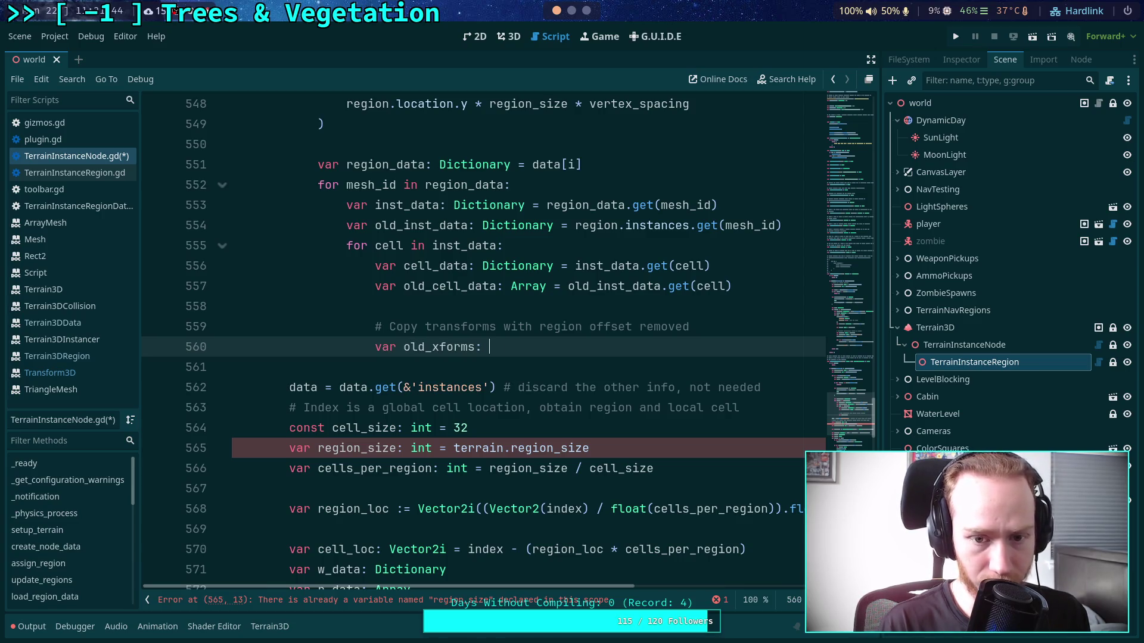
pyautogui.write('Array = old_cell_data[0')
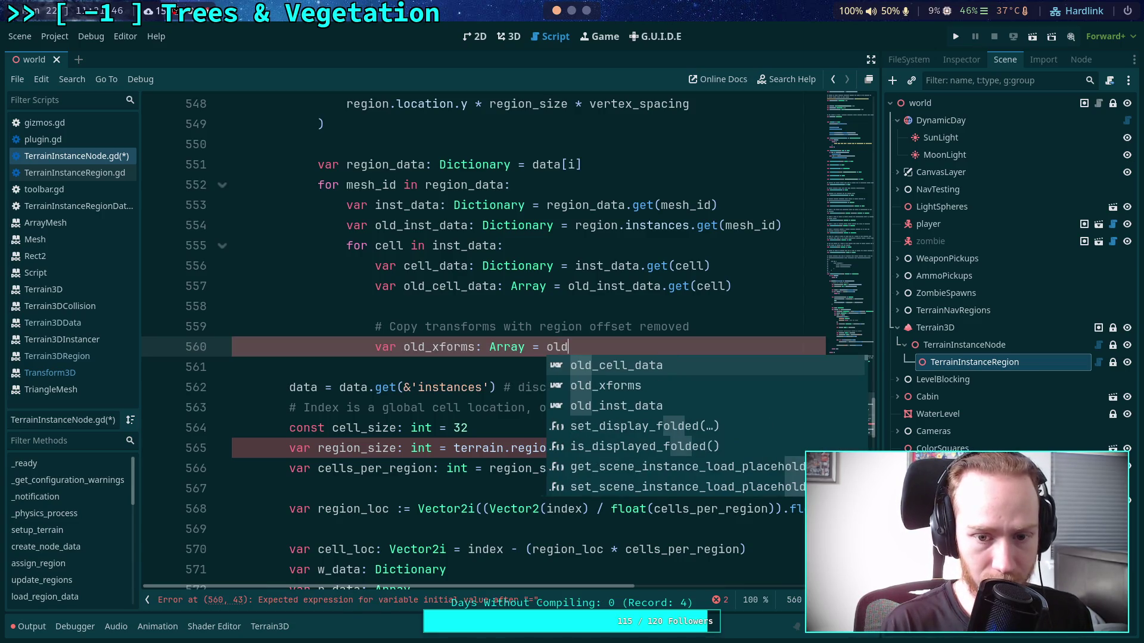
pyautogui.press('Return')
pyautogui.write('[0]')
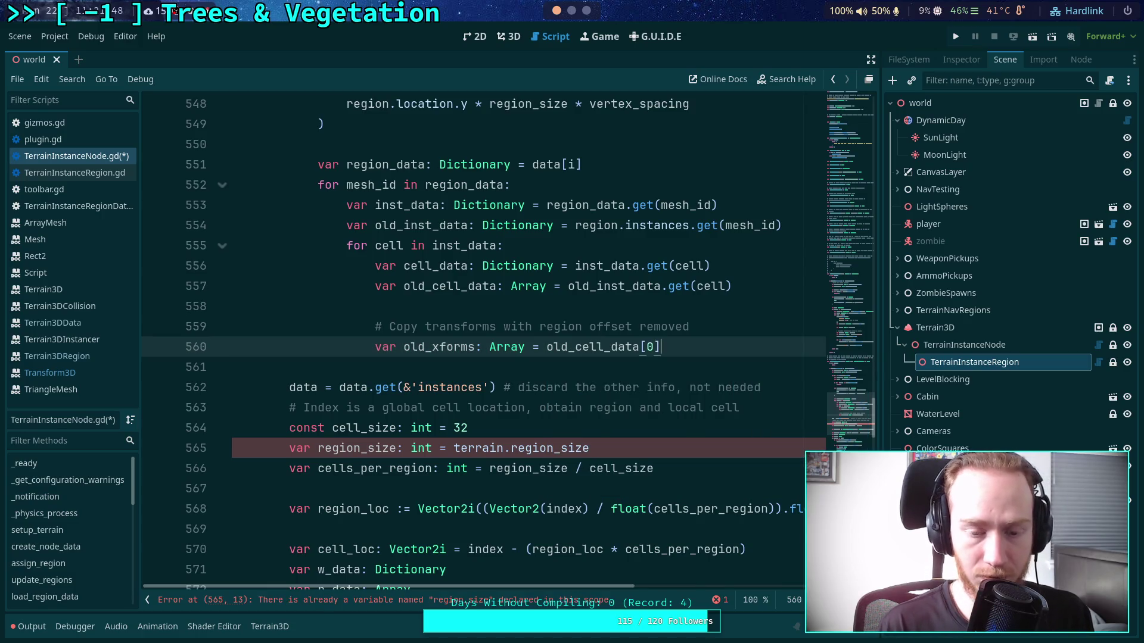
pyautogui.press('Return')
pyautogui.write('old_')
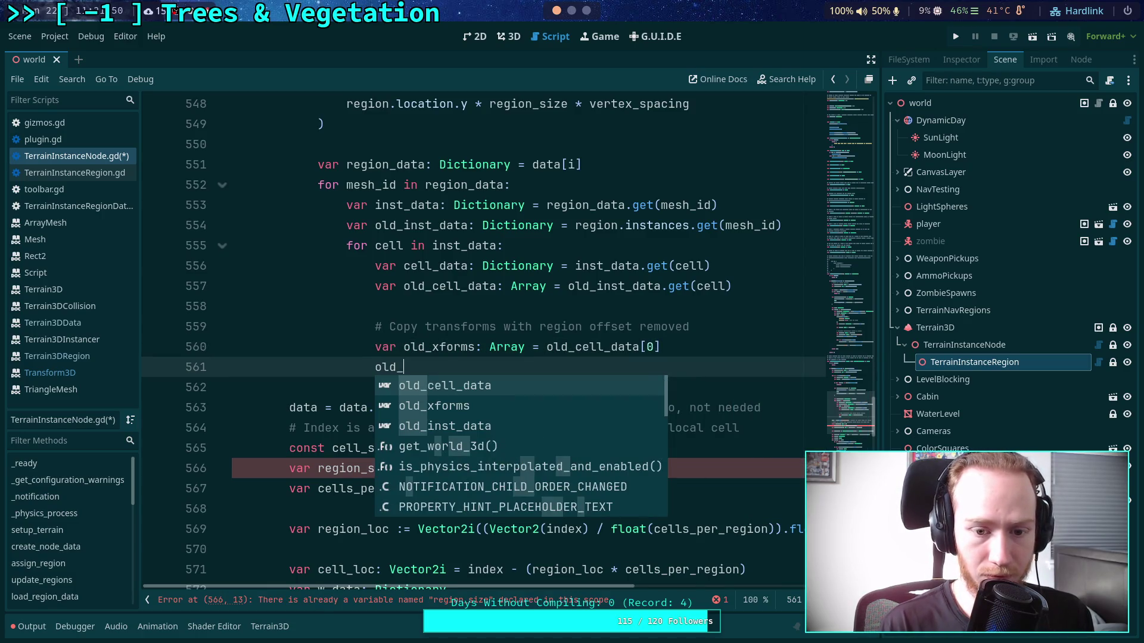
pyautogui.write('x')
pyautogui.press('Return')
pyautogui.write('.resi')
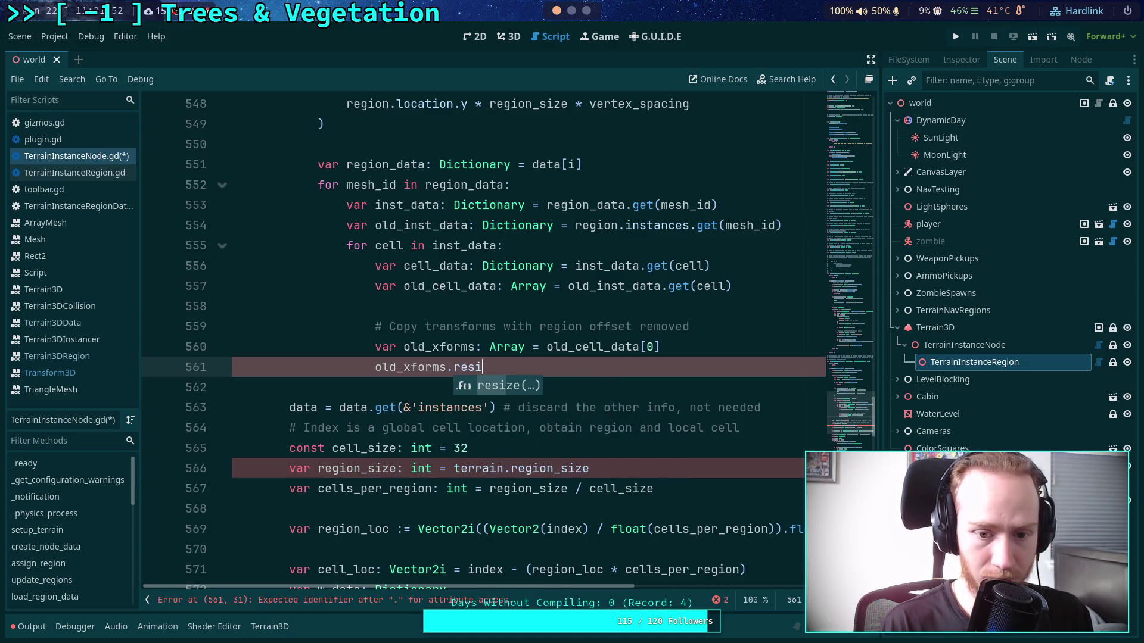
pyautogui.write('ze(')
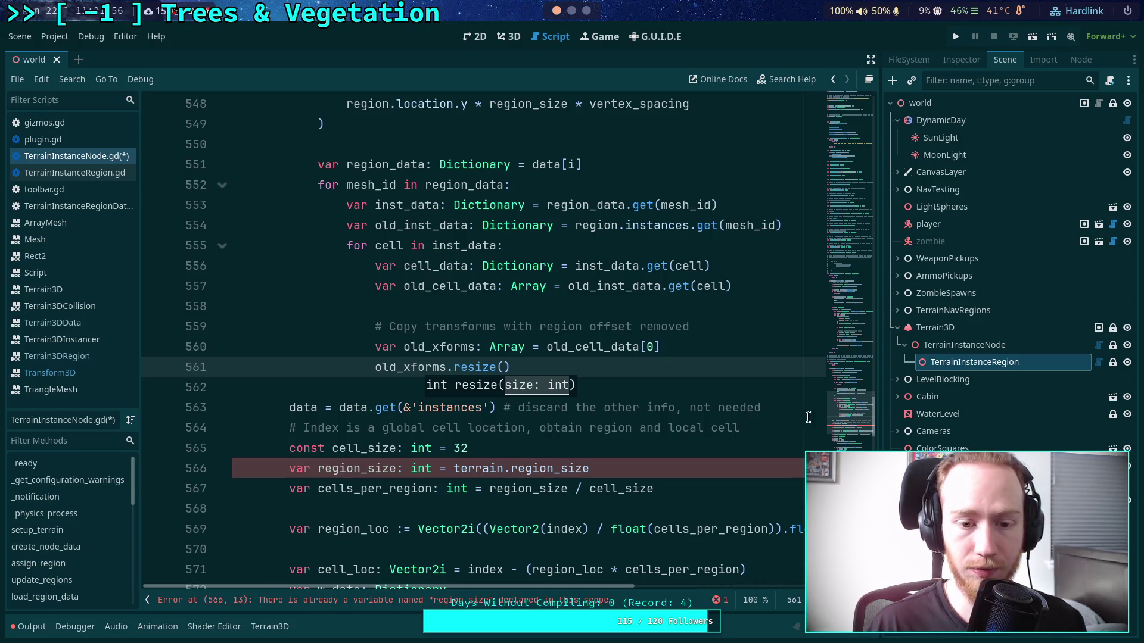
# - Add var new_xforms: Array = cell_data.get(&'xform') below the old_xforms declaration
pyautogui.click(730, 349)
pyautogui.press('Return')
pyautogui.write('var n')
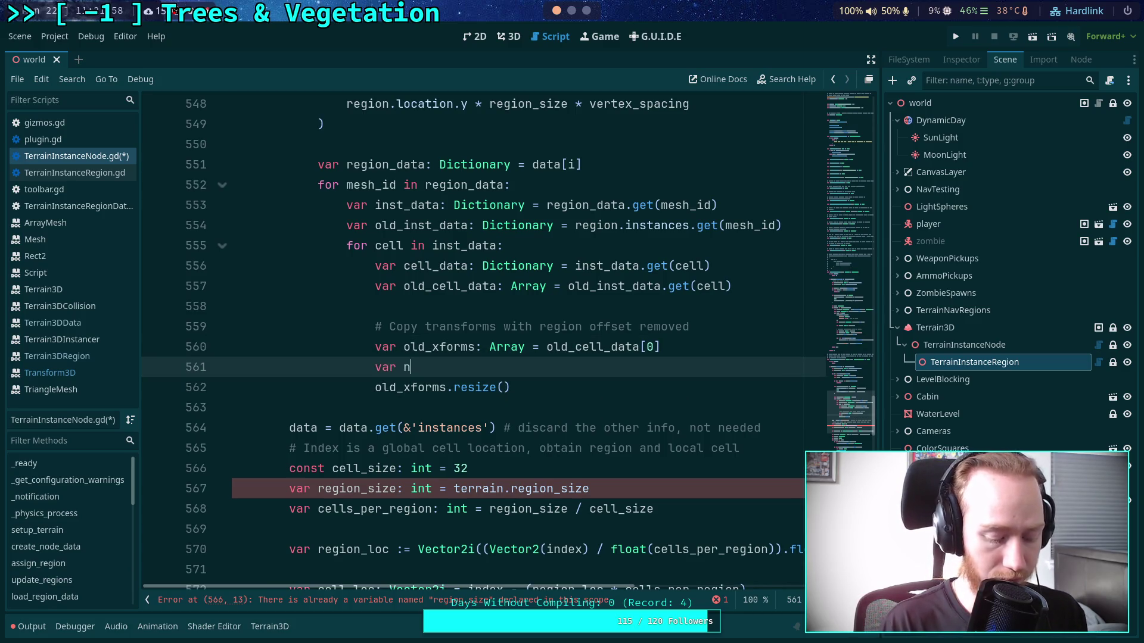
pyautogui.write('ew_xform')
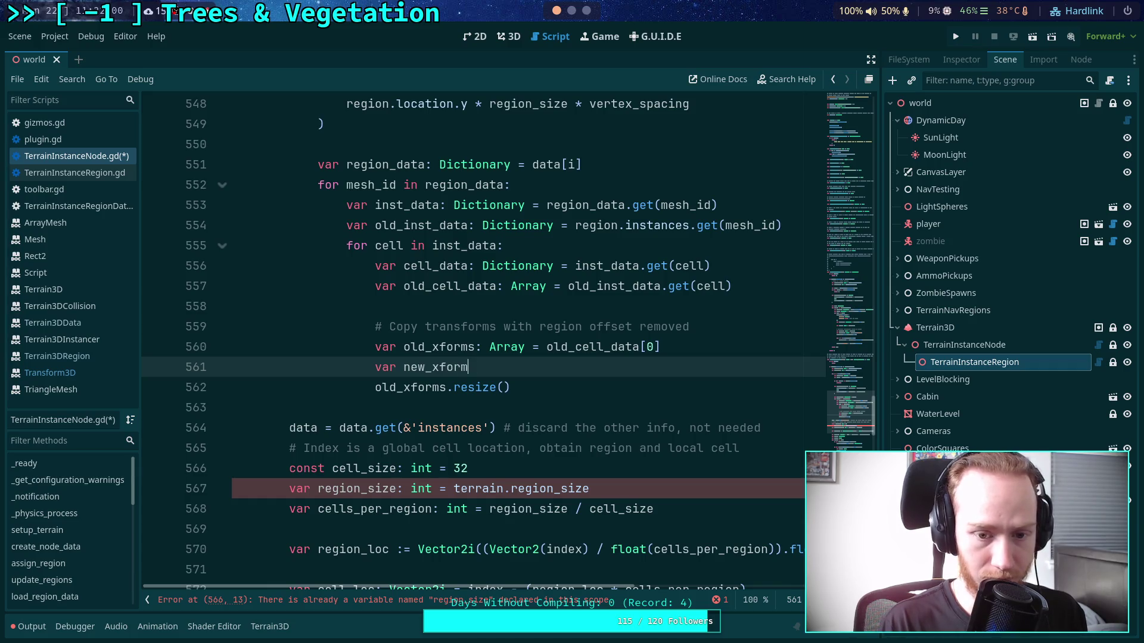
pyautogui.write('s: Array = cel')
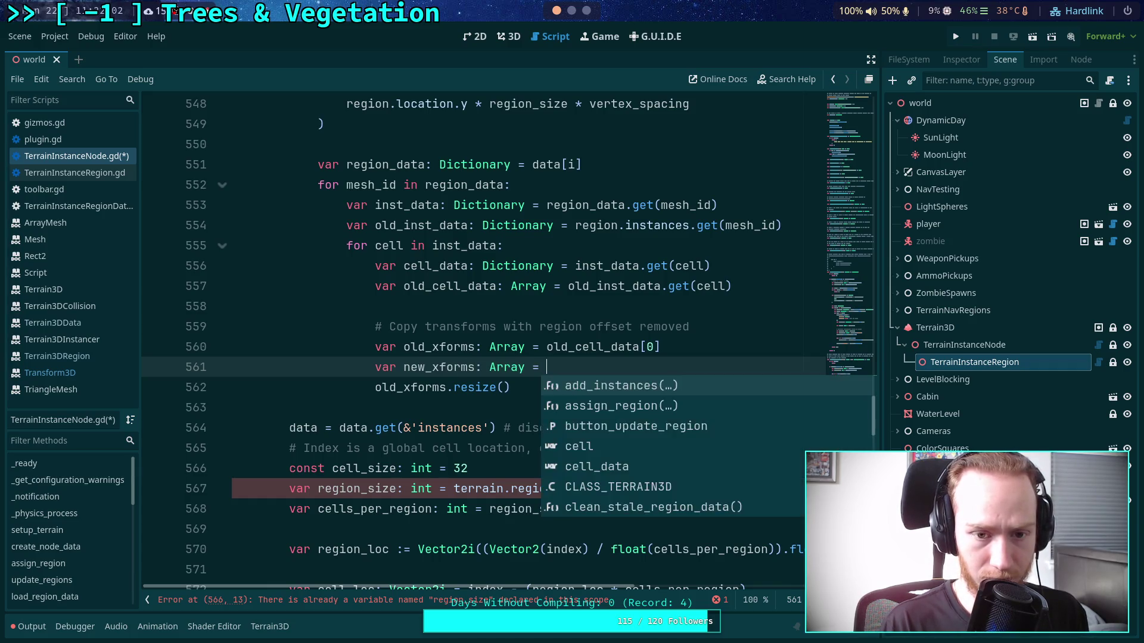
pyautogui.press('Down')
pyautogui.write('.')
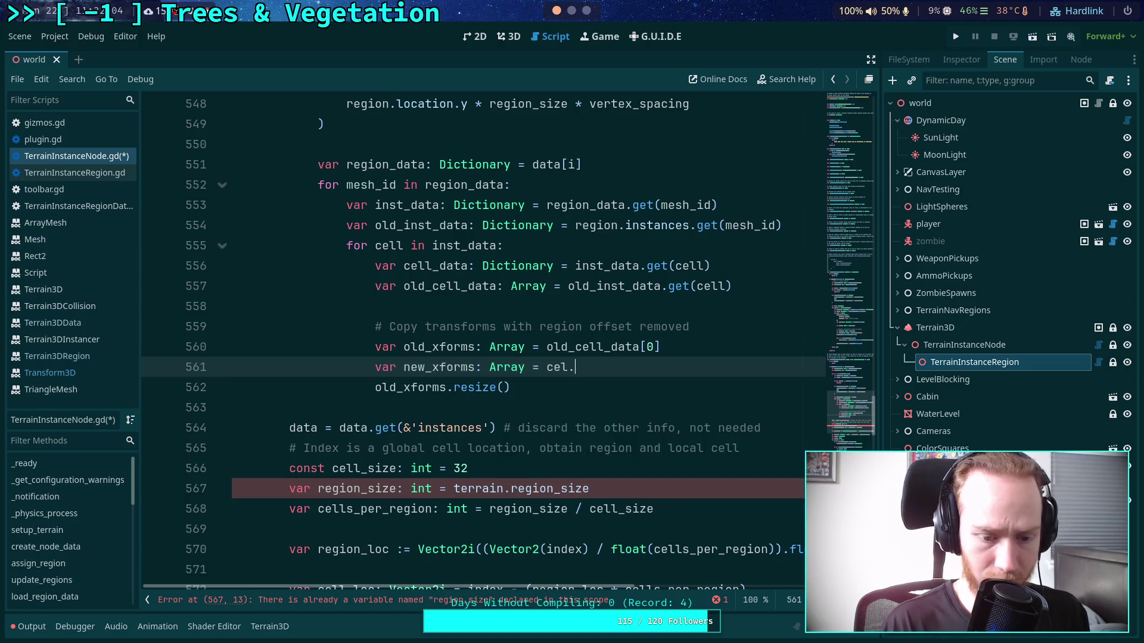
pyautogui.press('BackSpace')
pyautogui.write('l_data.g')
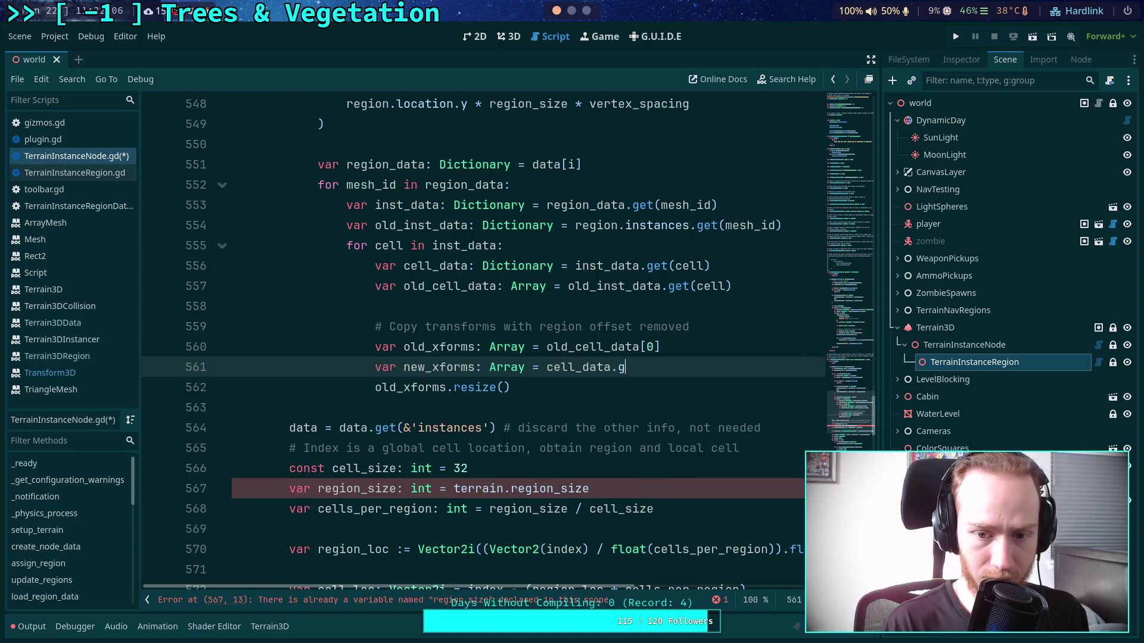
pyautogui.write("et(&'")
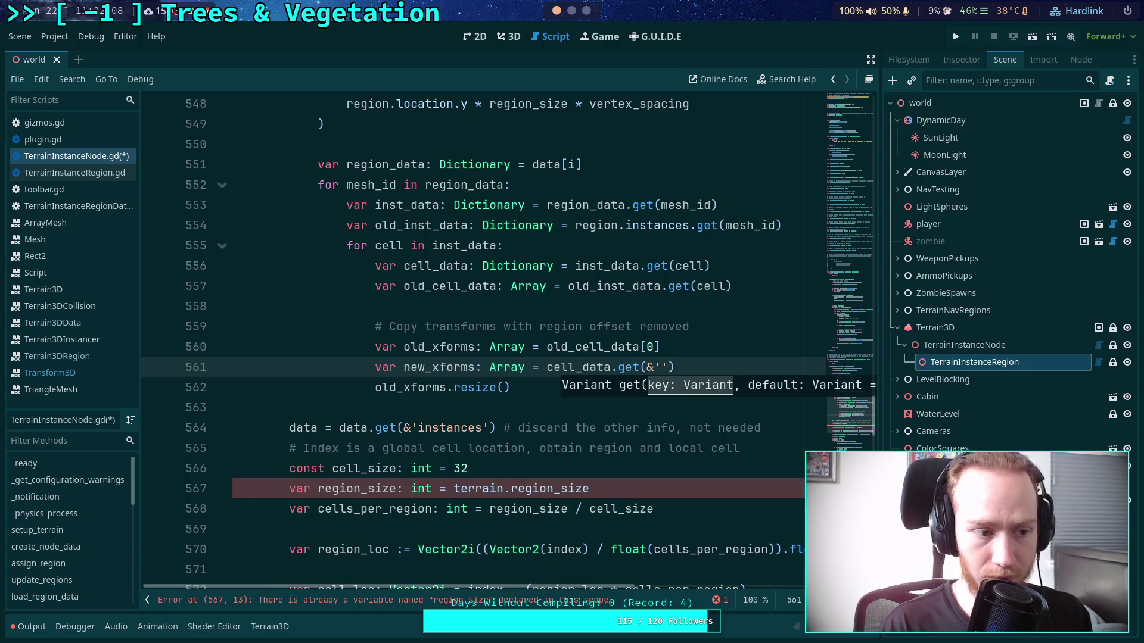
pyautogui.write('xform')
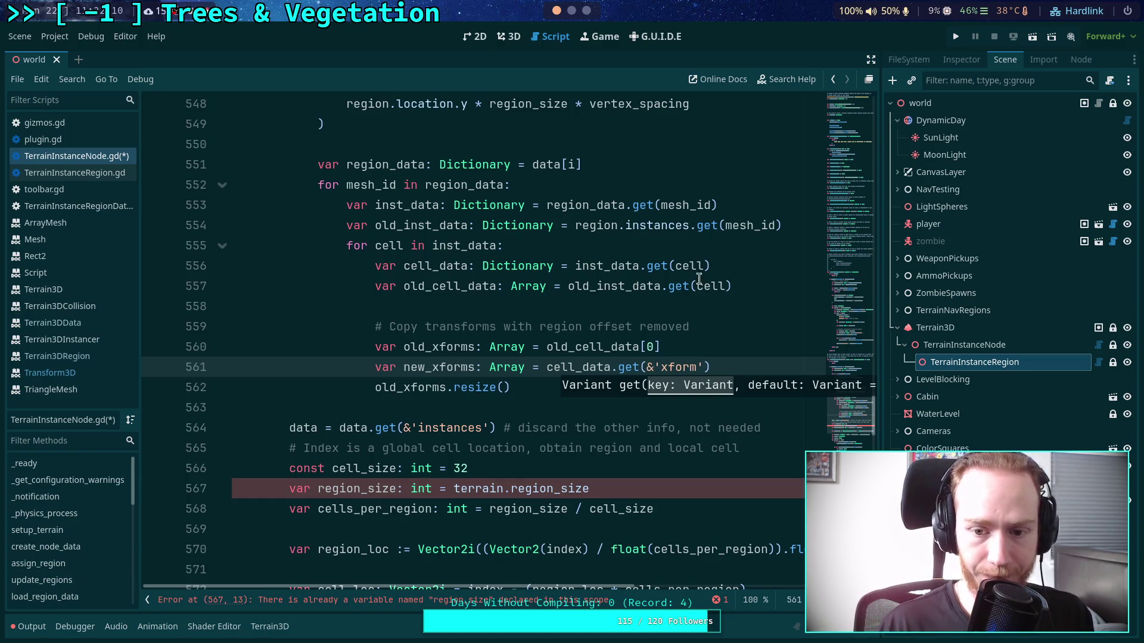
# - Pass new_xforms.size() as the argument to old_xforms.resize()
pyautogui.scroll(10, 551, 327)
pyautogui.scroll(4, 582, 401)
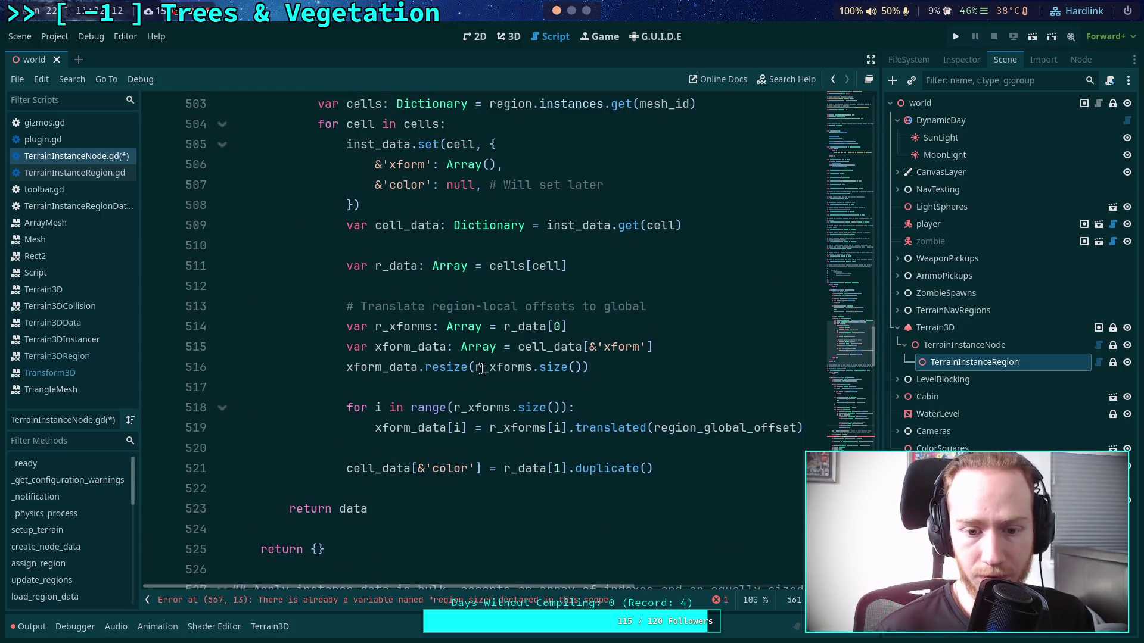
pyautogui.scroll(2, 440, 358)
pyautogui.scroll(-17, 430, 396)
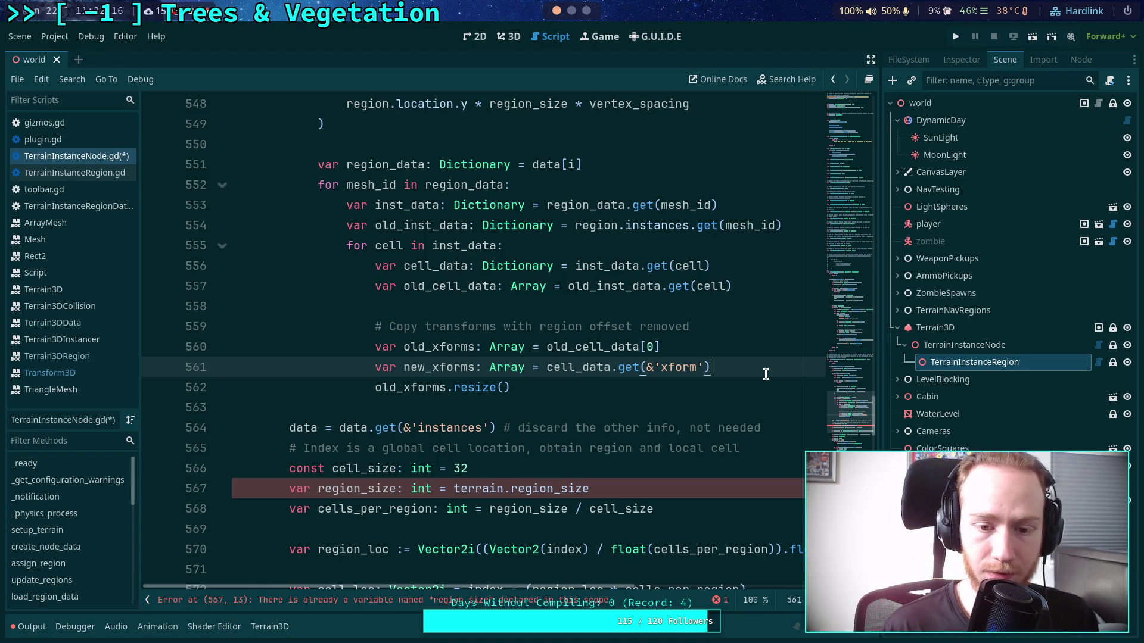
pyautogui.press('Down')
pyautogui.press('Left')
pyautogui.write('new_')
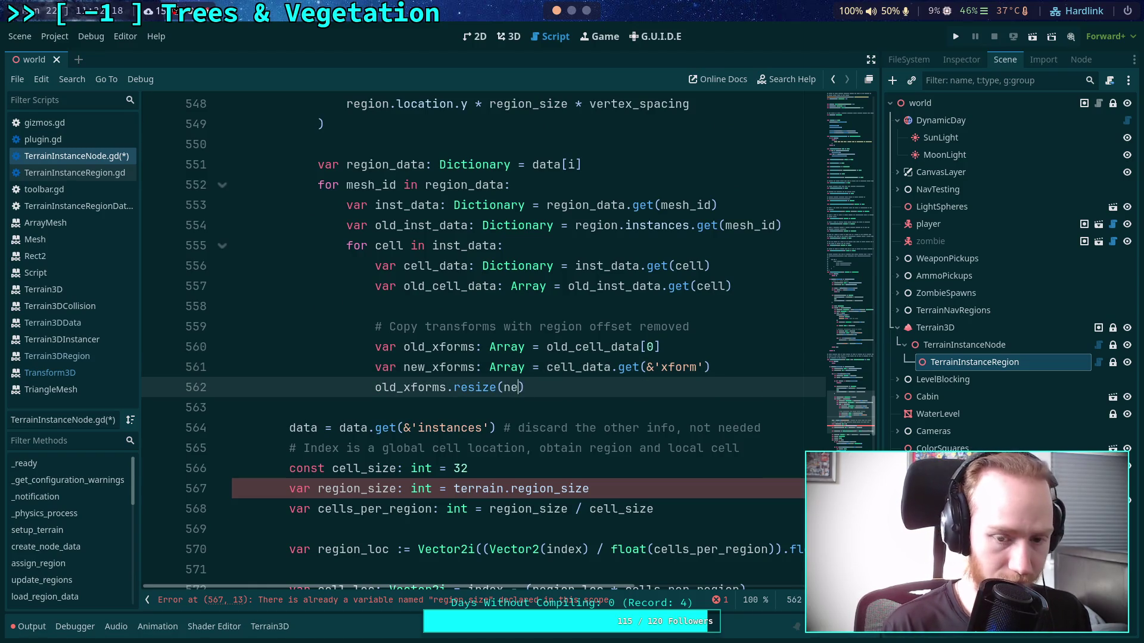
pyautogui.write('xforms')
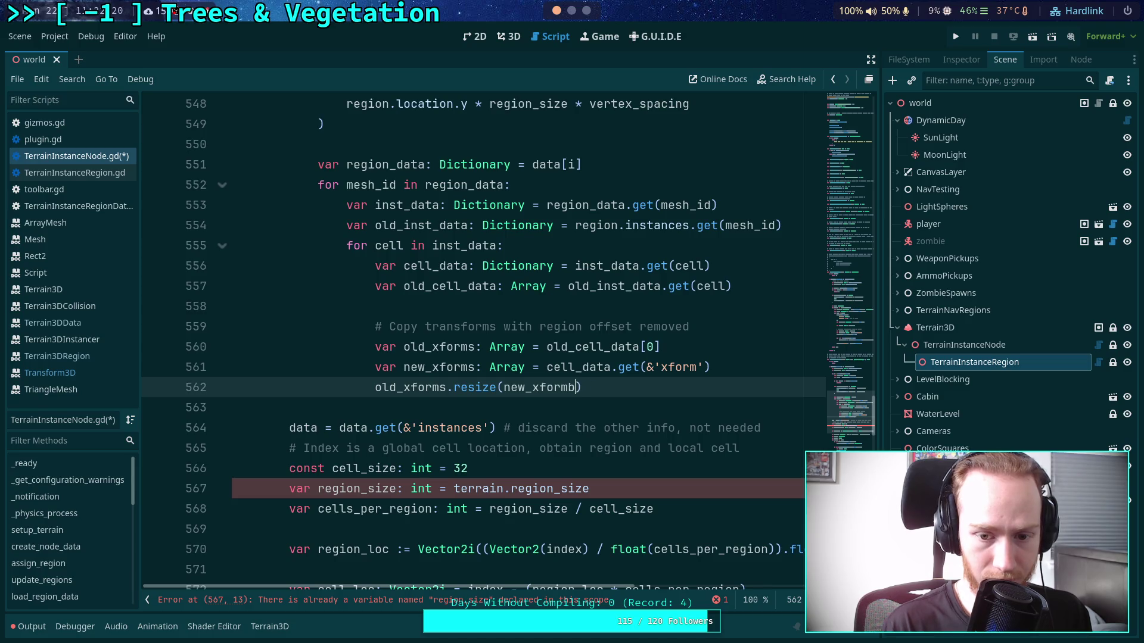
pyautogui.write('.s')
pyautogui.press('Return')
pyautogui.press('End')
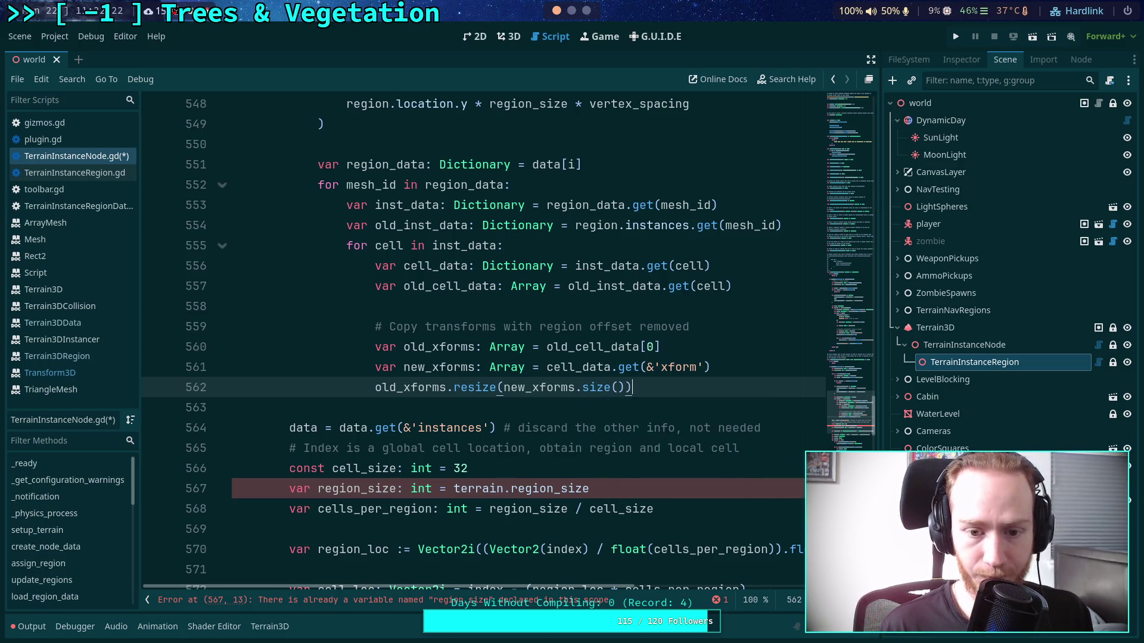
pyautogui.press('Return')
# - Add a for i loop setting old_xforms[i] to new_xforms[i].translated(region_global_offset)
pyautogui.write('for i')
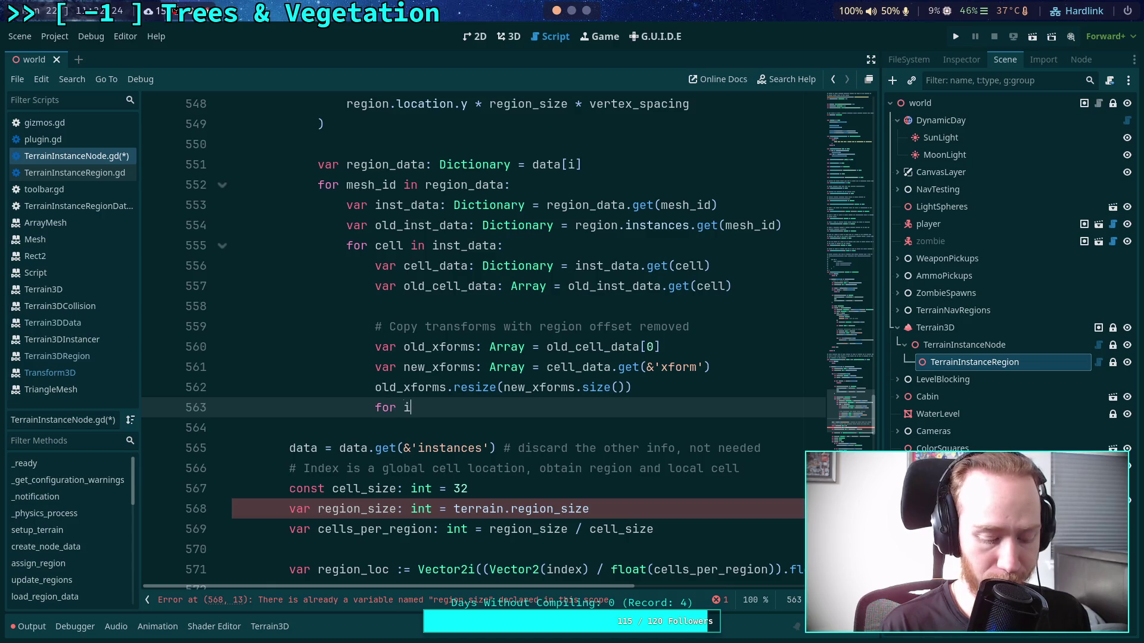
pyautogui.write(' in range(new_')
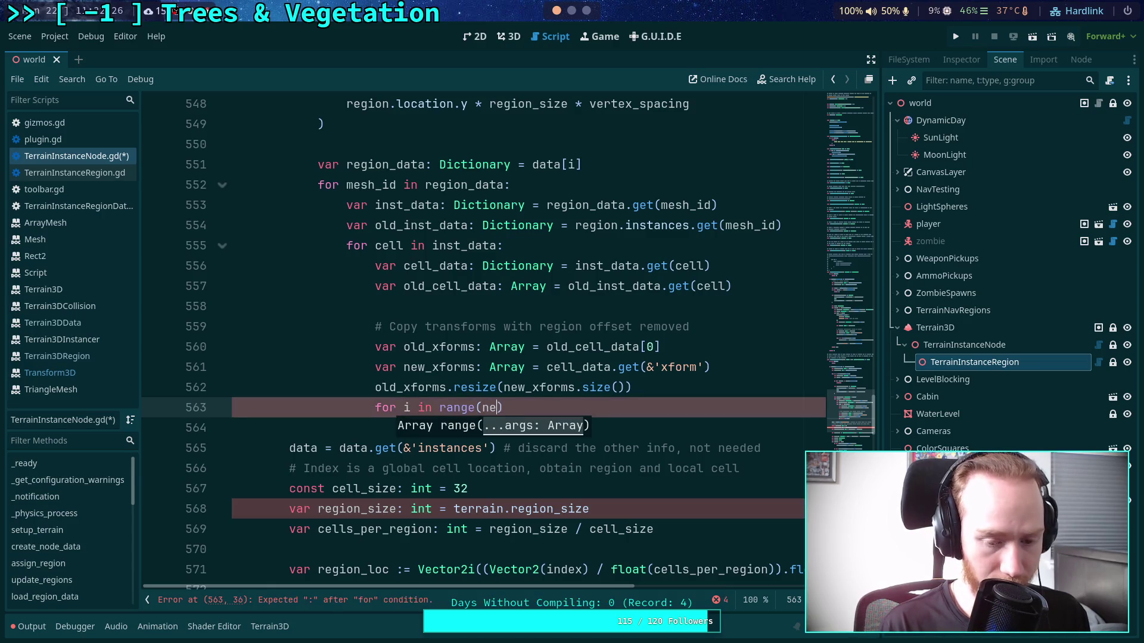
pyautogui.write('xforms.size')
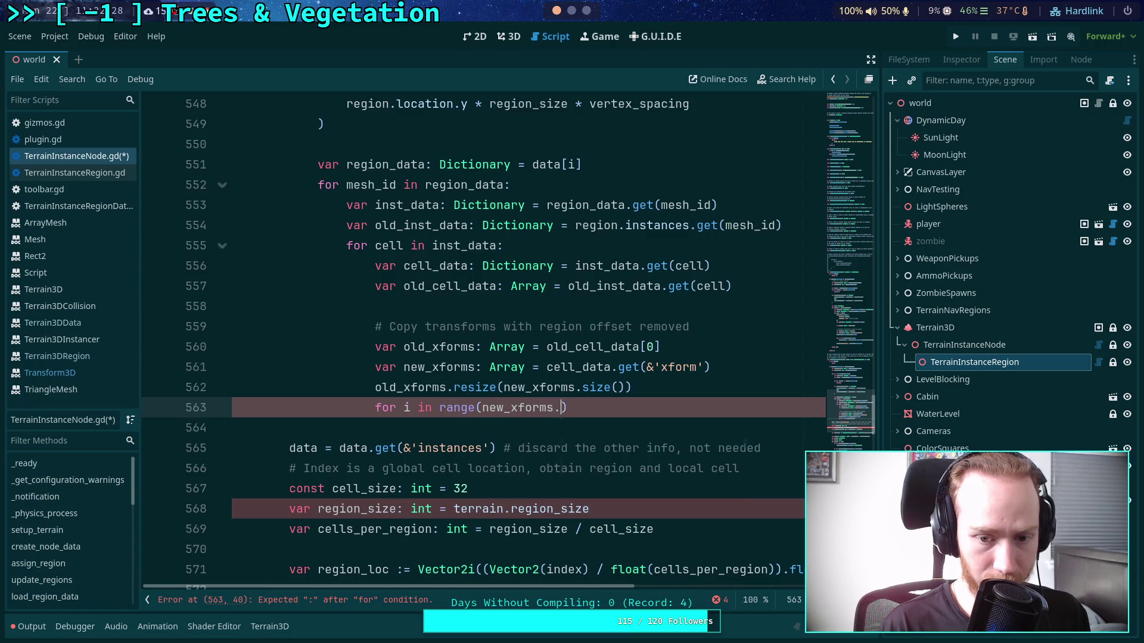
pyautogui.write('()):')
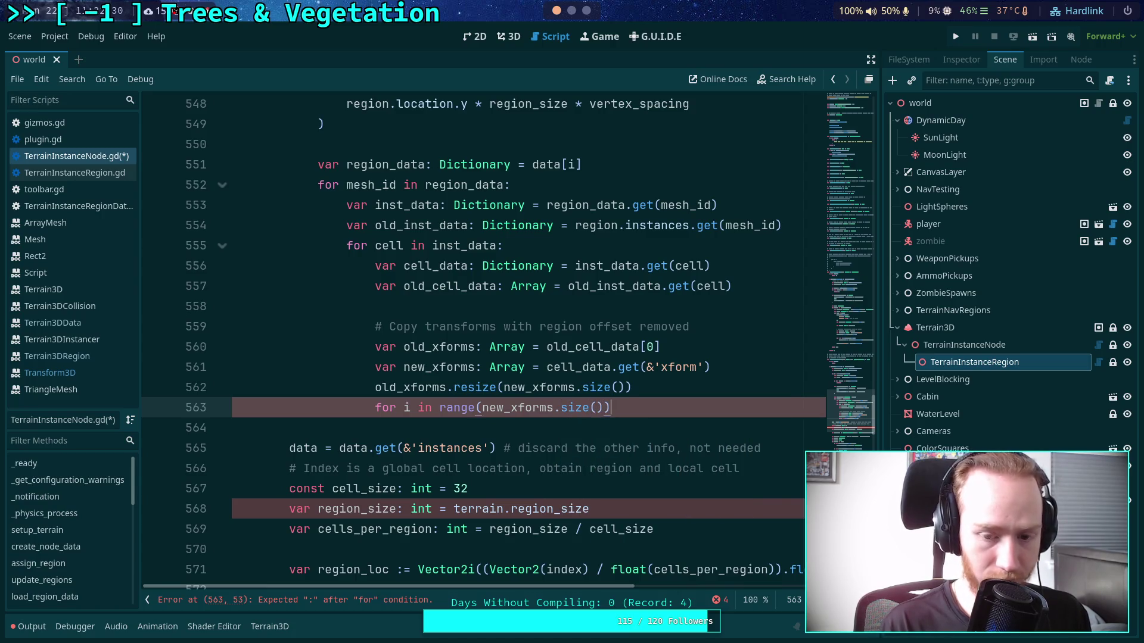
pyautogui.press('Return')
pyautogui.write('old_xf')
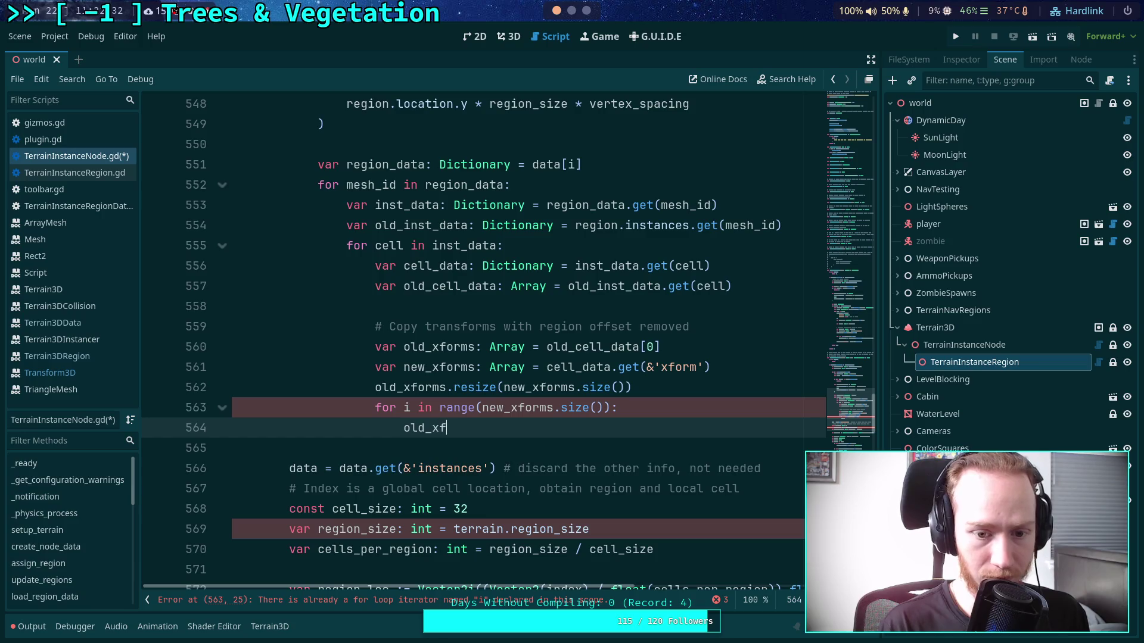
pyautogui.write('orms[i] = new')
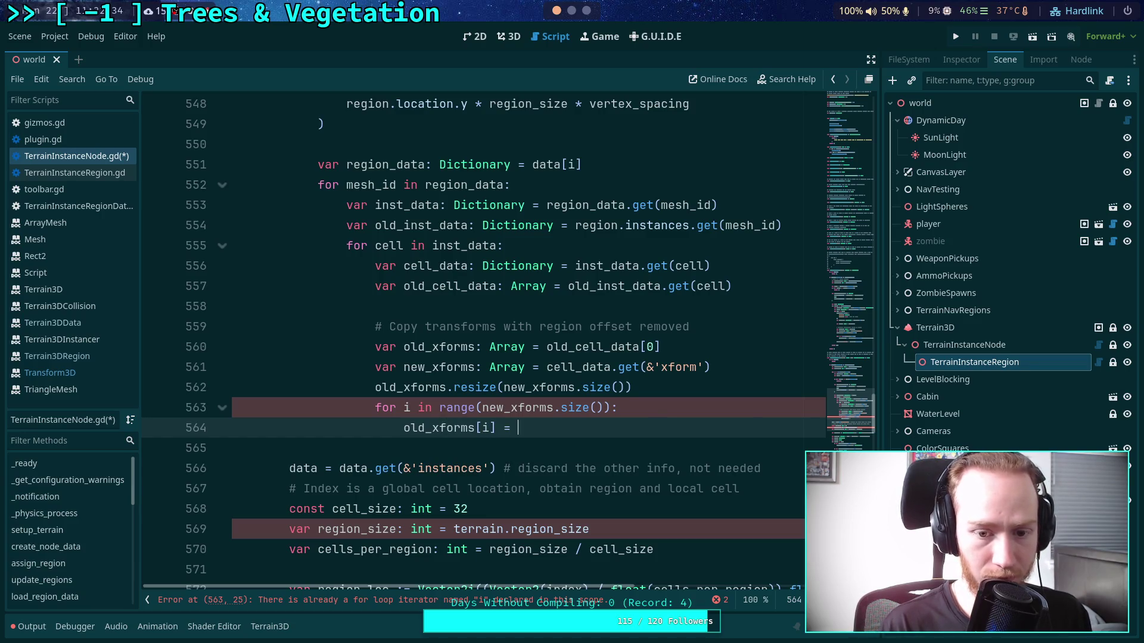
pyautogui.press('Return')
pyautogui.write('[i].')
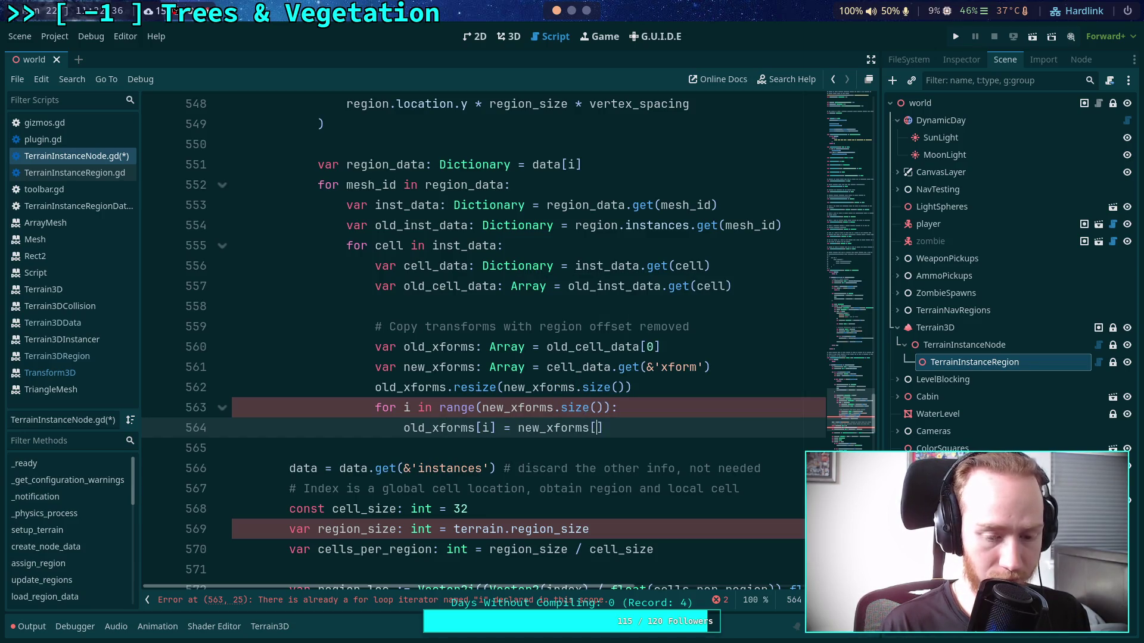
pyautogui.write('trans')
pyautogui.write('lated(')
pyautogui.write('region_')
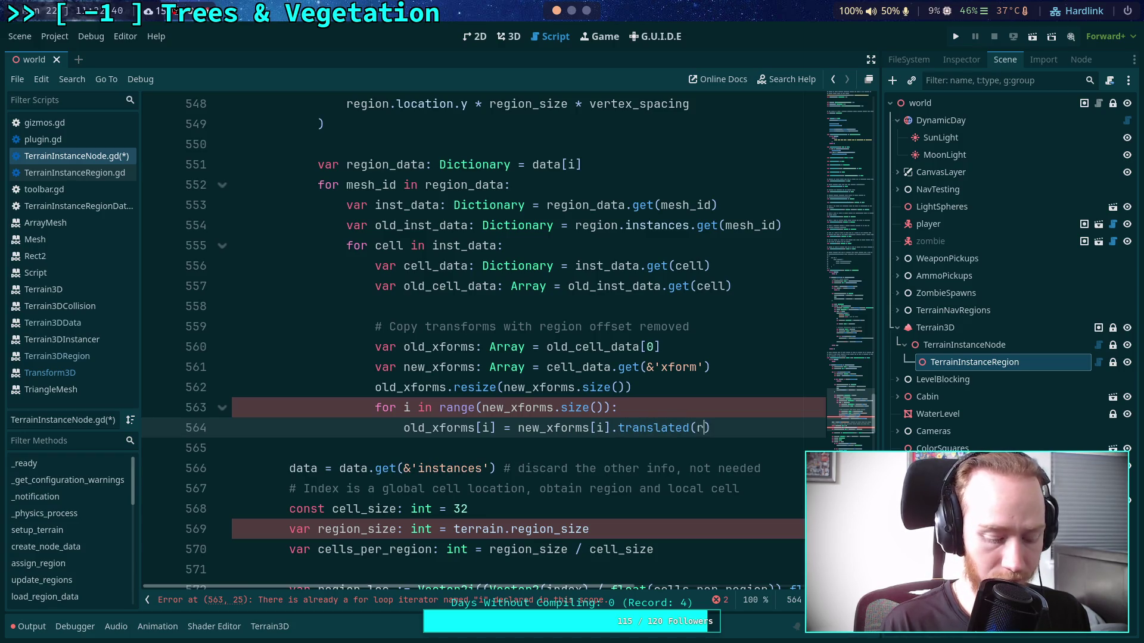
pyautogui.write('cgl')
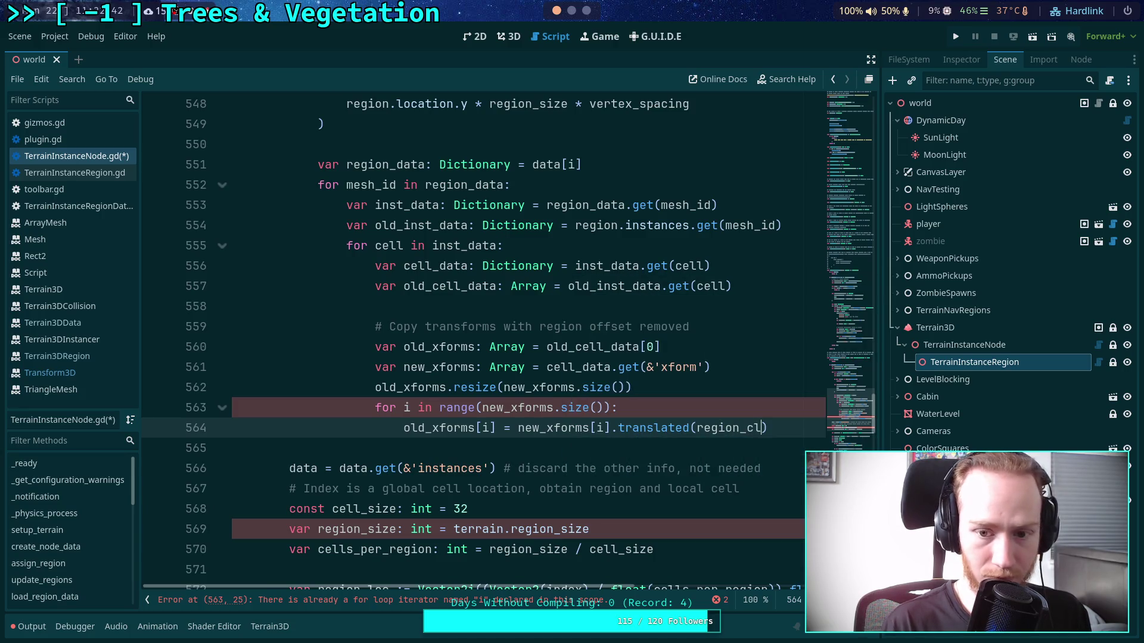
pyautogui.press('BackSpace')
pyautogui.press('BackSpace')
pyautogui.press('BackSpace')
pyautogui.write('gl')
pyautogui.press('Return')
# - Replace the loop variable and both i indices on lines 563–564 with x
pyautogui.scroll(4, 701, 370)
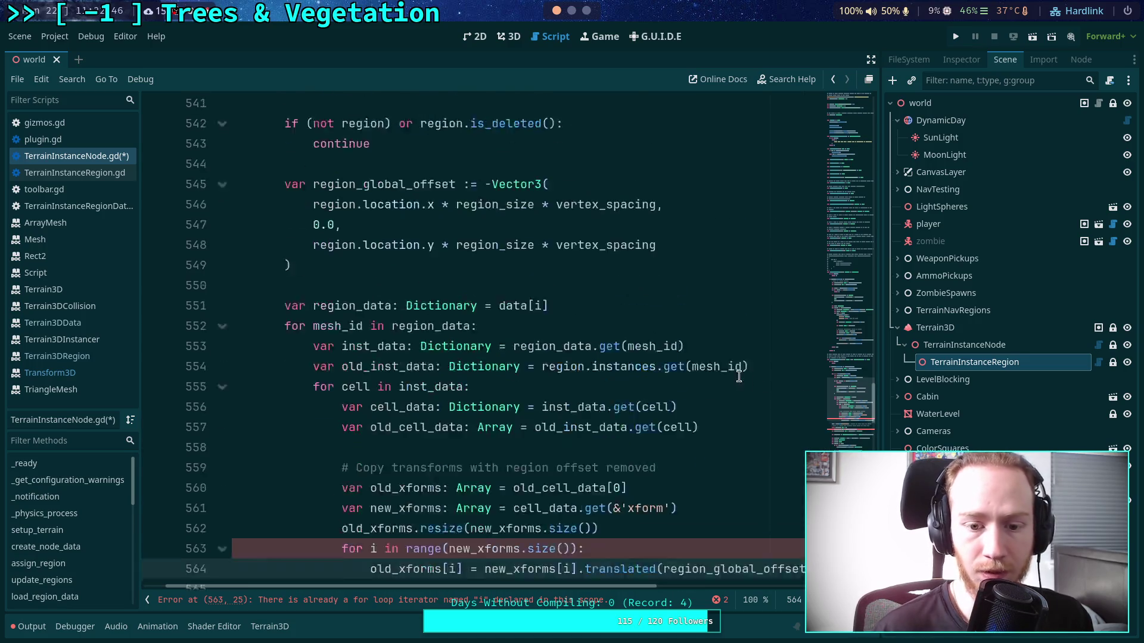
pyautogui.scroll(-4, 679, 409)
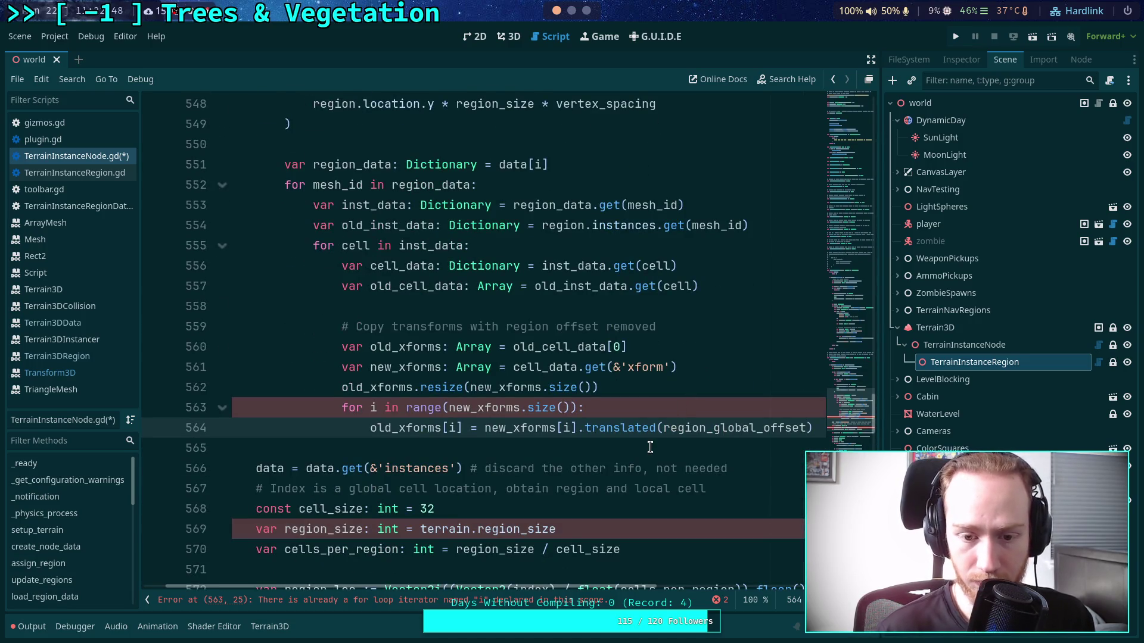
pyautogui.click(582, 408)
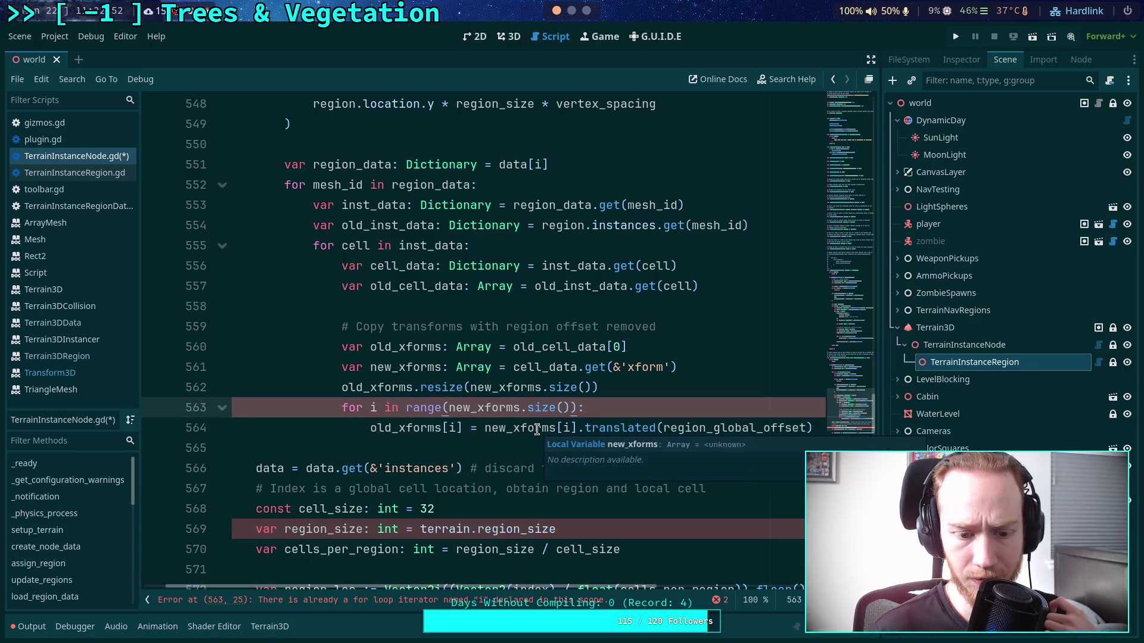
pyautogui.scroll(3, 444, 413)
pyautogui.scroll(3, 444, 413)
pyautogui.scroll(-5, 429, 411)
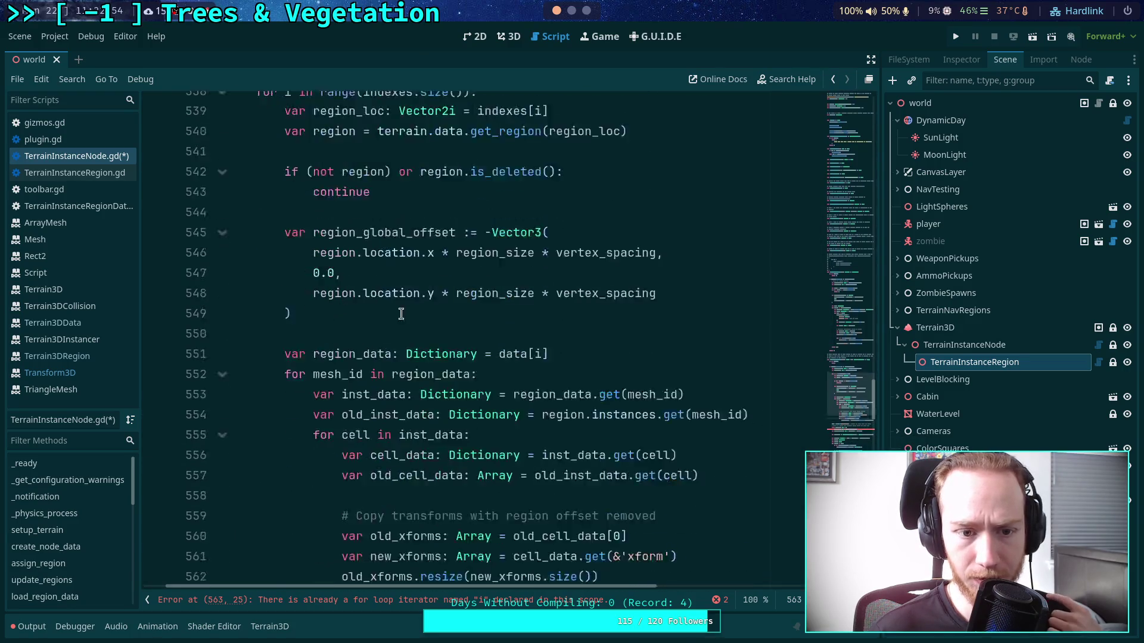
pyautogui.doubleClick(374, 468)
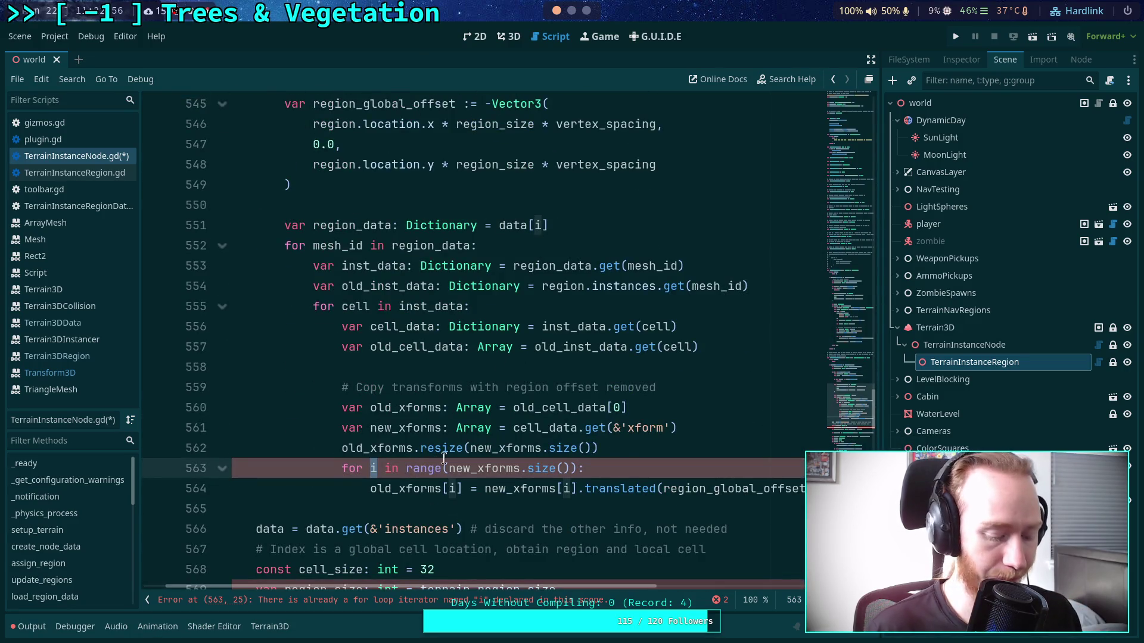
pyautogui.write('x')
pyautogui.doubleClick(453, 488)
pyautogui.write('x')
pyautogui.doubleClick(566, 489)
pyautogui.write('x')
pyautogui.press('Escape')
pyautogui.click(524, 508)
# - Extend each x on lines 563–564 to xi, then switch to the Neovim workspace
pyautogui.scroll(-2, 525, 504)
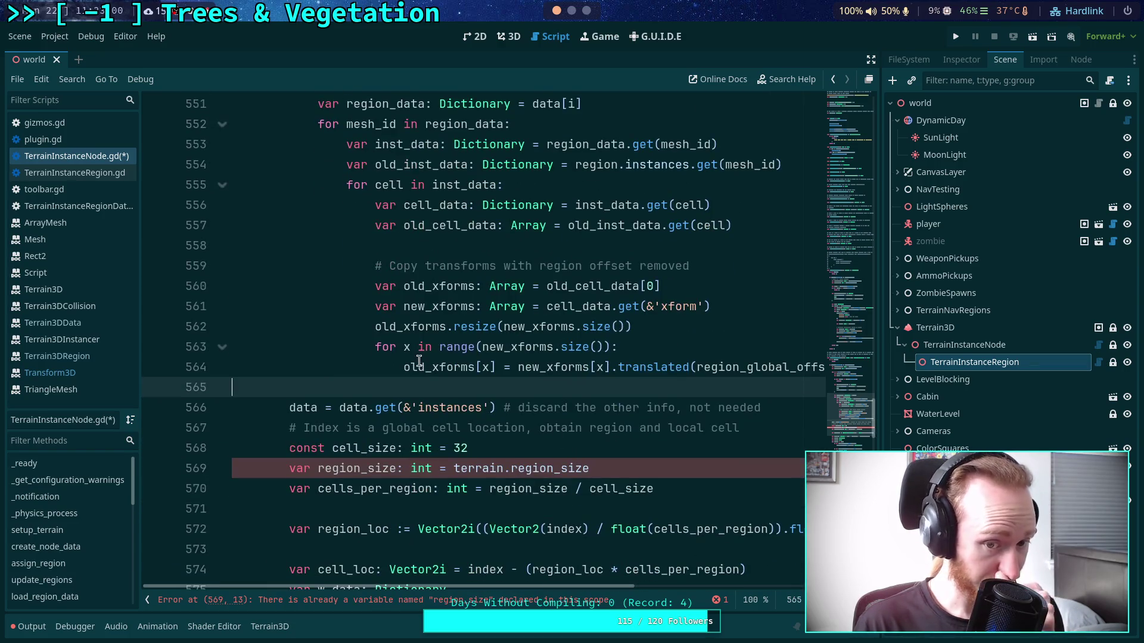
pyautogui.click(409, 346)
pyautogui.write('i')
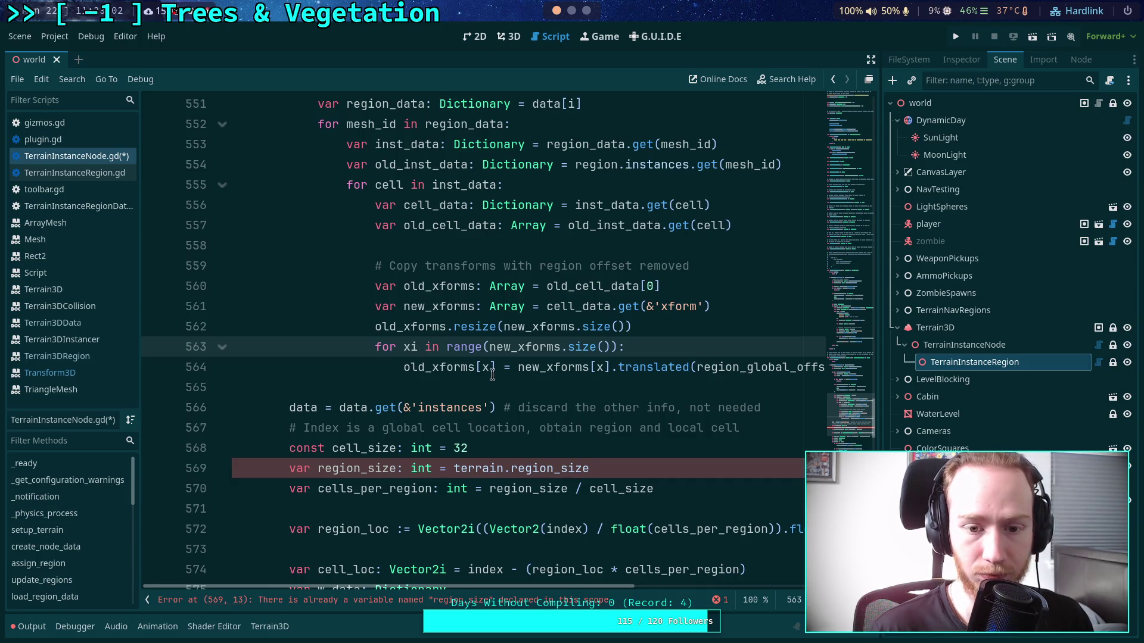
pyautogui.click(489, 367)
pyautogui.write('i')
pyautogui.click(611, 366)
pyautogui.write('i')
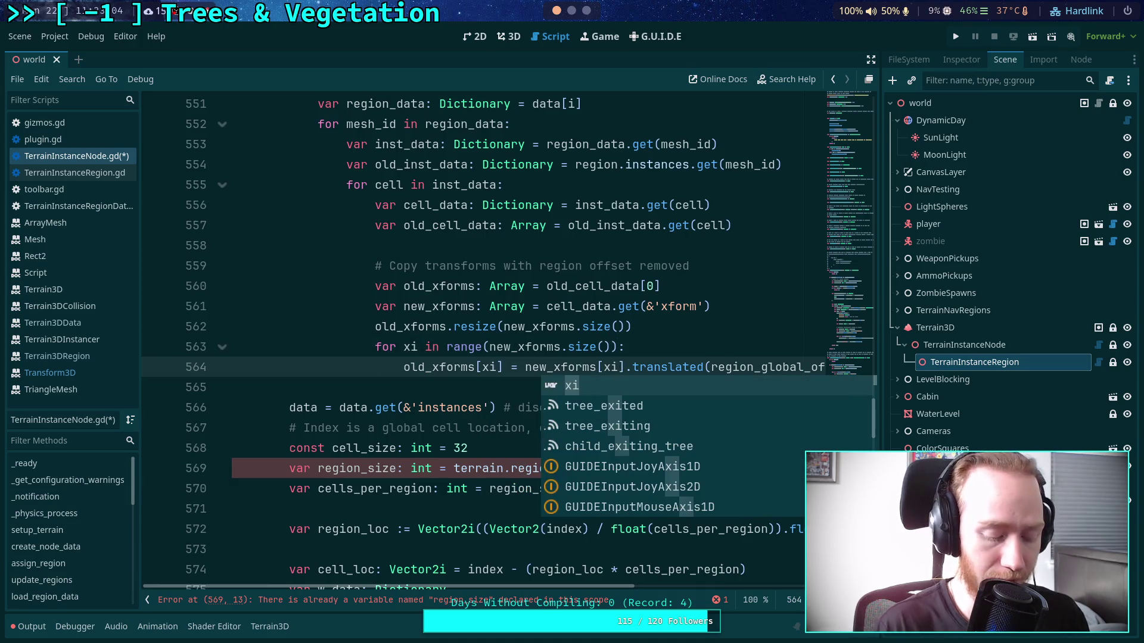
pyautogui.press('super+2')
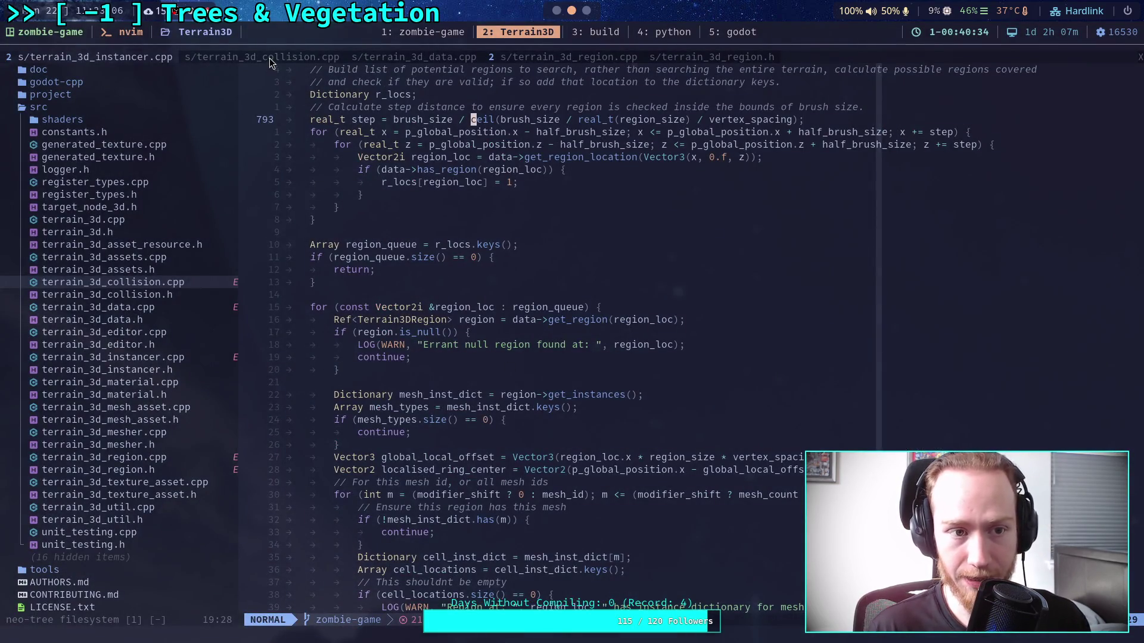
# - Compare the xforms transform loop in terrain_3d_collision.cpp, then return to Godot
pyautogui.click(271, 58)
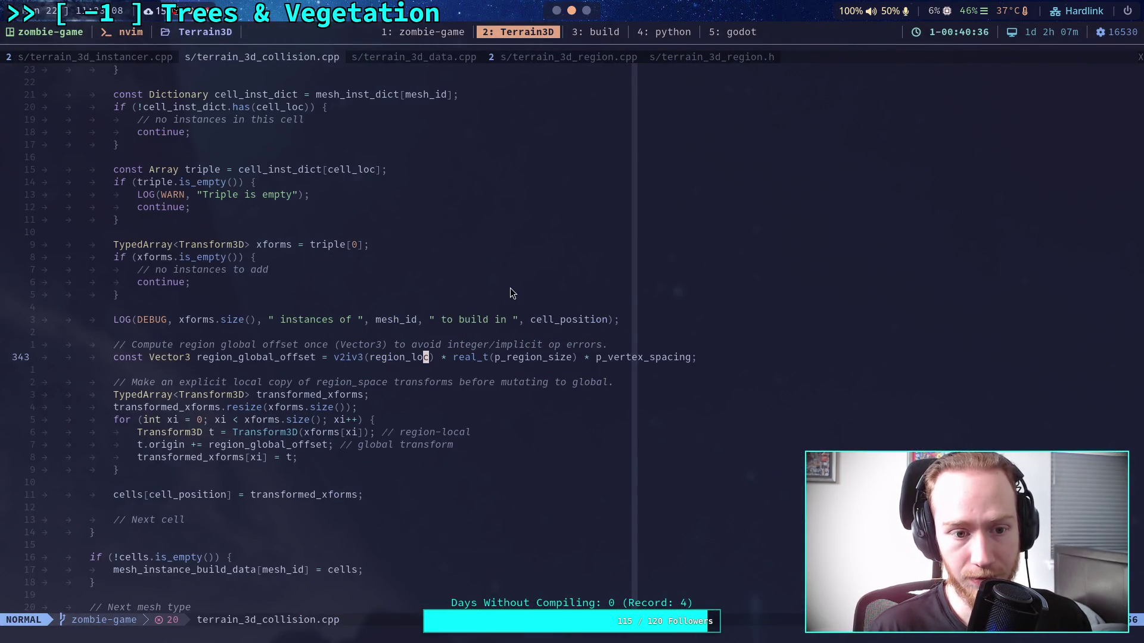
pyautogui.moveTo(149, 422); pyautogui.dragTo(312, 443)
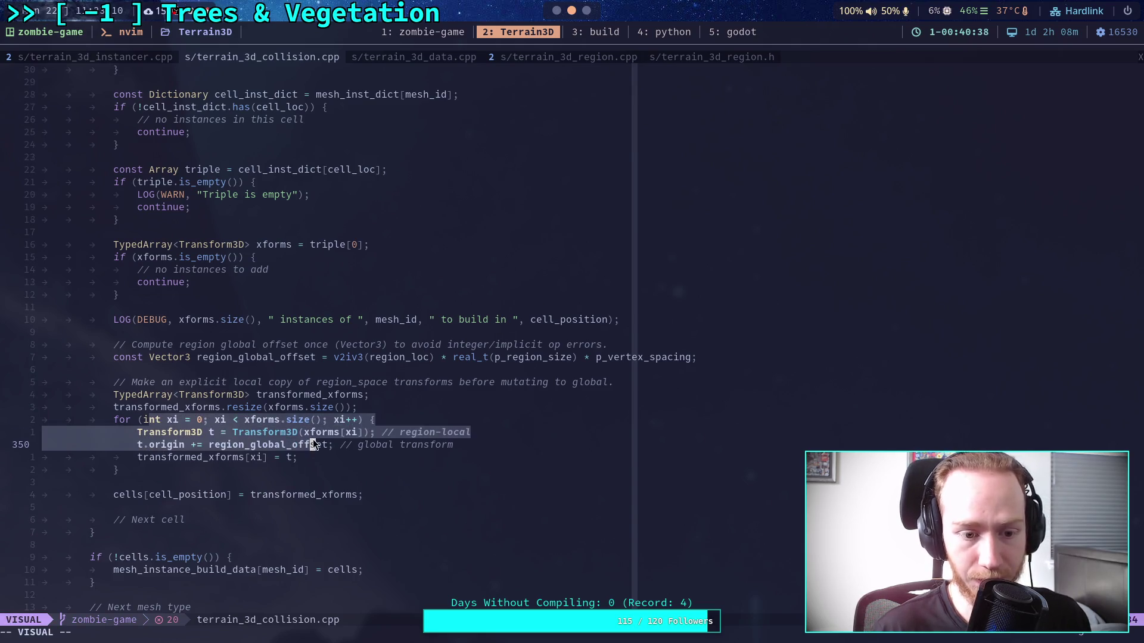
pyautogui.scroll(16, 284, 451)
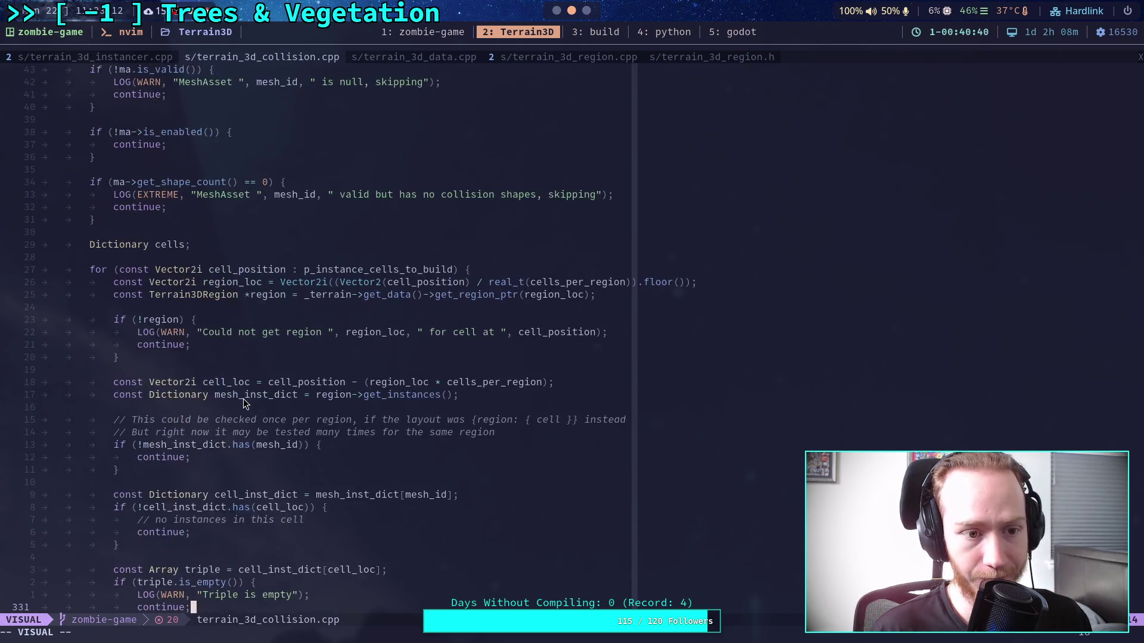
pyautogui.press('Escape')
pyautogui.scroll(-15, 115, 205)
pyautogui.scroll(-1, 161, 235)
pyautogui.moveTo(155, 407)
pyautogui.mouseDown()
pyautogui.moveTo(316, 434)
pyautogui.moveTo(321, 458)
pyautogui.mouseUp()
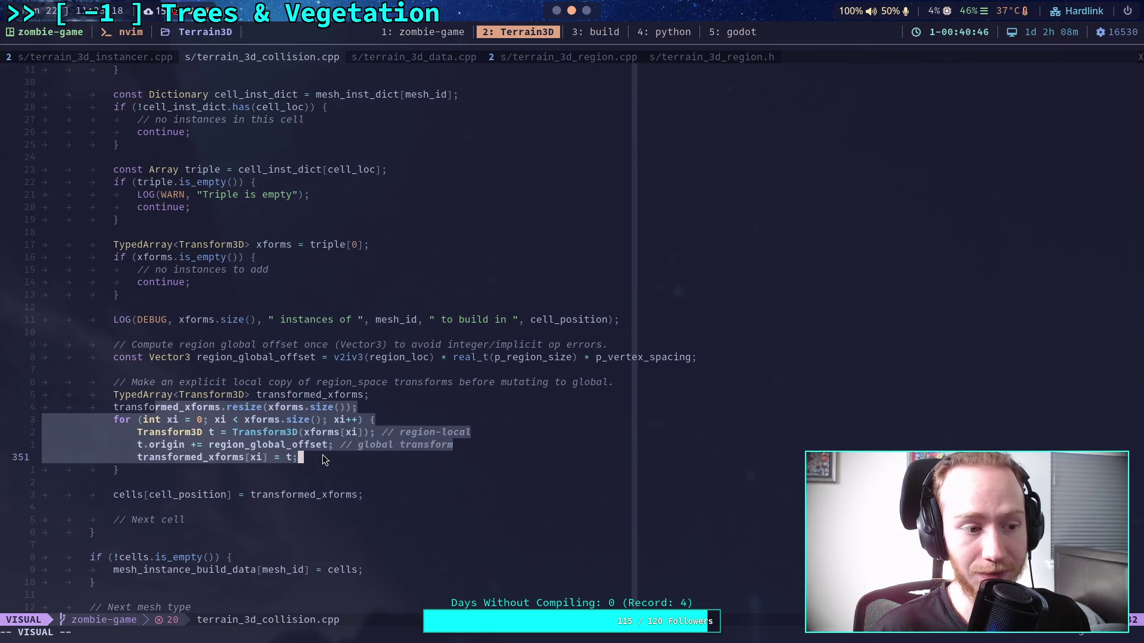
pyautogui.press('Escape')
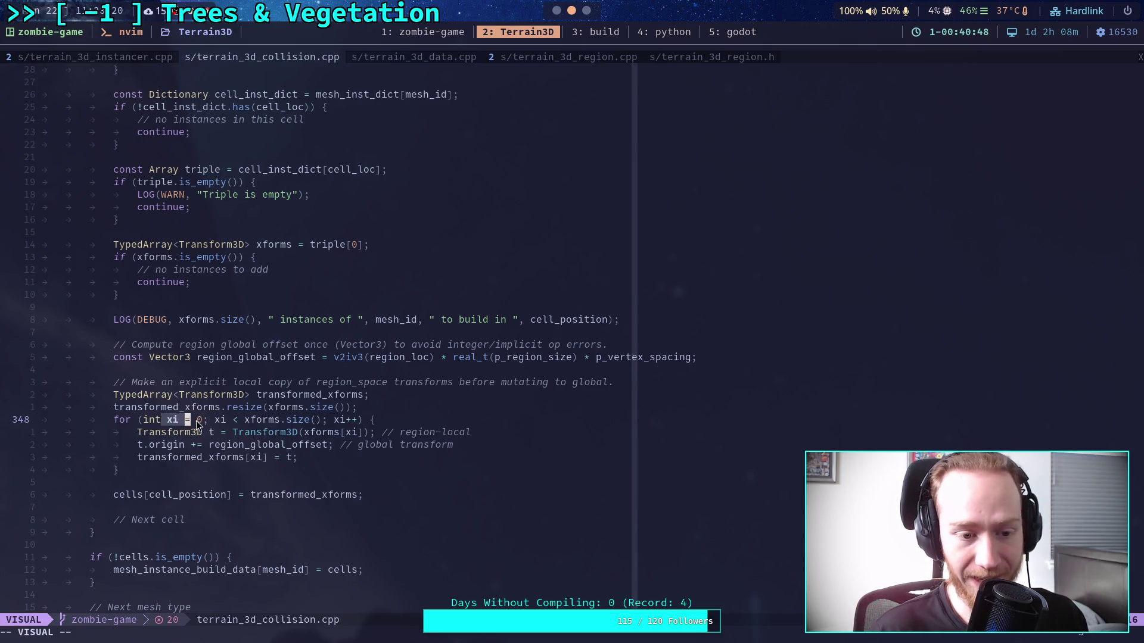
pyautogui.hotkey('alt', 'Tab')
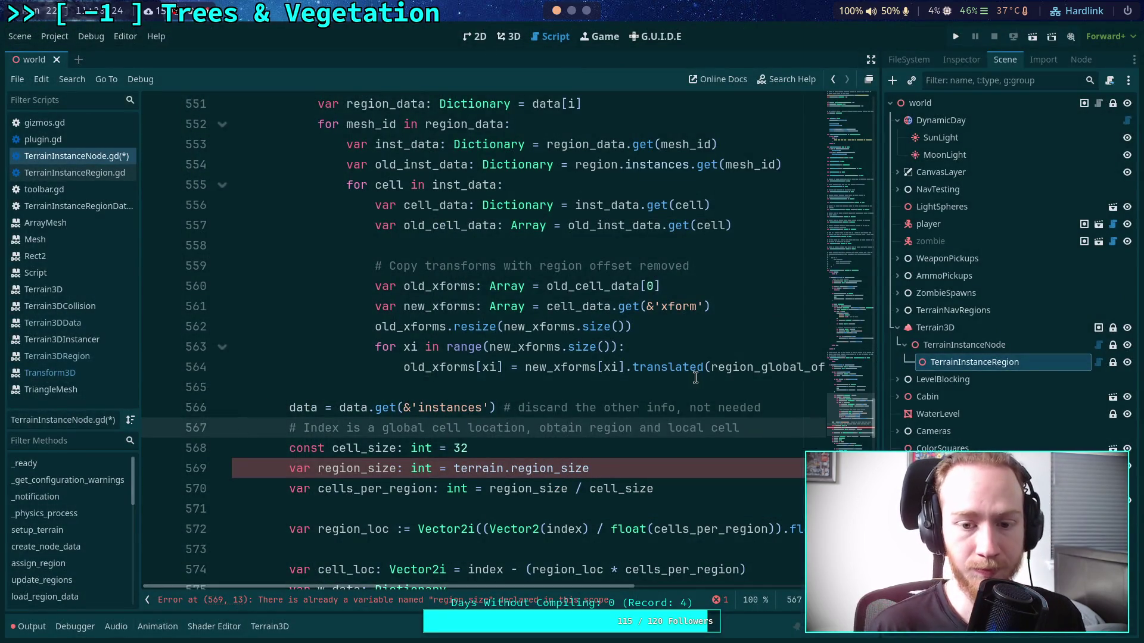
# - Hide the script list, widen the editor, and add a '# Overwrite colors' comment after the loop
pyautogui.click(684, 382)
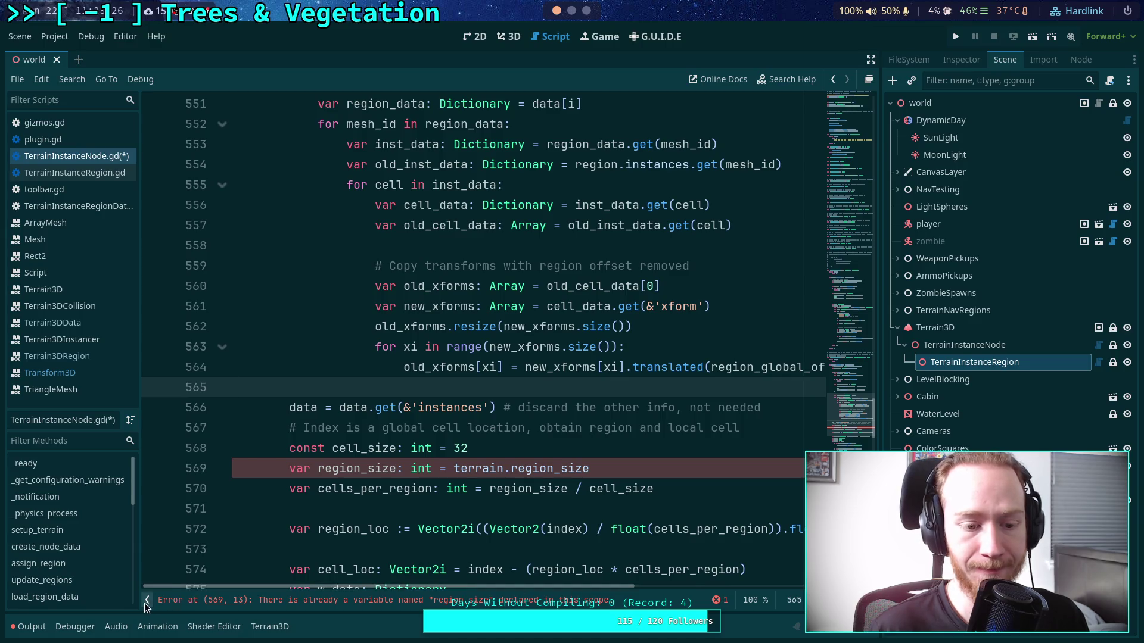
pyautogui.hotkey('ctrl', '\\')
pyautogui.moveTo(880, 419); pyautogui.dragTo(920, 419)
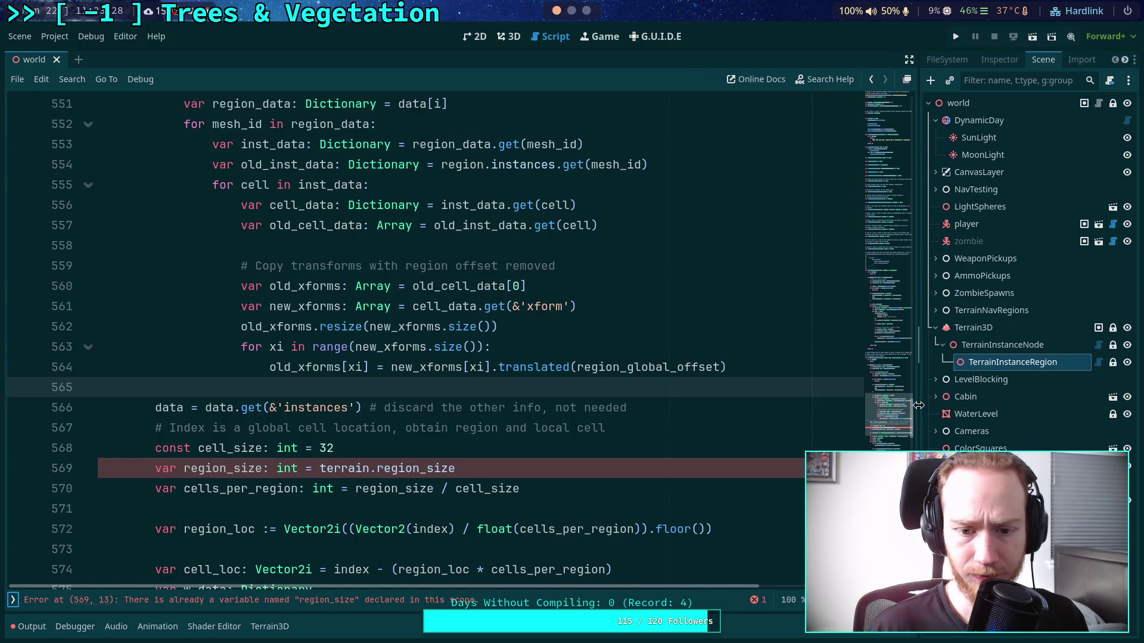
pyautogui.click(787, 365)
pyautogui.press('Return')
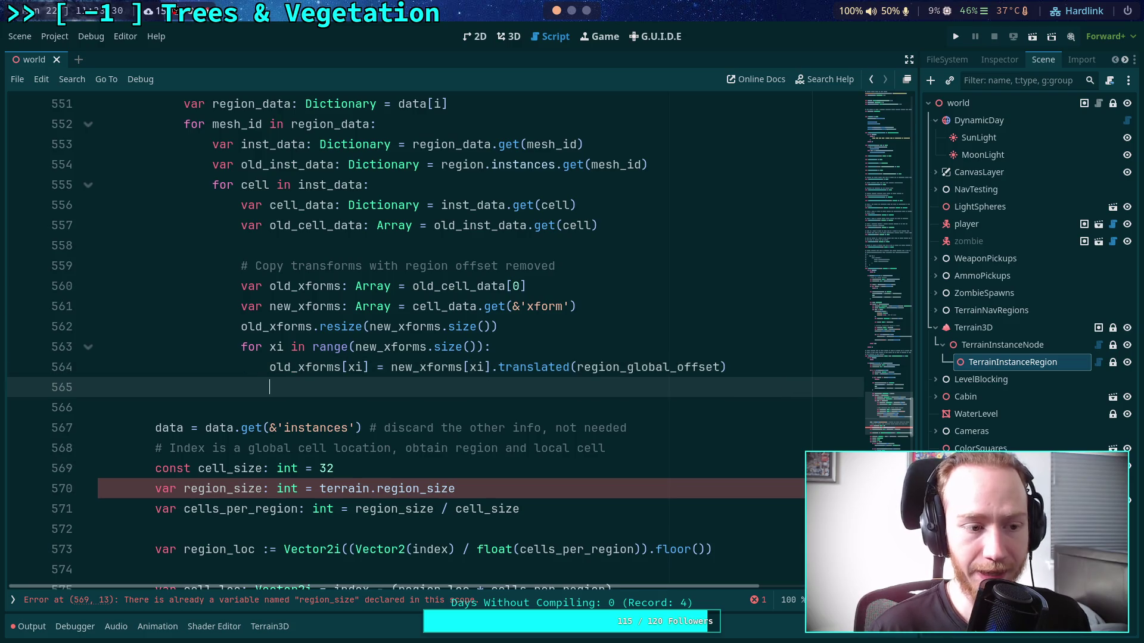
pyautogui.scroll(1, 715, 366)
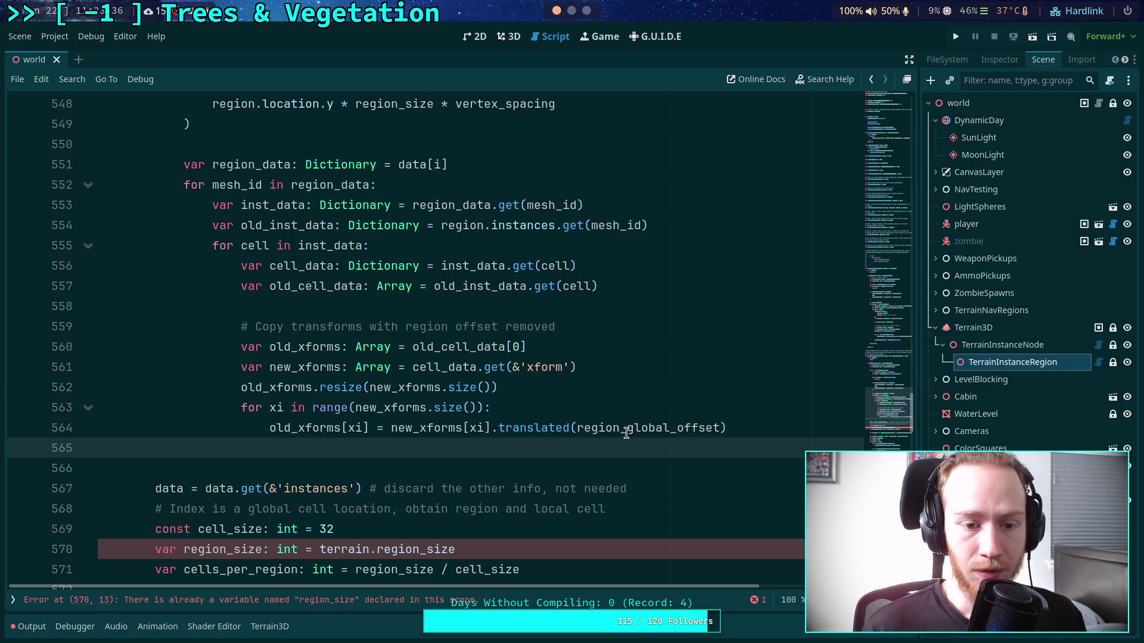
pyautogui.press('Return')
pyautogui.write('# Overwrite ')
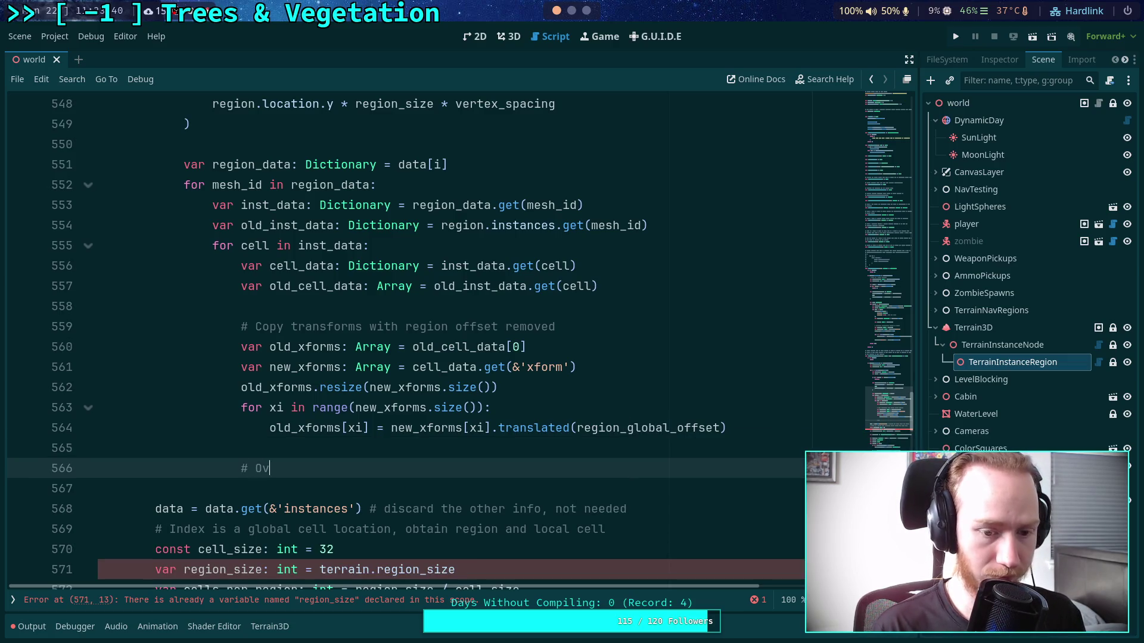
pyautogui.write('colors')
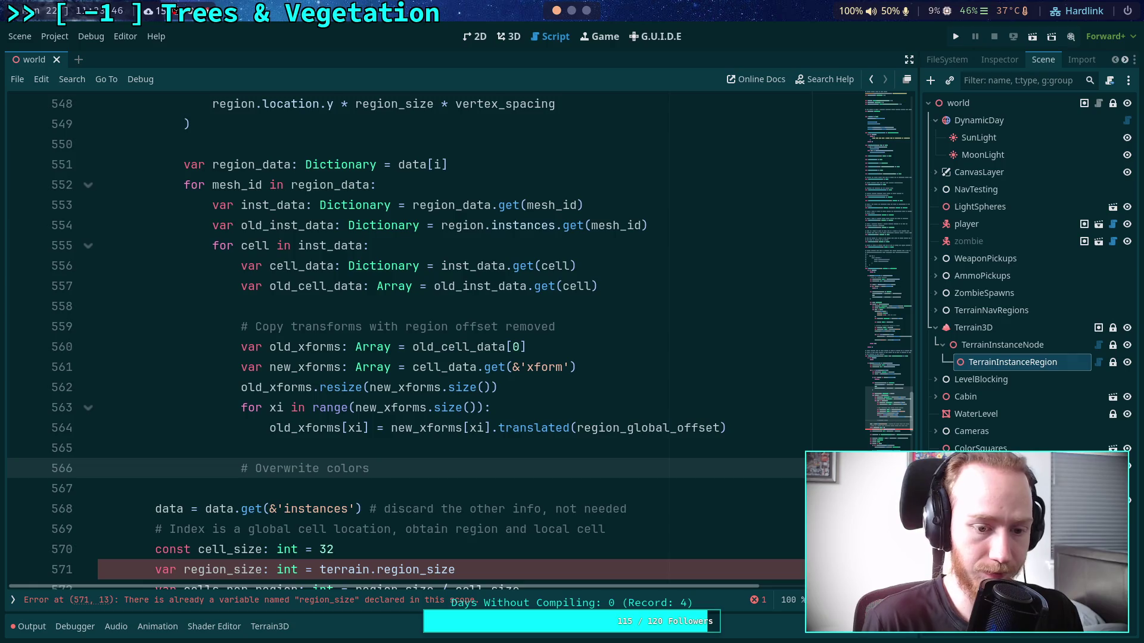
pyautogui.press('Return')
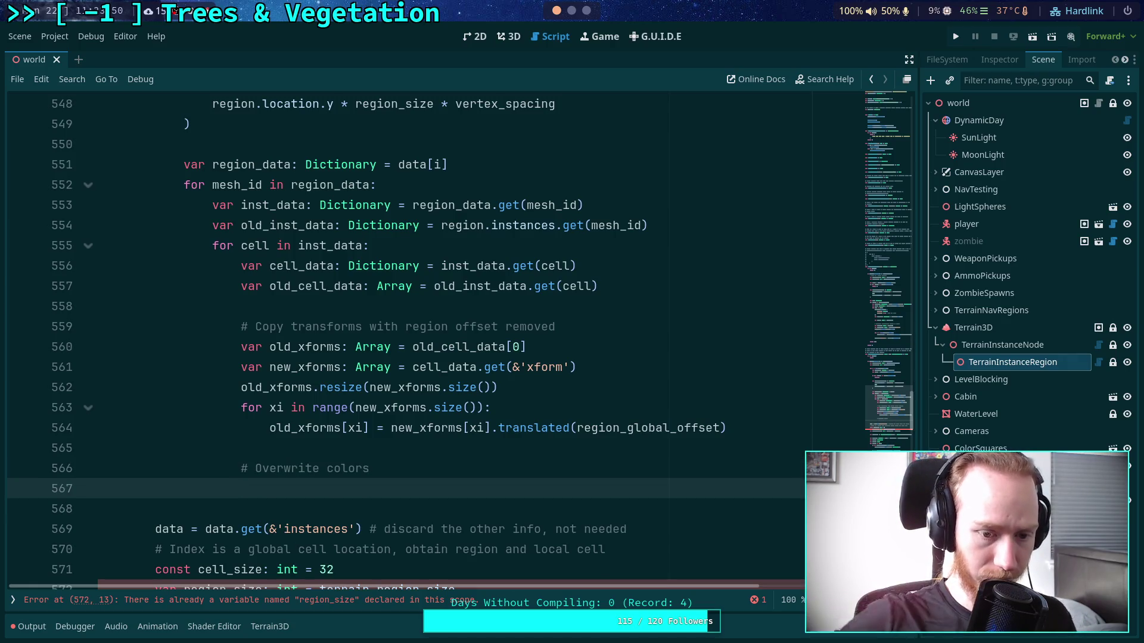
# - Write old_cell_data[1] = cell_data.get(&'color').duplicate() below the comment
pyautogui.write('old_cell')
pyautogui.press('Return')
pyautogui.write('[1] = ')
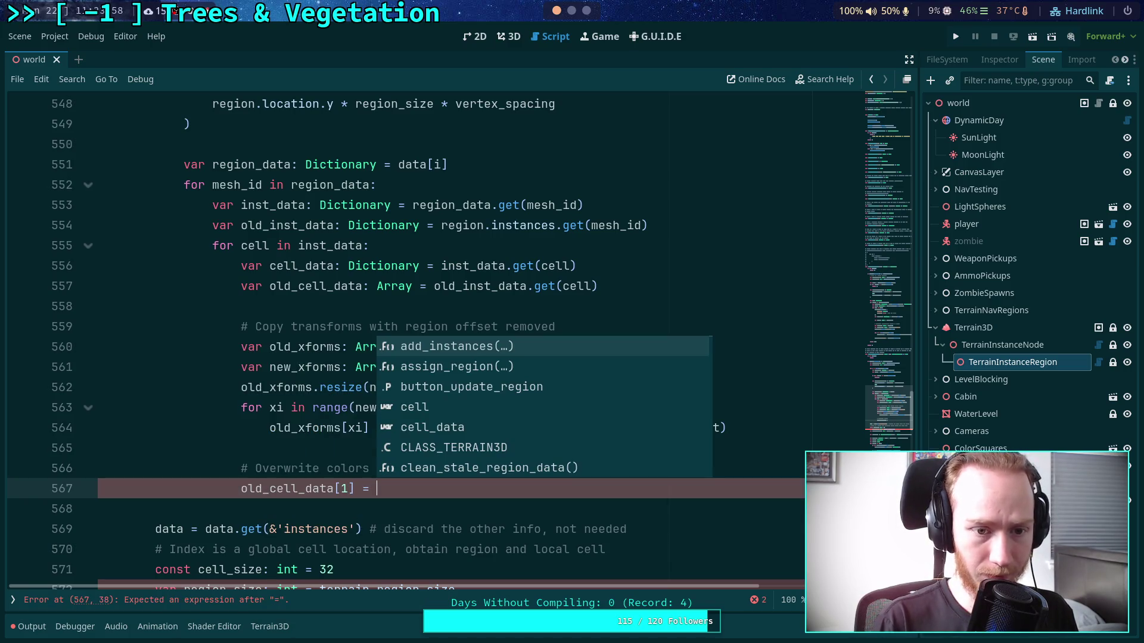
pyautogui.write('cell')
pyautogui.press('Down')
pyautogui.press('Return')
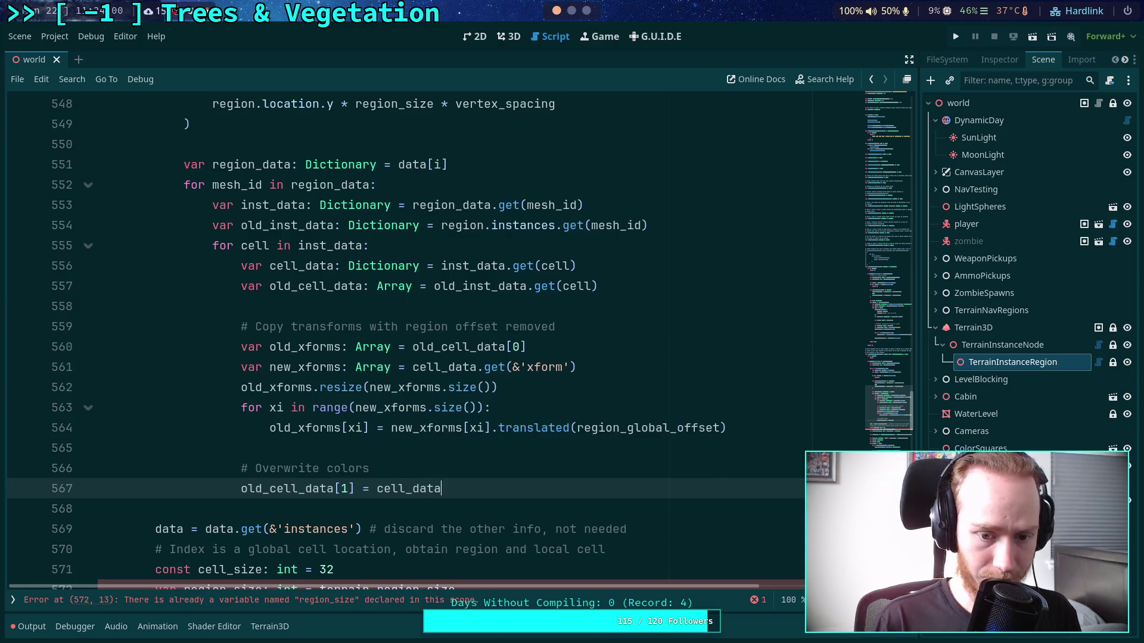
pyautogui.write('get(&')
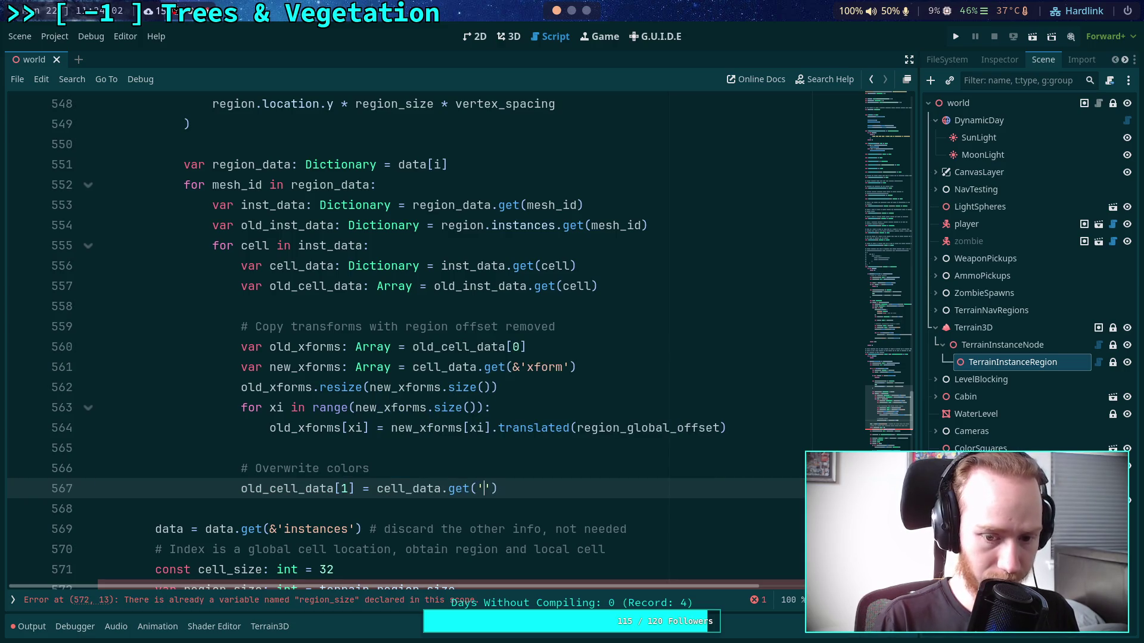
pyautogui.write("'color')")
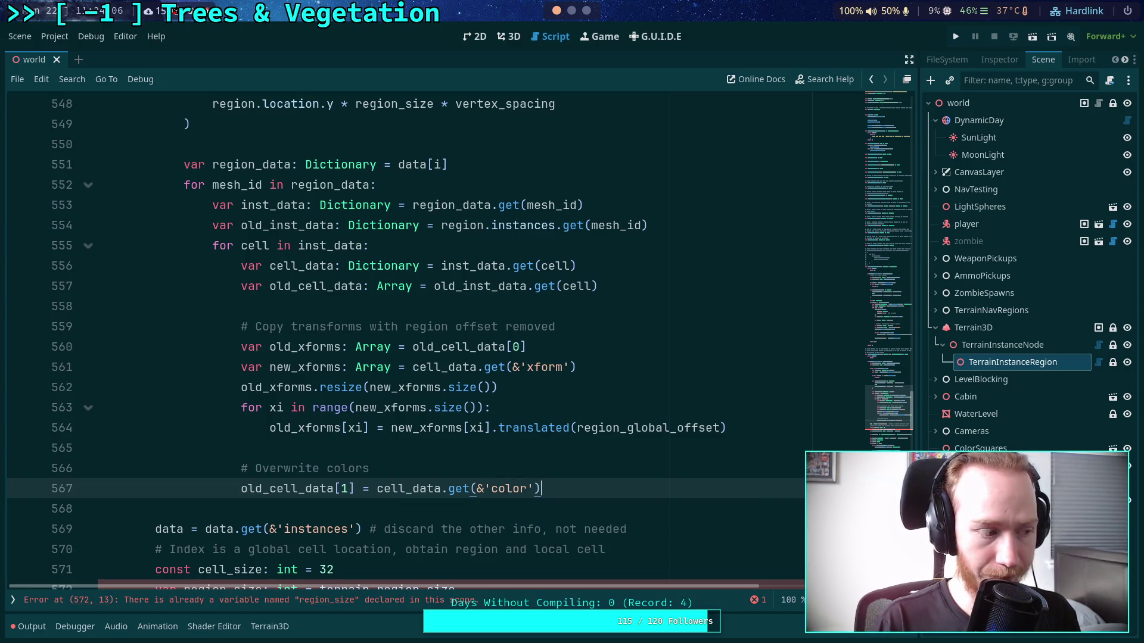
pyautogui.write('.dupli')
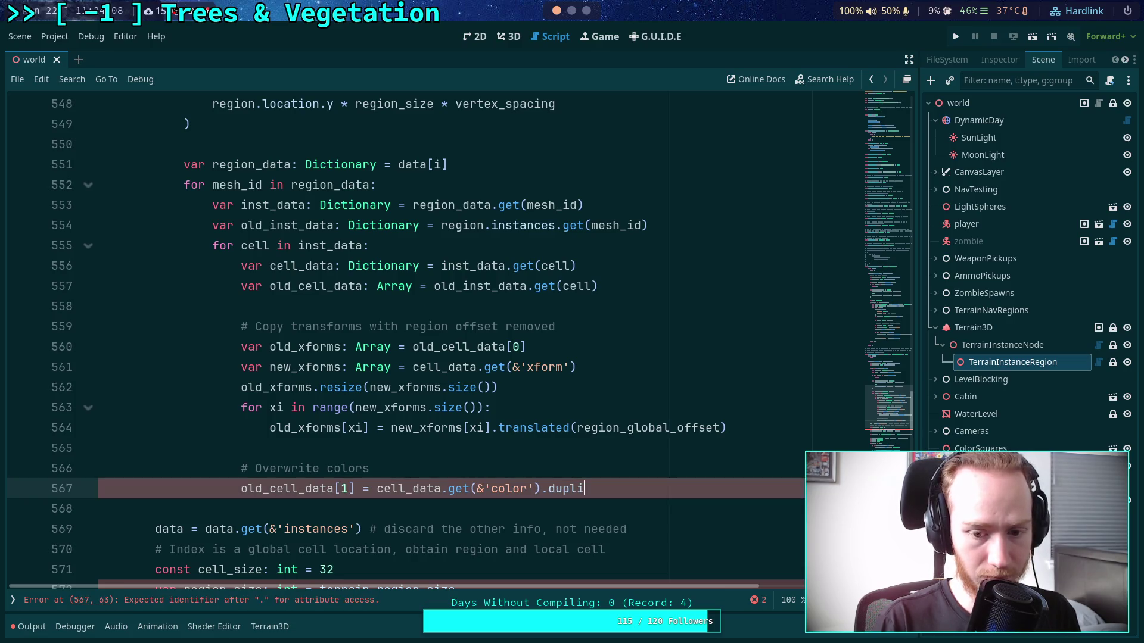
pyautogui.write('cate()')
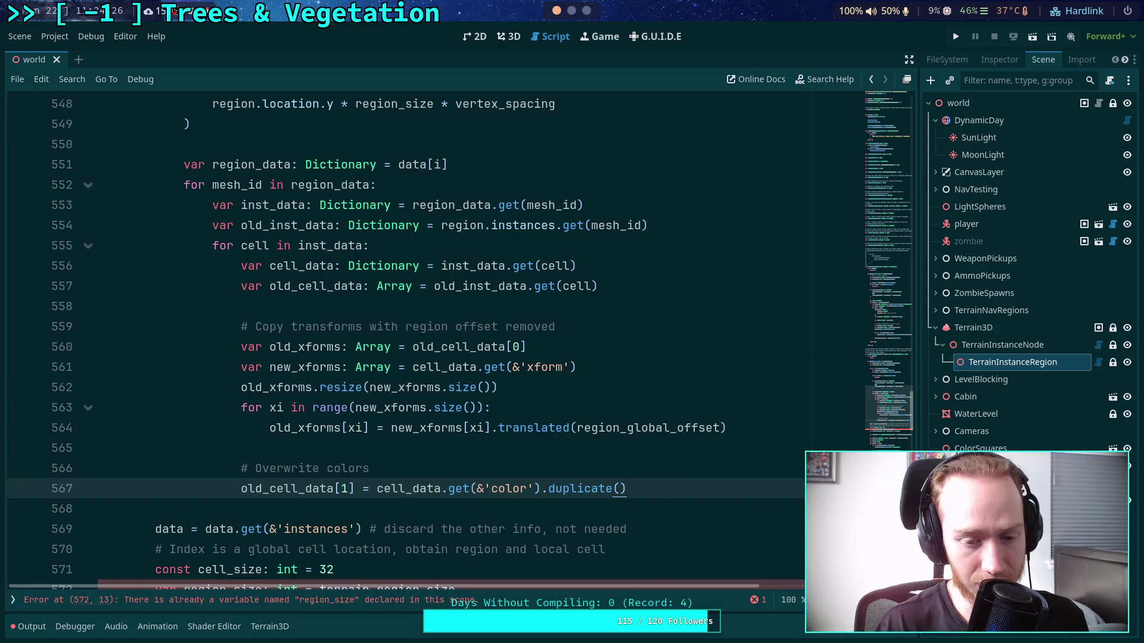
# - Check the color lookup and .duplicate() call on line 567, then start a new line
pyautogui.moveTo(359, 492)
pyautogui.mouseDown()
pyautogui.moveTo(581, 491)
pyautogui.moveTo(543, 493)
pyautogui.mouseUp()
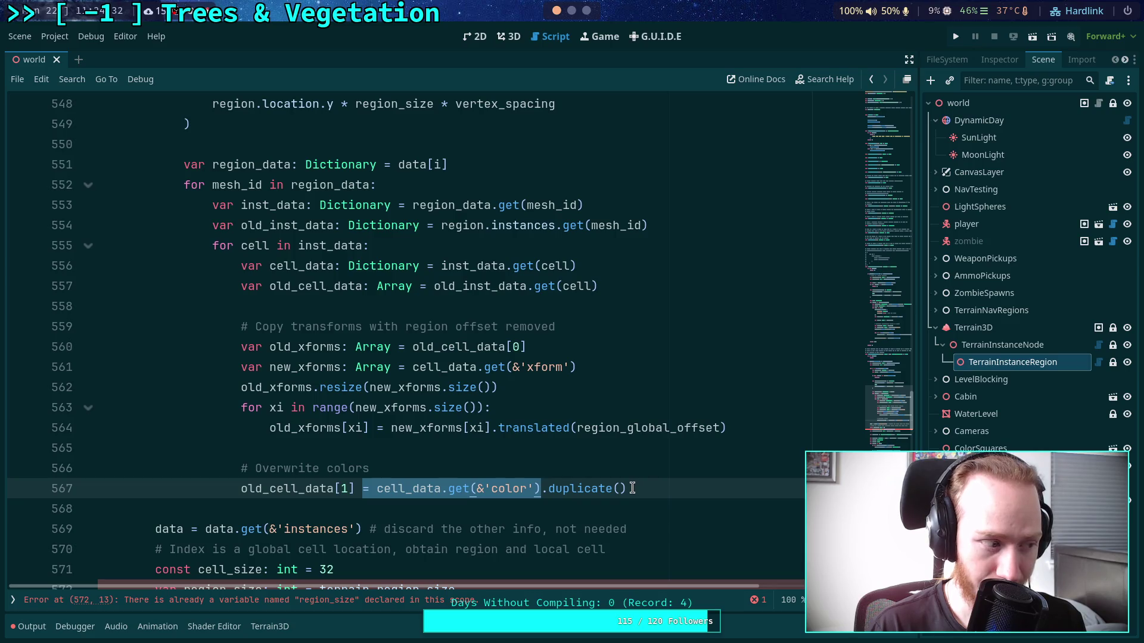
pyautogui.click(653, 477)
pyautogui.click(662, 487)
pyautogui.moveTo(643, 492); pyautogui.dragTo(542, 495)
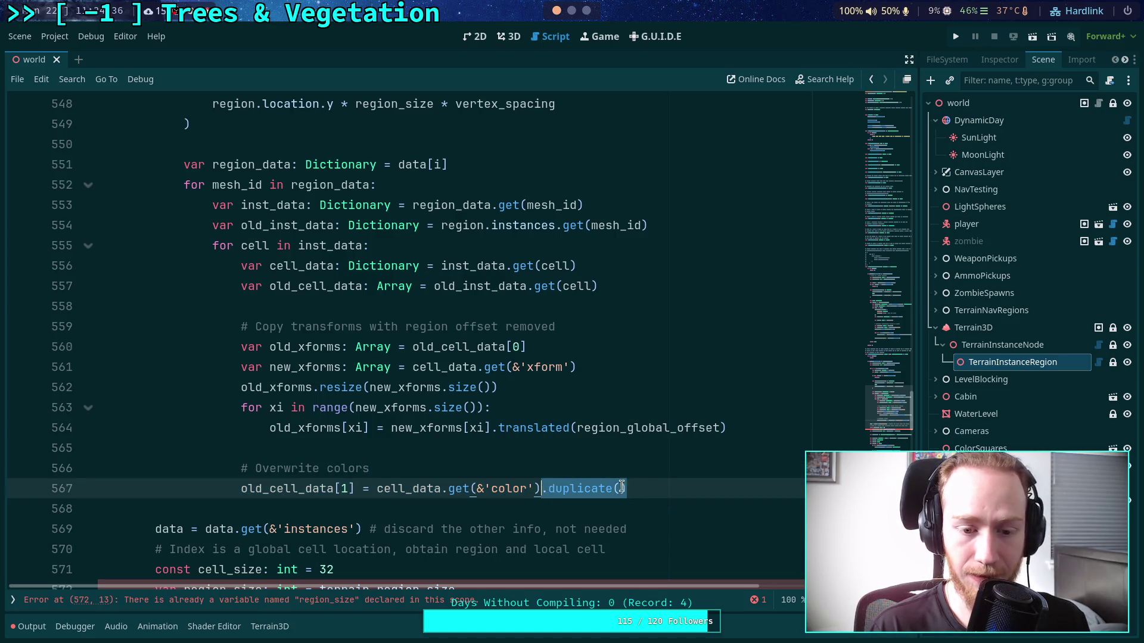
pyautogui.click(685, 484)
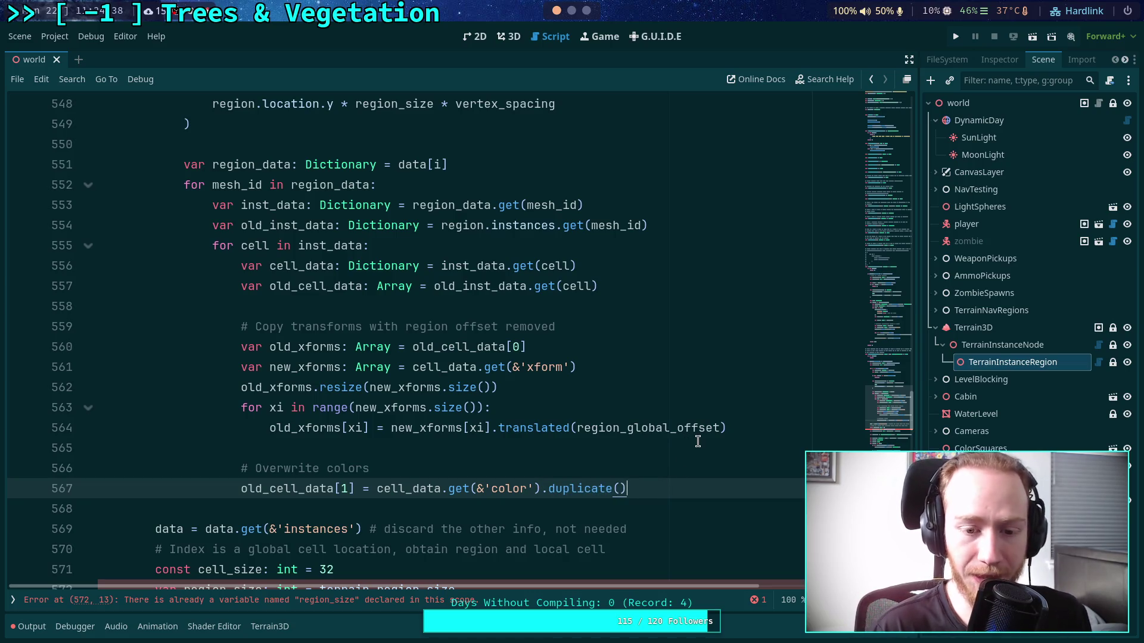
pyautogui.press('Return')
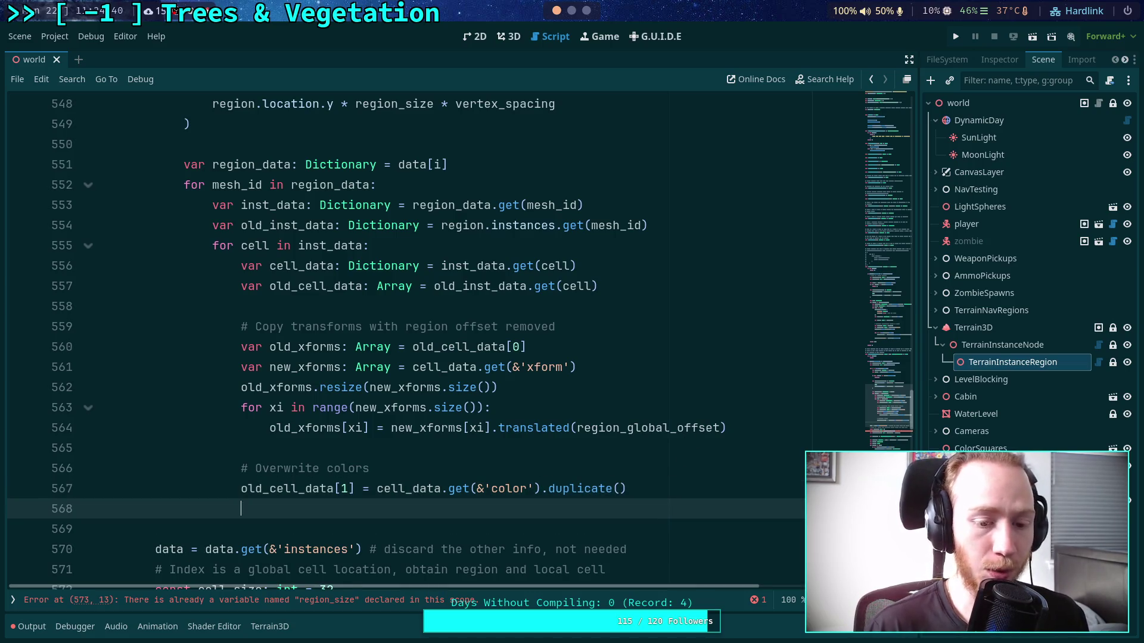
# - Add old_cell_data[2] = true beneath a '# Mark modified' comment
pyautogui.write('old_cell_data')
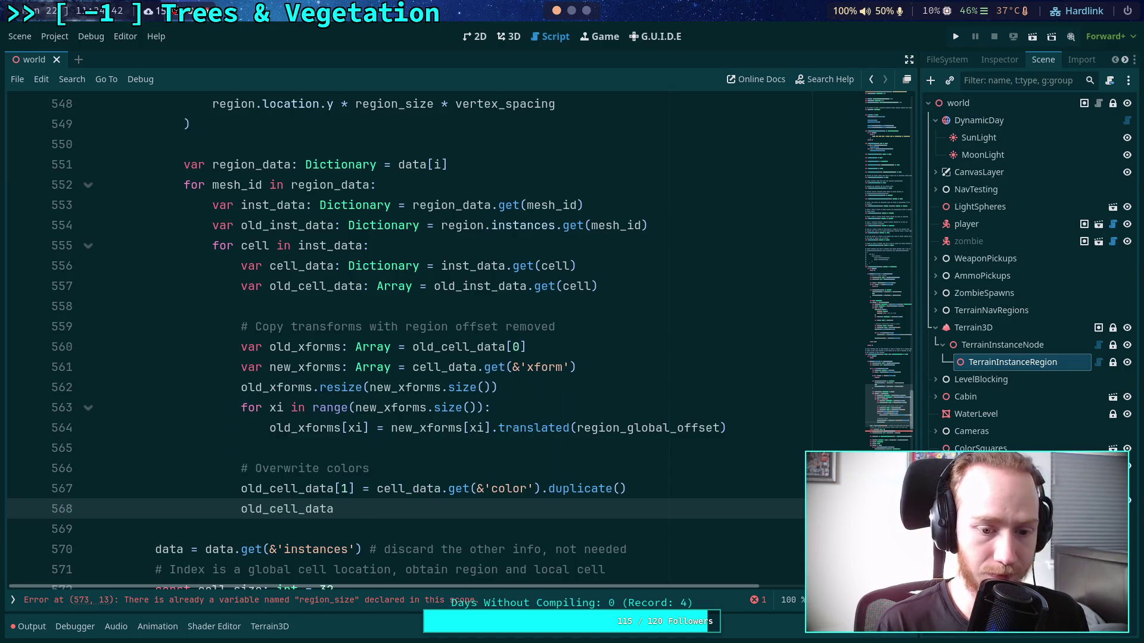
pyautogui.write('[2] = true')
pyautogui.click(673, 489)
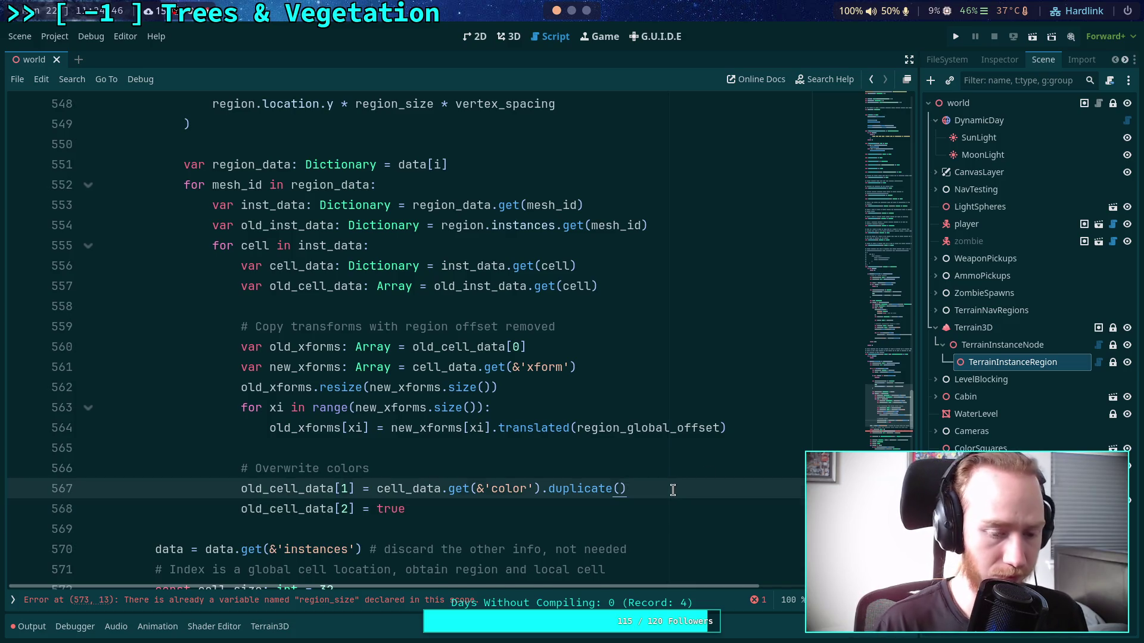
pyautogui.press('Return')
pyautogui.press('Return')
pyautogui.write('# Mork')
pyautogui.press('BackSpace')
pyautogui.press('BackSpace')
pyautogui.press('BackSpace')
pyautogui.write('ark modified')
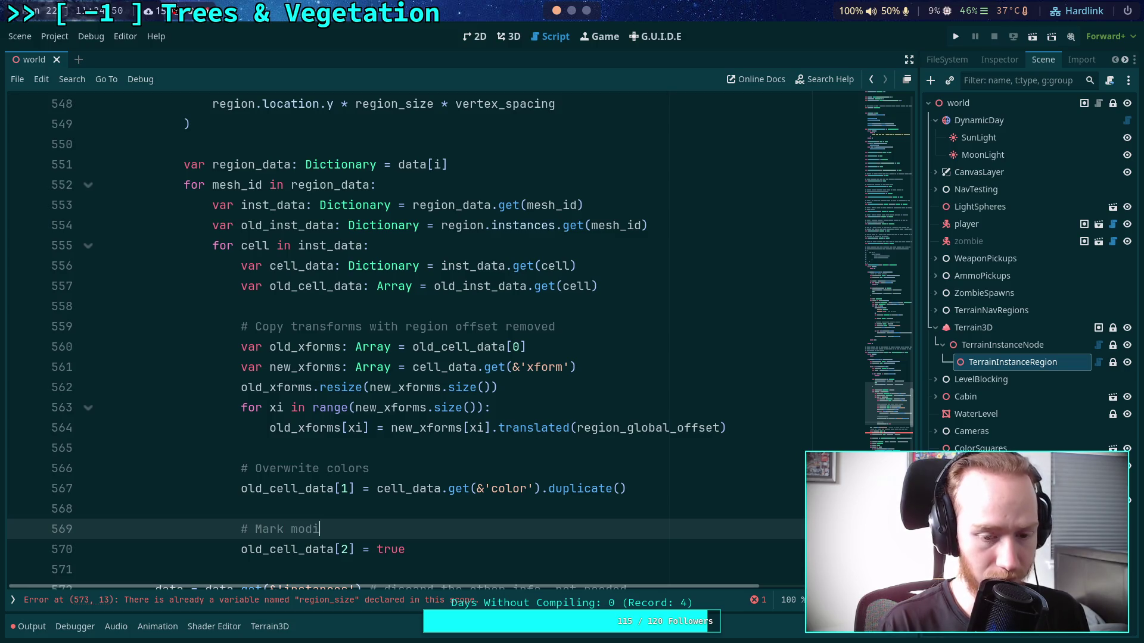
pyautogui.scroll(-1, 666, 488)
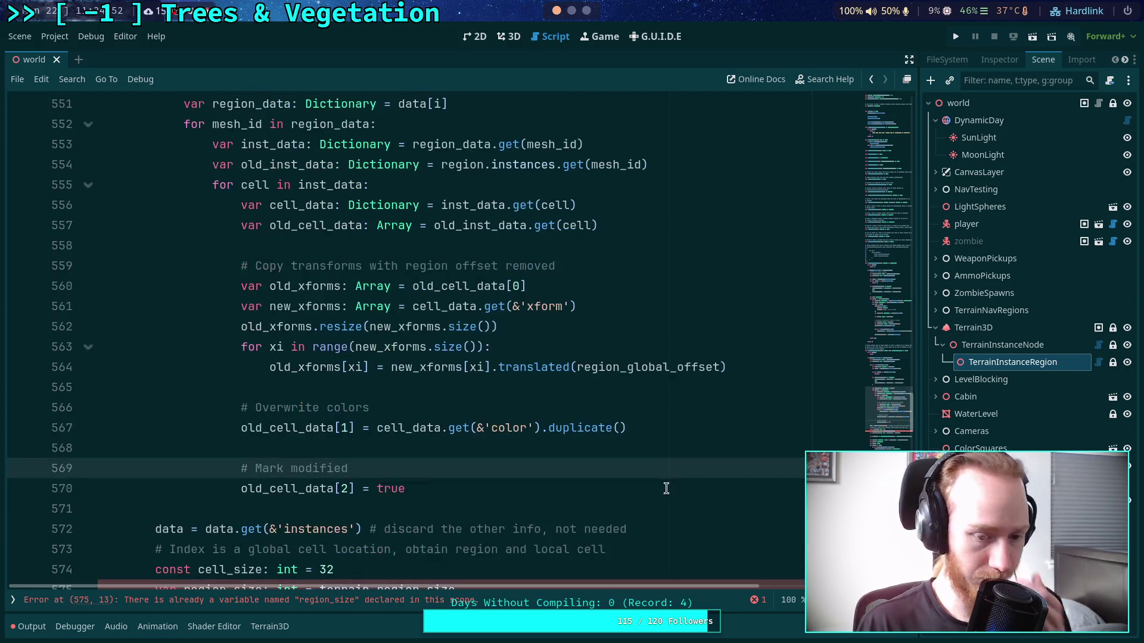
pyautogui.click(514, 490)
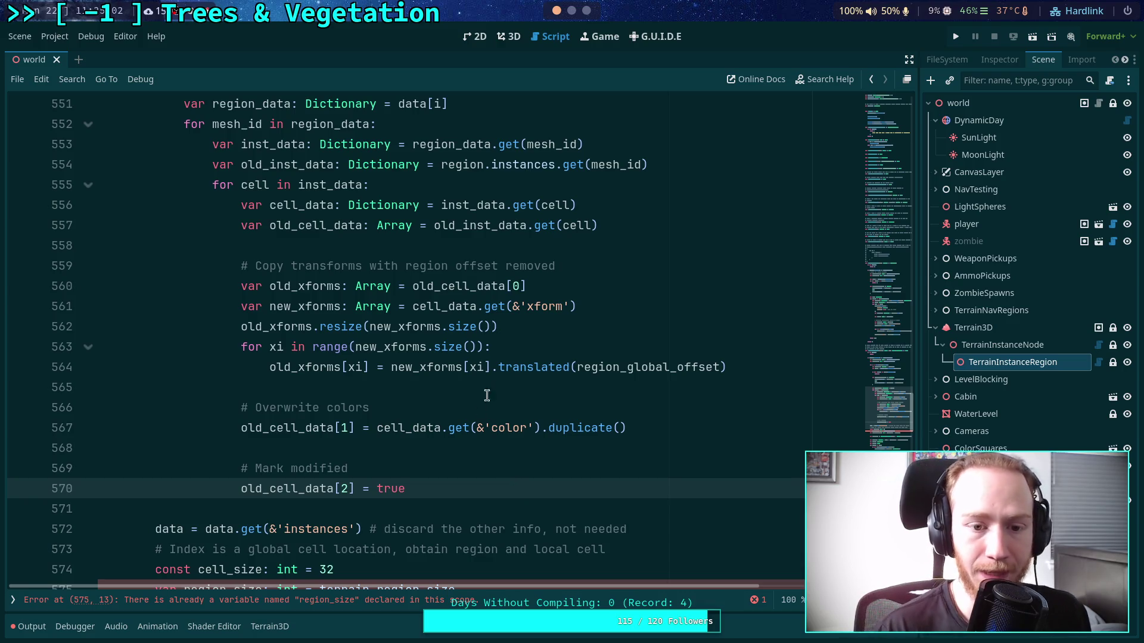
# - Inspect the old_inst_data, old_cell_data and old_xforms declarations, then add a line after old_cell_data[2] = true
pyautogui.moveTo(549, 286); pyautogui.dragTo(240, 286)
pyautogui.moveTo(598, 226); pyautogui.dragTo(219, 225)
pyautogui.click(653, 172)
pyautogui.moveTo(654, 172)
pyautogui.mouseDown()
pyautogui.moveTo(185, 167)
pyautogui.moveTo(205, 167)
pyautogui.mouseUp()
pyautogui.doubleClick(384, 165)
pyautogui.doubleClick(401, 227)
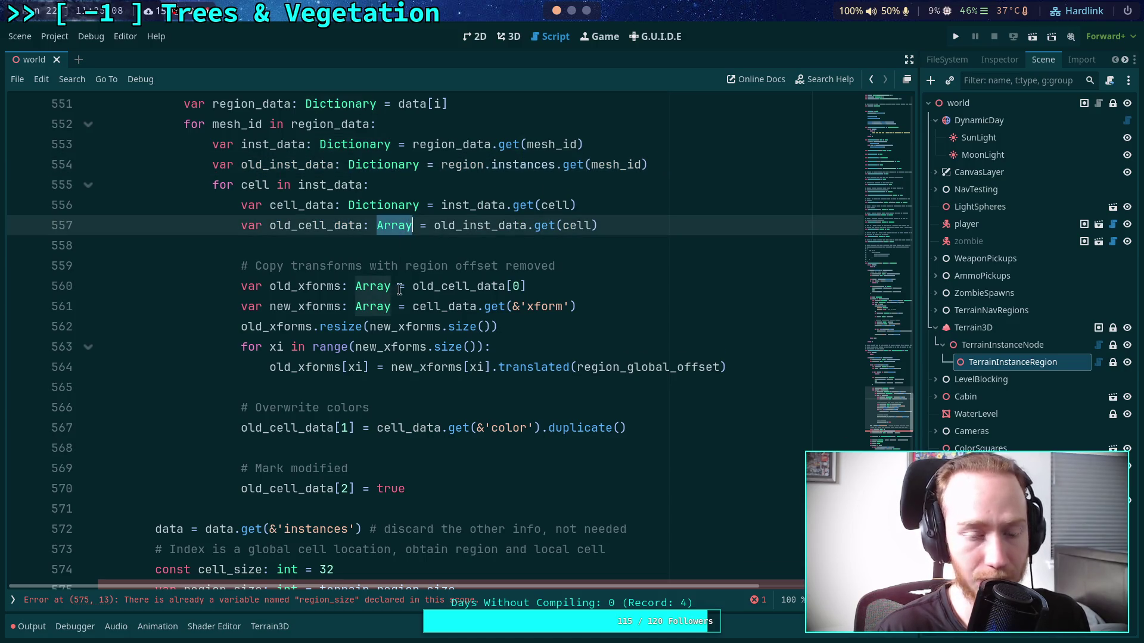
pyautogui.click(346, 389)
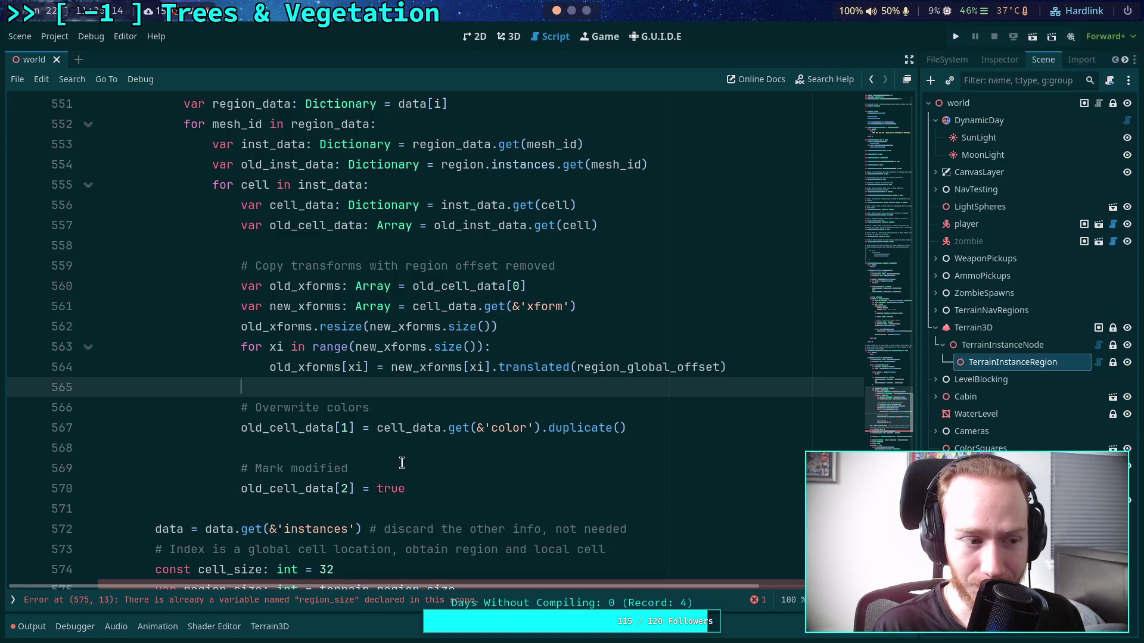
pyautogui.click(422, 485)
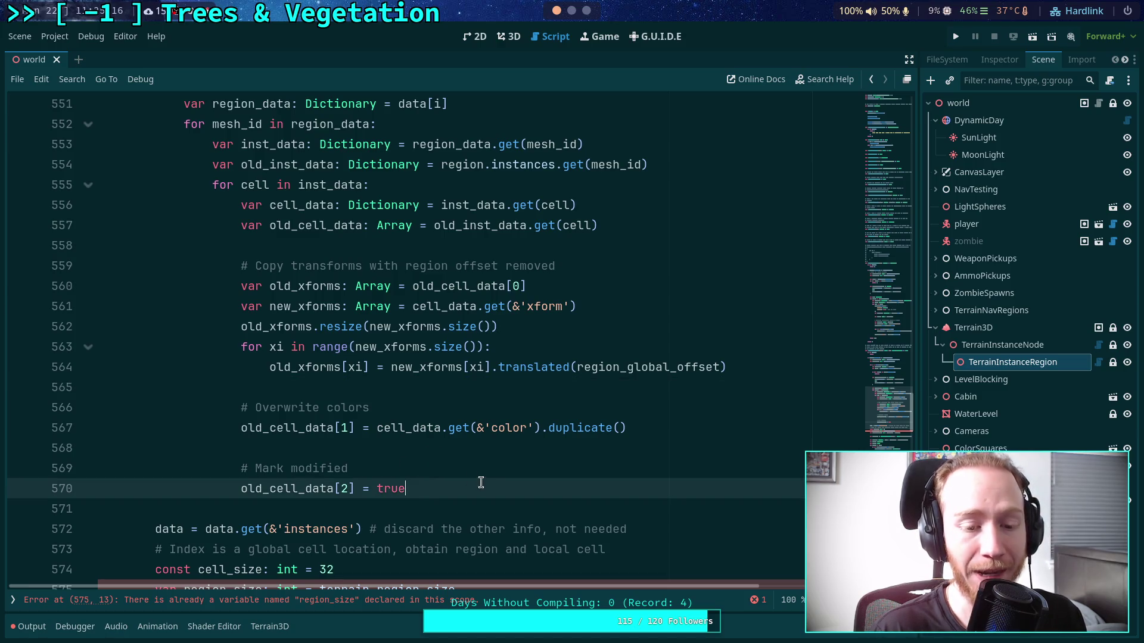
pyautogui.press('Return')
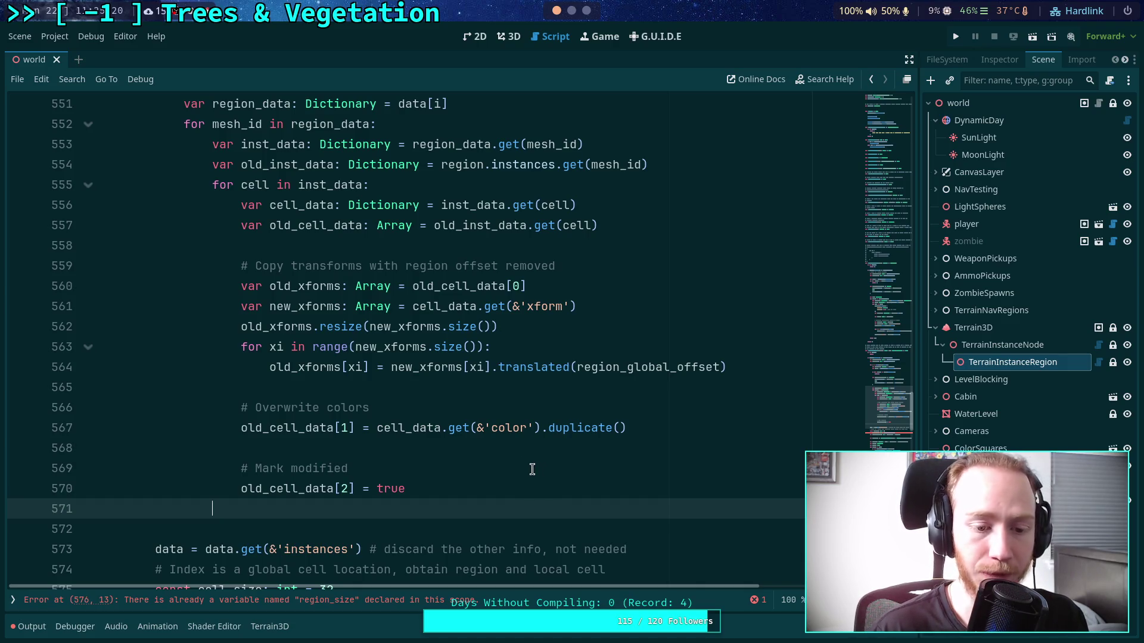
# - Cut the terrain.instancer.update_mmis(mesh_id, region_loc) call from line 605
pyautogui.scroll(1, 532, 469)
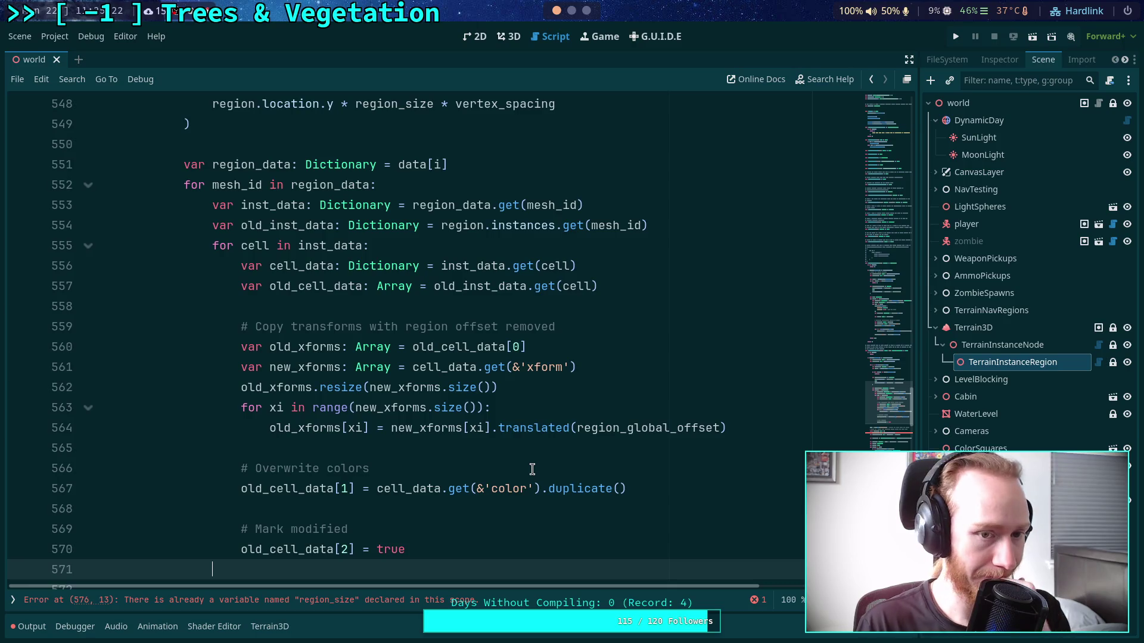
pyautogui.scroll(-5, 531, 469)
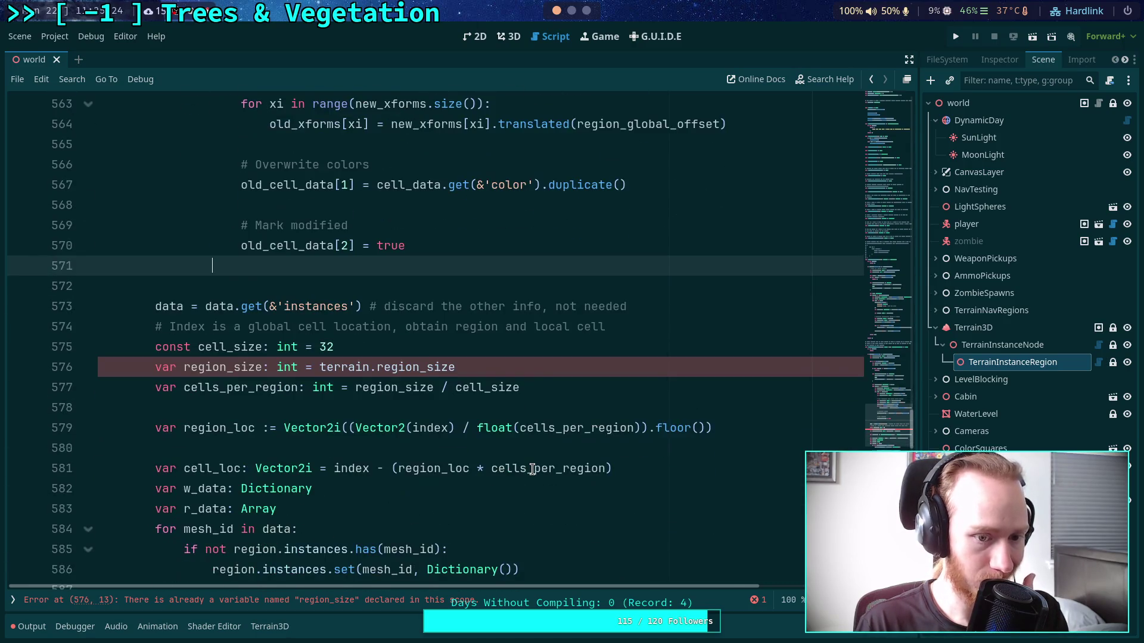
pyautogui.scroll(-4, 536, 476)
pyautogui.scroll(-5, 536, 476)
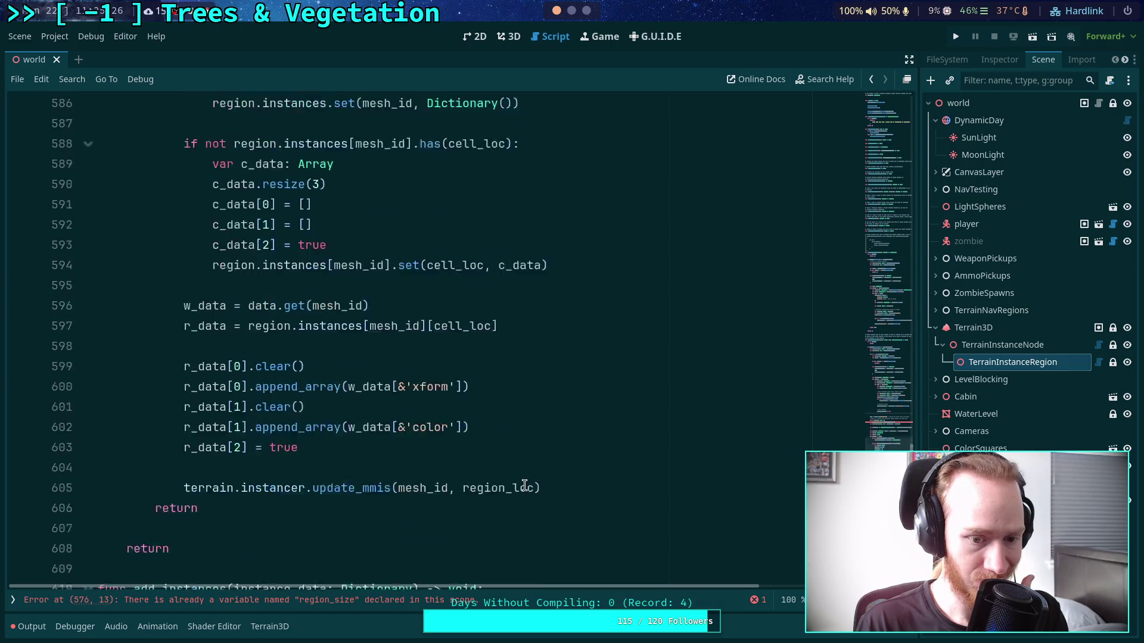
pyautogui.click(588, 410)
pyautogui.moveTo(583, 409); pyautogui.dragTo(183, 409)
pyautogui.hotkey('ctrl', 'c')
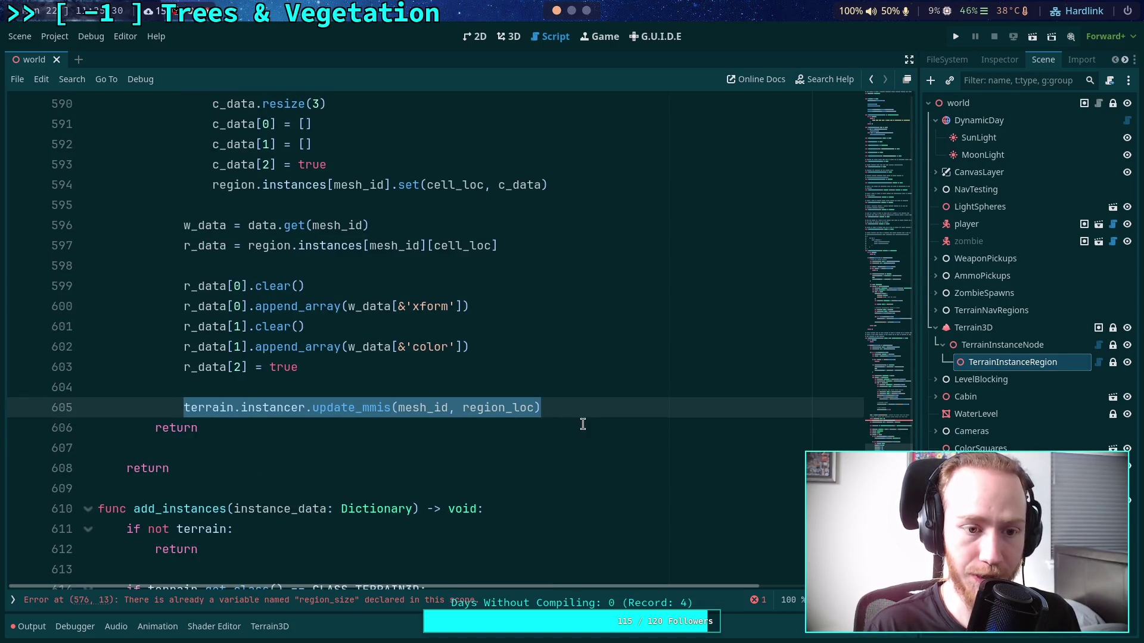
pyautogui.press('BackSpace')
# - Paste the update_mmis call on a new outdented line right after the Mark modified assignment
pyautogui.scroll(13, 576, 419)
pyautogui.scroll(1, 450, 436)
pyautogui.scroll(-1, 424, 477)
pyautogui.click(470, 494)
pyautogui.press('Return')
pyautogui.press('BackSpace')
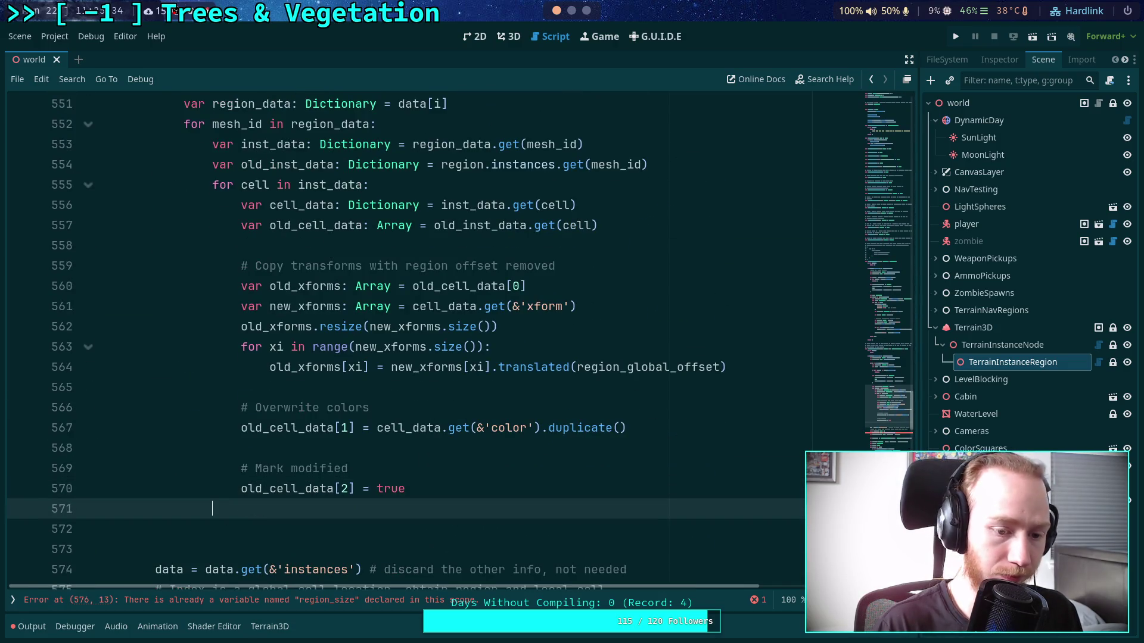
pyautogui.hotkey('ctrl', 'v')
# - Insert a blank line above the moved update_mmis call
pyautogui.scroll(2, 469, 488)
pyautogui.scroll(-3, 471, 486)
pyautogui.scroll(1, 450, 501)
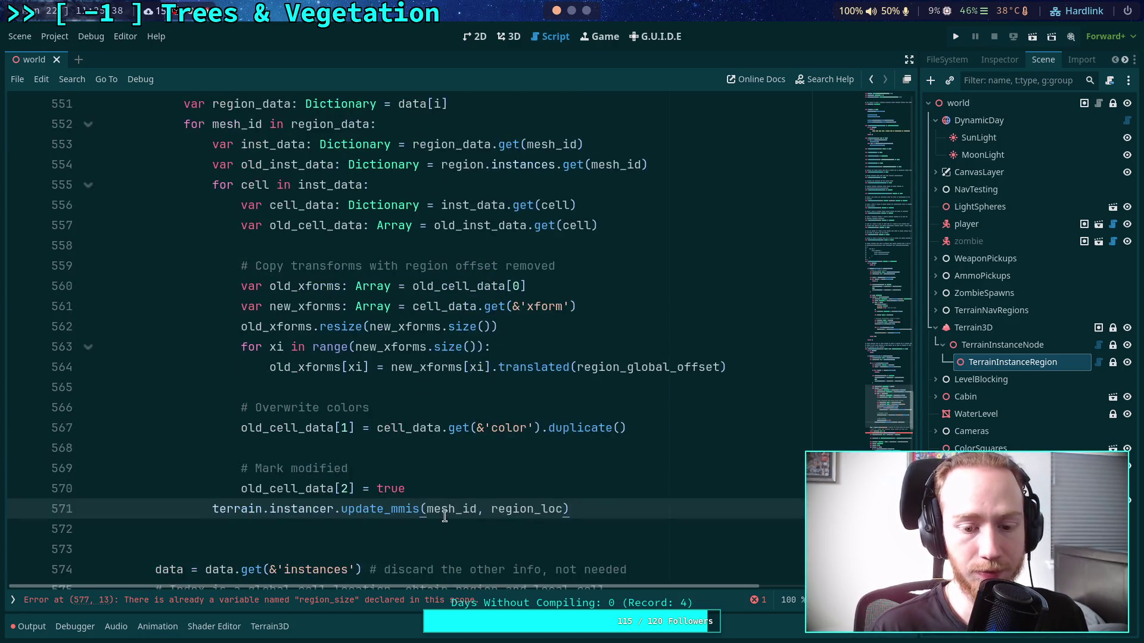
pyautogui.scroll(1, 445, 515)
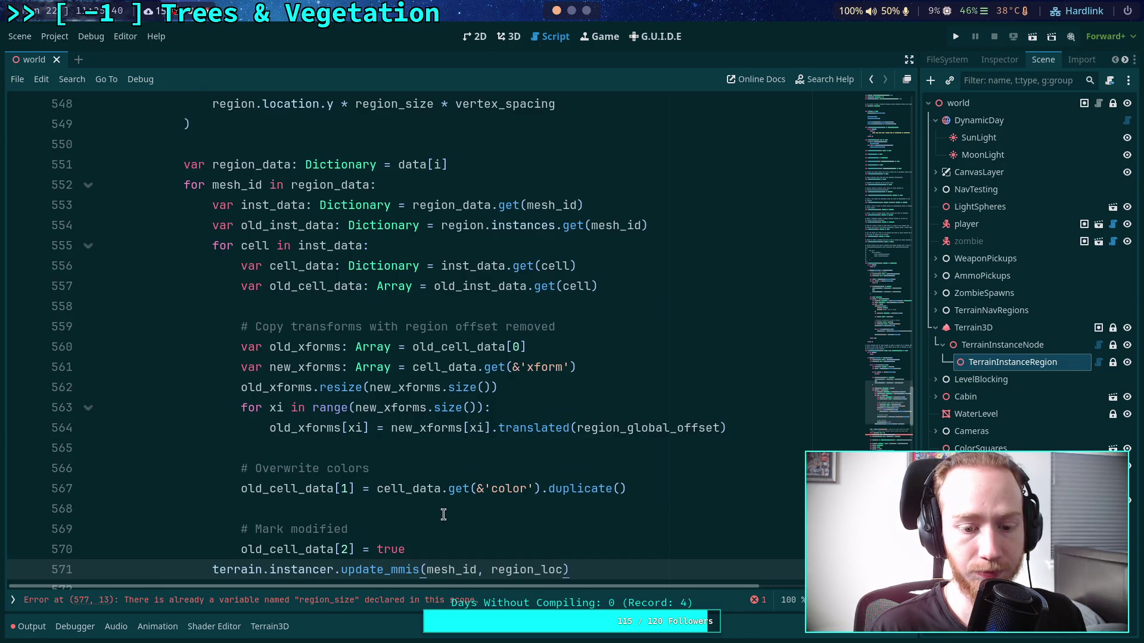
pyautogui.scroll(-4, 443, 514)
pyautogui.scroll(3, 447, 501)
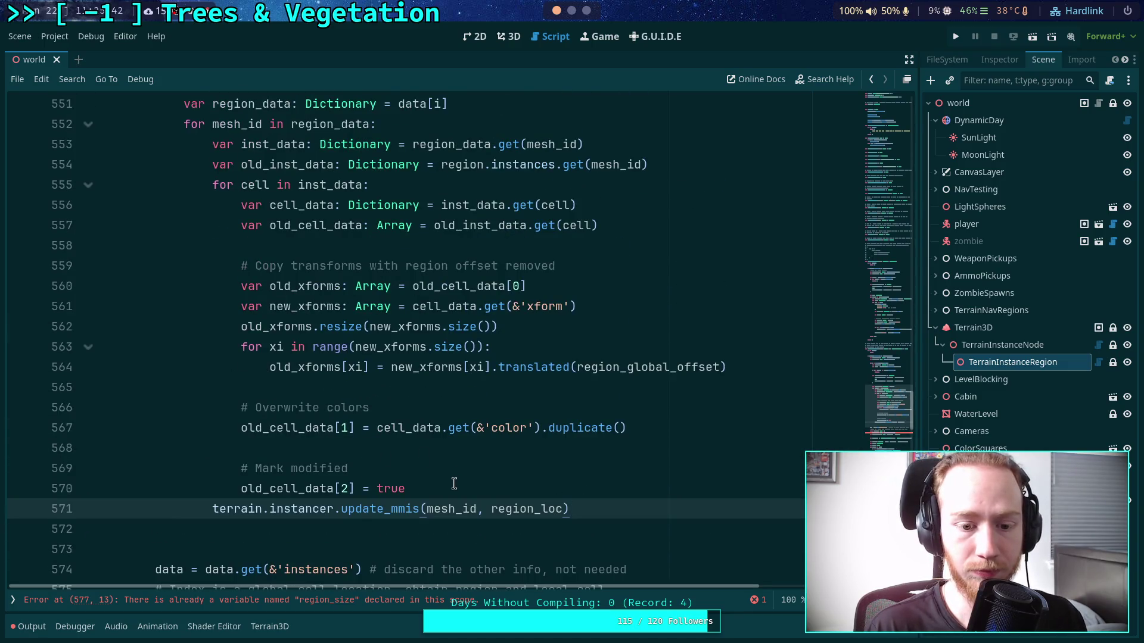
pyautogui.hotkey('ctrl', 'shift', 'Return')
pyautogui.doubleClick(511, 529)
# - Delete the old block from data.get(&'instances') through r_data[2] = true, plus the leftover empty line
pyautogui.scroll(3, 477, 506)
pyautogui.scroll(2, 446, 489)
pyautogui.scroll(-10, 446, 487)
pyautogui.moveTo(216, 250)
pyautogui.mouseDown()
pyautogui.moveTo(316, 305)
pyautogui.moveTo(395, 314)
pyautogui.moveTo(399, 509)
pyautogui.mouseUp()
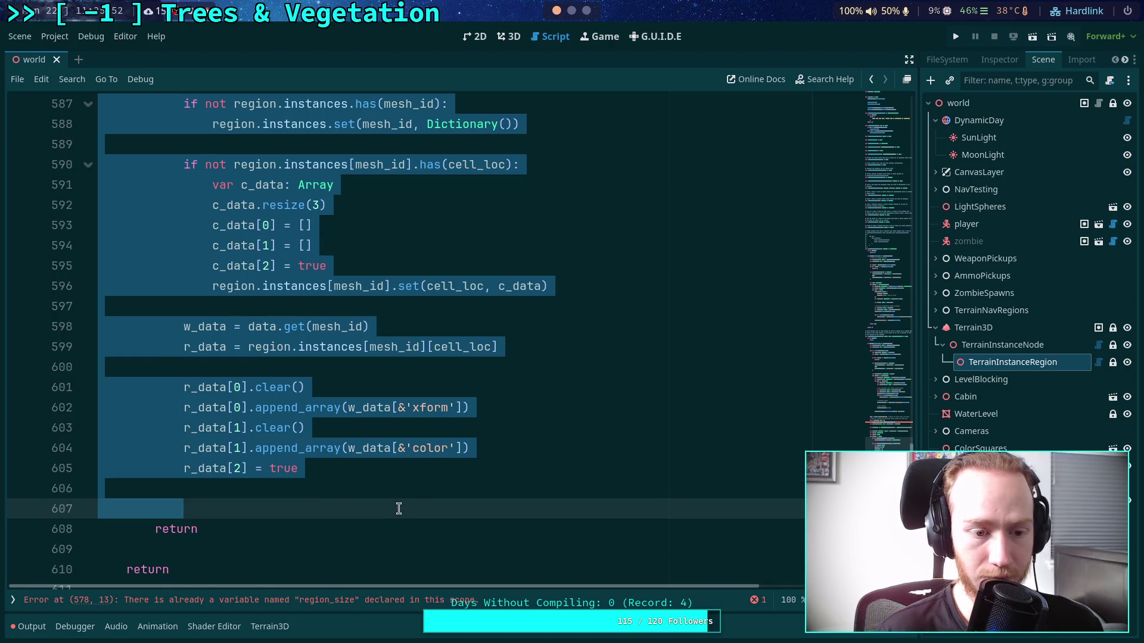
pyautogui.press('BackSpace')
pyautogui.scroll(5, 291, 452)
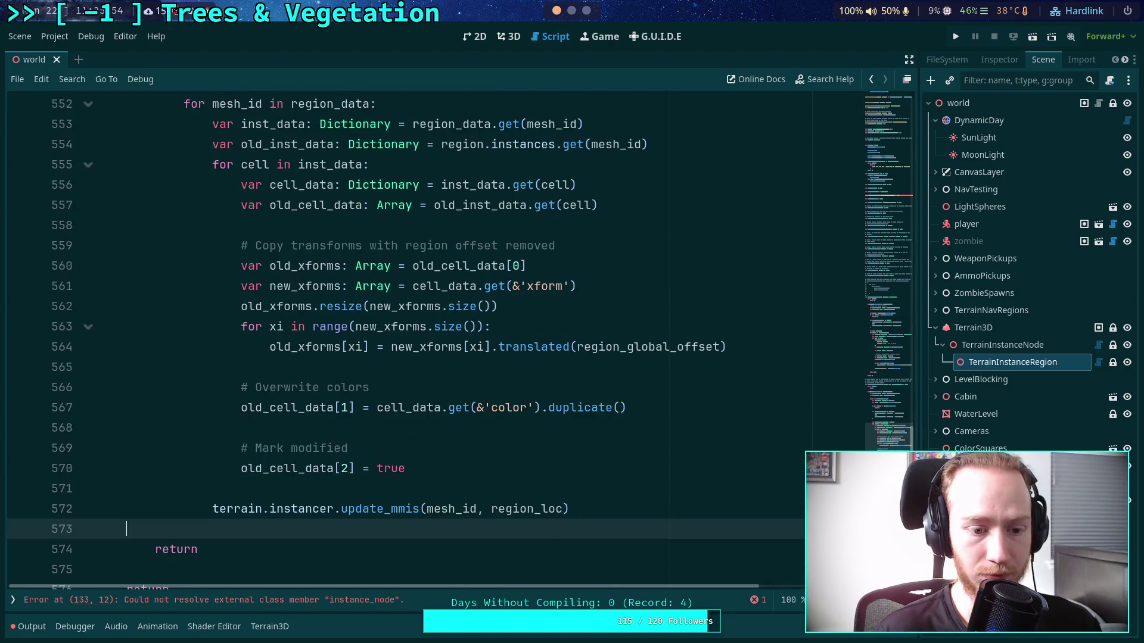
pyautogui.scroll(1, 383, 449)
pyautogui.press('BackSpace')
# - Add a blank line between the update_mmis call and the return
pyautogui.scroll(1, 382, 440)
pyautogui.scroll(2, 383, 441)
pyautogui.scroll(-4, 384, 435)
pyautogui.press('Return')
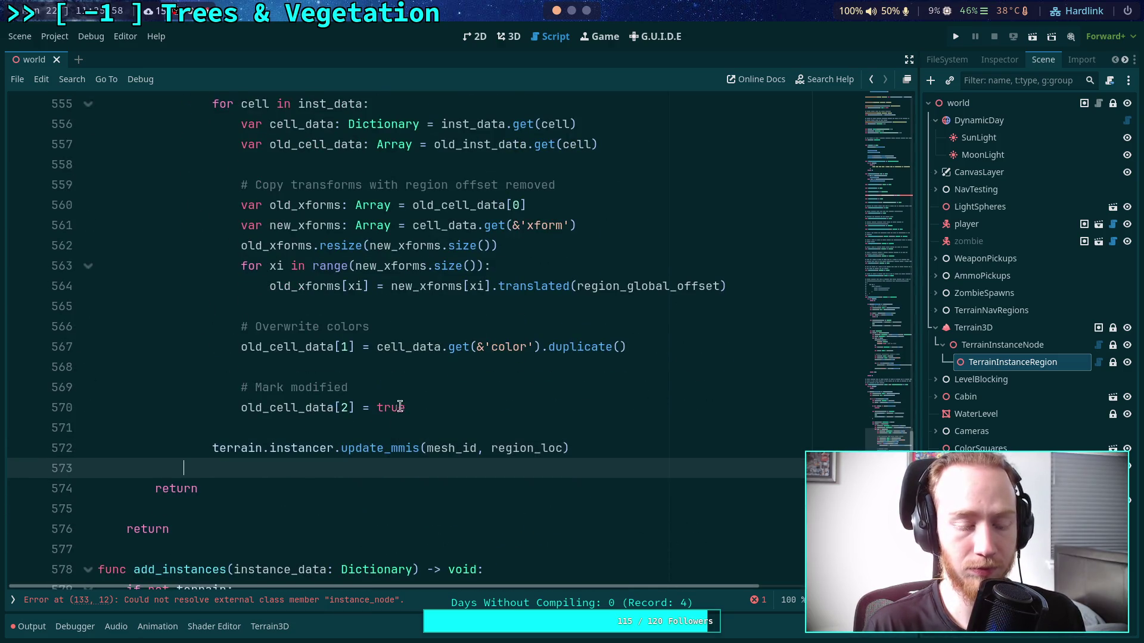
pyautogui.scroll(8, 399, 408)
pyautogui.scroll(2, 394, 389)
pyautogui.scroll(-4, 392, 385)
pyautogui.scroll(3, 389, 378)
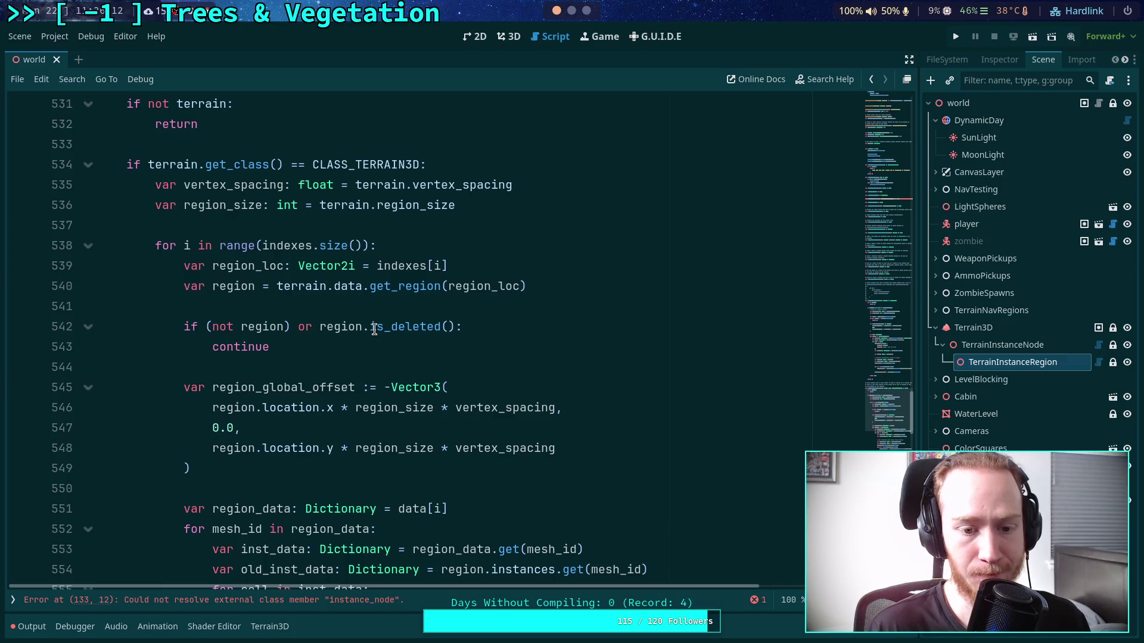
# - Remove the negation applied to the whole Vector3 in region_global_offset
pyautogui.scroll(-1, 374, 329)
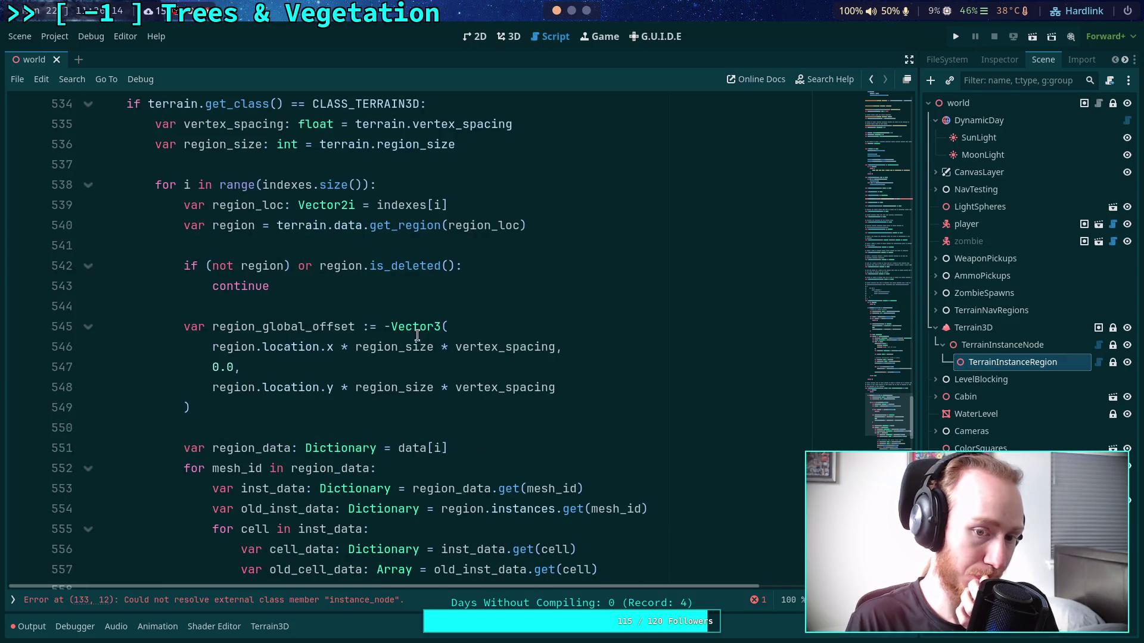
pyautogui.click(388, 327)
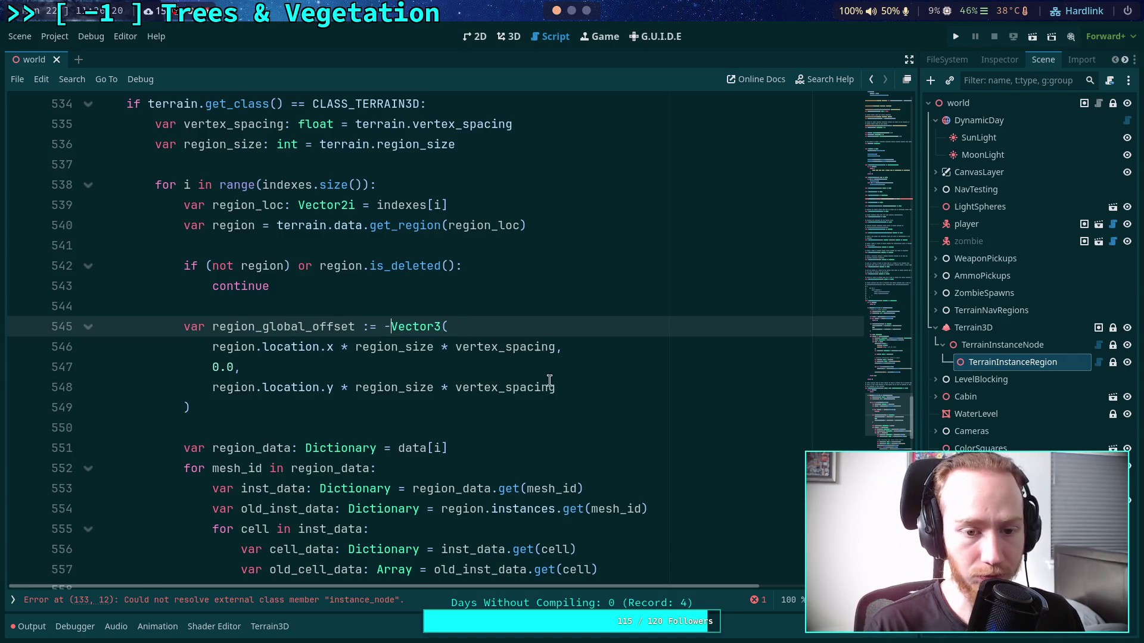
pyautogui.write('1.0 *')
pyautogui.moveTo(385, 328); pyautogui.dragTo(435, 328)
pyautogui.press('BackSpace')
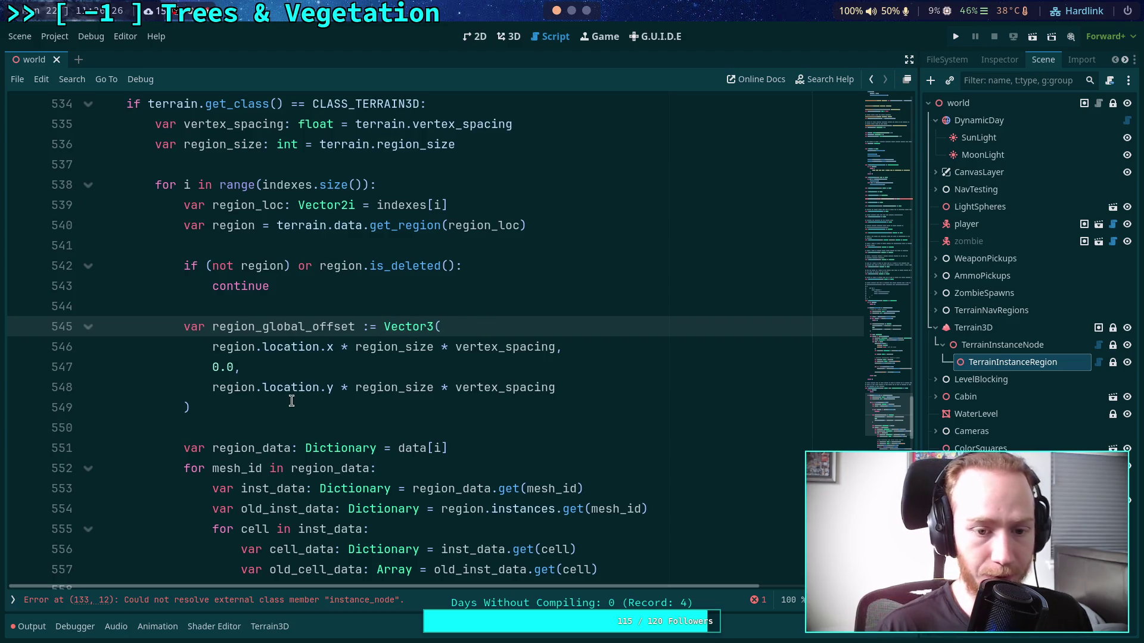
# - Prefix region.location.x with '-1.0 * ' and save the script
pyautogui.click(553, 349)
pyautogui.click(212, 349)
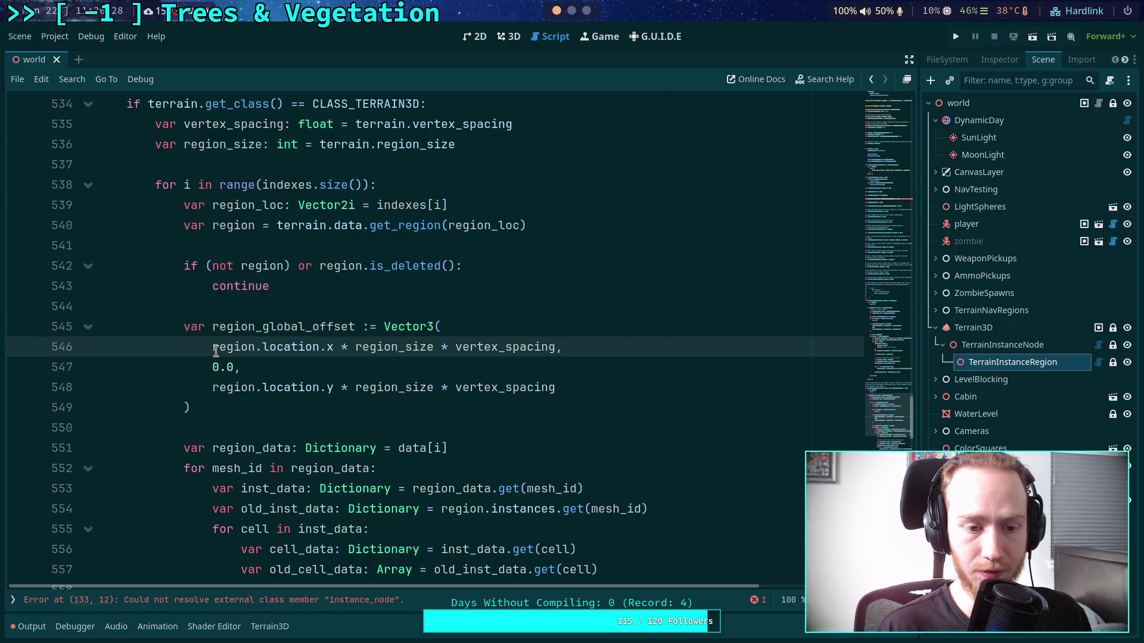
pyautogui.write('-1.0 ')
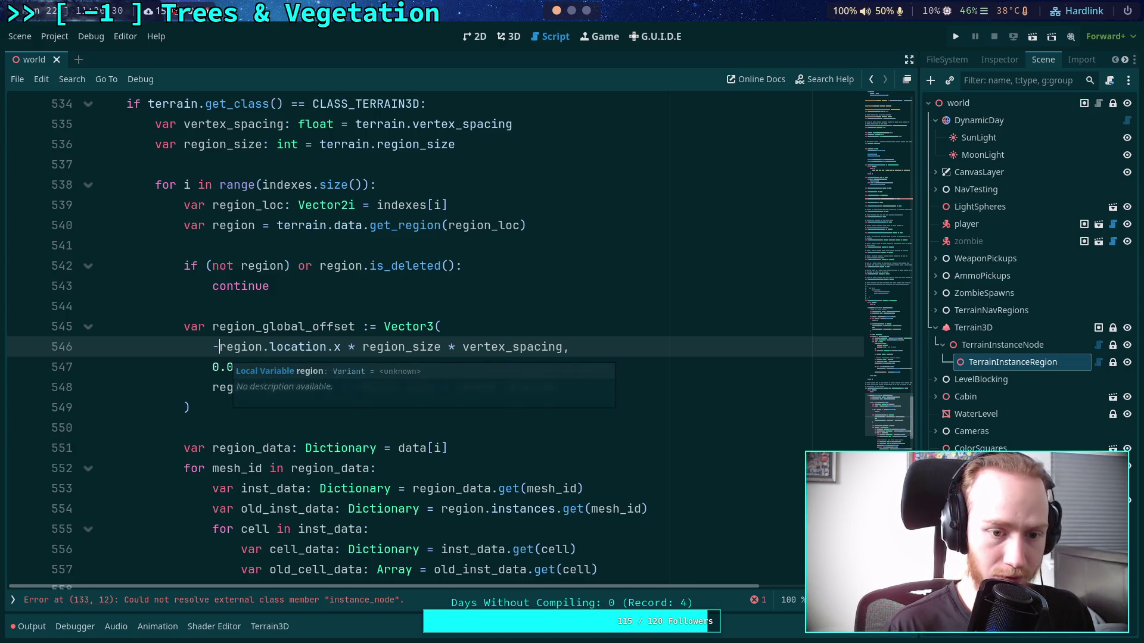
pyautogui.write('*')
pyautogui.write('-1.0 *')
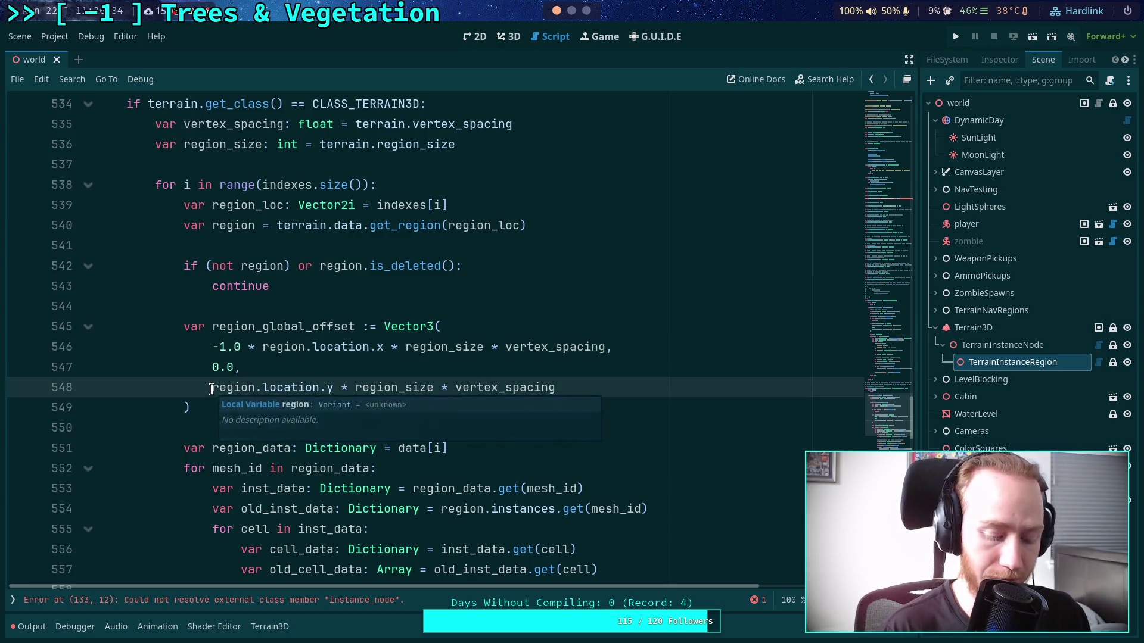
pyautogui.hotkey('ctrl', 's')
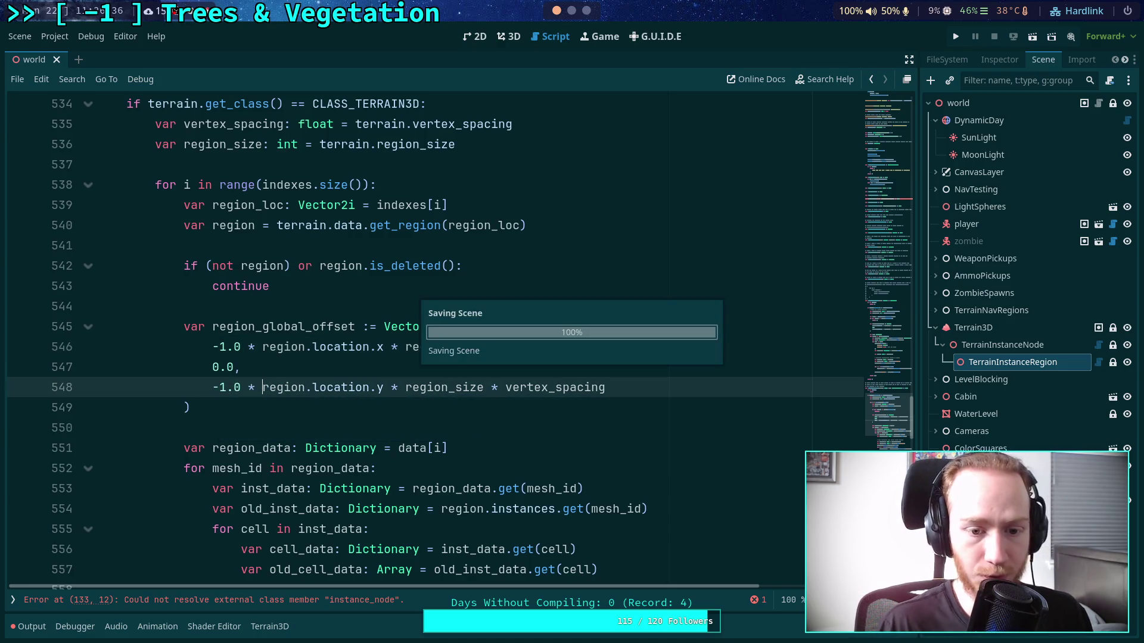
pyautogui.click(255, 412)
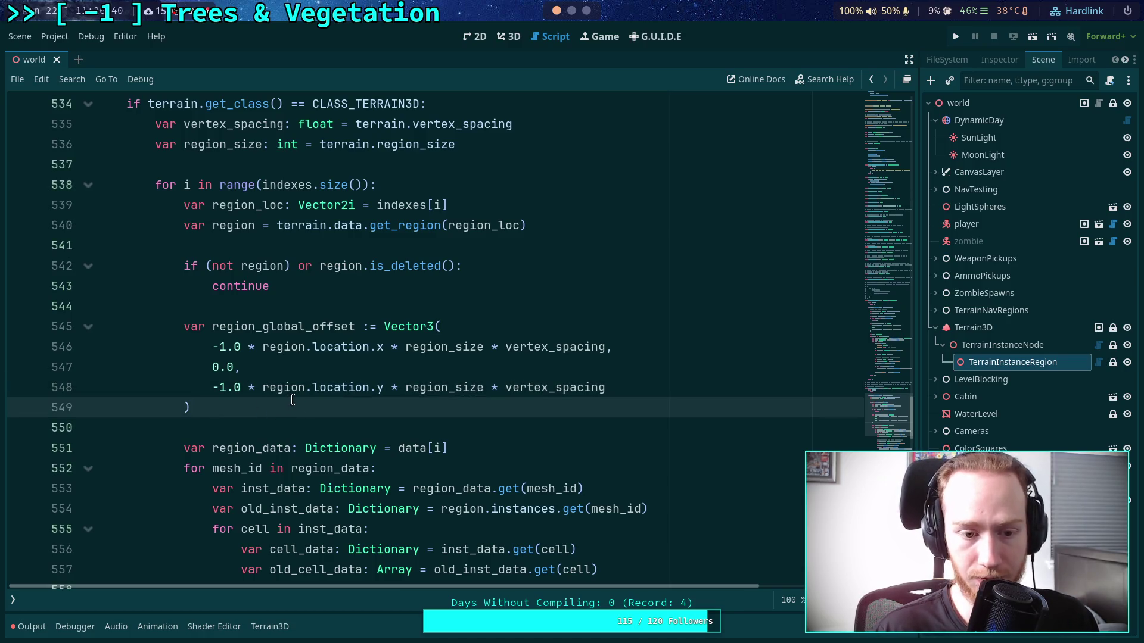
pyautogui.scroll(-7, 291, 402)
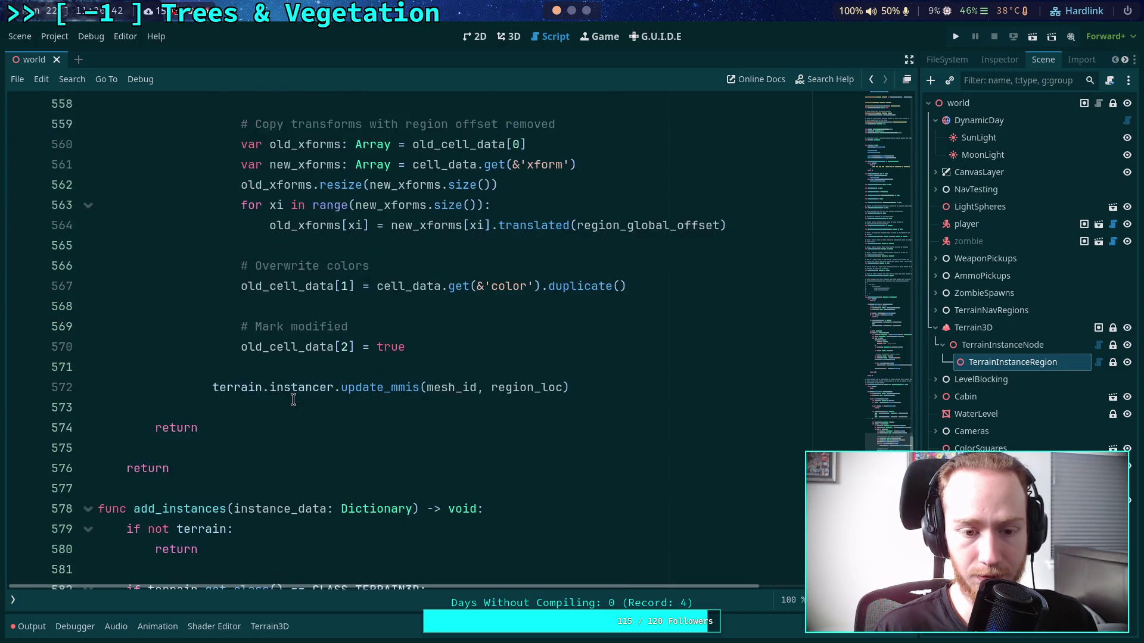
# - Save the TerrainInstanceNode.gd edits
pyautogui.scroll(2, 293, 399)
pyautogui.moveTo(294, 400)
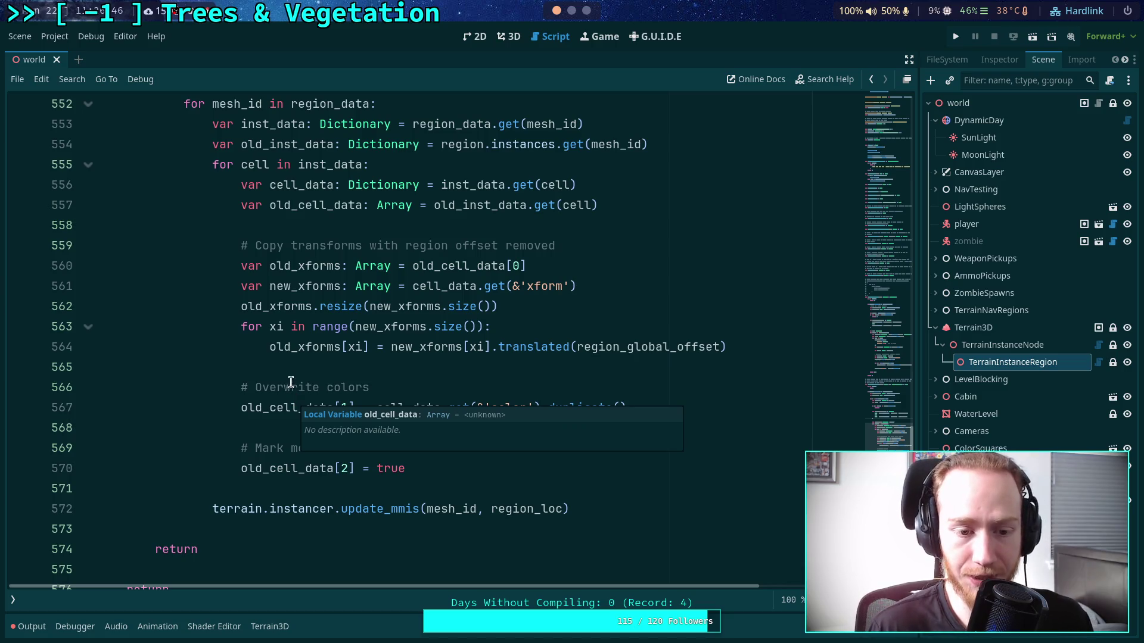
pyautogui.click(305, 366)
pyautogui.click(268, 345)
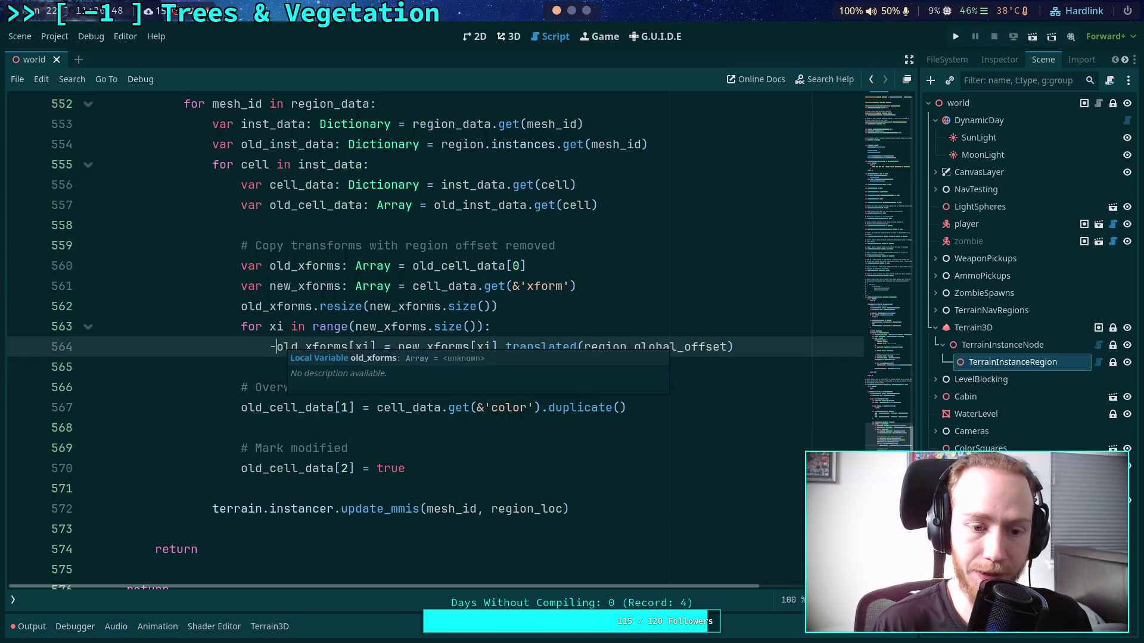
pyautogui.click(295, 370)
pyautogui.scroll(3, 295, 370)
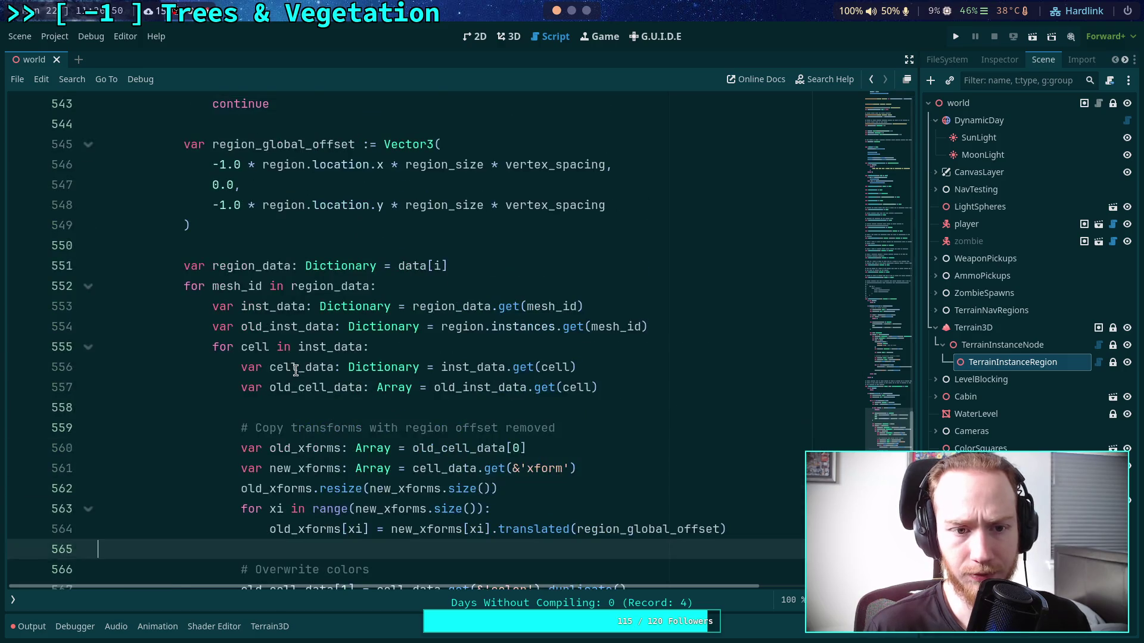
pyautogui.scroll(-2, 295, 370)
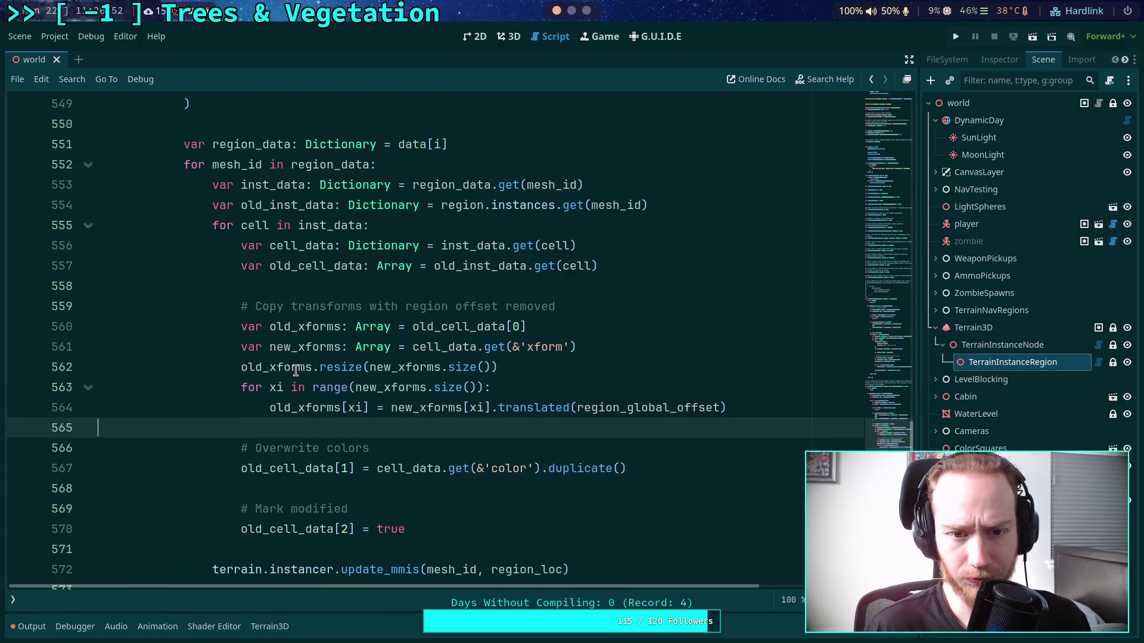
pyautogui.scroll(-3, 295, 370)
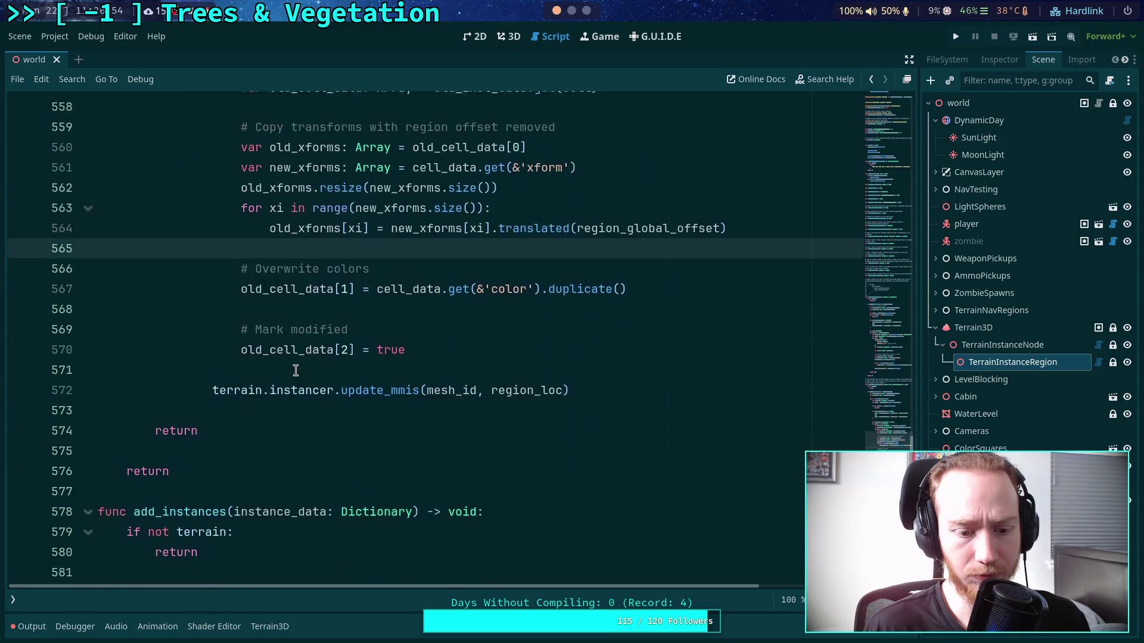
pyautogui.click(327, 367)
pyautogui.hotkey('ctrl', 's')
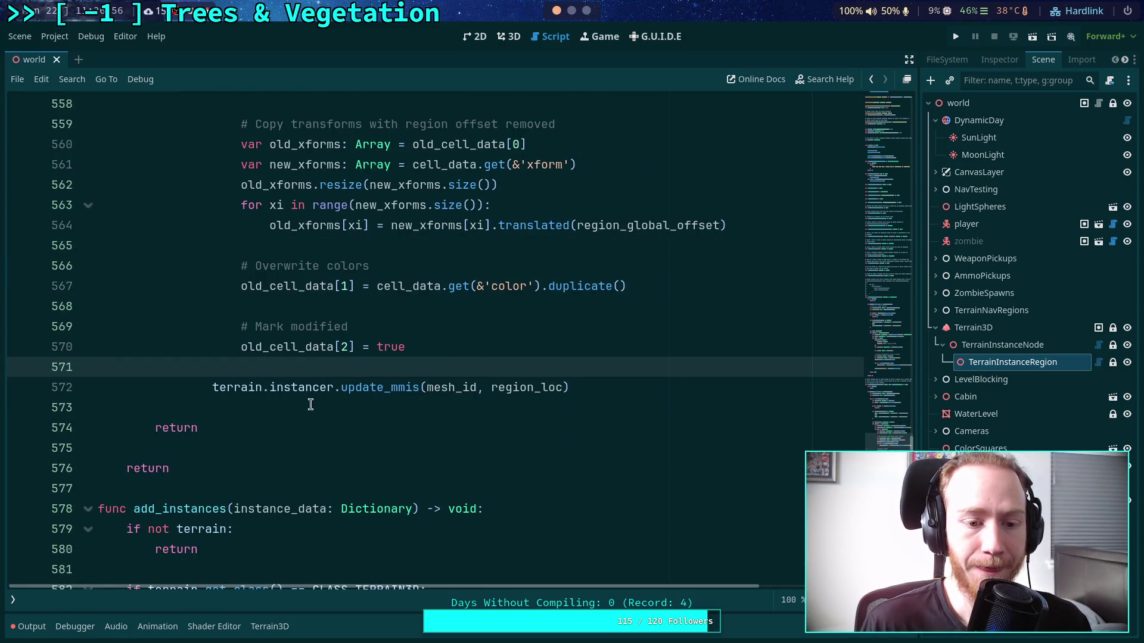
# - Clear the on_node_added/on_node_removed 'Method not found' errors from the Output log and collapse it
pyautogui.scroll(12, 307, 403)
pyautogui.scroll(5, 304, 403)
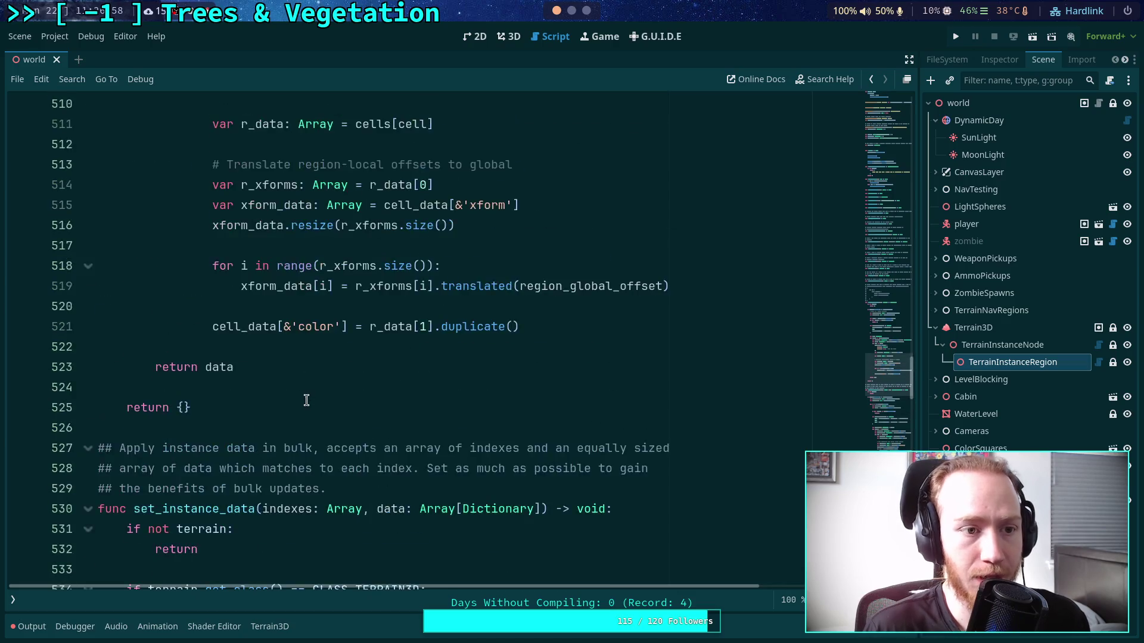
pyautogui.click(14, 601)
pyautogui.click(30, 631)
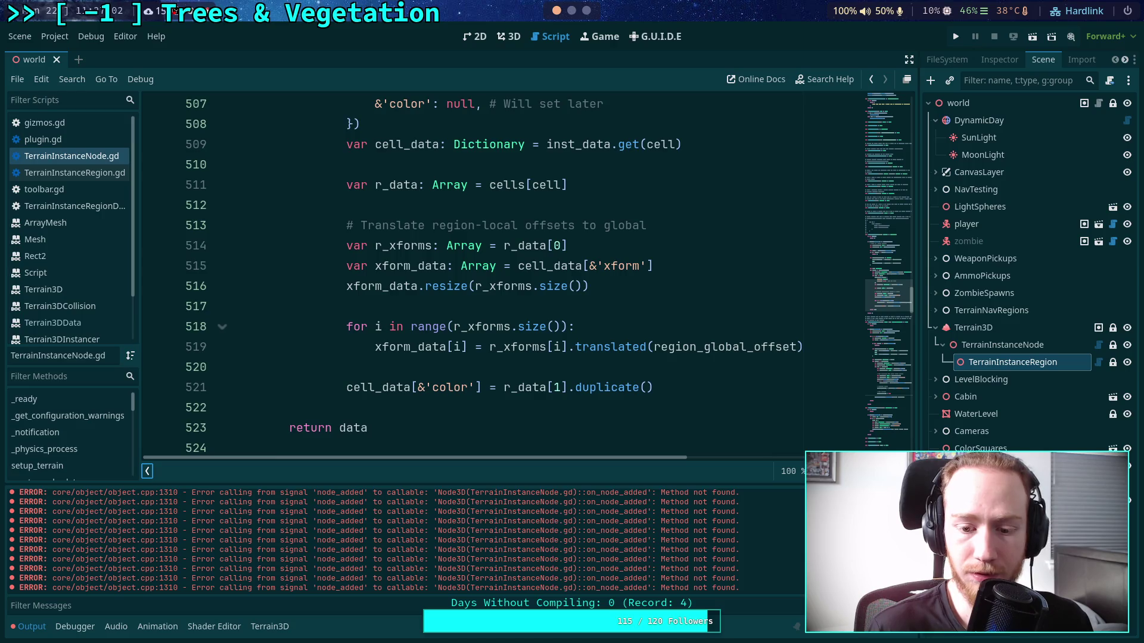
pyautogui.hotkey('ctrl', 'alt', 'k')
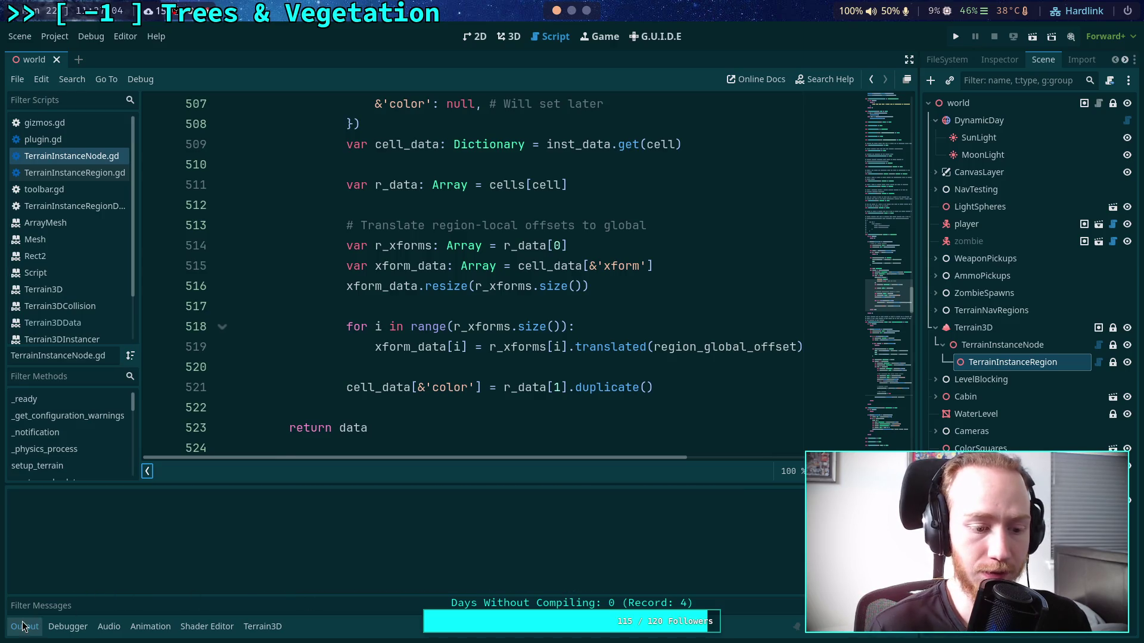
pyautogui.click(23, 626)
# - In TerrainInstanceRegion.gd, remove 'pass' from clear_region and expand populate_region's body
pyautogui.click(89, 172)
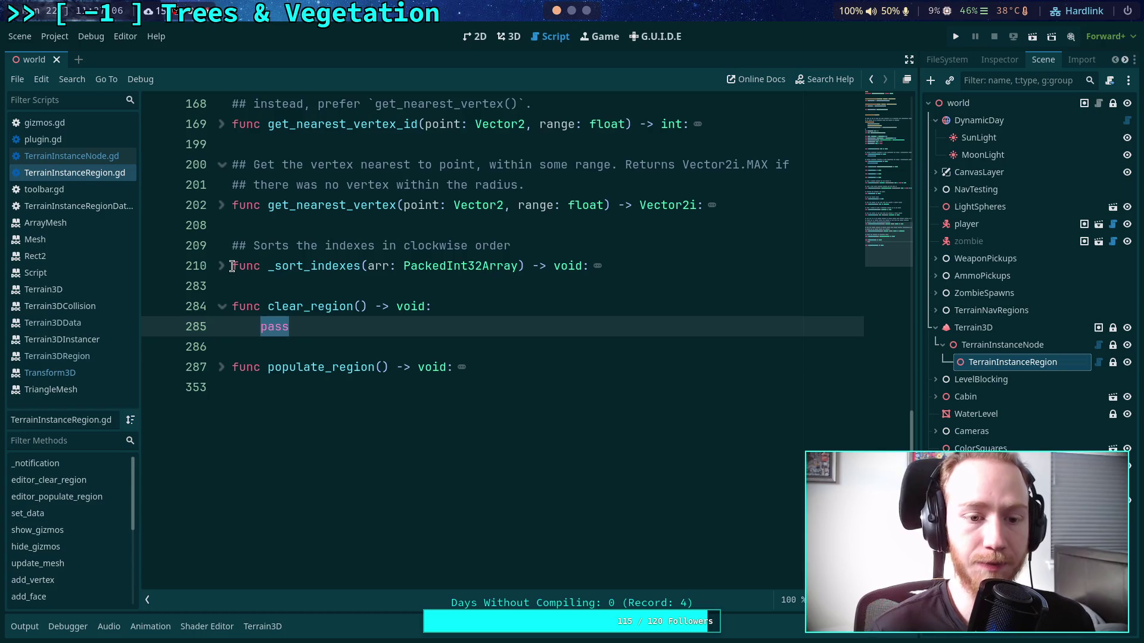
pyautogui.press('BackSpace')
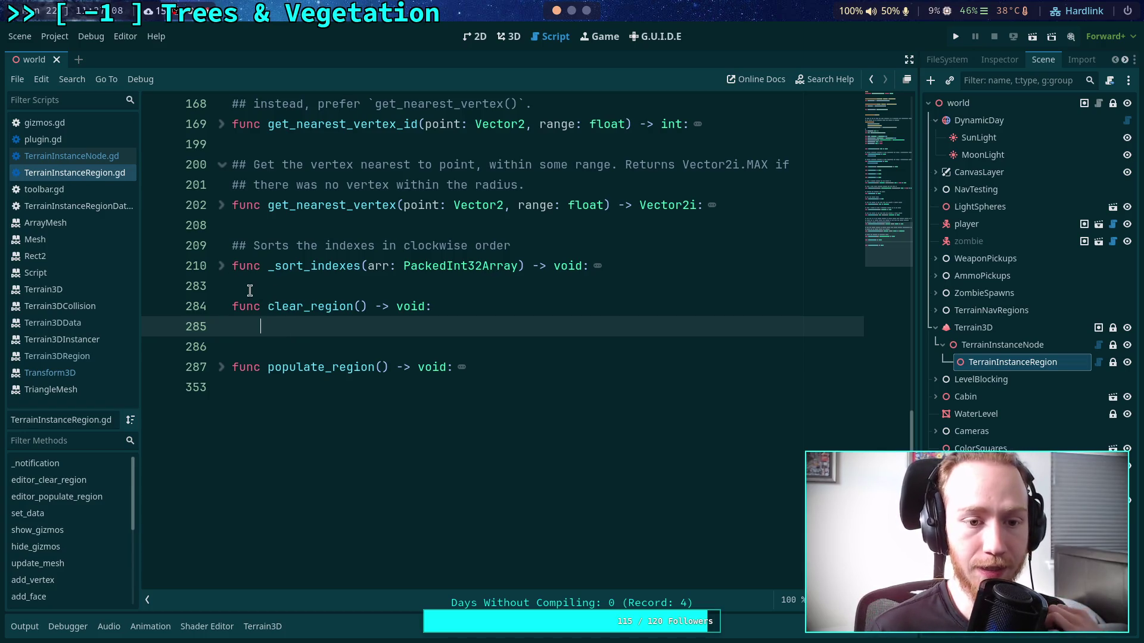
pyautogui.click(220, 369)
pyautogui.scroll(-5, 219, 372)
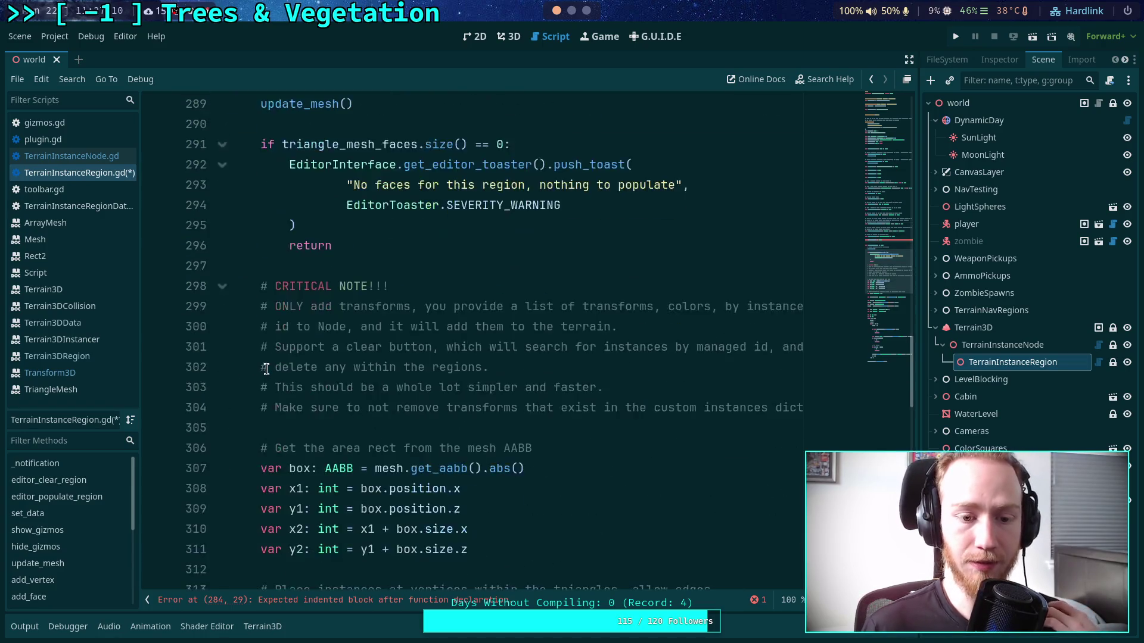
pyautogui.scroll(4, 222, 324)
pyautogui.scroll(-5, 222, 312)
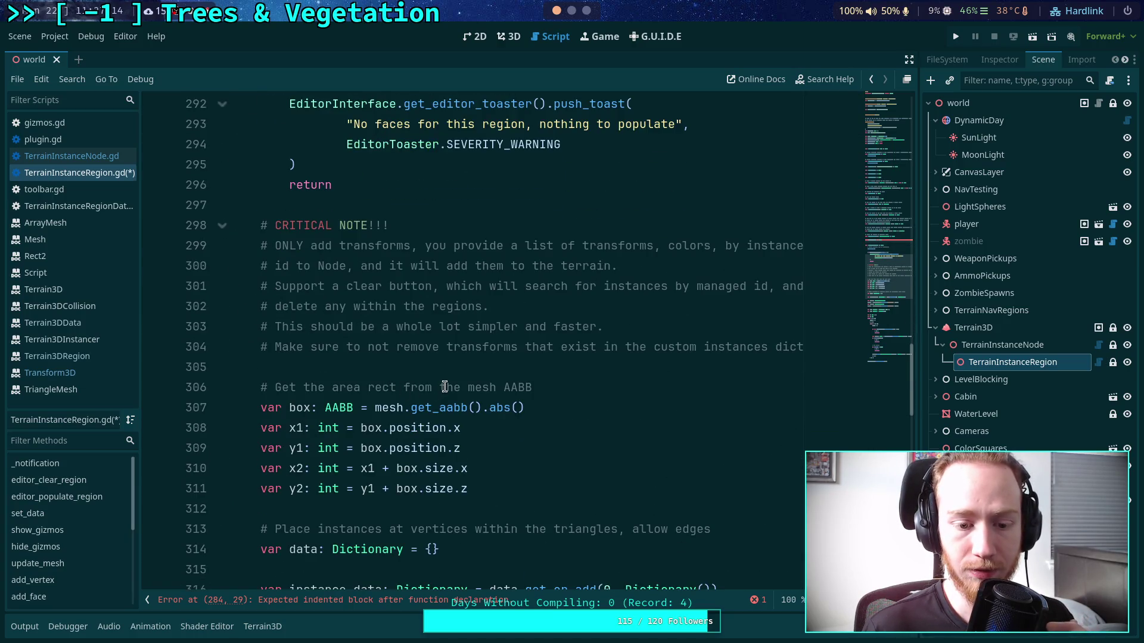
pyautogui.scroll(4, 444, 386)
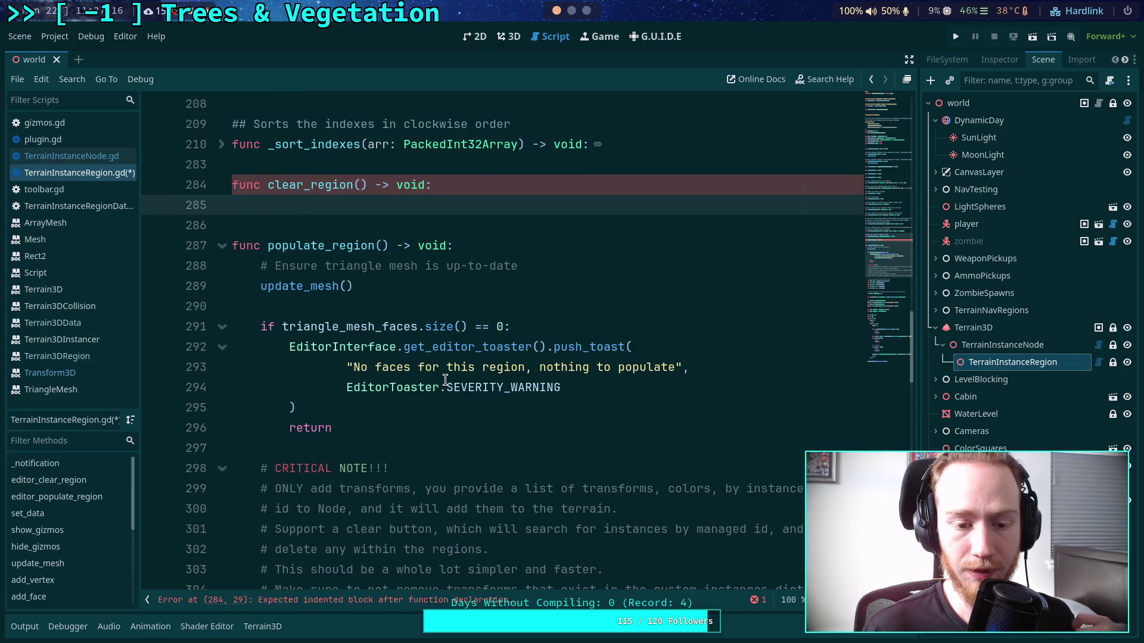
pyautogui.scroll(-5, 445, 380)
pyautogui.scroll(3, 445, 378)
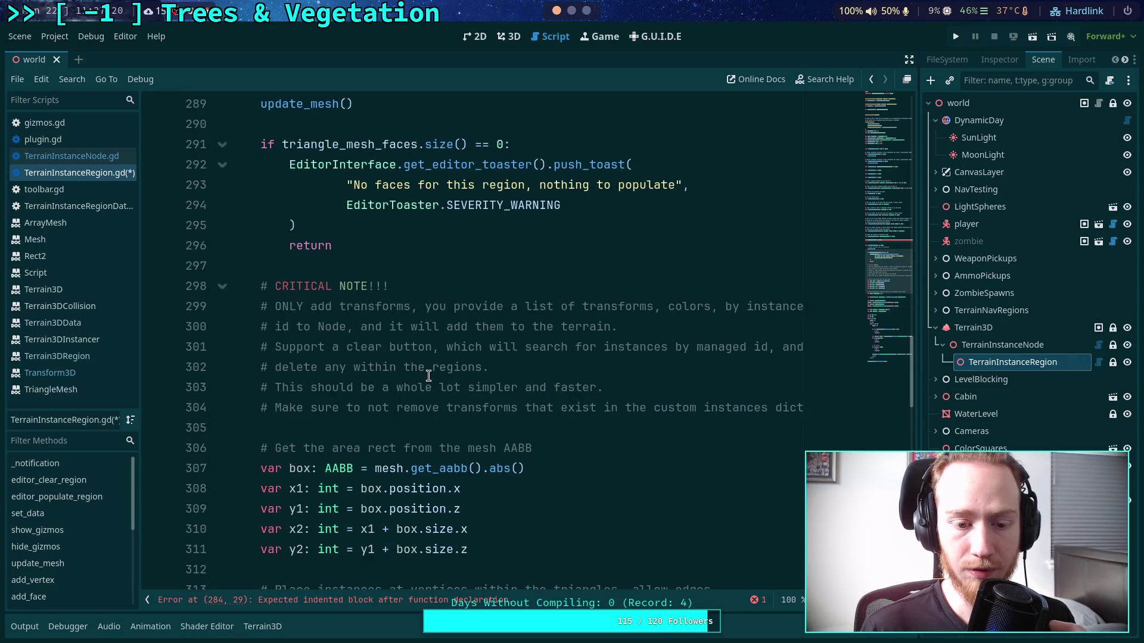
pyautogui.scroll(1, 430, 378)
pyautogui.scroll(-2, 429, 376)
pyautogui.scroll(1, 429, 376)
pyautogui.scroll(4, 428, 375)
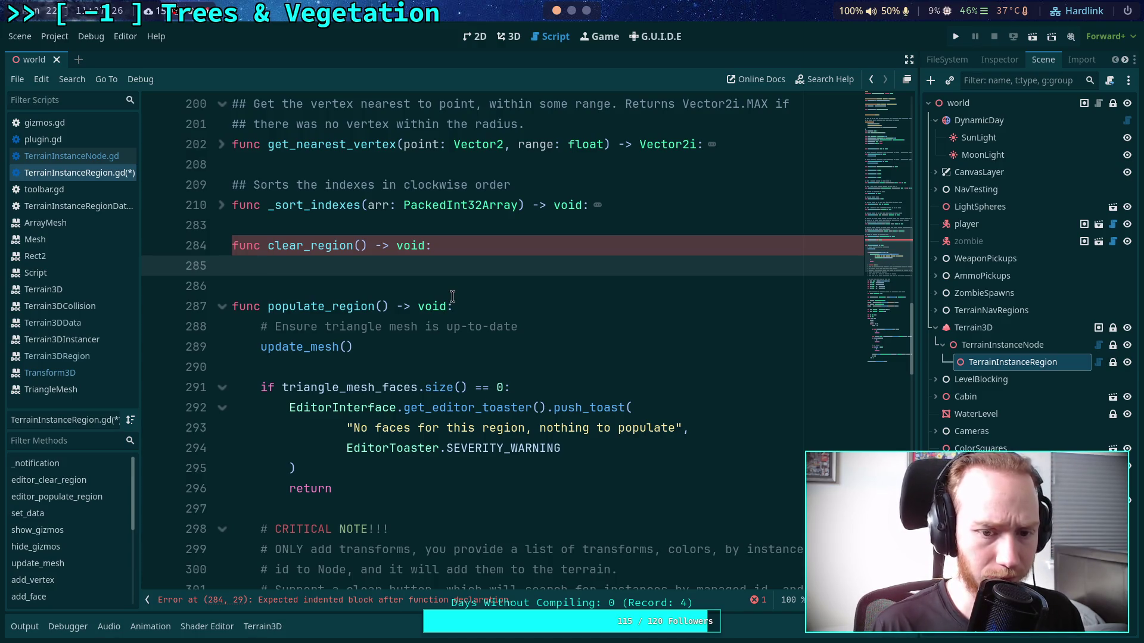
# - Copy populate_region's mesh update and no-faces warning check into clear_region, followed by a blank line
pyautogui.moveTo(256, 328)
pyautogui.mouseDown()
pyautogui.moveTo(357, 349)
pyautogui.moveTo(403, 483)
pyautogui.mouseUp()
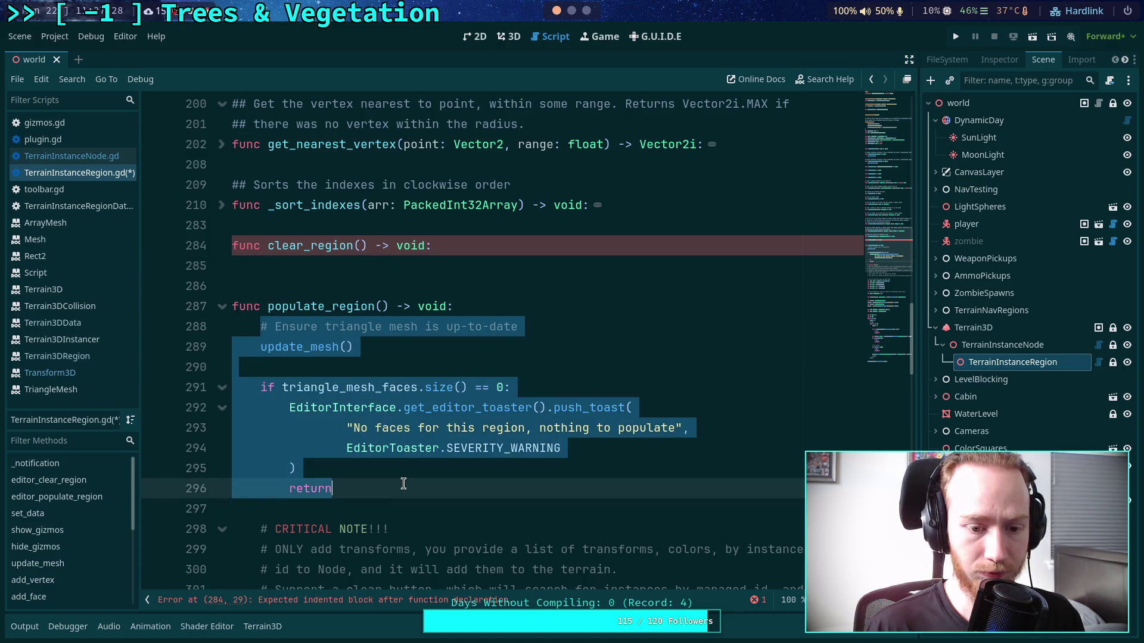
pyautogui.hotkey('ctrl', 'c')
pyautogui.click(316, 266)
pyautogui.hotkey('ctrl', 'v')
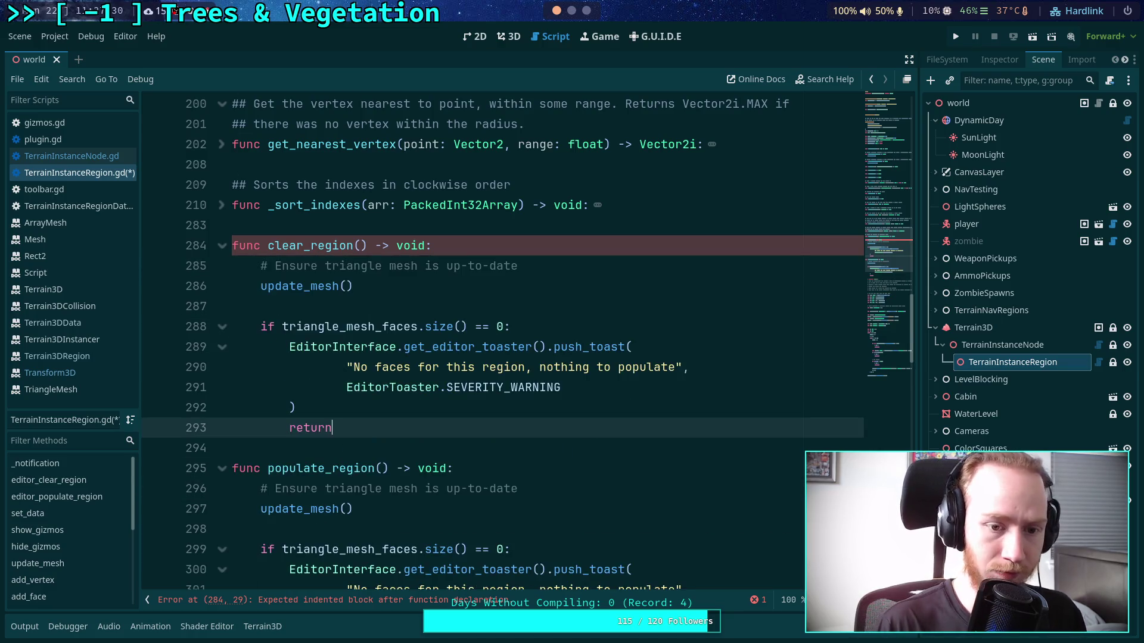
pyautogui.press('Return')
pyautogui.press('Down')
pyautogui.scroll(-9, 424, 323)
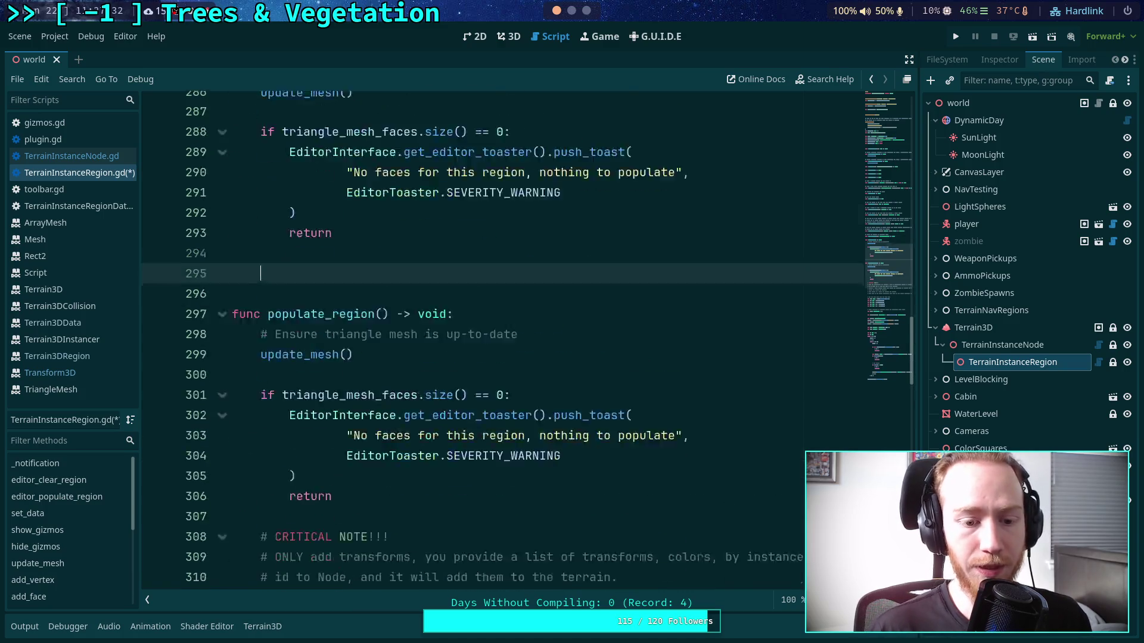
pyautogui.moveTo(846, 305); pyautogui.dragTo(465, 264)
pyautogui.scroll(3, 464, 264)
pyautogui.click(297, 327)
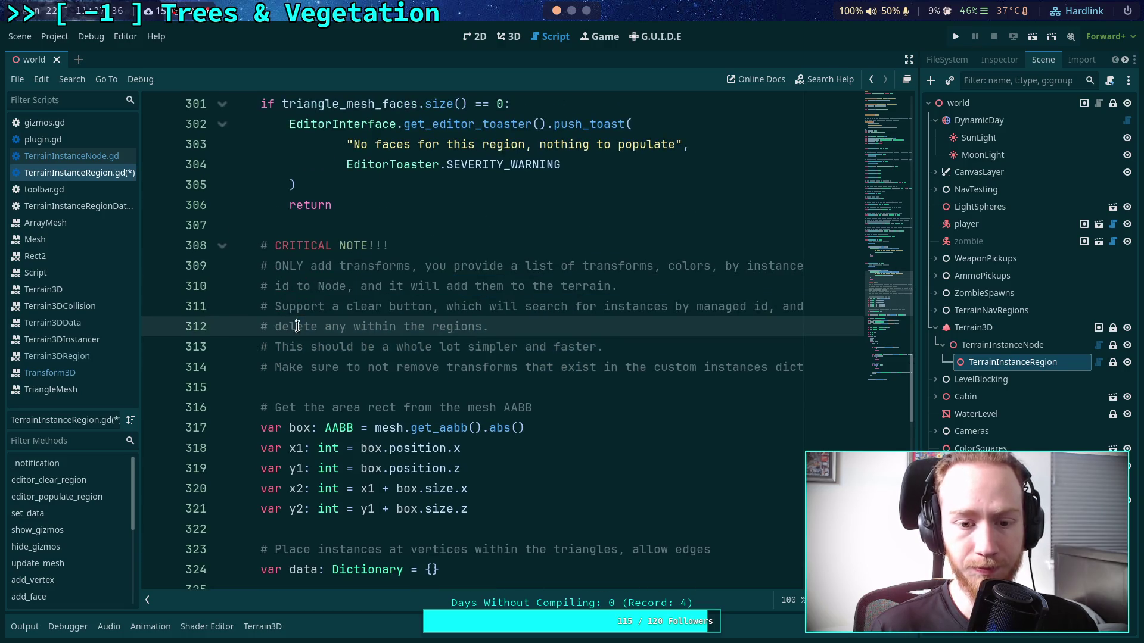
# - Move the CRITICAL NOTE comment block from populate_region into clear_region and unindent it
pyautogui.moveTo(795, 363)
pyautogui.mouseDown()
pyautogui.moveTo(325, 307)
pyautogui.moveTo(127, 249)
pyautogui.mouseUp()
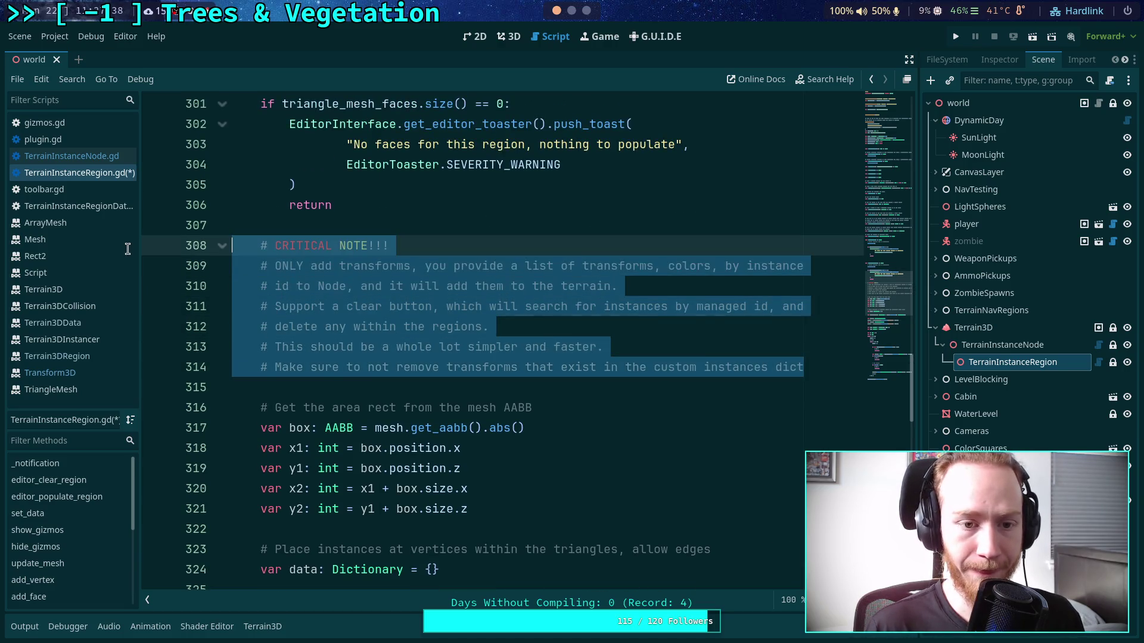
pyautogui.press('BackSpace')
pyautogui.press('BackSpace')
pyautogui.press('BackSpace')
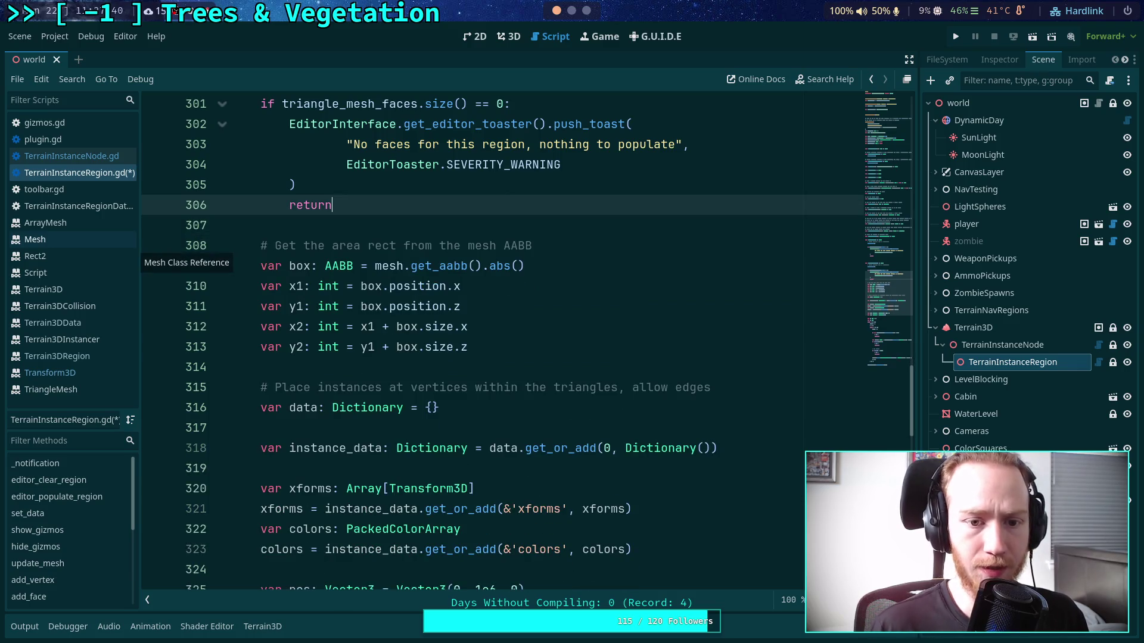
pyautogui.scroll(4, 459, 266)
pyautogui.scroll(1, 459, 266)
pyautogui.click(411, 271)
pyautogui.hotkey('ctrl', 'v')
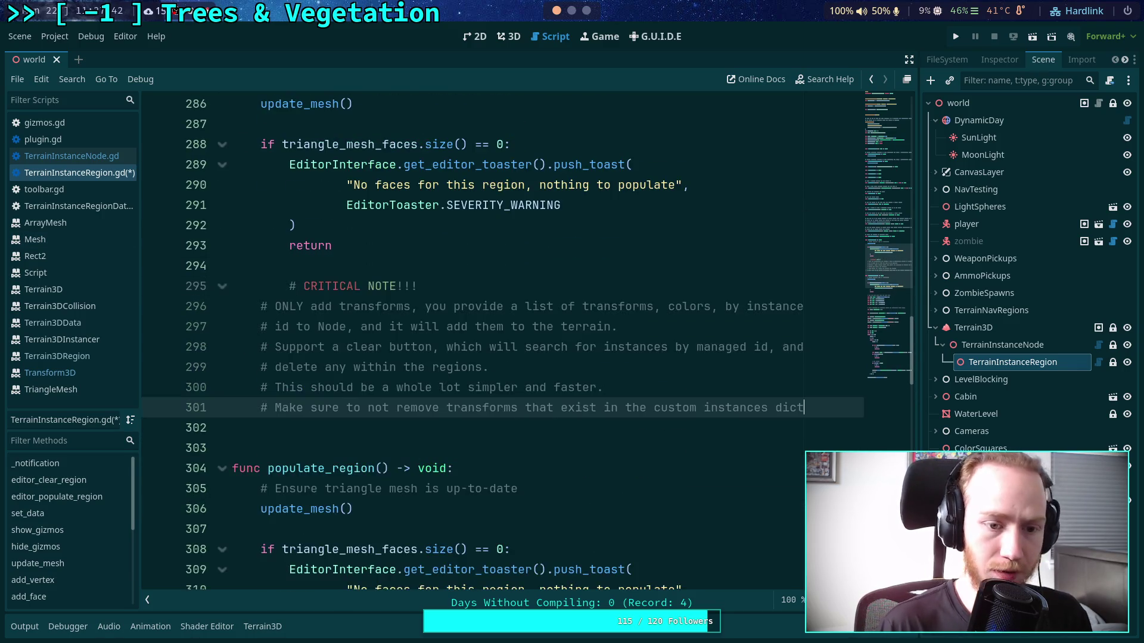
pyautogui.click(324, 286)
pyautogui.hotkey('shift', 'Tab')
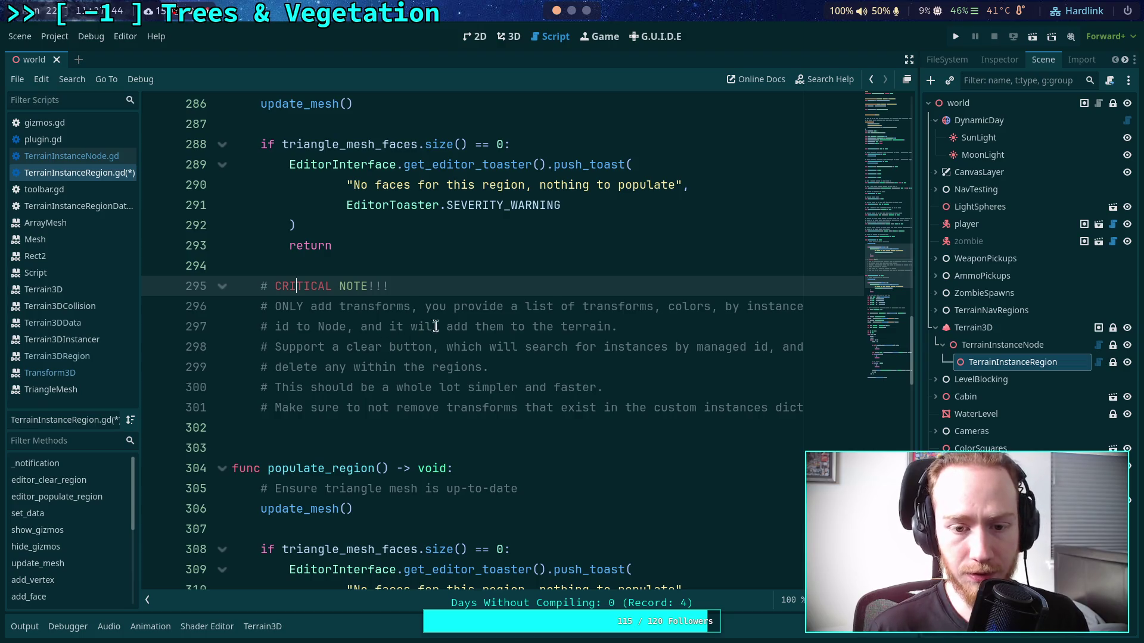
# - Delete the 'ONLY add transforms' and 'simpler and faster' lines from the CRITICAL NOTE comment
pyautogui.click(635, 329)
pyautogui.hotkey('shift', 'Up')
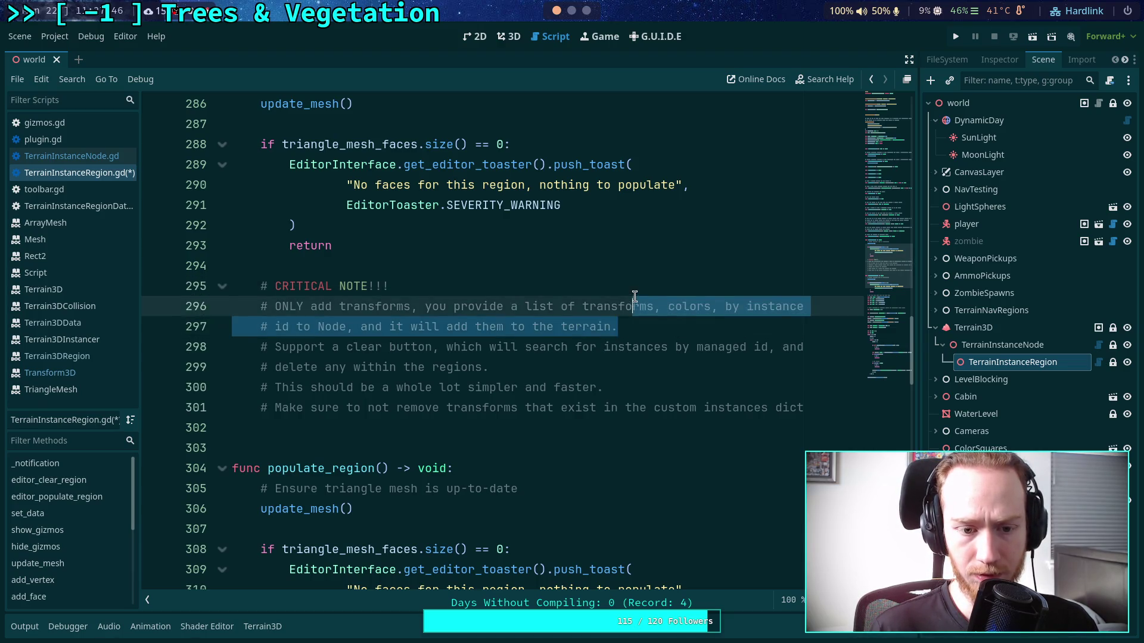
pyautogui.hotkey('shift', 'Up')
pyautogui.press('BackSpace')
pyautogui.click(601, 353)
pyautogui.hotkey('shift', 'Up')
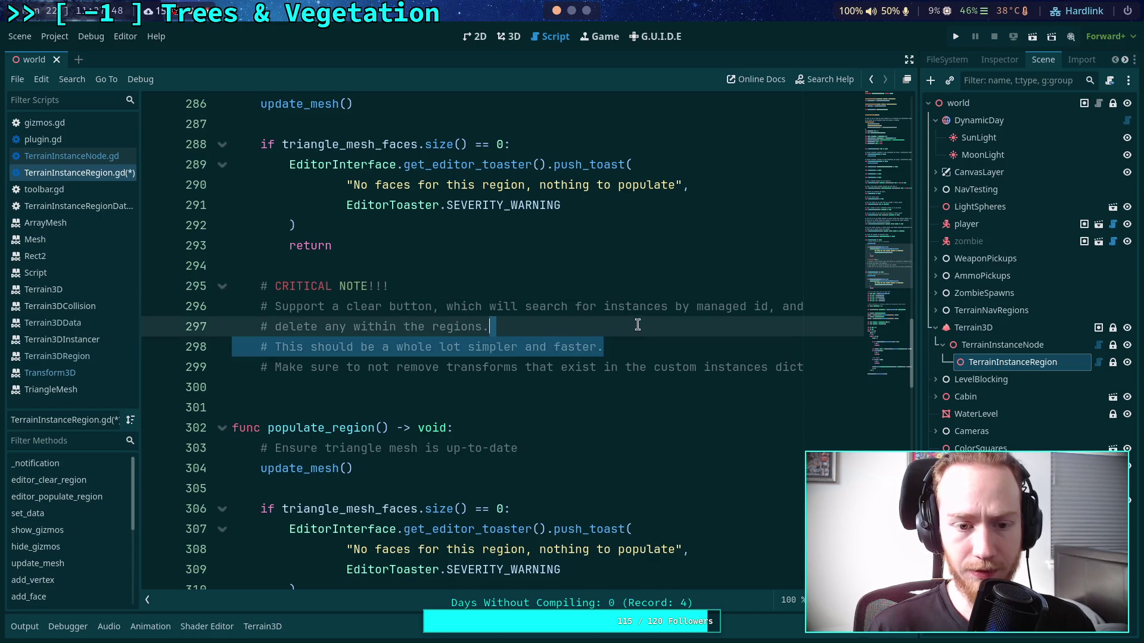
pyautogui.press('BackSpace')
pyautogui.press('Down')
pyautogui.press('Down')
pyautogui.press('Down')
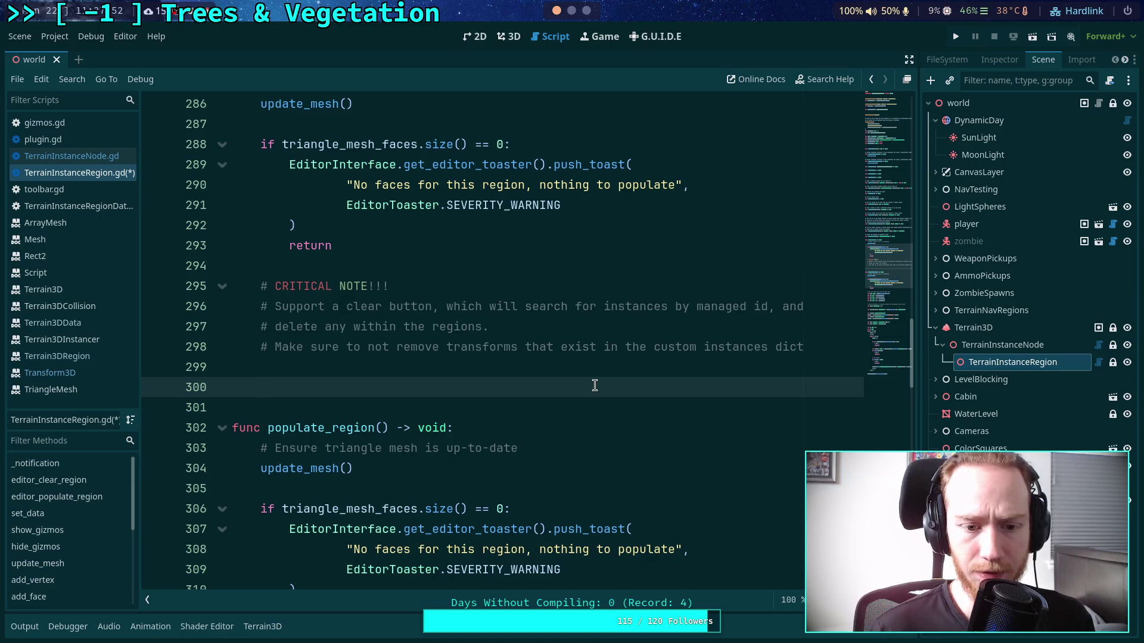
pyautogui.moveTo(397, 347); pyautogui.dragTo(805, 348)
pyautogui.click(638, 347)
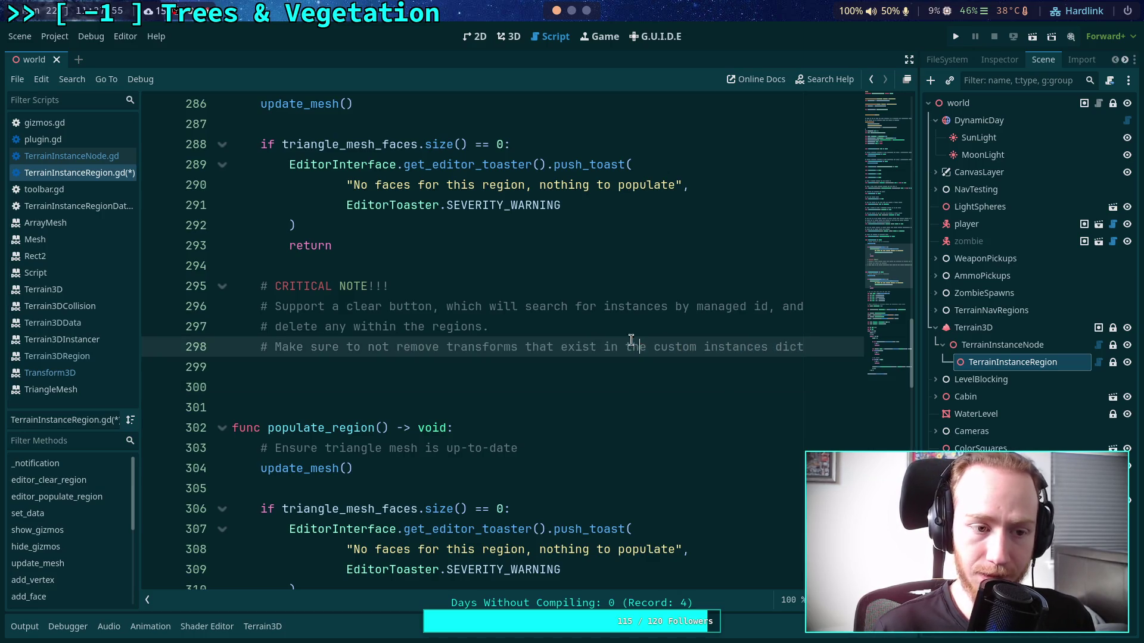
pyautogui.click(419, 380)
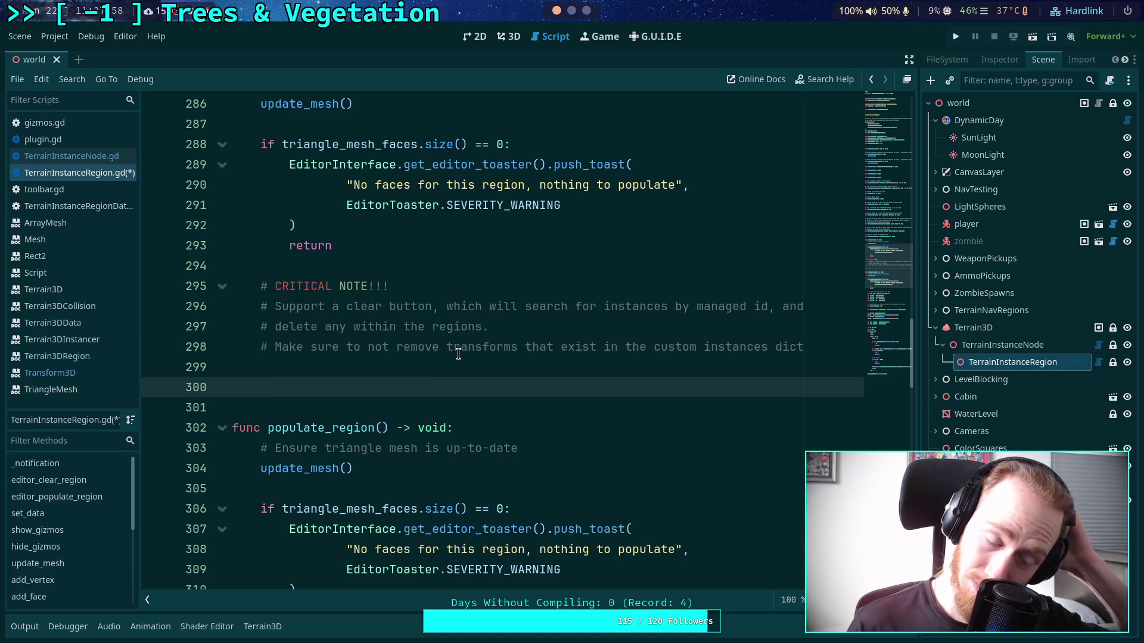
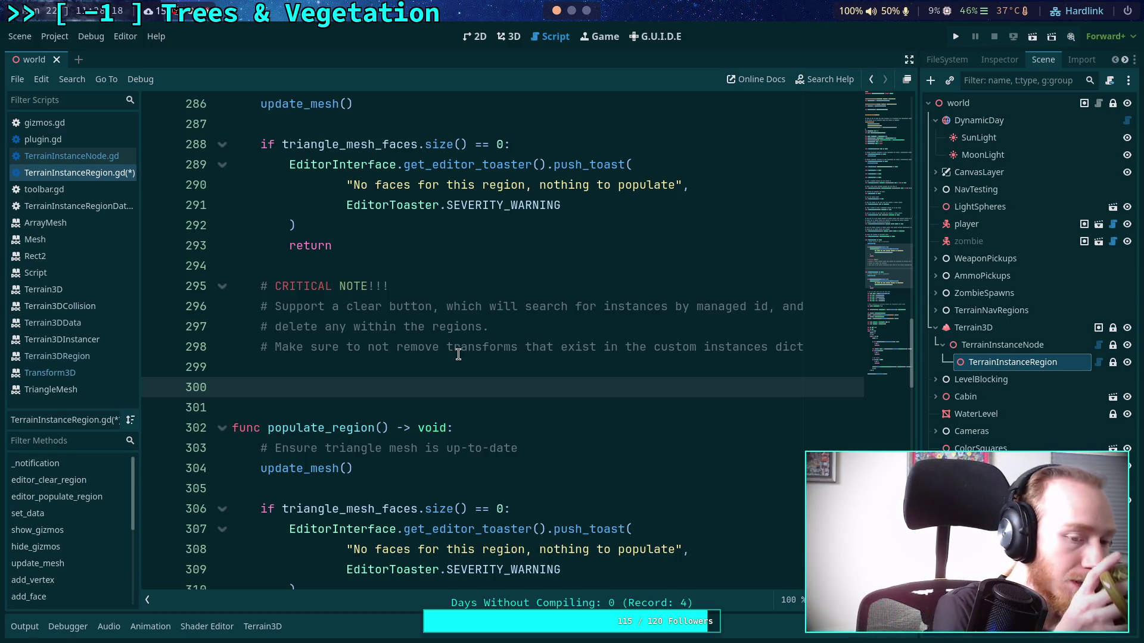
# - Review populate_region in TerrainInstanceRegion.gd, where instance transforms are appended and add_instances is called
pyautogui.scroll(-15, 417, 370)
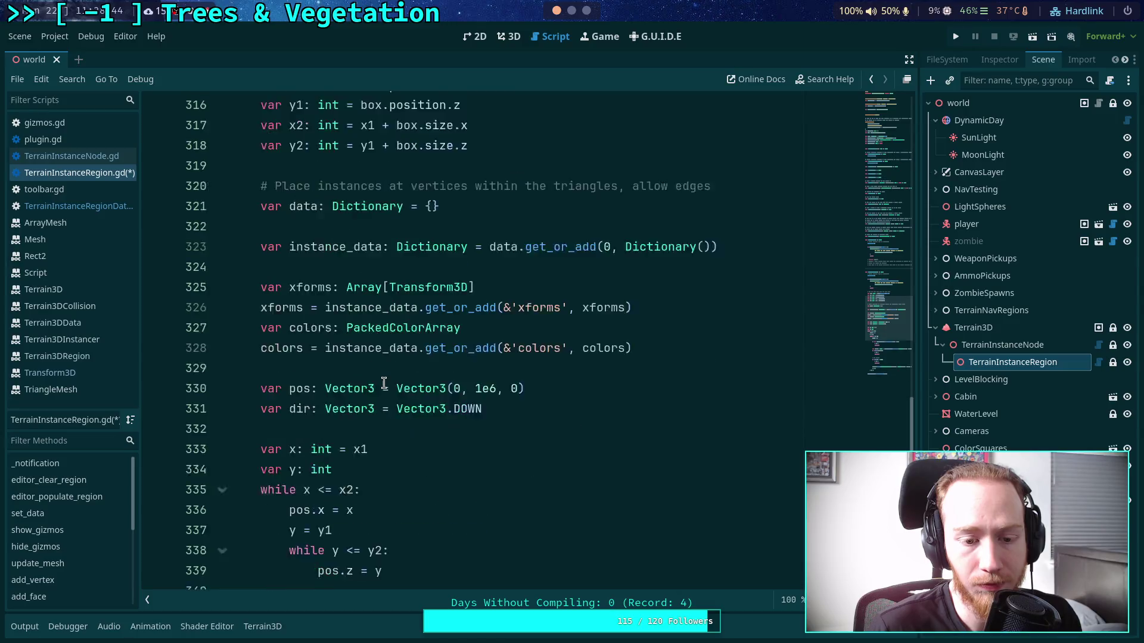
pyautogui.scroll(-4, 384, 382)
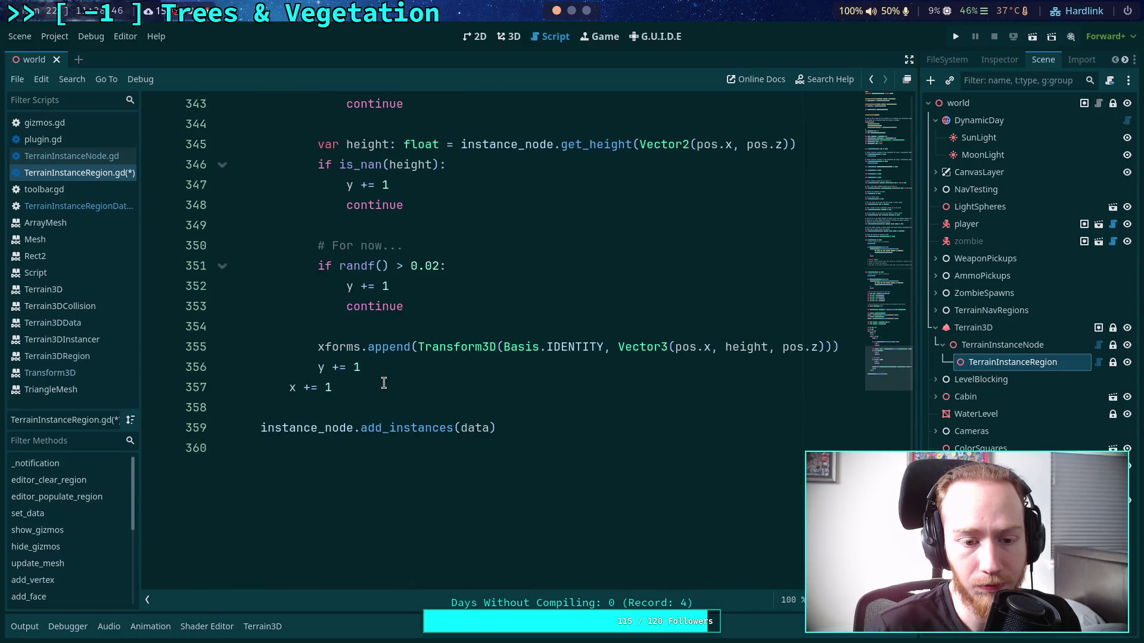
pyautogui.scroll(13, 384, 382)
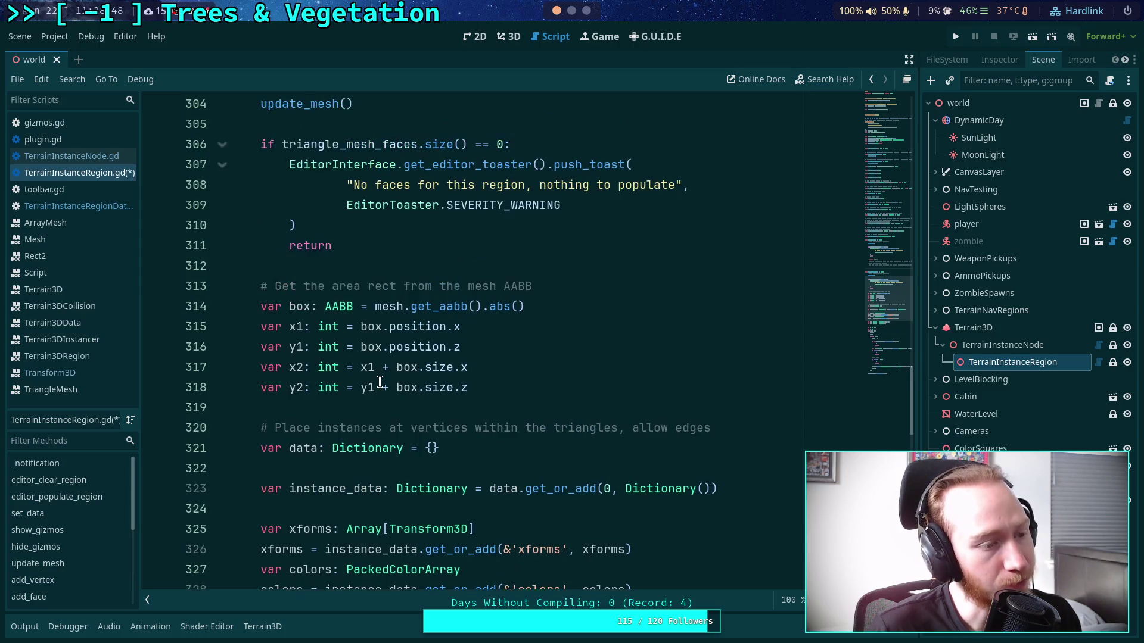
pyautogui.scroll(1, 380, 382)
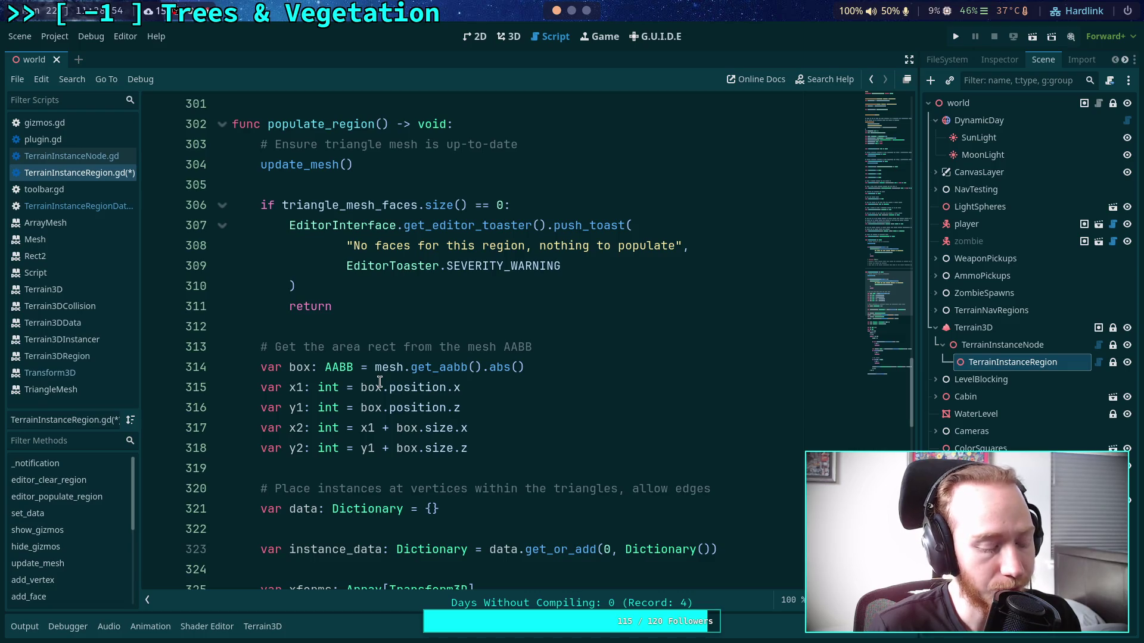
# - Switch to the Neovim workspace showing Terrain3D's terrain_3d_collision.cpp
pyautogui.moveTo(379, 374)
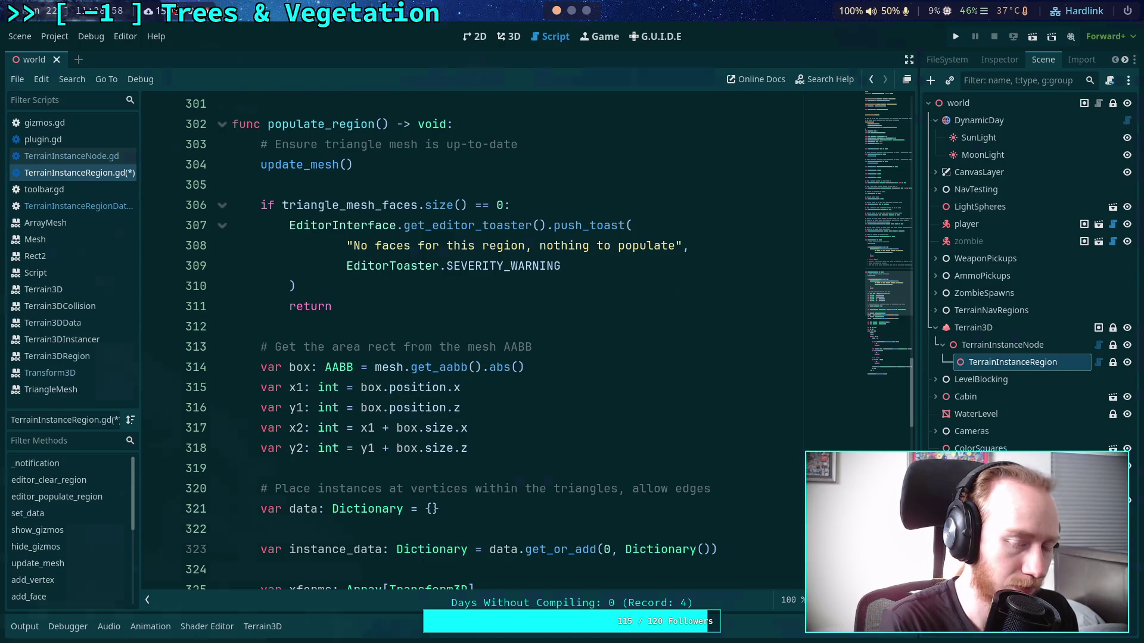
pyautogui.press('super+2')
pyautogui.scroll(7, 456, 383)
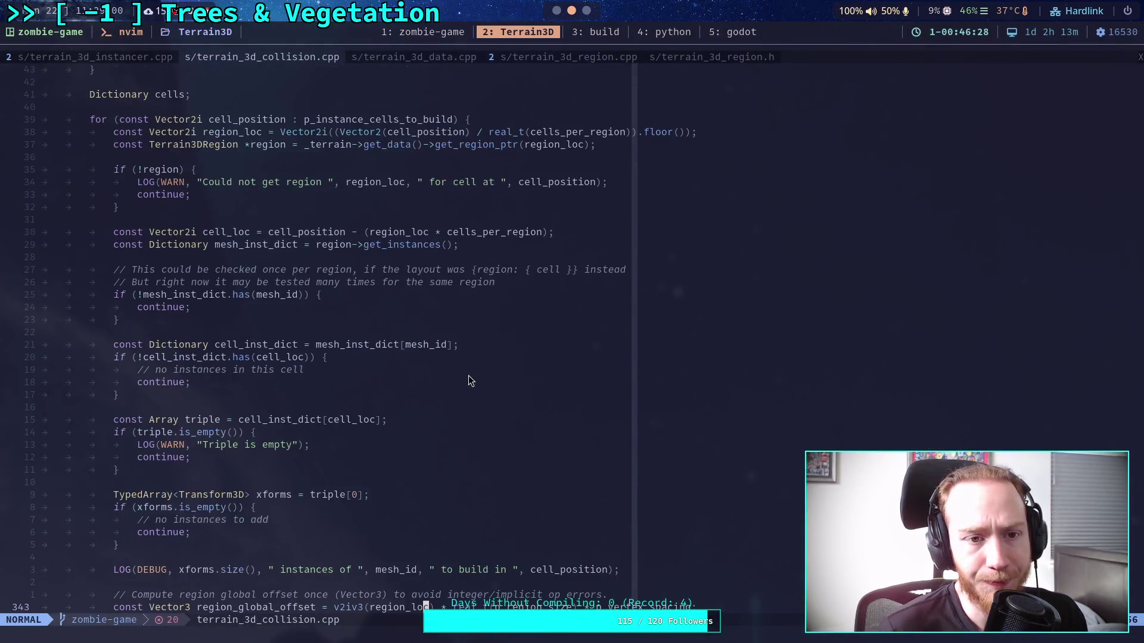
# - Bring up terrain_3d_instancer.cpp, then terrain_3d_region.cpp in Neovim
pyautogui.click(151, 57)
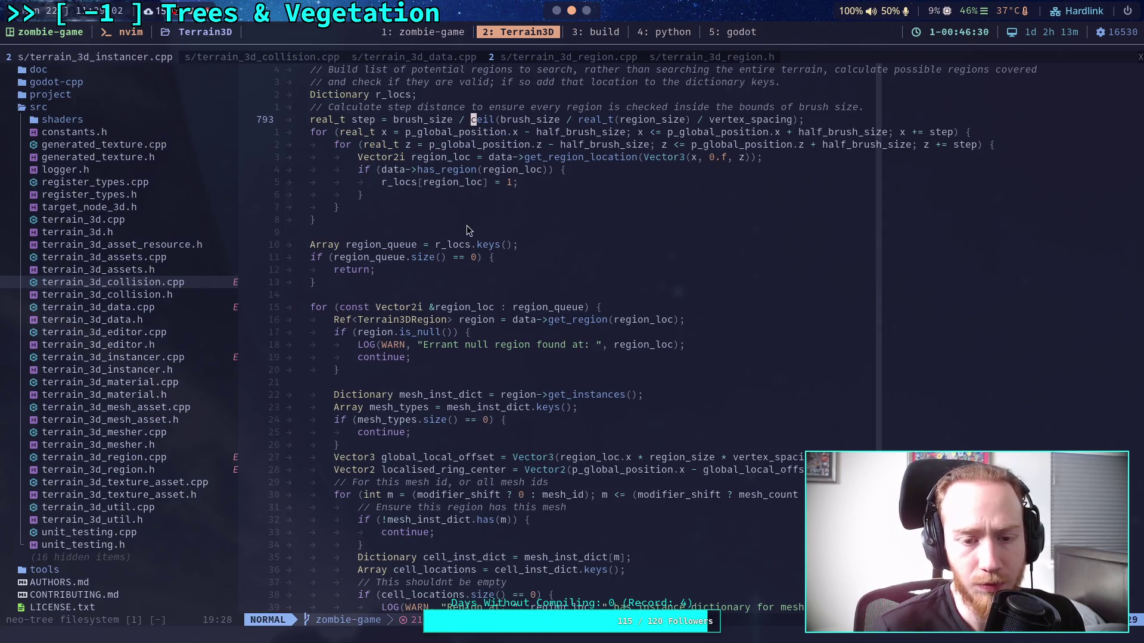
pyautogui.scroll(5, 541, 237)
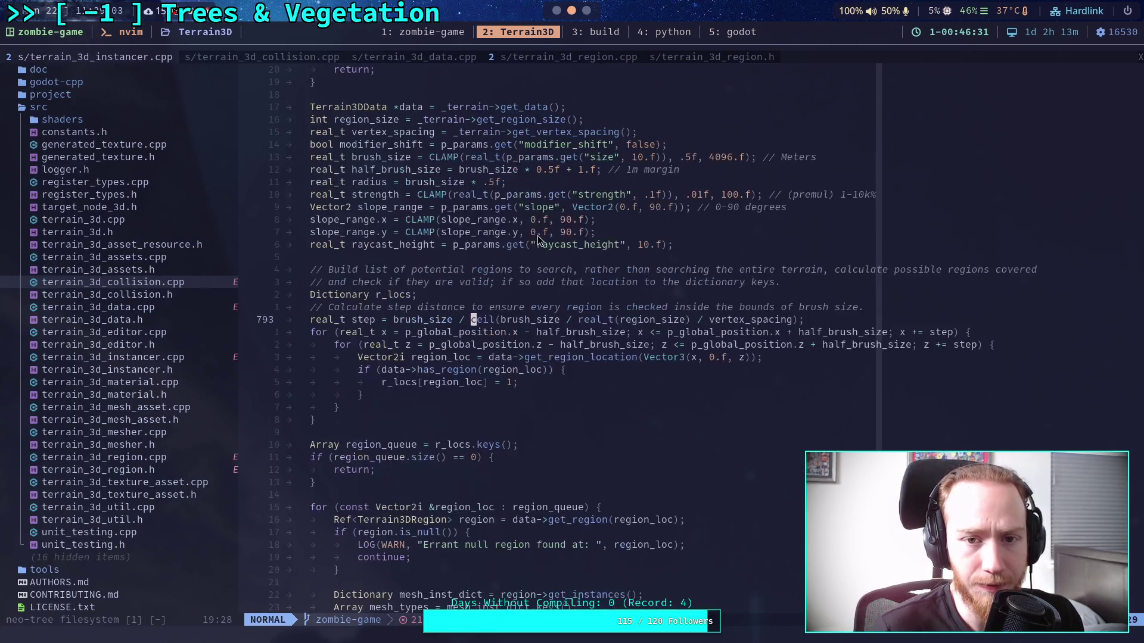
pyautogui.click(578, 57)
pyautogui.scroll(13, 570, 241)
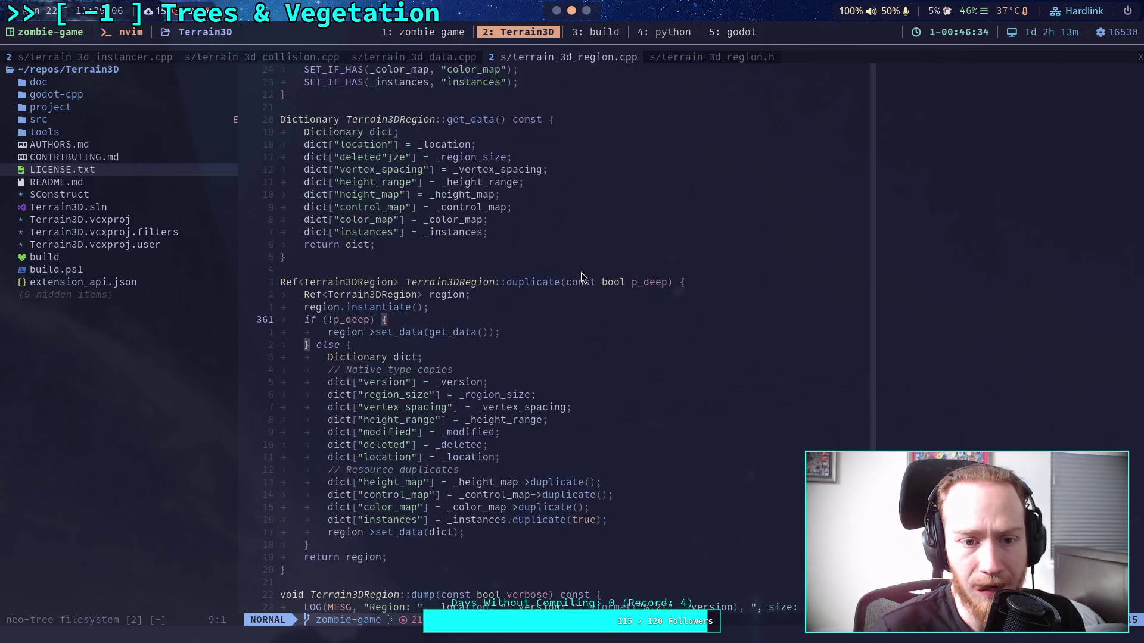
# - Read through terrain_3d_region.cpp's map-setting and instance functions, then return to Godot
pyautogui.scroll(9, 594, 273)
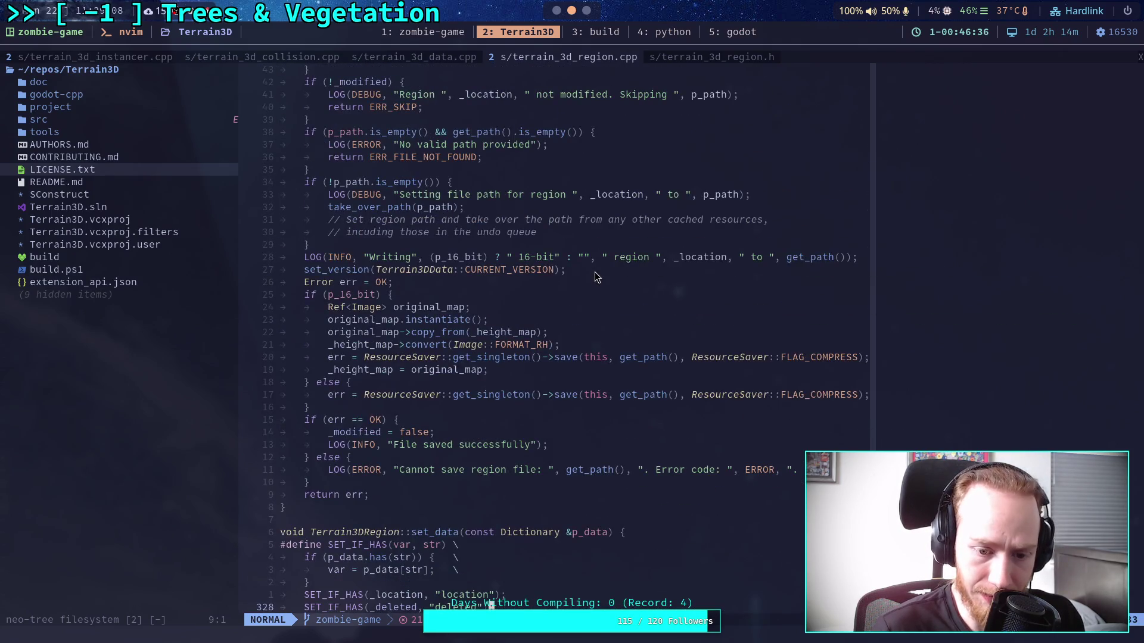
pyautogui.scroll(16, 594, 272)
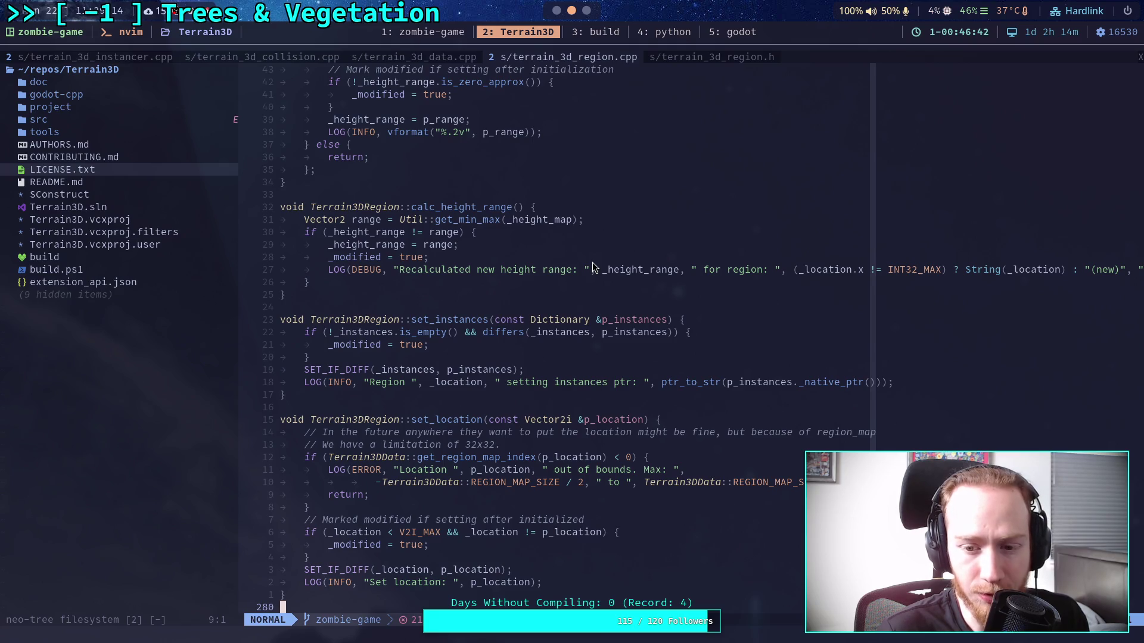
pyautogui.scroll(16, 594, 268)
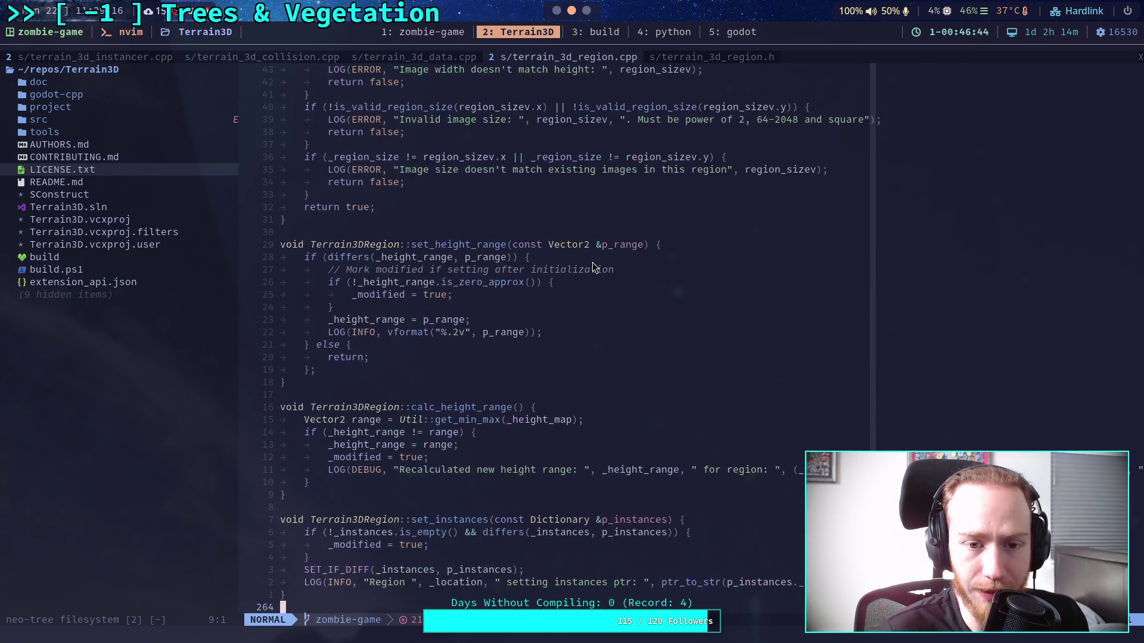
pyautogui.scroll(7, 593, 263)
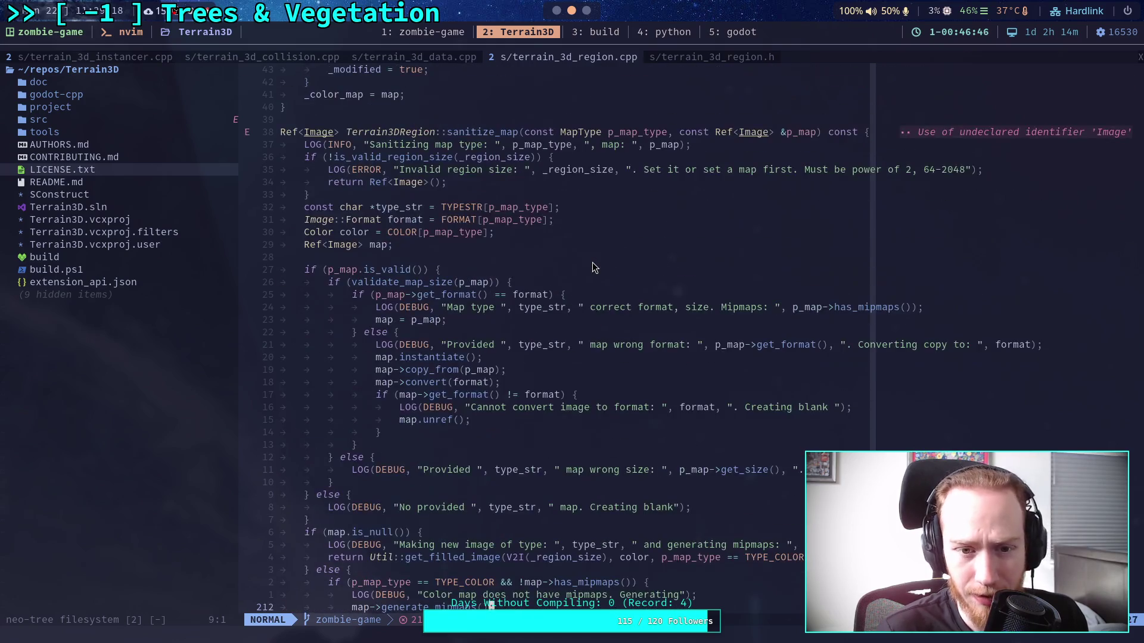
pyautogui.scroll(1, 593, 263)
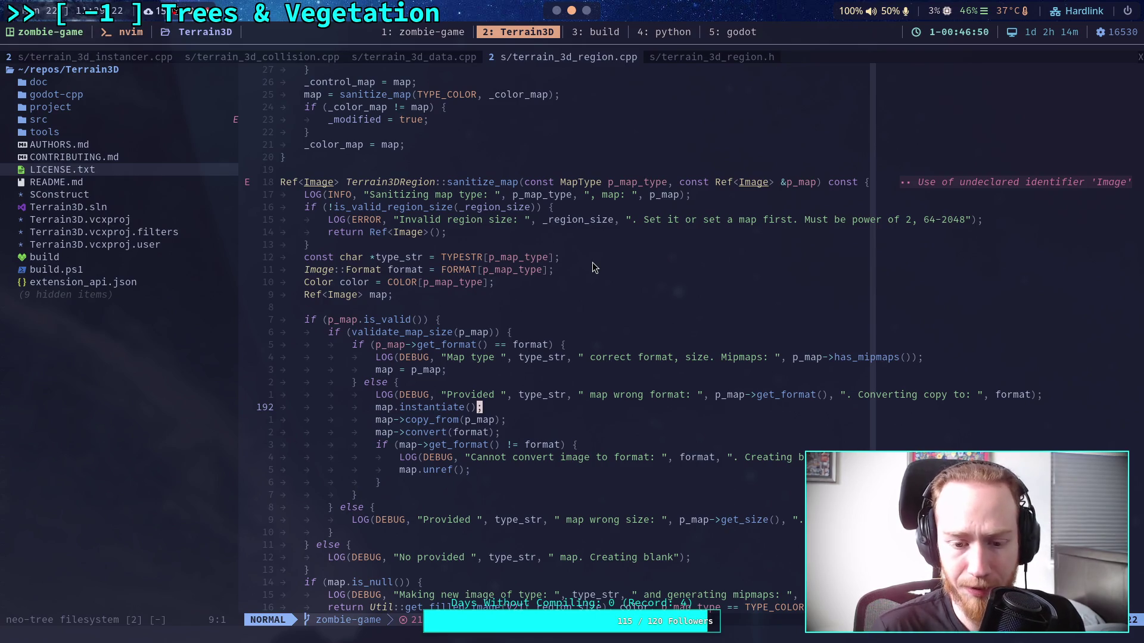
pyautogui.scroll(-3, 593, 268)
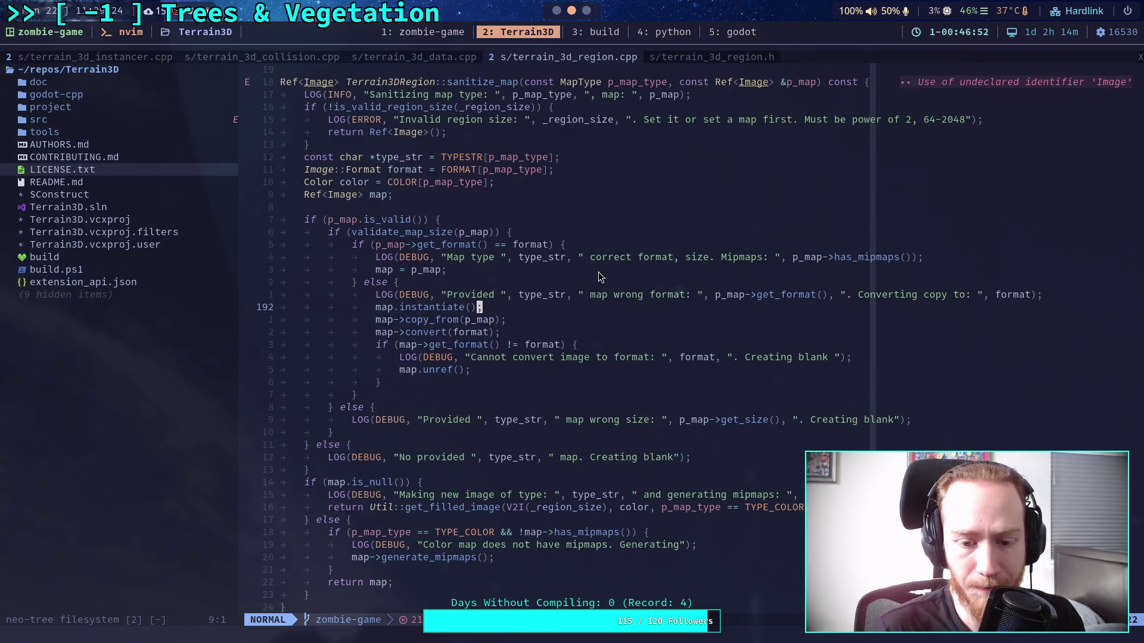
pyautogui.scroll(10, 598, 272)
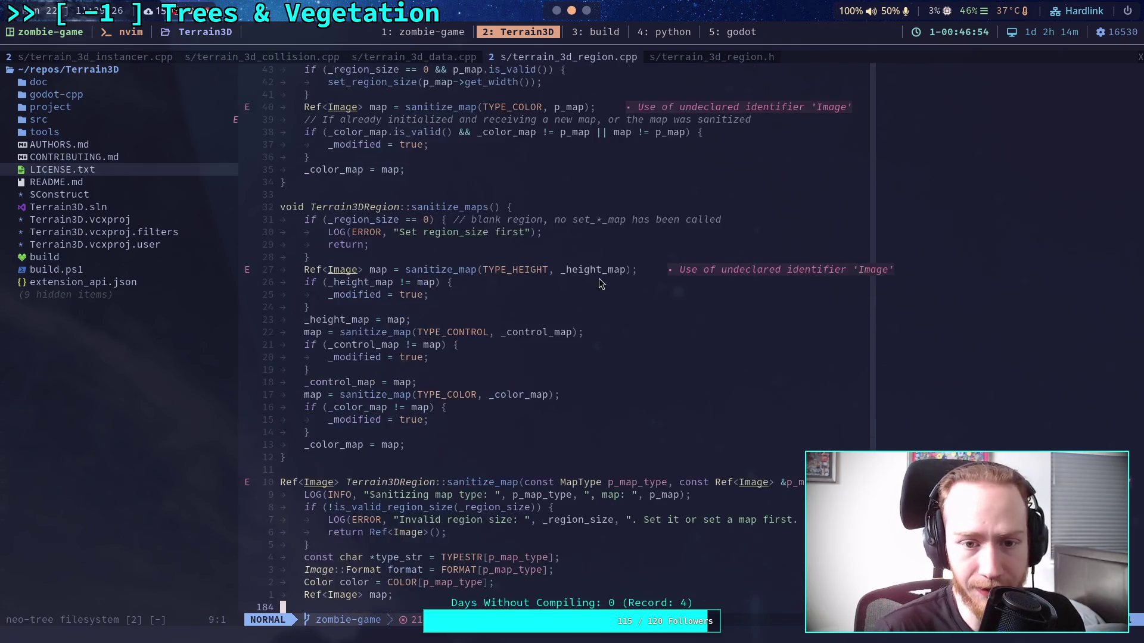
pyautogui.scroll(9, 600, 284)
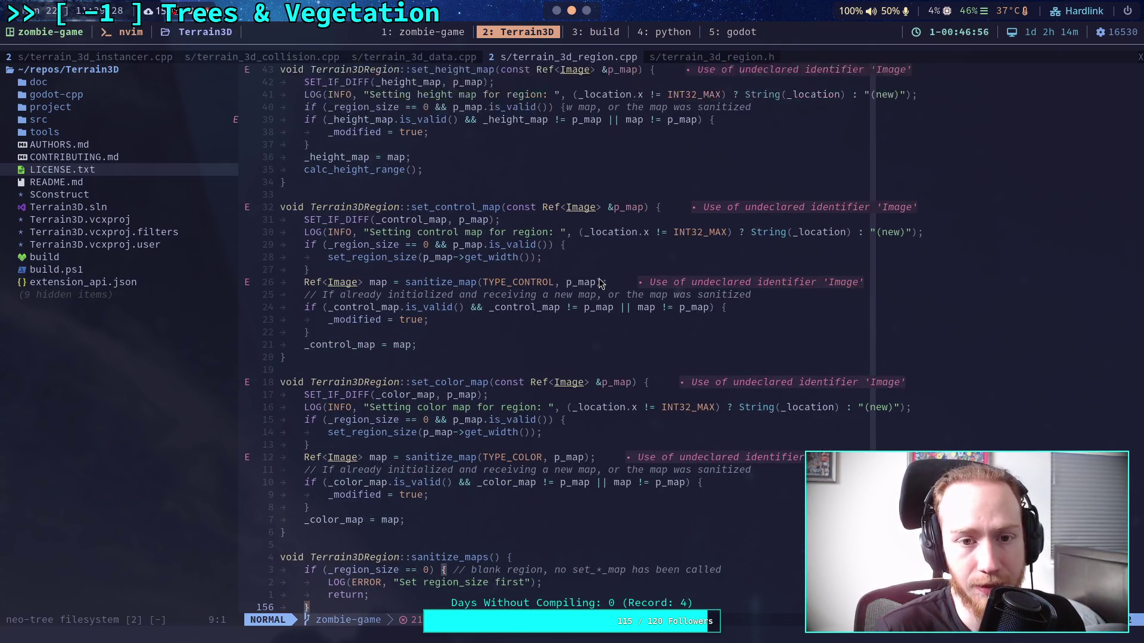
pyautogui.scroll(3, 599, 284)
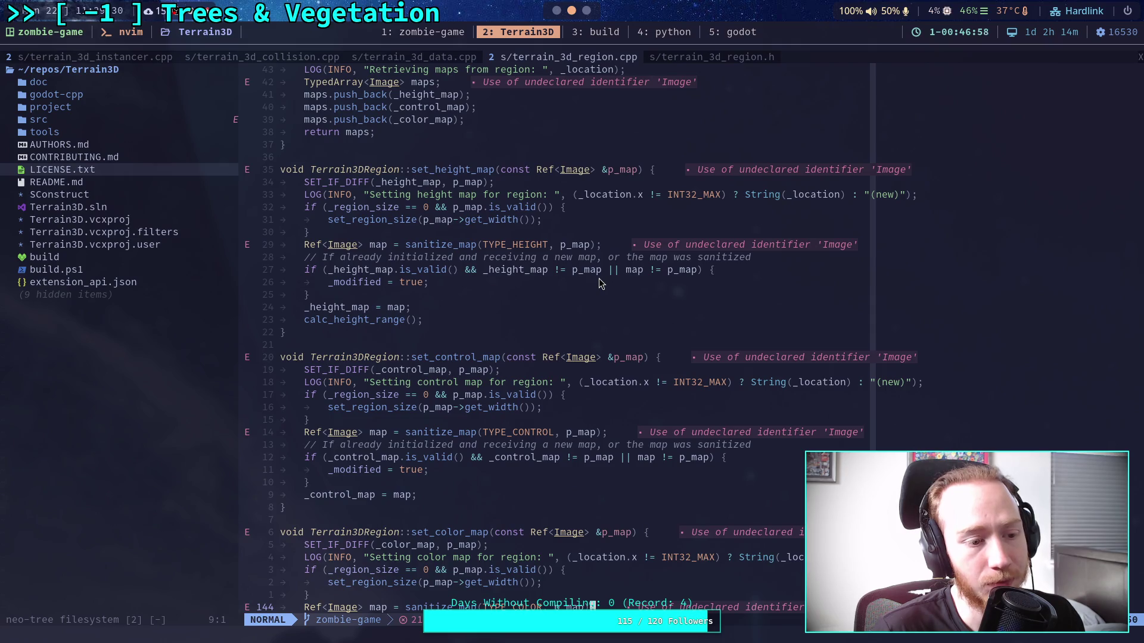
pyautogui.scroll(10, 600, 283)
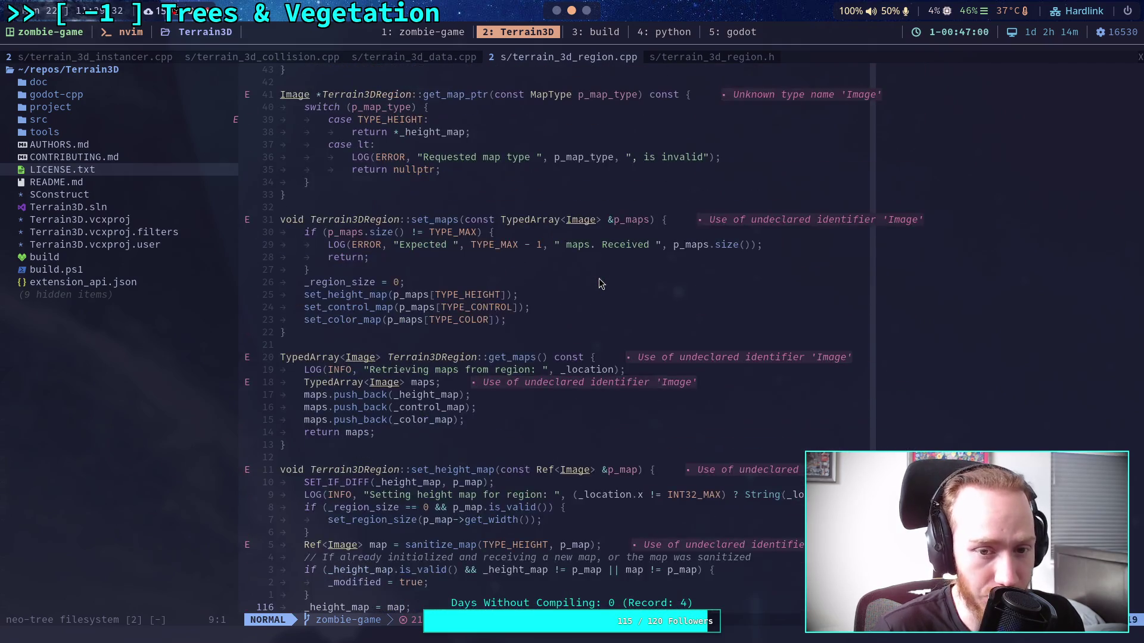
pyautogui.scroll(3, 600, 283)
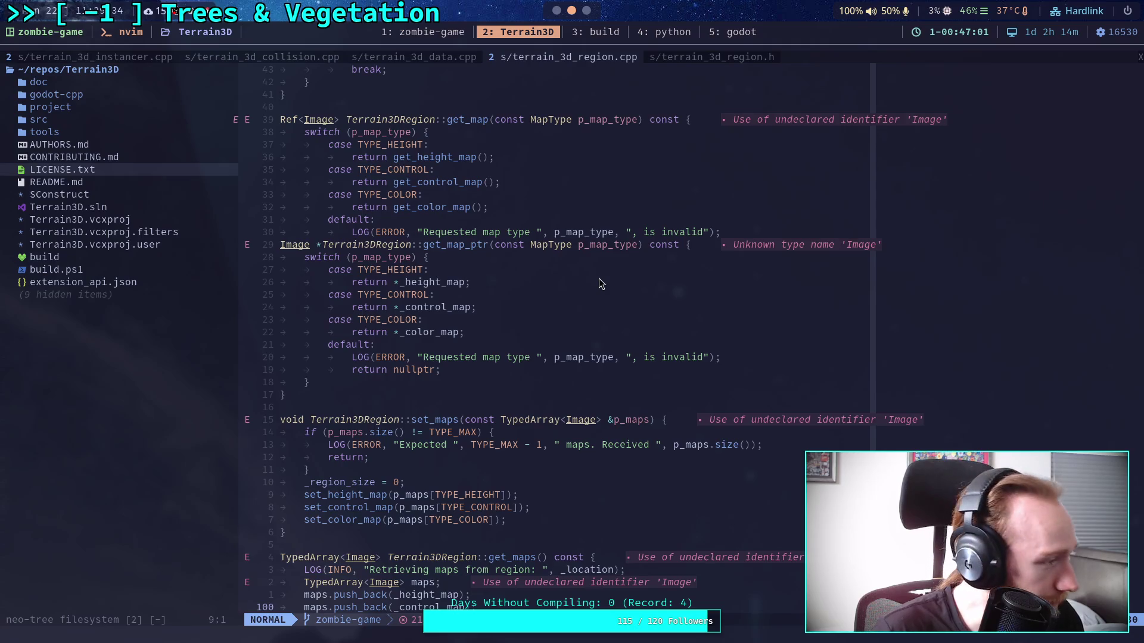
pyautogui.scroll(12, 599, 283)
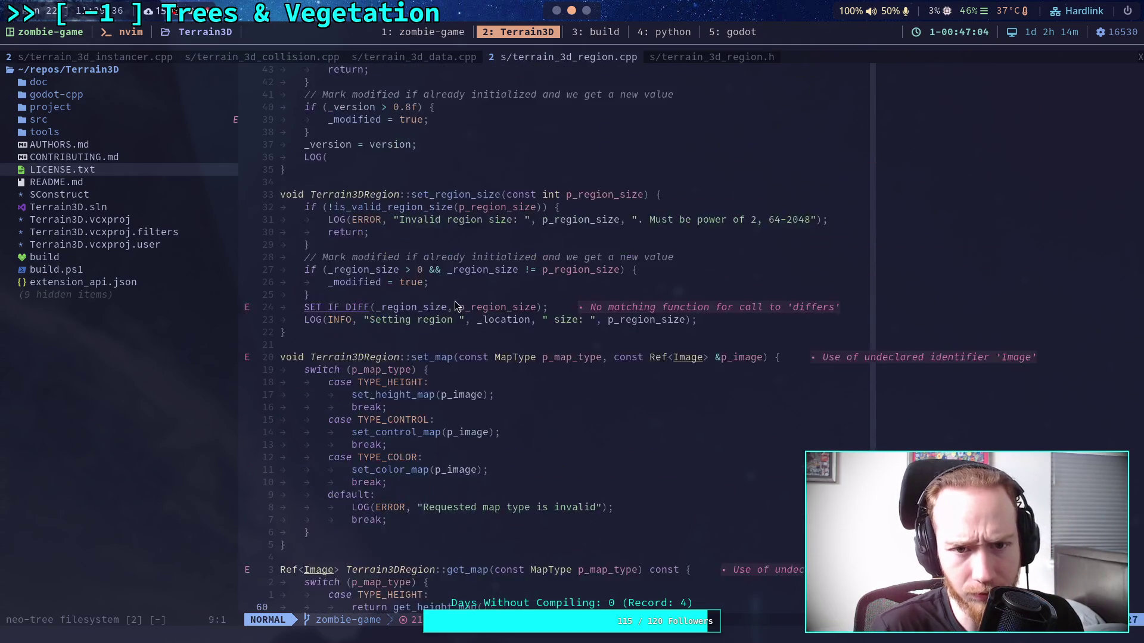
pyautogui.scroll(2, 458, 292)
pyautogui.hotkey('alt', 'Tab')
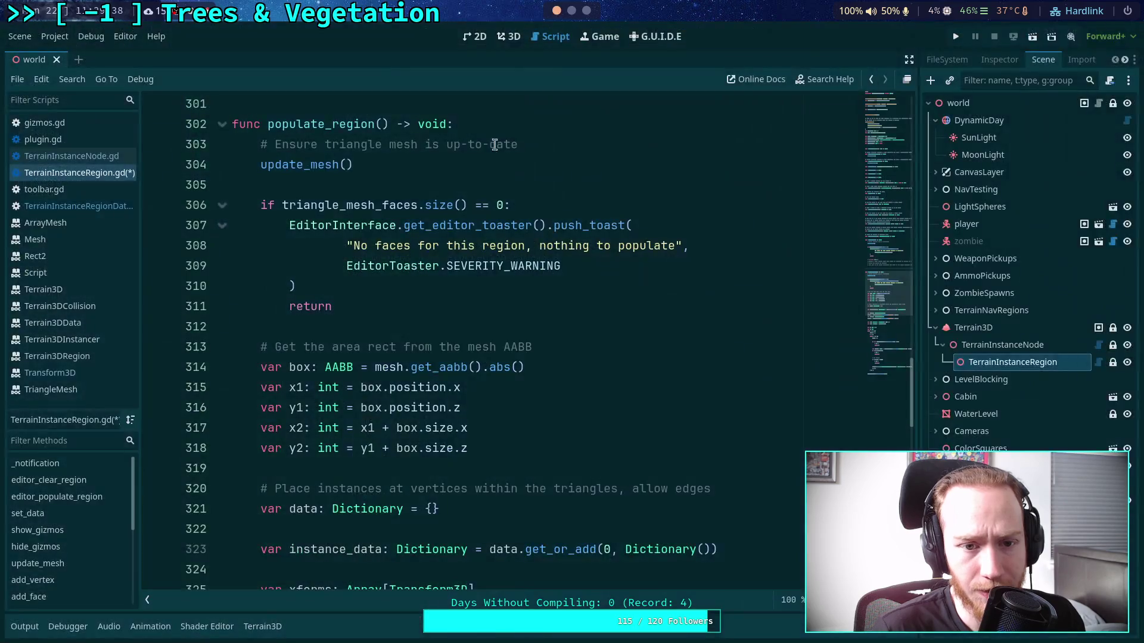
# - Put the caret on empty line 312 and view TerrainInstanceRegionData.gd from the script list
pyautogui.click(345, 326)
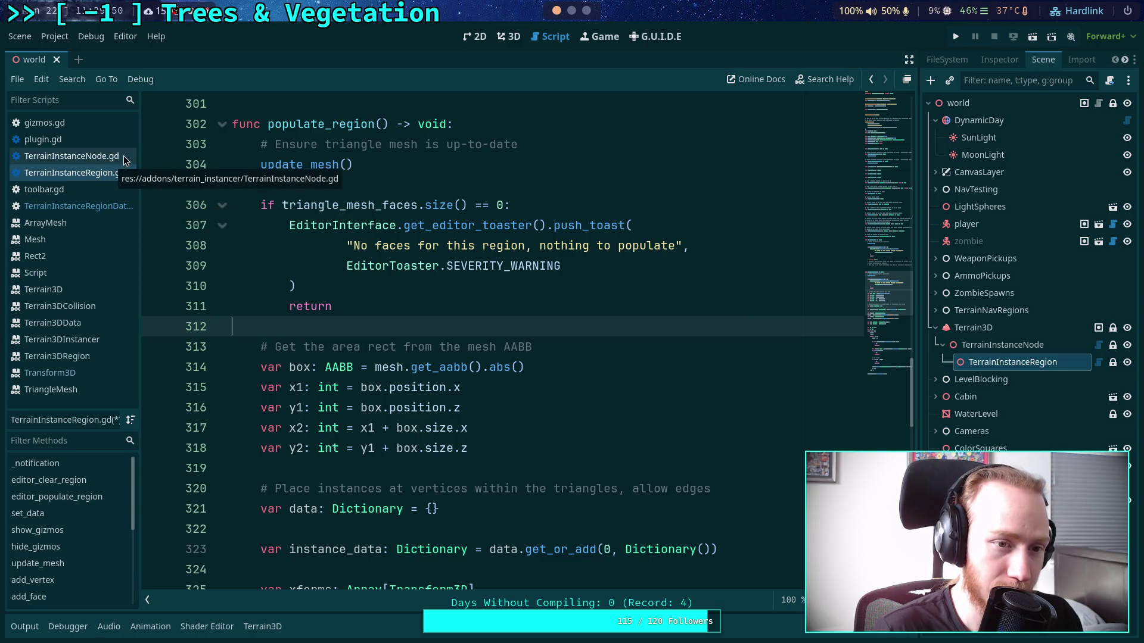
pyautogui.click(101, 207)
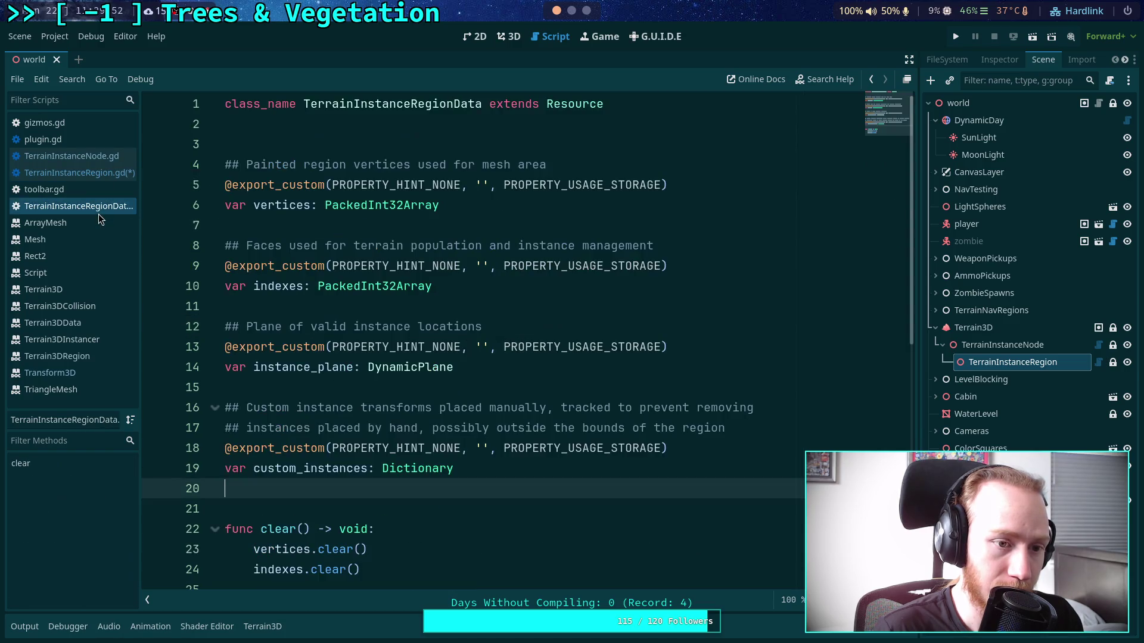
# - Inspect get_instance_data's region_global_offset code in TerrainInstanceNode.gd, highlighting region_size uses
pyautogui.click(84, 158)
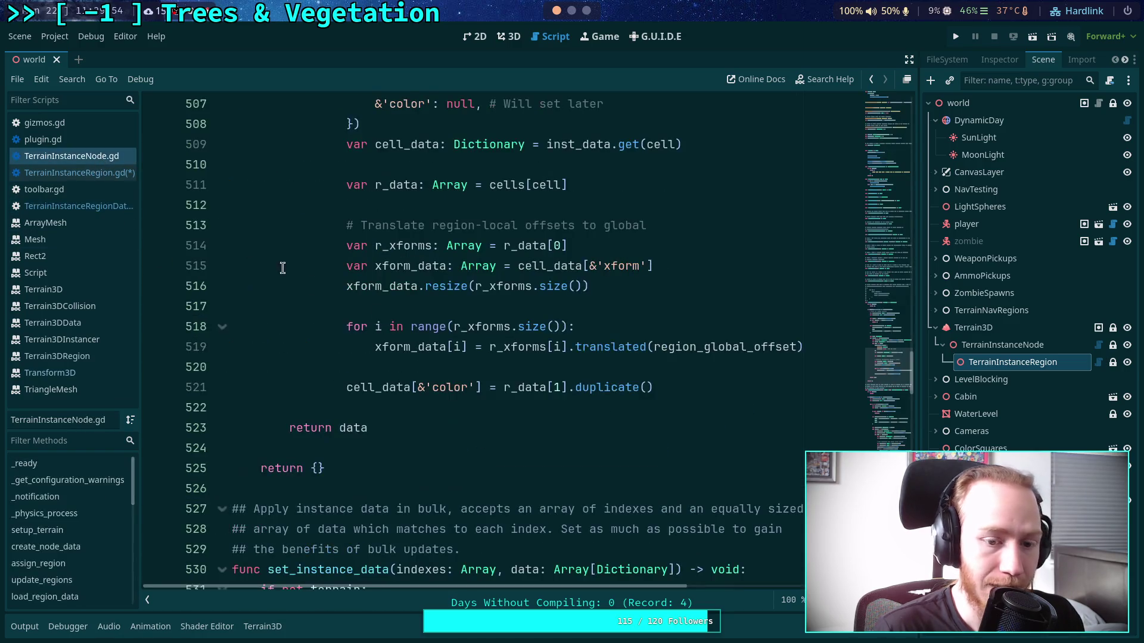
pyautogui.scroll(5, 492, 346)
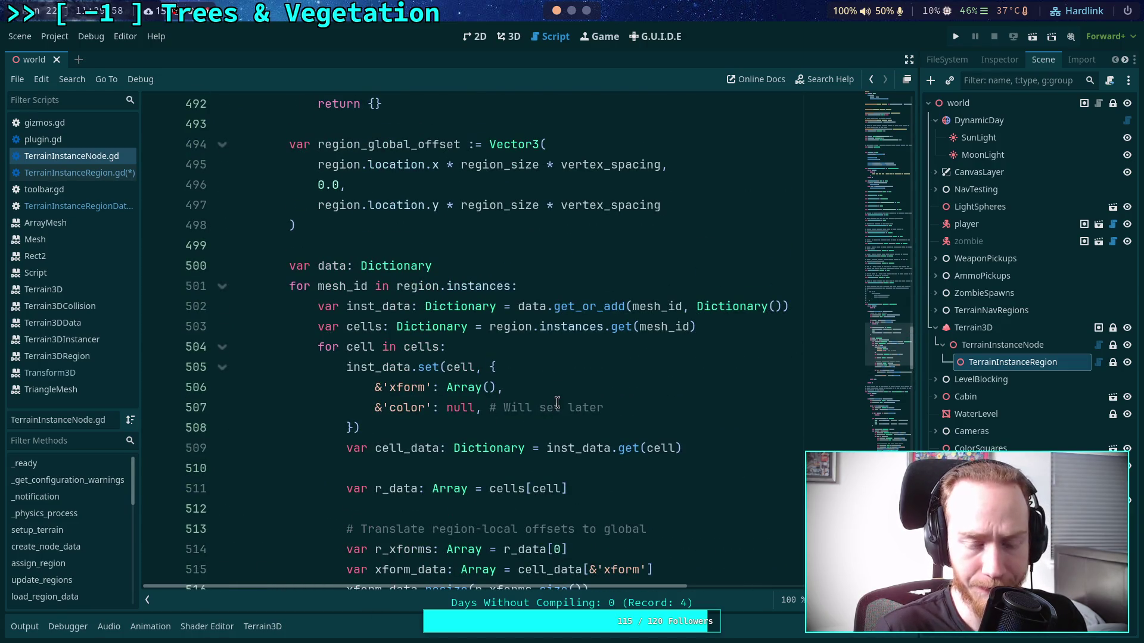
pyautogui.scroll(-4, 558, 403)
pyautogui.moveTo(825, 412); pyautogui.dragTo(490, 412)
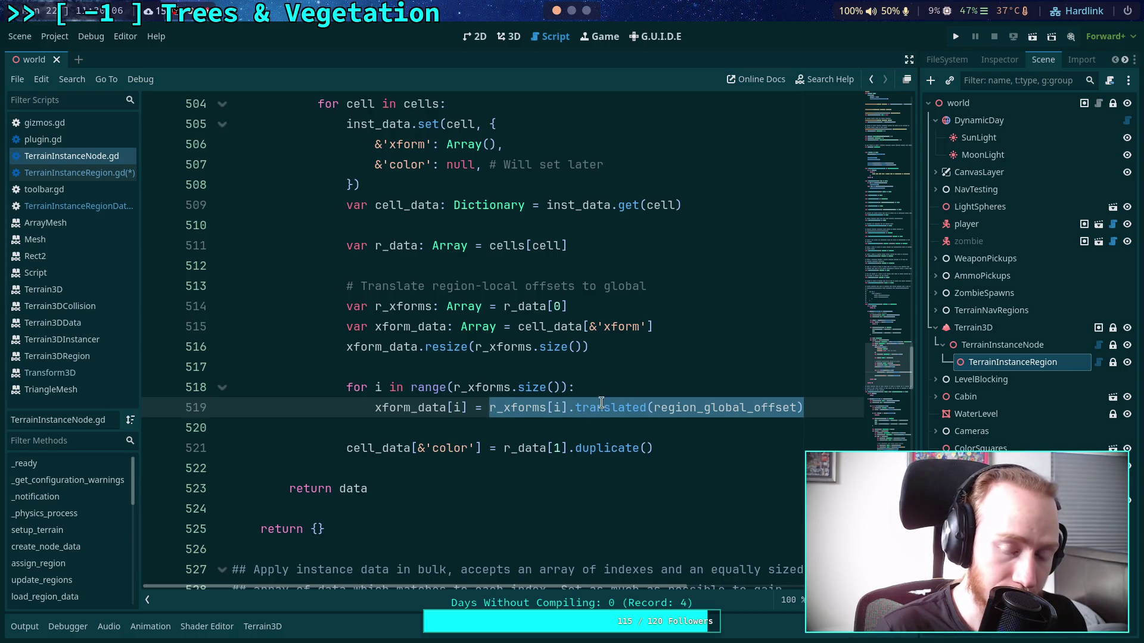
pyautogui.scroll(7, 541, 377)
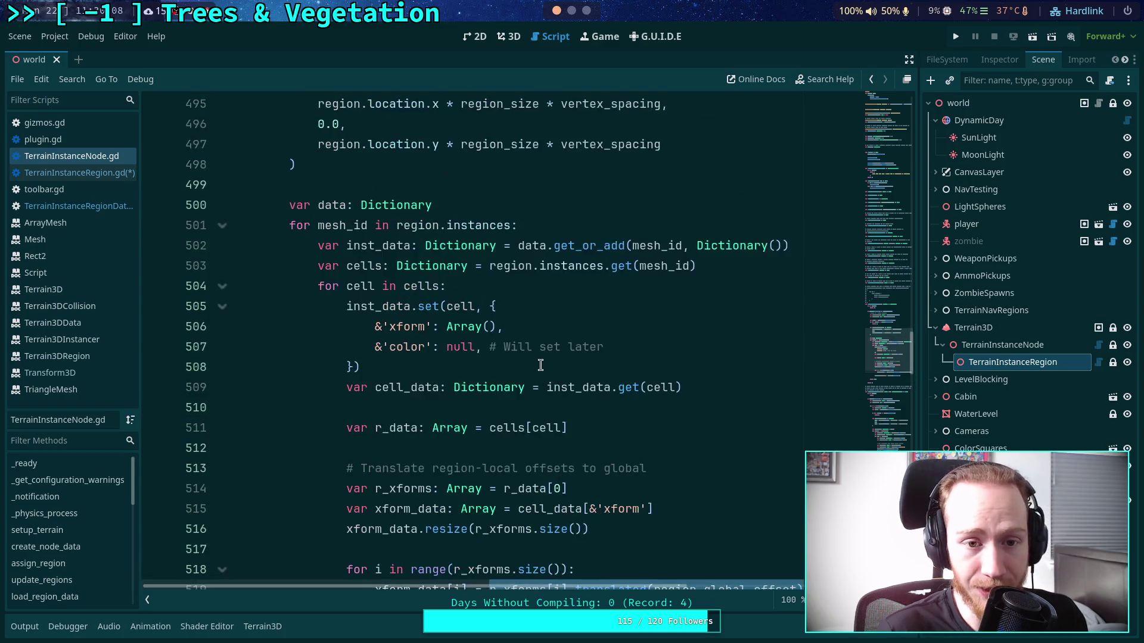
pyautogui.doubleClick(347, 207)
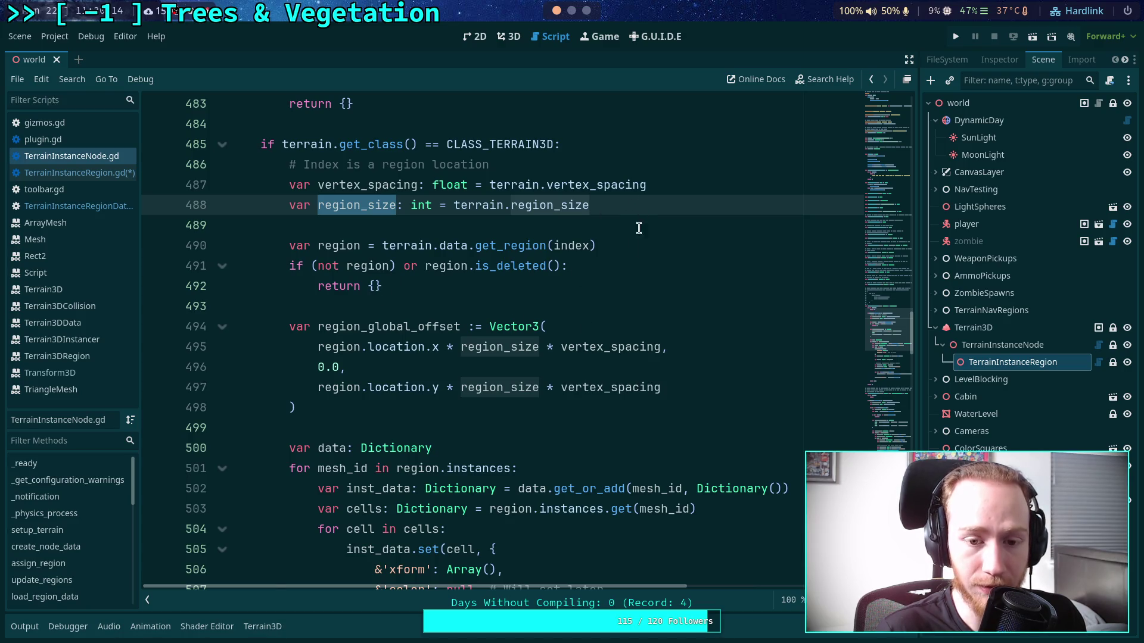
pyautogui.scroll(-6, 630, 312)
# - Add 'var region_scale: float = region_size * vertex_spacing' below region_size in get_instance_data
pyautogui.scroll(7, 630, 313)
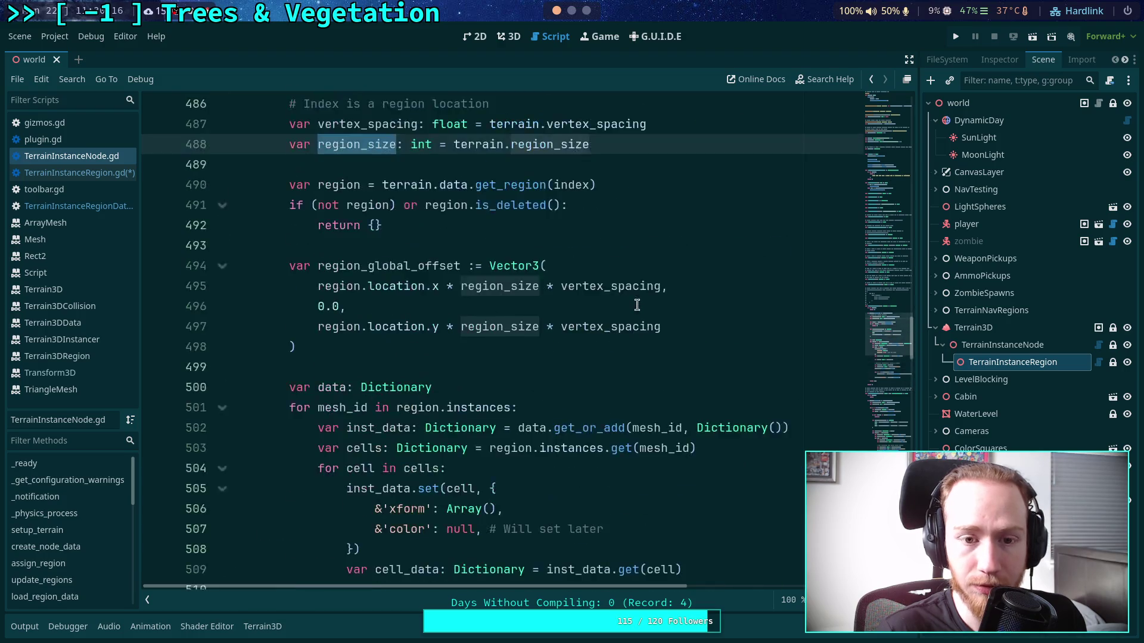
pyautogui.click(631, 203)
pyautogui.press('Return')
pyautogui.write('var region_scale: ')
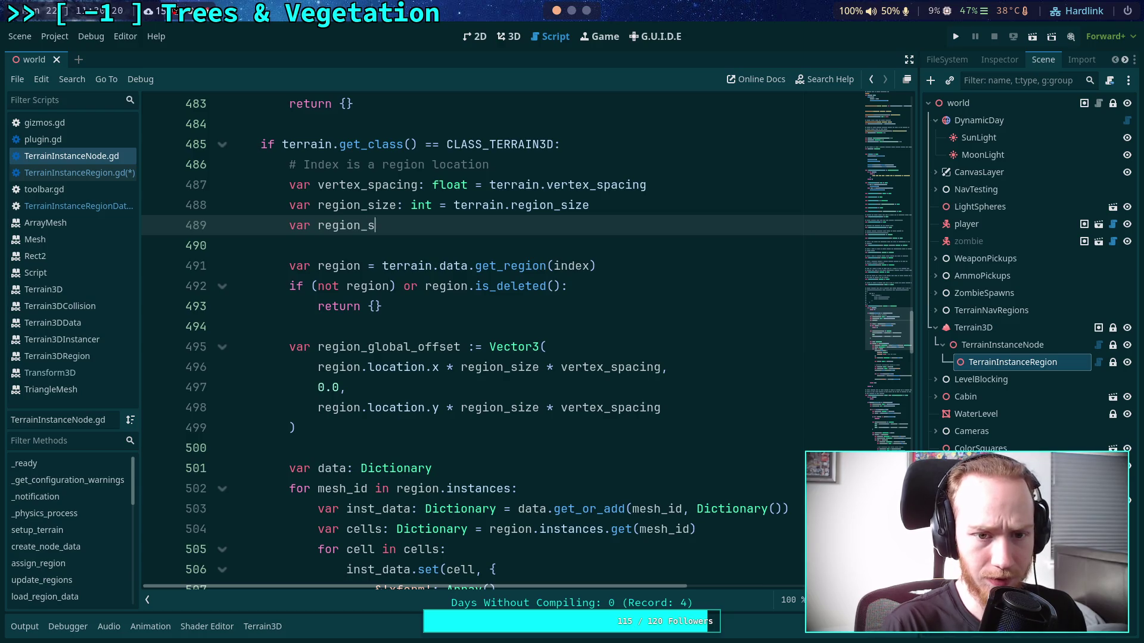
pyautogui.write('float =')
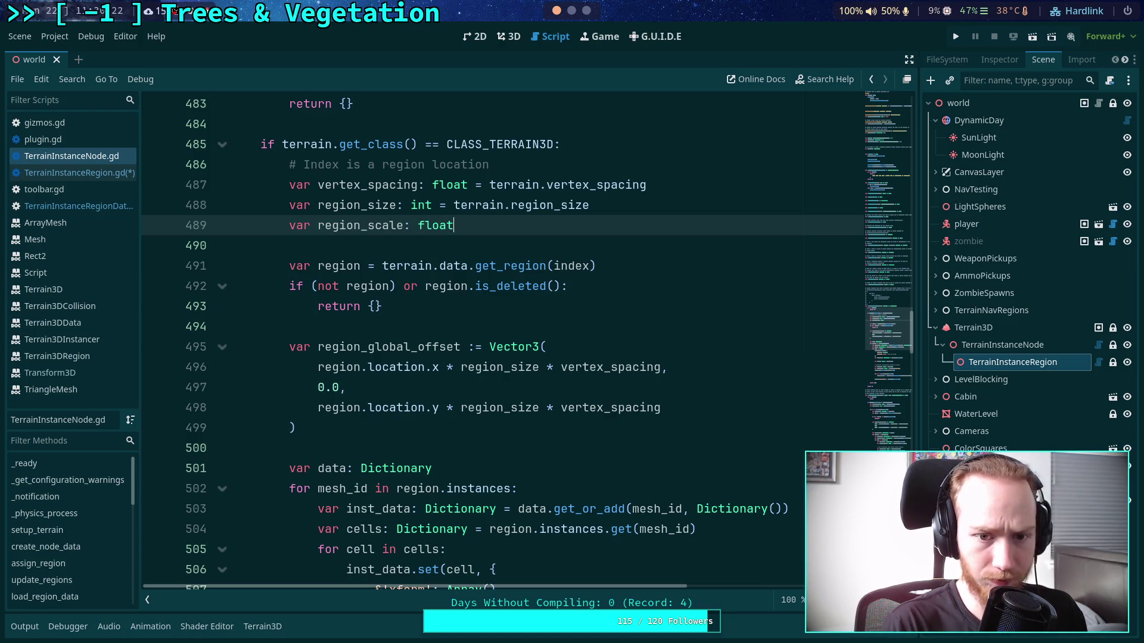
pyautogui.click(463, 408)
pyautogui.moveTo(461, 367); pyautogui.dragTo(661, 367)
pyautogui.hotkey('ctrl', 'x')
pyautogui.click(490, 226)
pyautogui.hotkey('ctrl', 'v')
# - Substitute region_scale for region_size * vertex_spacing in both offset components
pyautogui.click(472, 405)
pyautogui.doubleClick(472, 407)
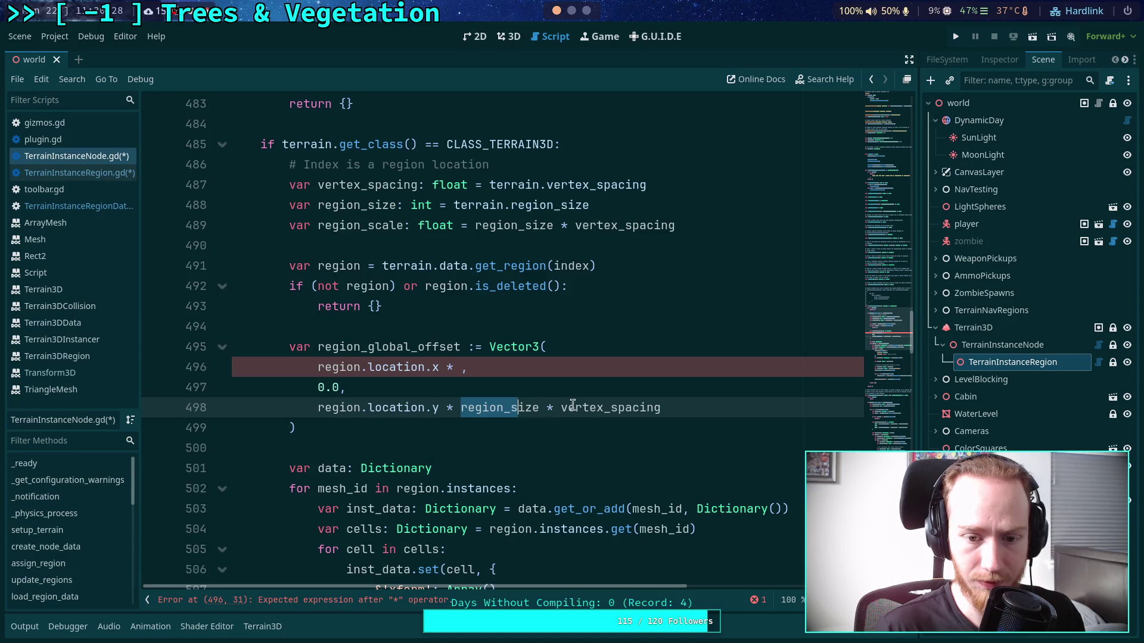
pyautogui.doubleClick(344, 227)
pyautogui.hotkey('ctrl', 'c')
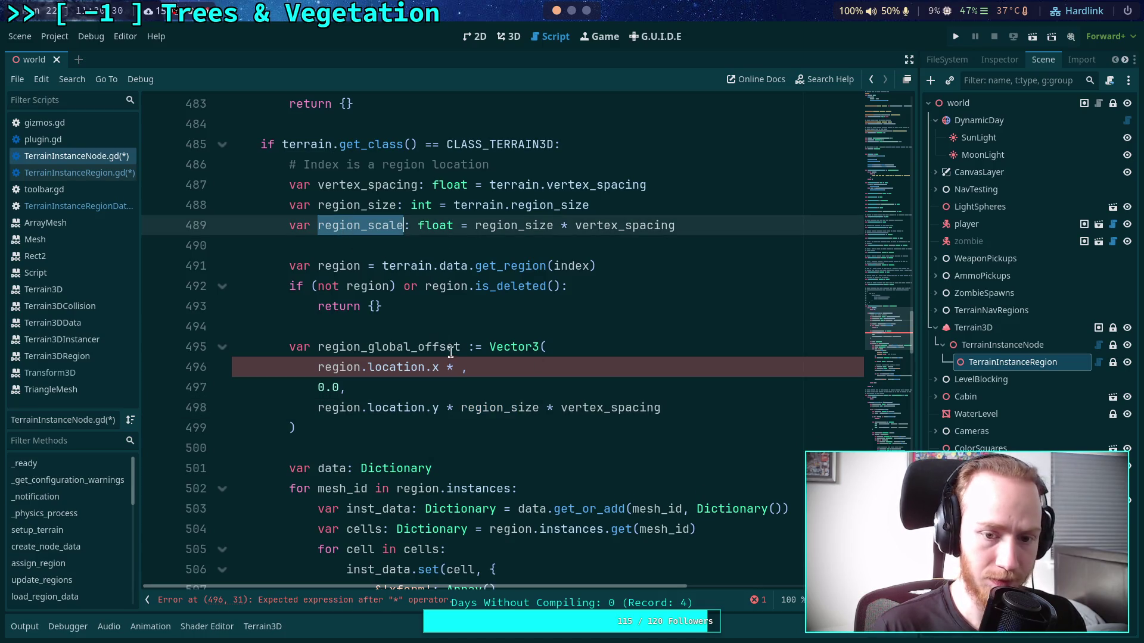
pyautogui.click(460, 367)
pyautogui.hotkey('ctrl', 'v')
pyautogui.moveTo(460, 409); pyautogui.dragTo(664, 407)
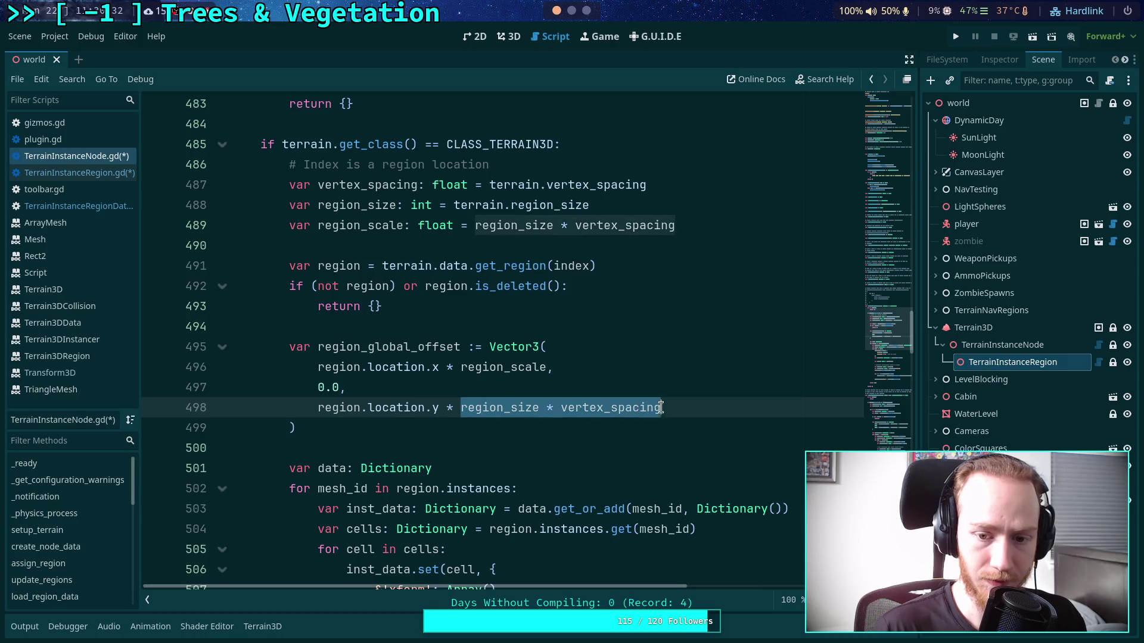
pyautogui.press('BackSpace')
pyautogui.hotkey('ctrl', 'v')
pyautogui.click(649, 431)
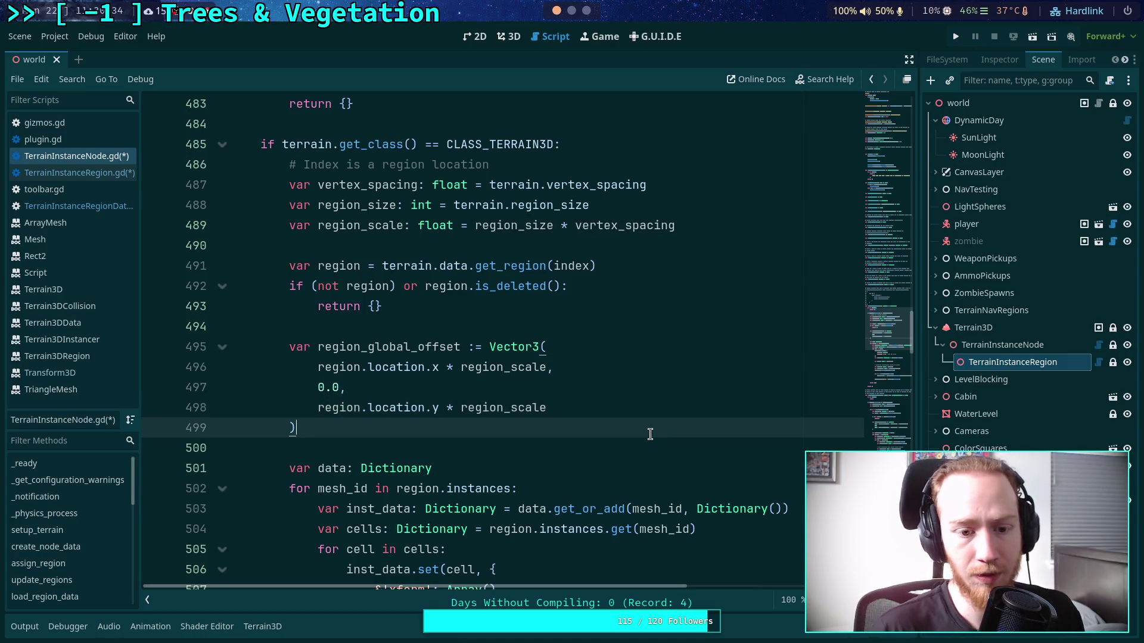
# - Revert the region_scale edits, restoring get_instance_data's original offset code
pyautogui.scroll(6, 587, 441)
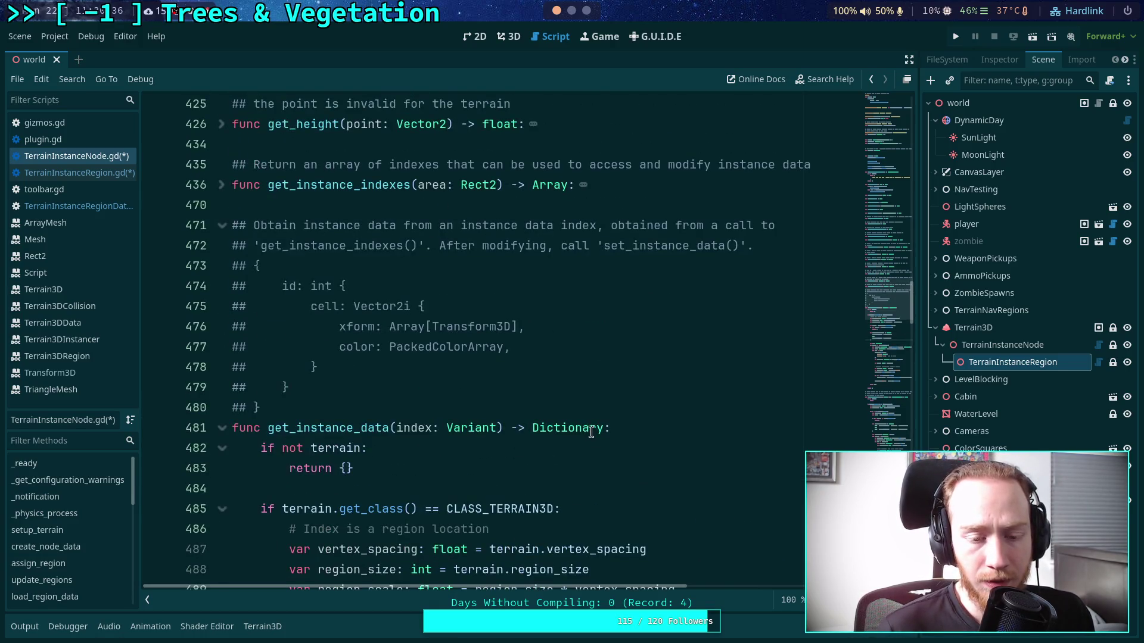
pyautogui.scroll(-6, 590, 436)
pyautogui.click(612, 411)
pyautogui.hotkey('ctrl', 'BackSpace')
pyautogui.hotkey('ctrl', 'v')
pyautogui.click(546, 367)
pyautogui.hotkey('ctrl', 'BackSpace')
pyautogui.moveTo(475, 225); pyautogui.dragTo(675, 225)
pyautogui.press('BackSpace')
pyautogui.click(461, 367)
pyautogui.hotkey('ctrl', 'v')
pyautogui.moveTo(476, 226); pyautogui.dragTo(404, 225)
pyautogui.hotkey('ctrl', 'BackSpace')
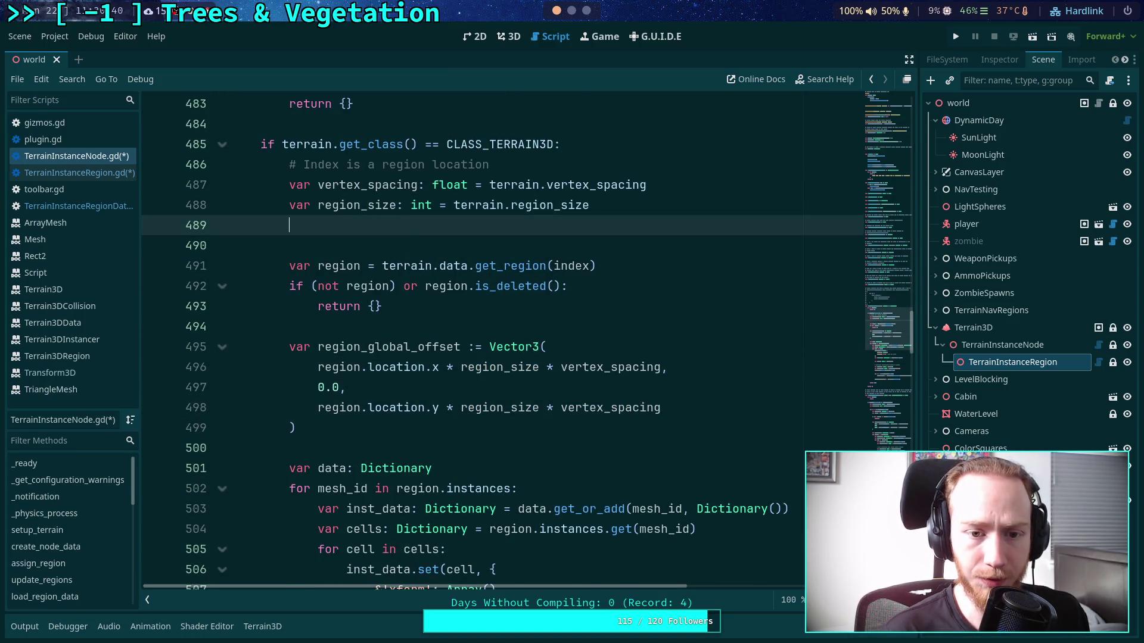
pyautogui.hotkey('ctrl', 'BackSpace')
pyautogui.hotkey('ctrl', 'BackSpace')
# - Collapse get_instance_data, save TerrainInstanceNode.gd, and scroll to set_instance_data
pyautogui.scroll(4, 227, 313)
pyautogui.click(222, 307)
pyautogui.hotkey('ctrl', 's')
pyautogui.scroll(-7, 484, 305)
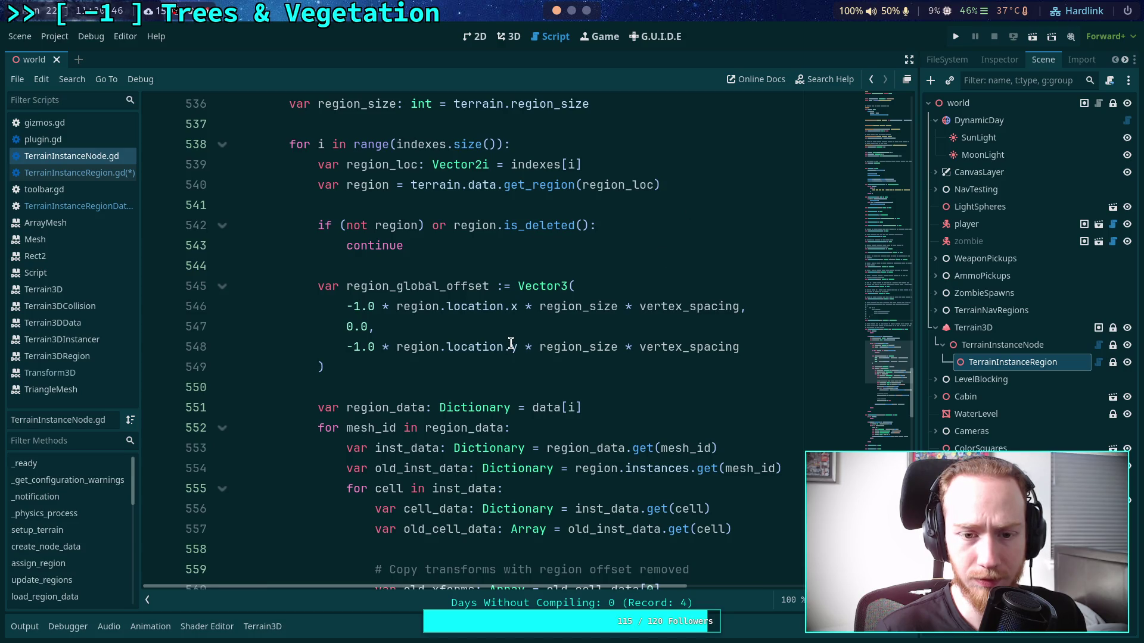
# - Declare 'var region_scale: float = region_size * vertex_spacing' in set_instance_data
pyautogui.scroll(2, 511, 344)
pyautogui.click(662, 227)
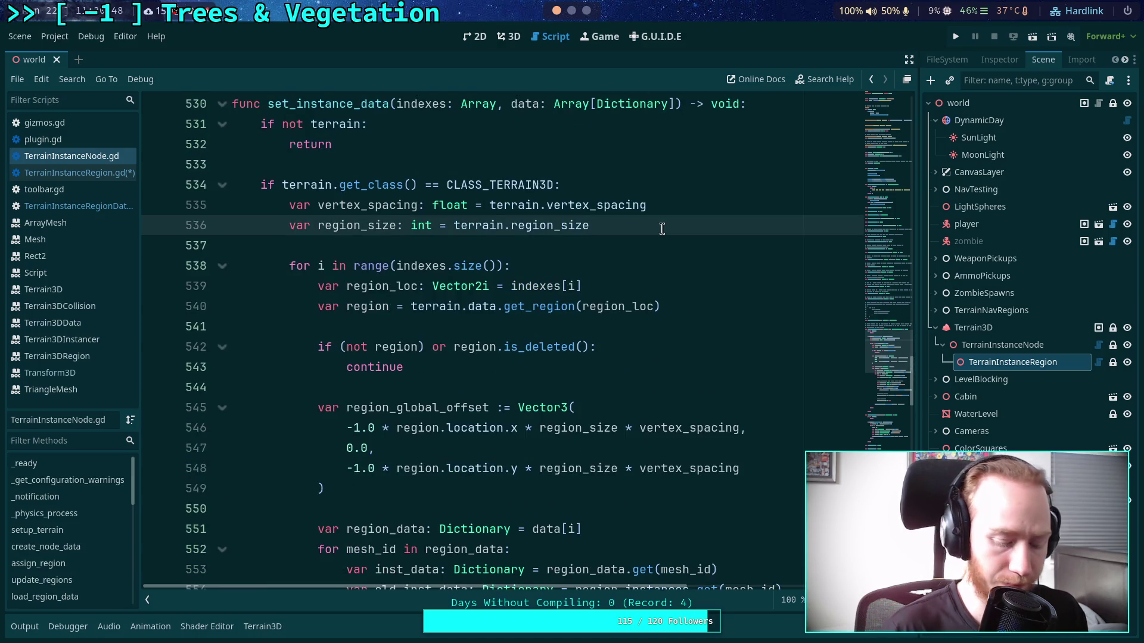
pyautogui.press('Return')
pyautogui.write('var region_scale: float = r')
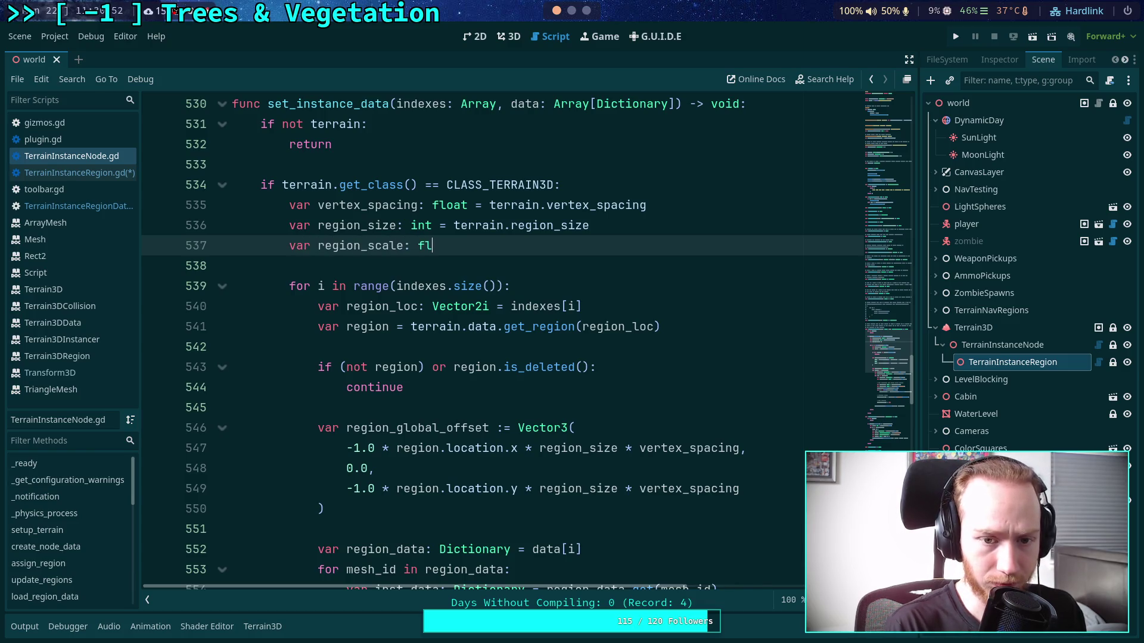
pyautogui.write('eg')
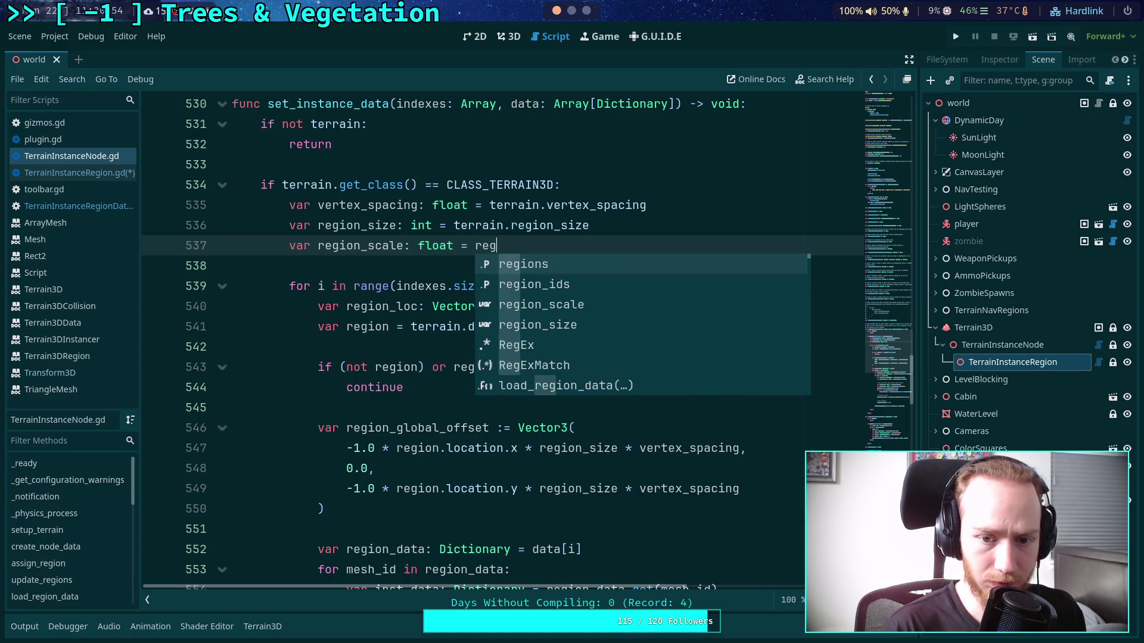
pyautogui.press('Escape')
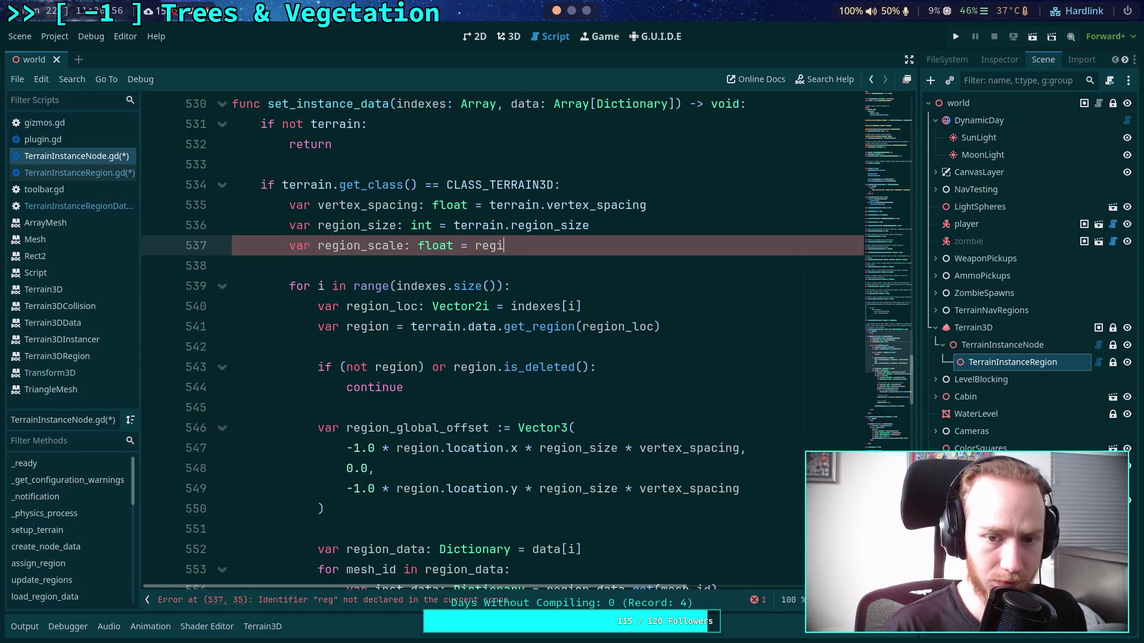
pyautogui.hotkey('ctrl', 'space')
pyautogui.press('Down')
pyautogui.press('Down')
pyautogui.press('Down')
pyautogui.press('Return')
pyautogui.write('* ')
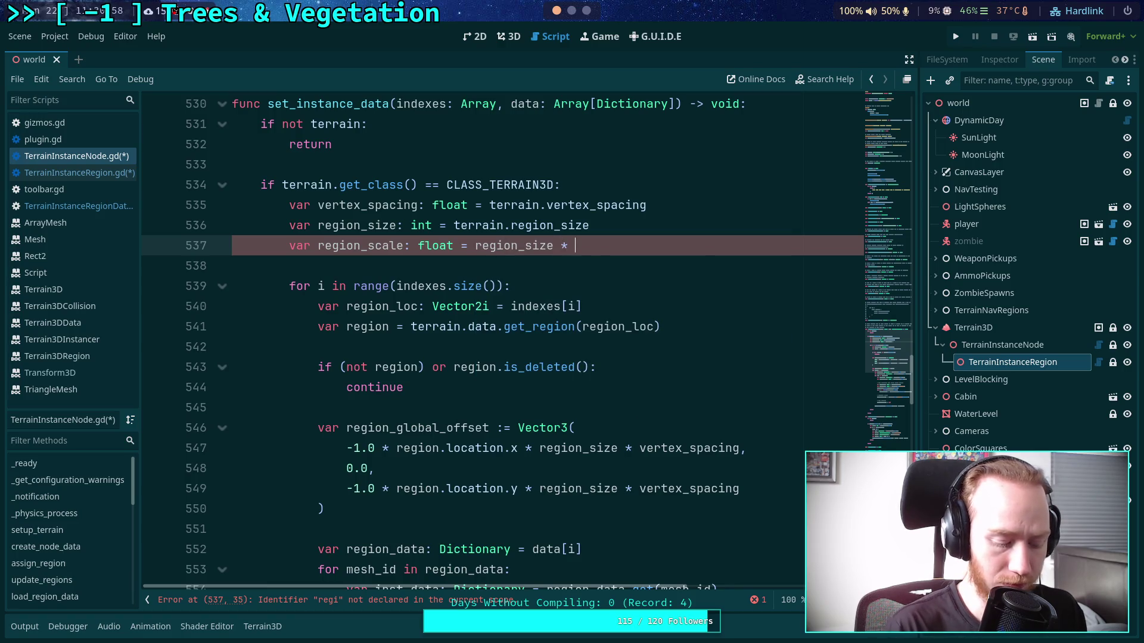
pyautogui.write('vert')
pyautogui.press('Return')
# - Replace region_size * vertex_spacing with region_scale in both offsets, dropping the leading -1.0 *
pyautogui.doubleClick(376, 246)
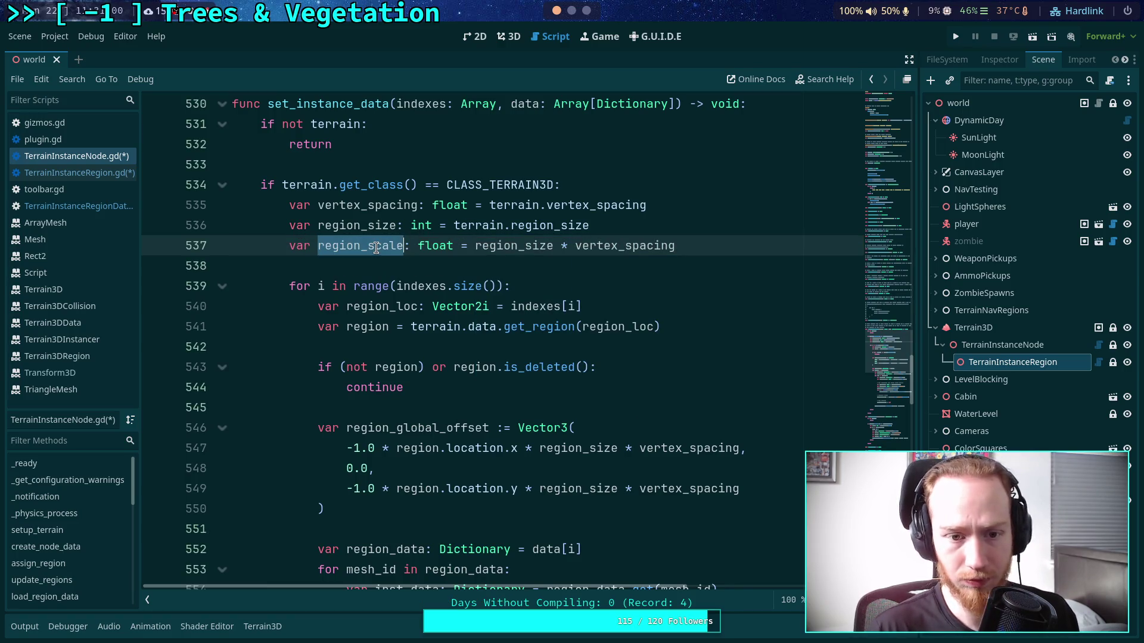
pyautogui.moveTo(539, 448); pyautogui.dragTo(737, 449)
pyautogui.write('region_scale')
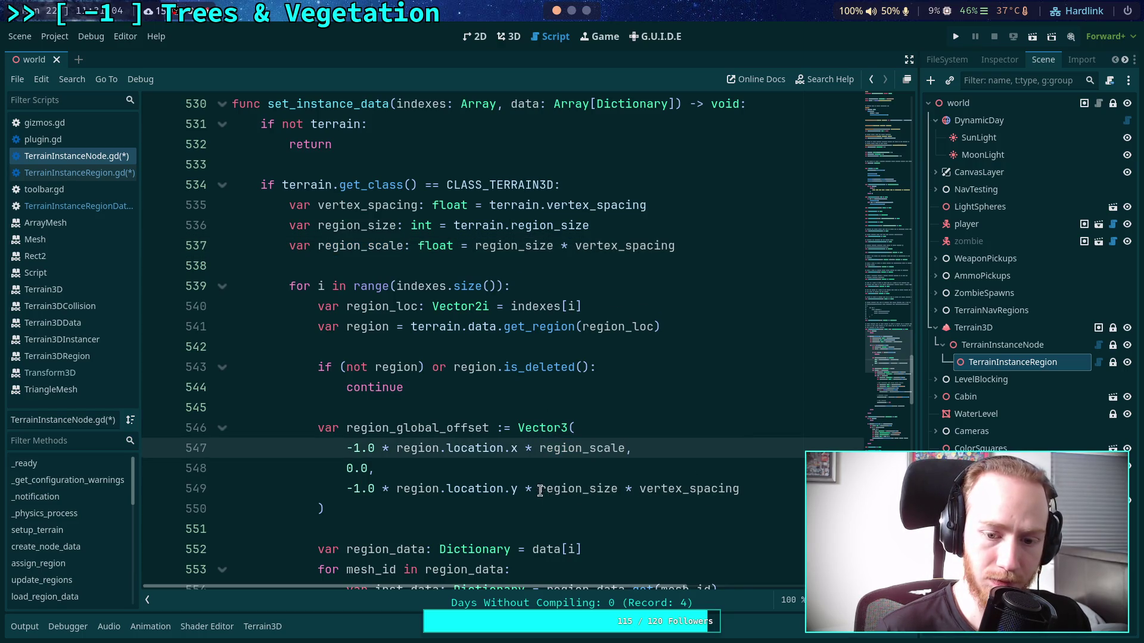
pyautogui.moveTo(540, 491); pyautogui.dragTo(738, 489)
pyautogui.write('region_scale')
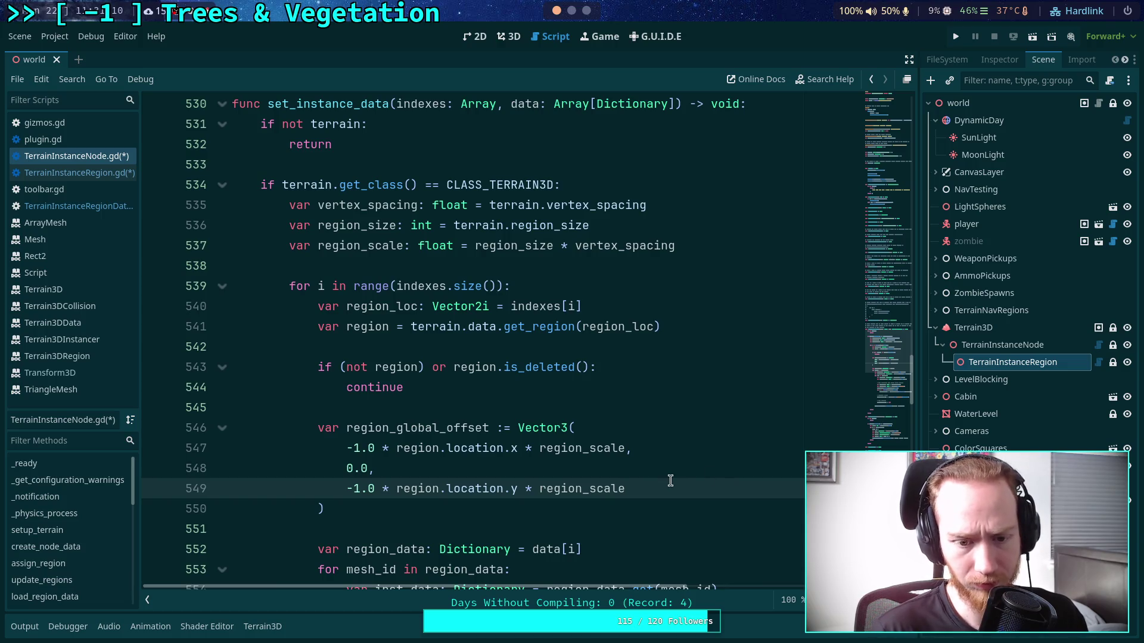
pyautogui.moveTo(395, 451)
pyautogui.mouseDown()
pyautogui.moveTo(347, 451)
pyautogui.moveTo(348, 488)
pyautogui.moveTo(396, 488)
pyautogui.mouseUp()
pyautogui.press('Delete')
pyautogui.press('Delete')
# - Write the offsets as '* -1.0 * region_scale' in x and y, then save
pyautogui.click(468, 448)
pyautogui.write('* 1 *')
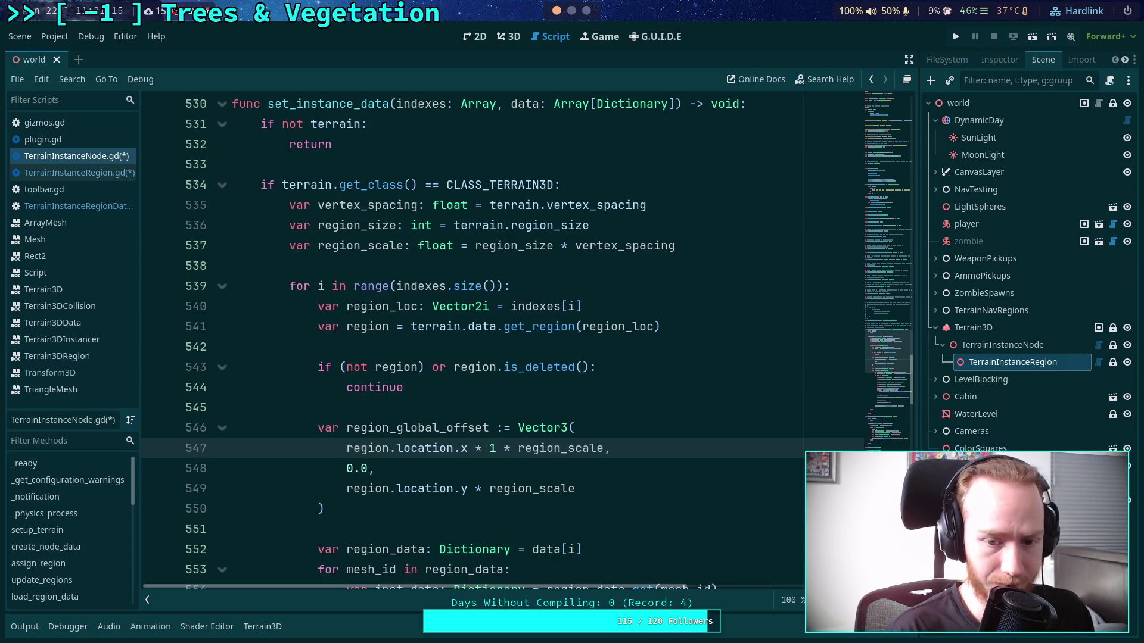
pyautogui.press('BackSpace')
pyautogui.write('-1.0')
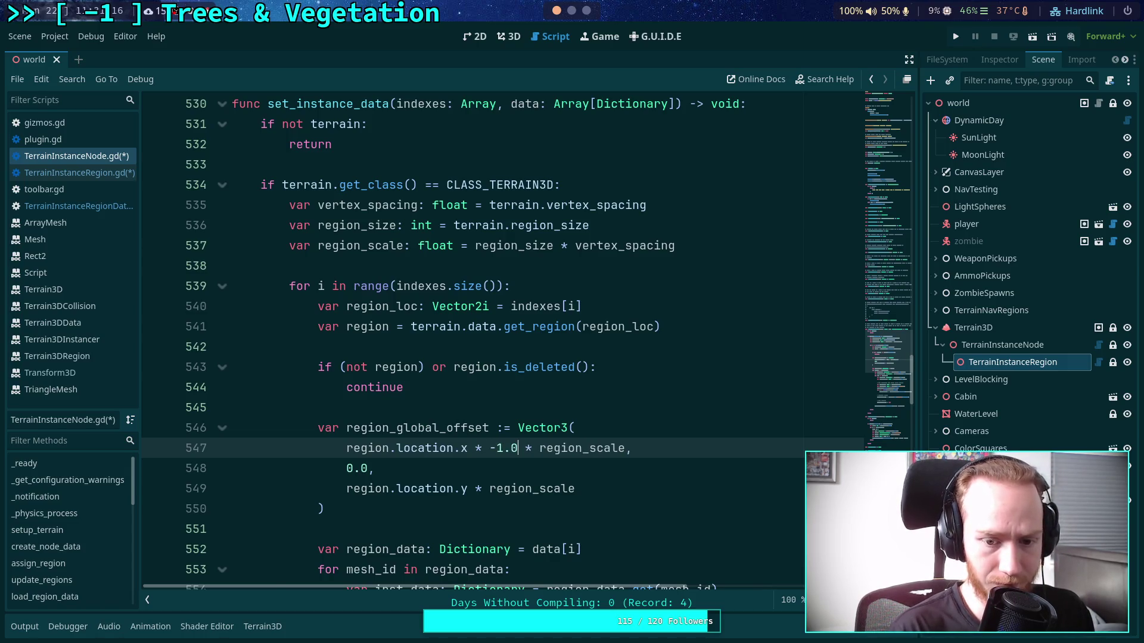
pyautogui.click(481, 488)
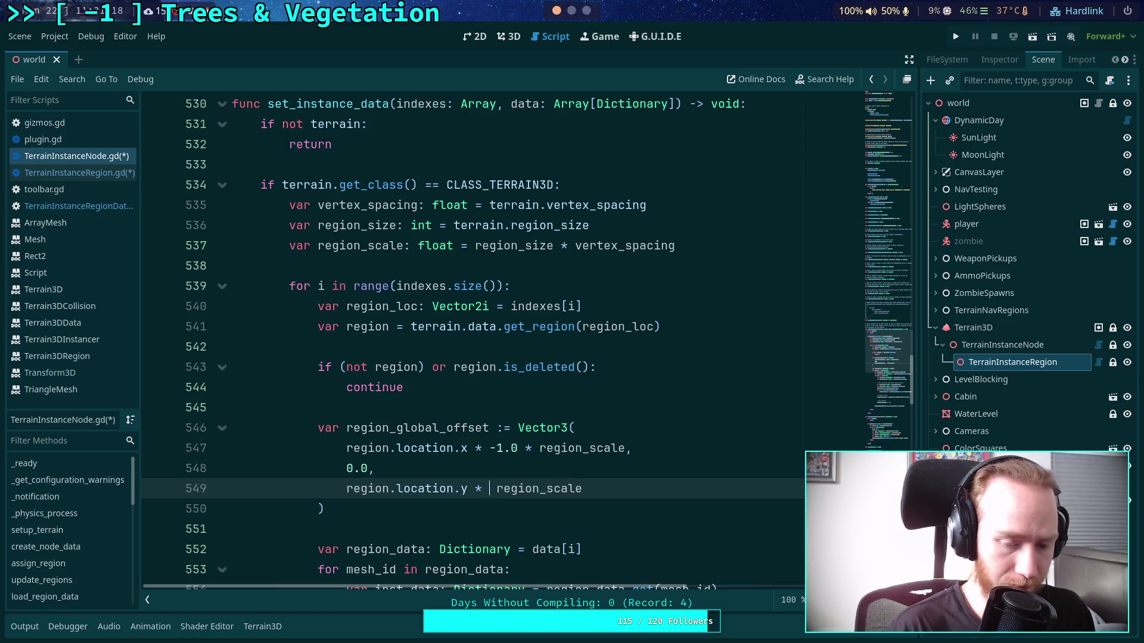
pyautogui.write('-1.0 *')
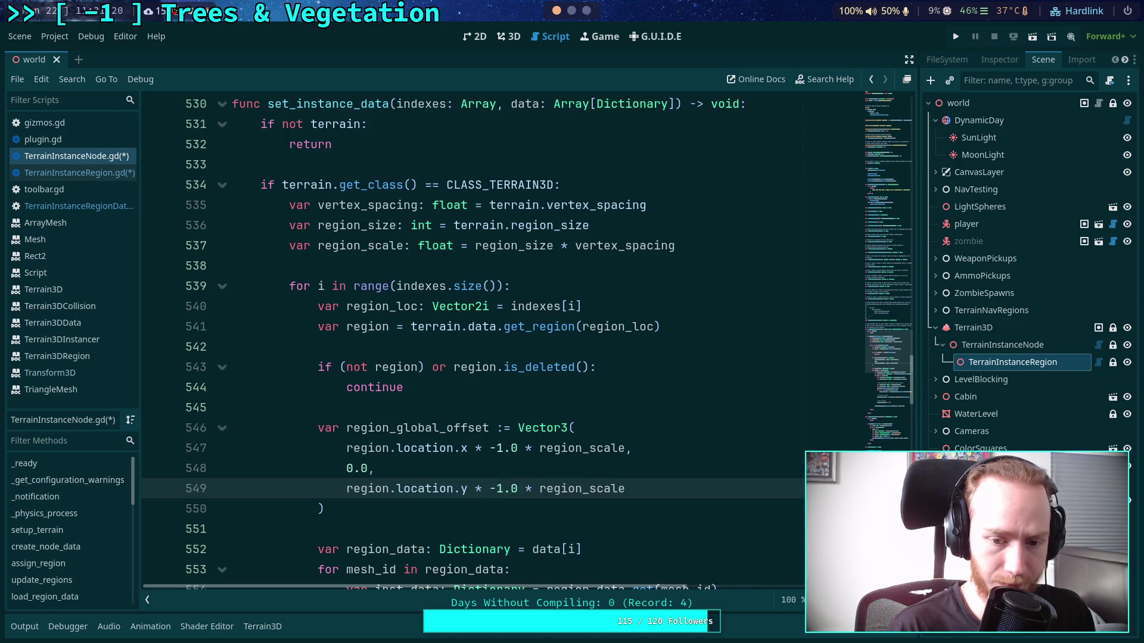
pyautogui.hotkey('ctrl', 's')
pyautogui.click(684, 467)
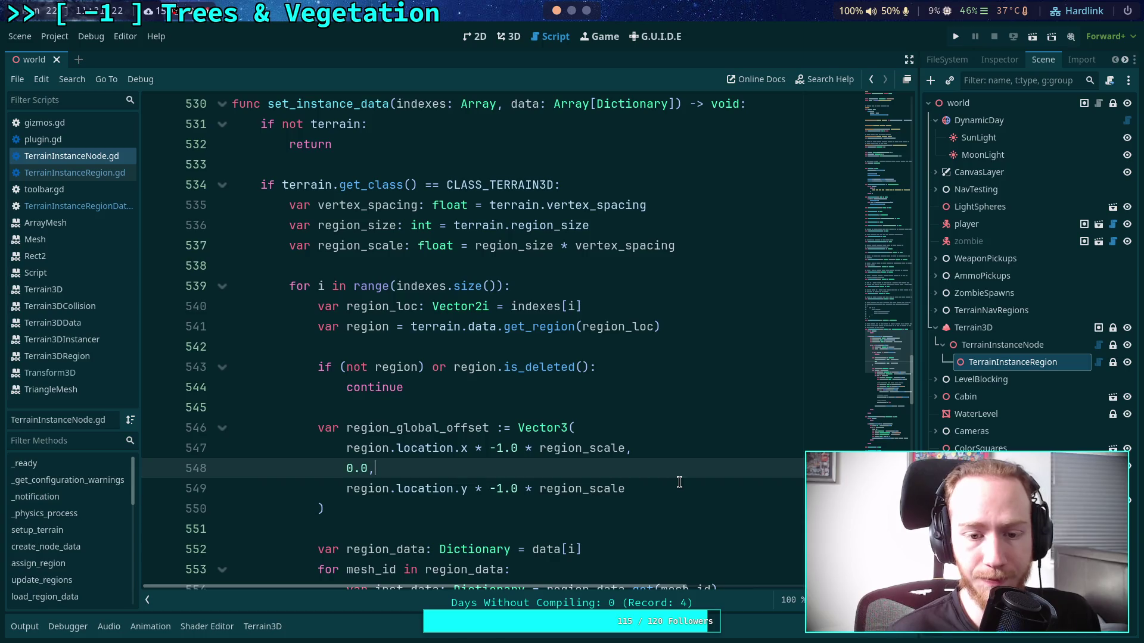
pyautogui.scroll(-1, 669, 462)
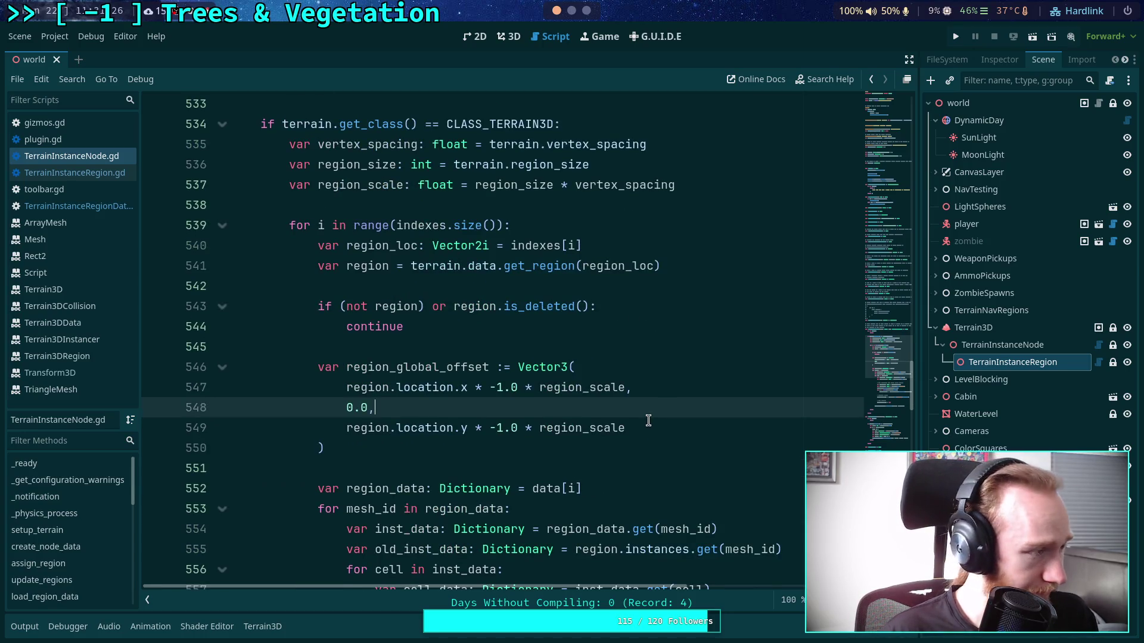
pyautogui.scroll(1, 646, 405)
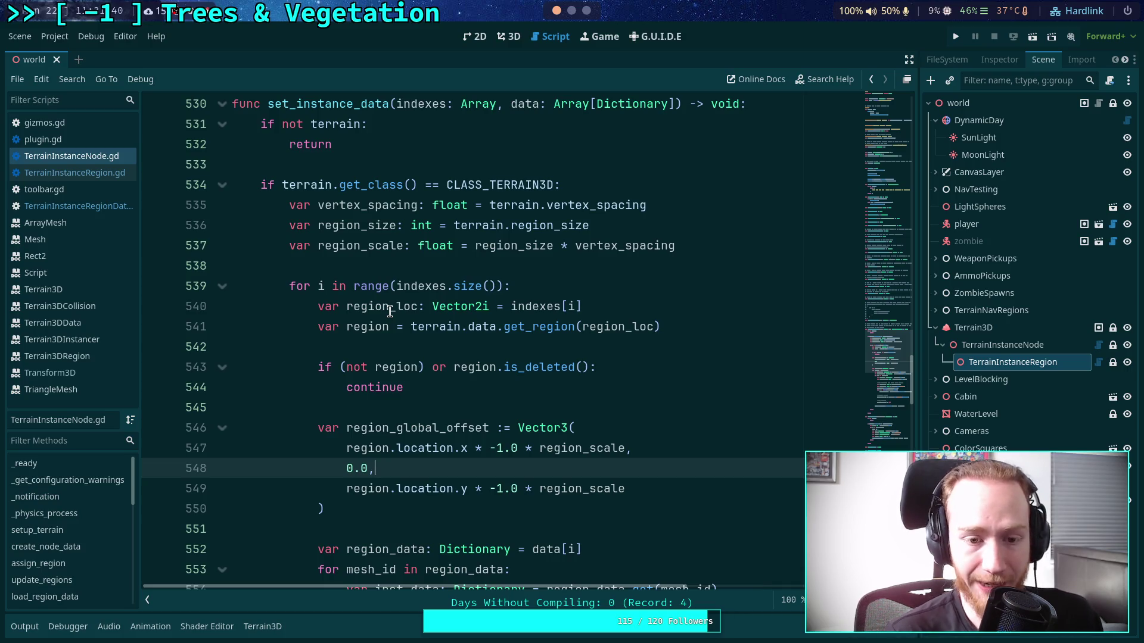
pyautogui.click(755, 247)
# - Add the comment 'First, fix any transforms that have moved into a different region'
pyautogui.press('Return')
pyautogui.press('Return')
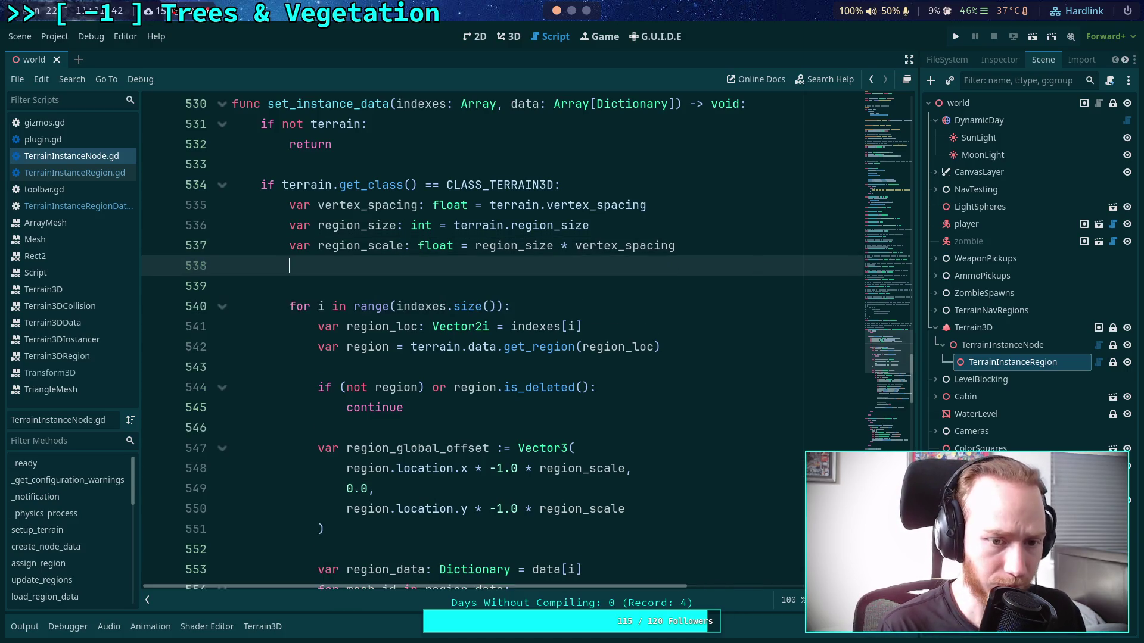
pyautogui.write('#First, f')
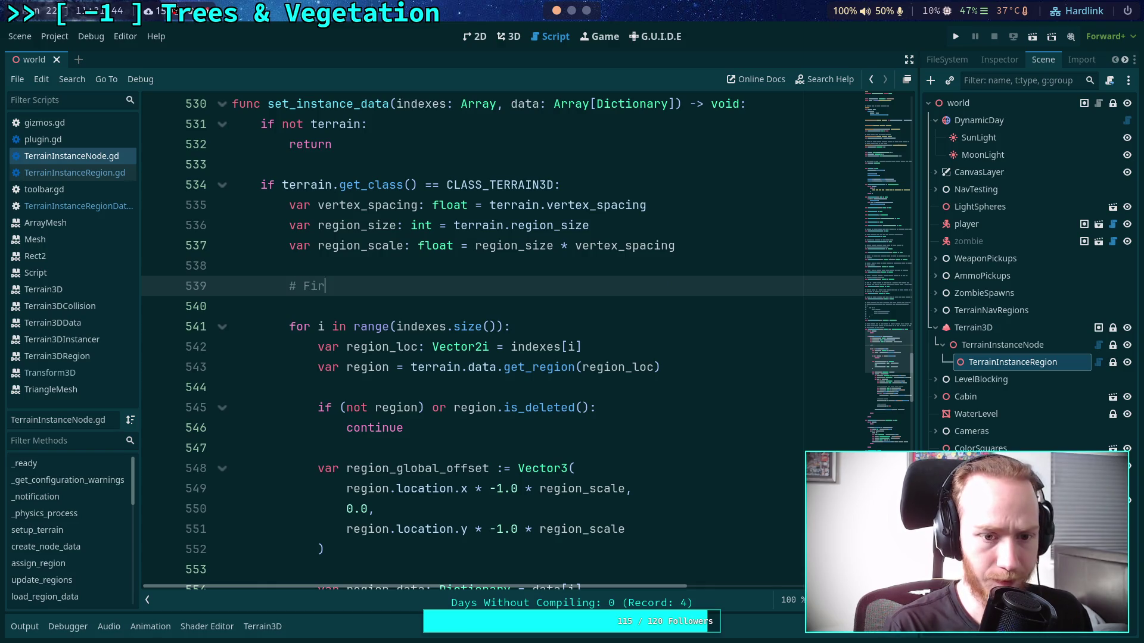
pyautogui.write('ix ')
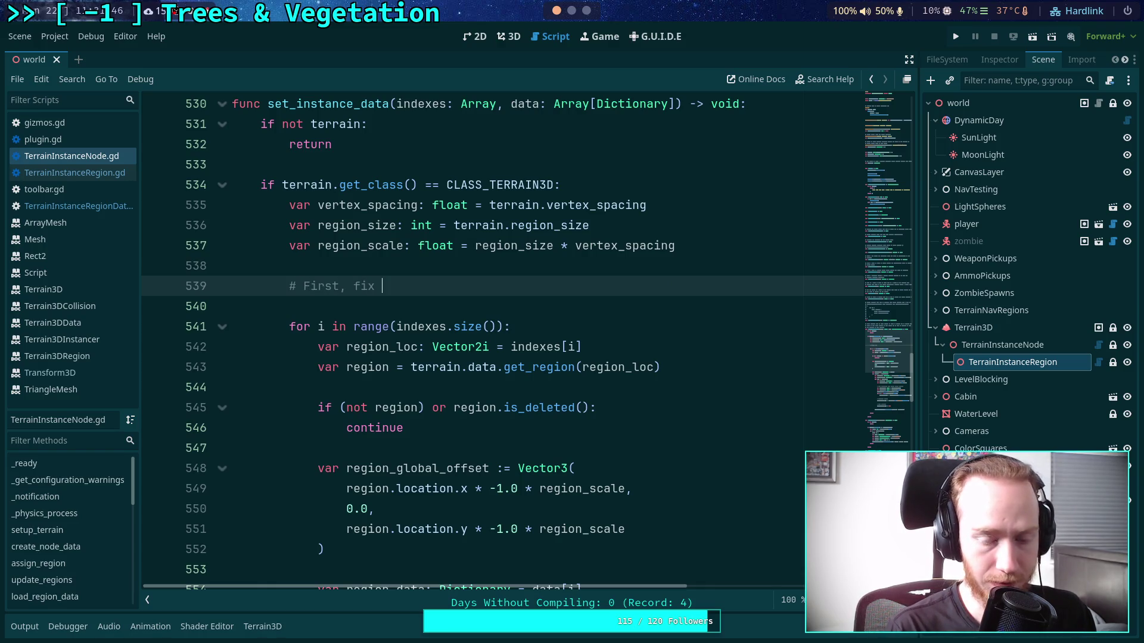
pyautogui.write('any transf')
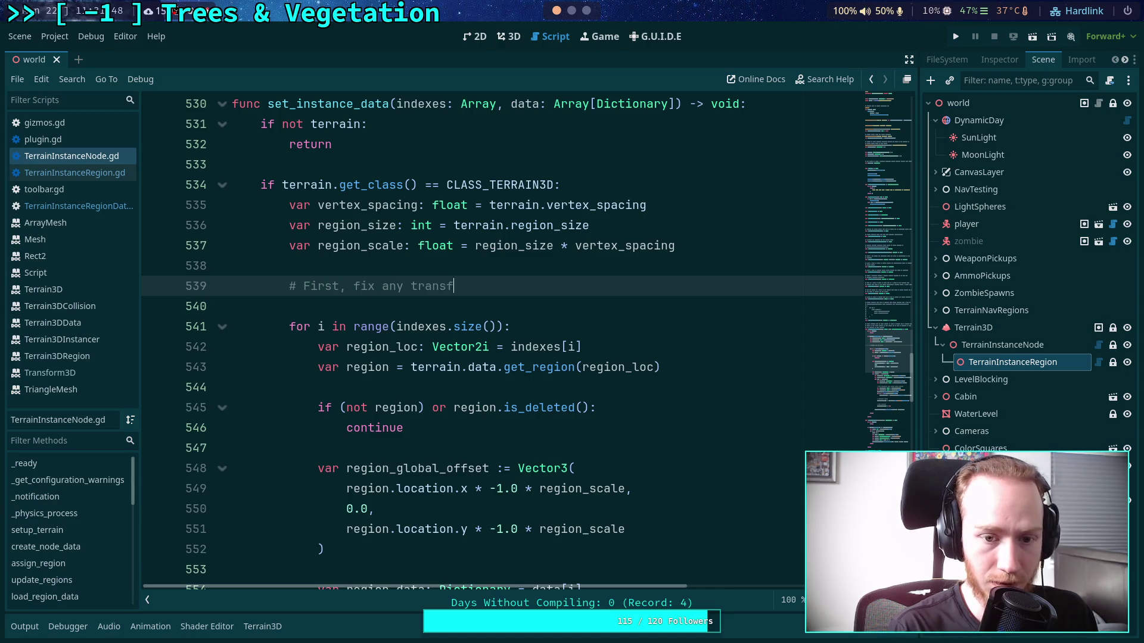
pyautogui.write('orms that have moved into a different region')
pyautogui.press('Return')
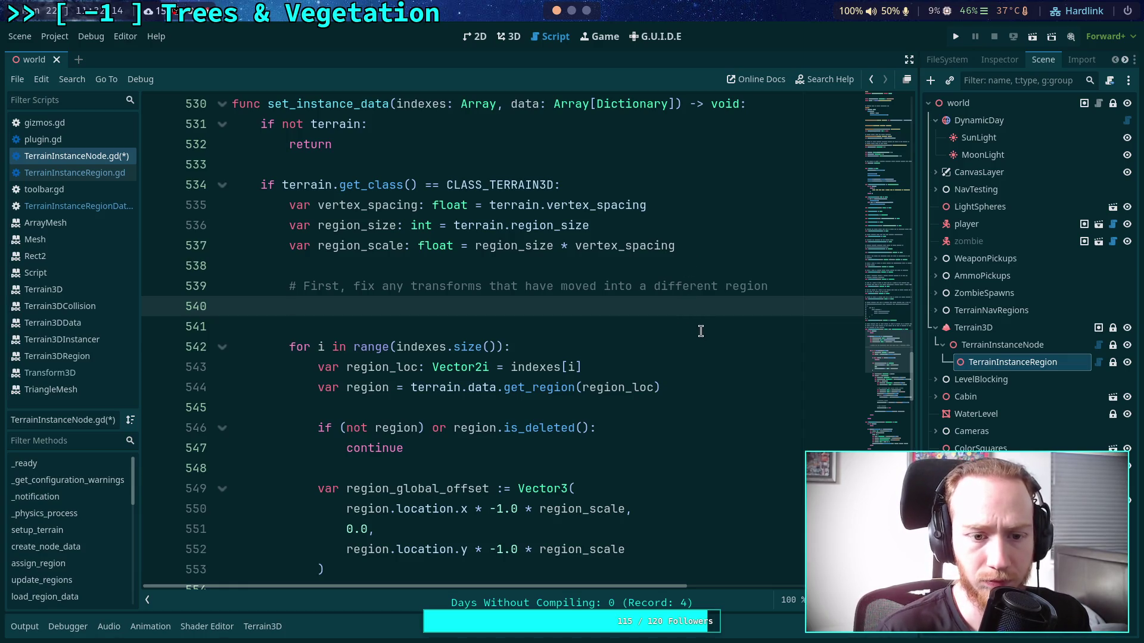
# - Look over the region loop below the comment and begin a new for loop
pyautogui.scroll(-1, 667, 337)
pyautogui.scroll(1, 678, 340)
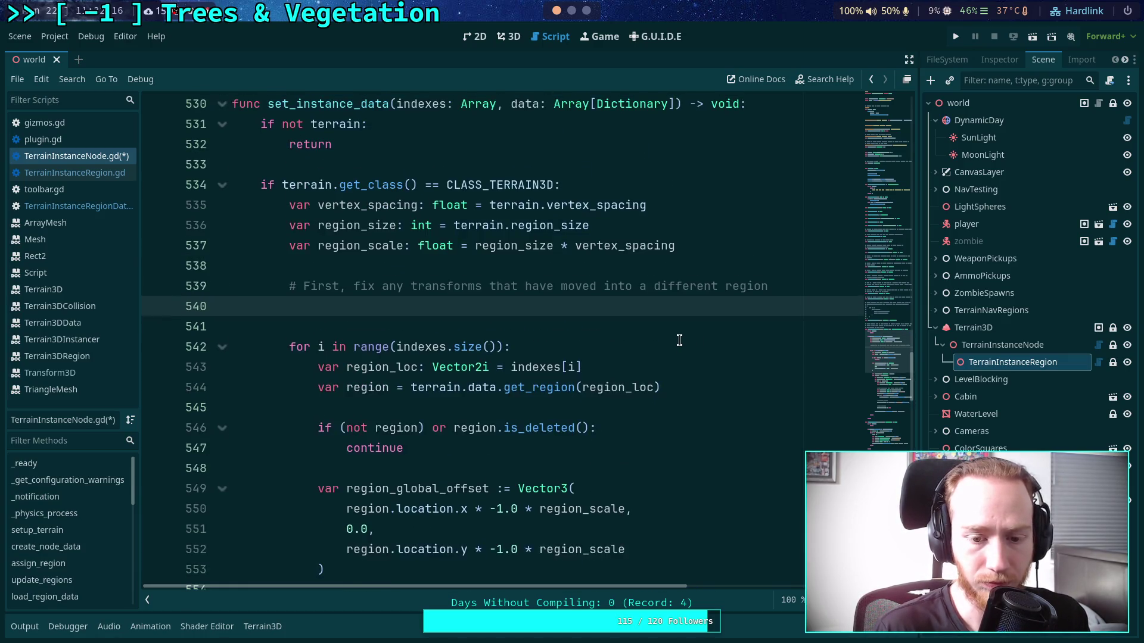
pyautogui.scroll(-5, 691, 344)
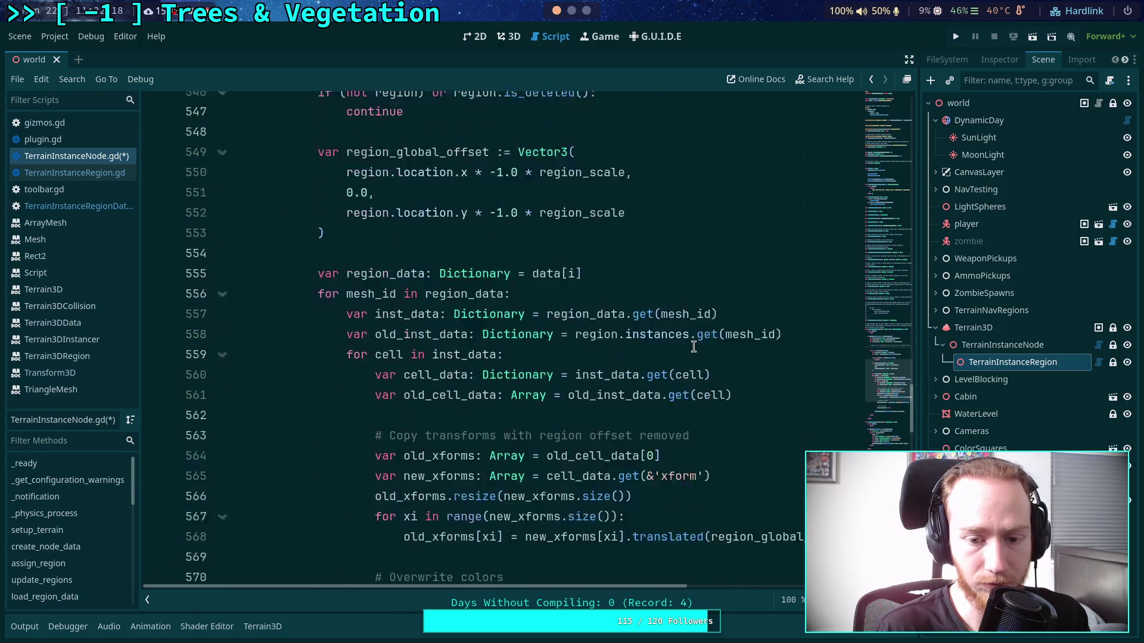
pyautogui.scroll(-2, 694, 347)
pyautogui.scroll(-4, 694, 347)
pyautogui.scroll(8, 694, 346)
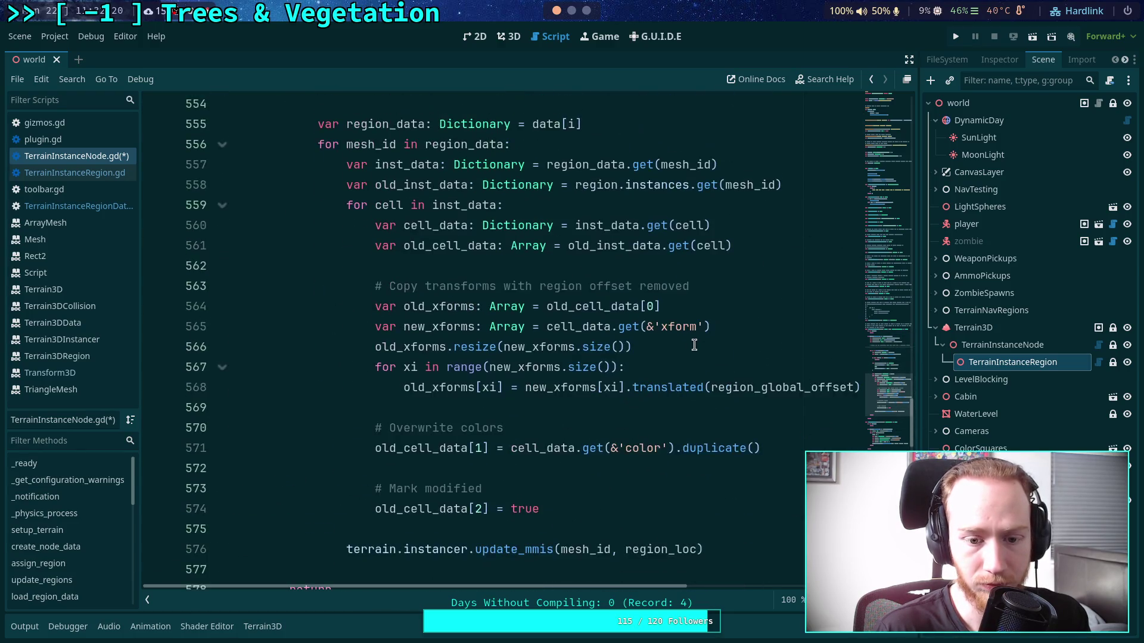
pyautogui.scroll(3, 694, 345)
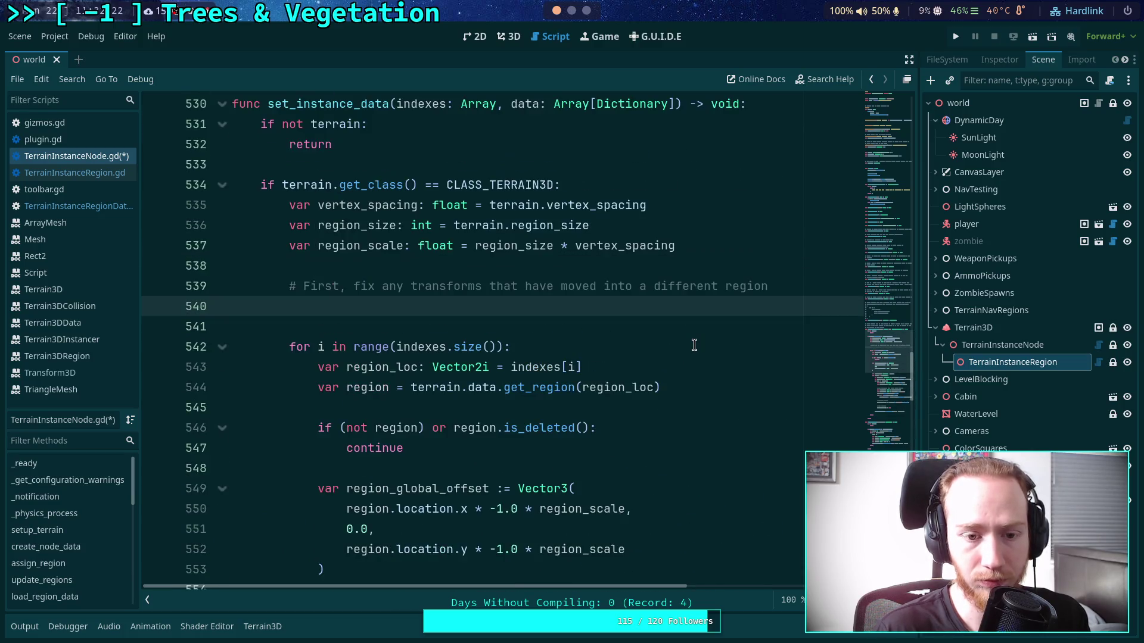
pyautogui.write('for')
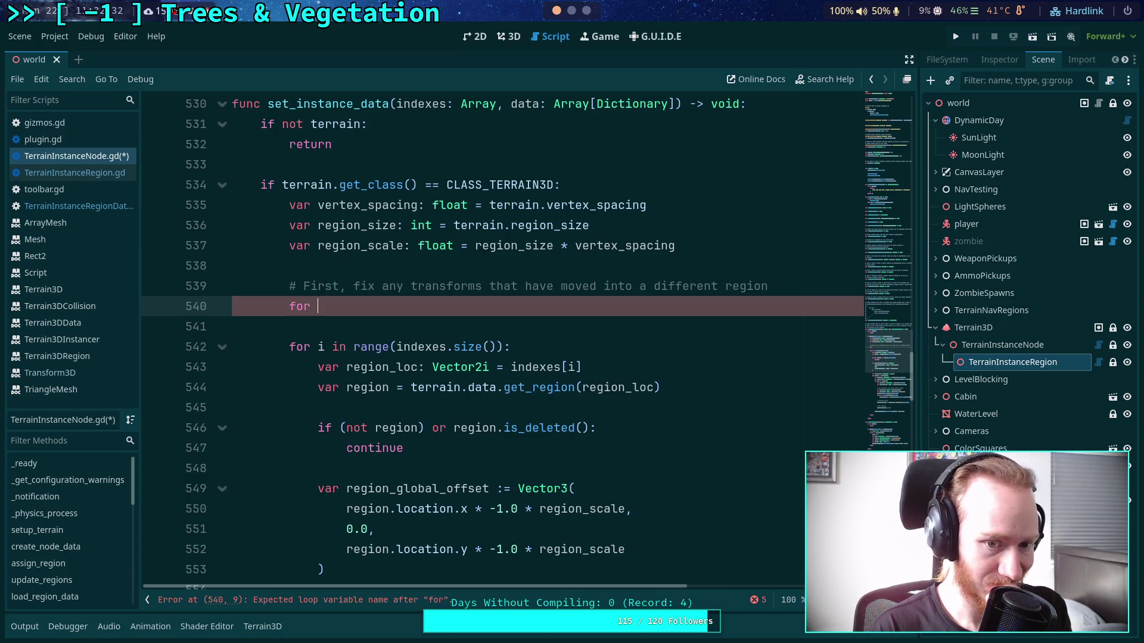
# - Finish the 'for i in range(indexes.size()):' header and label the old loop '# Update regions'
pyautogui.write('i in range')
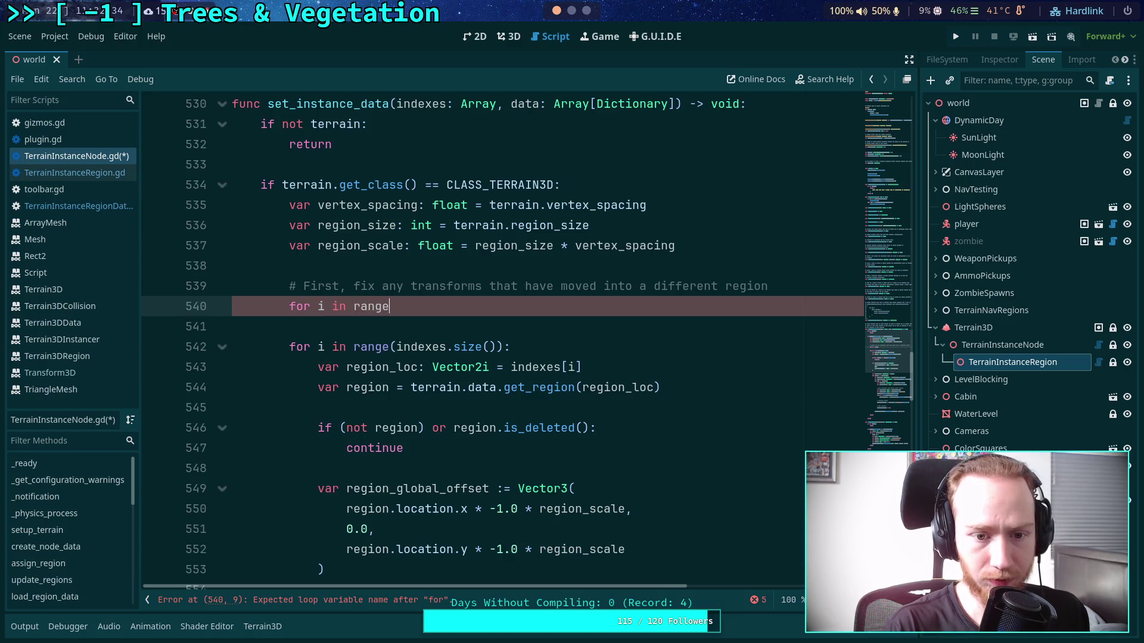
pyautogui.write('(indexes.s')
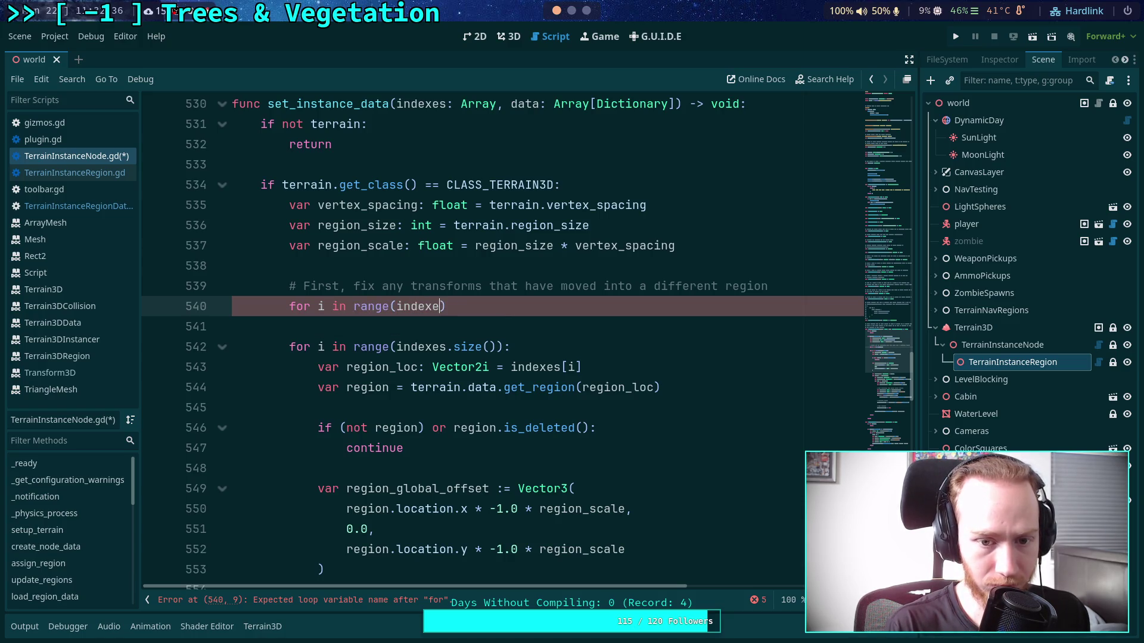
pyautogui.write('ize()):')
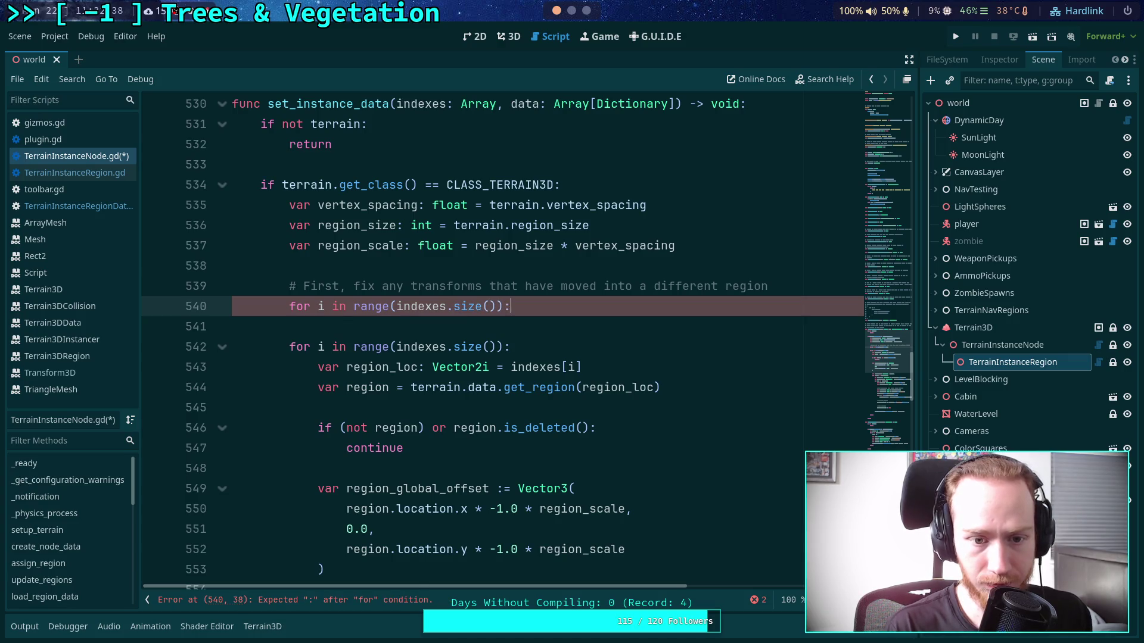
pyautogui.press('Return')
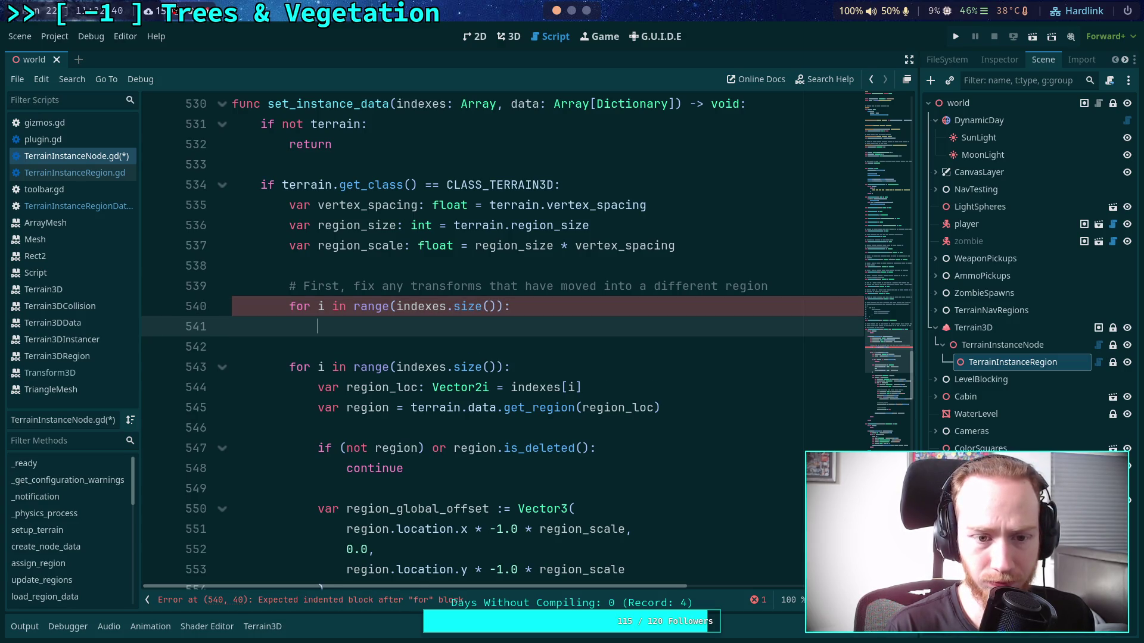
pyautogui.click(318, 346)
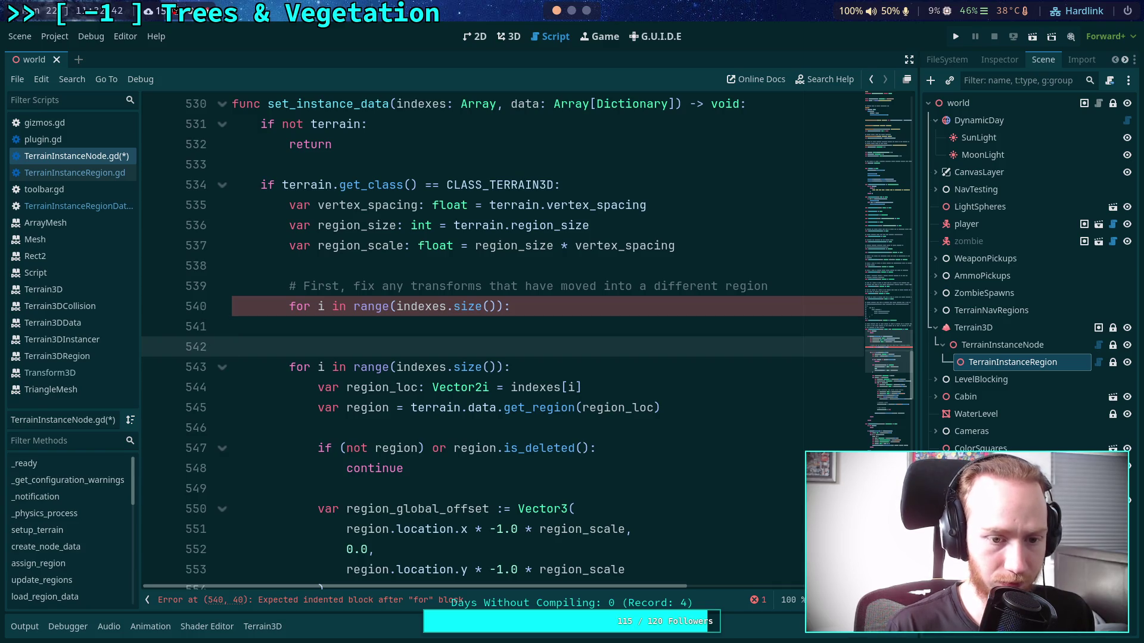
pyautogui.write('# ')
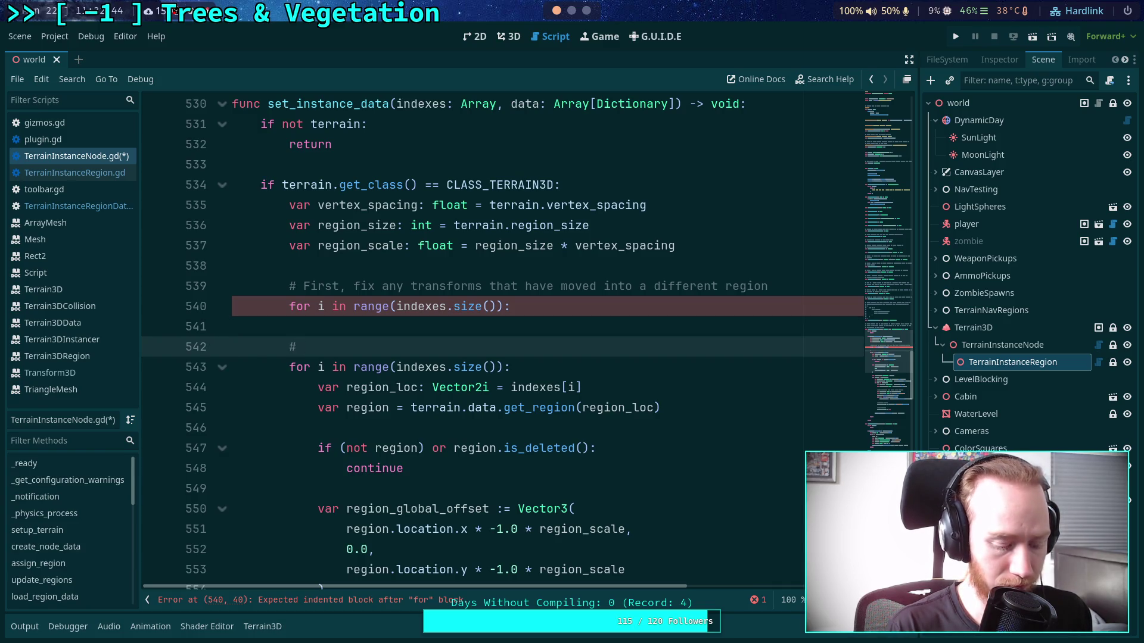
pyautogui.write('Update regions')
pyautogui.press('Up')
pyautogui.press('Return')
pyautogui.press('BackSpace')
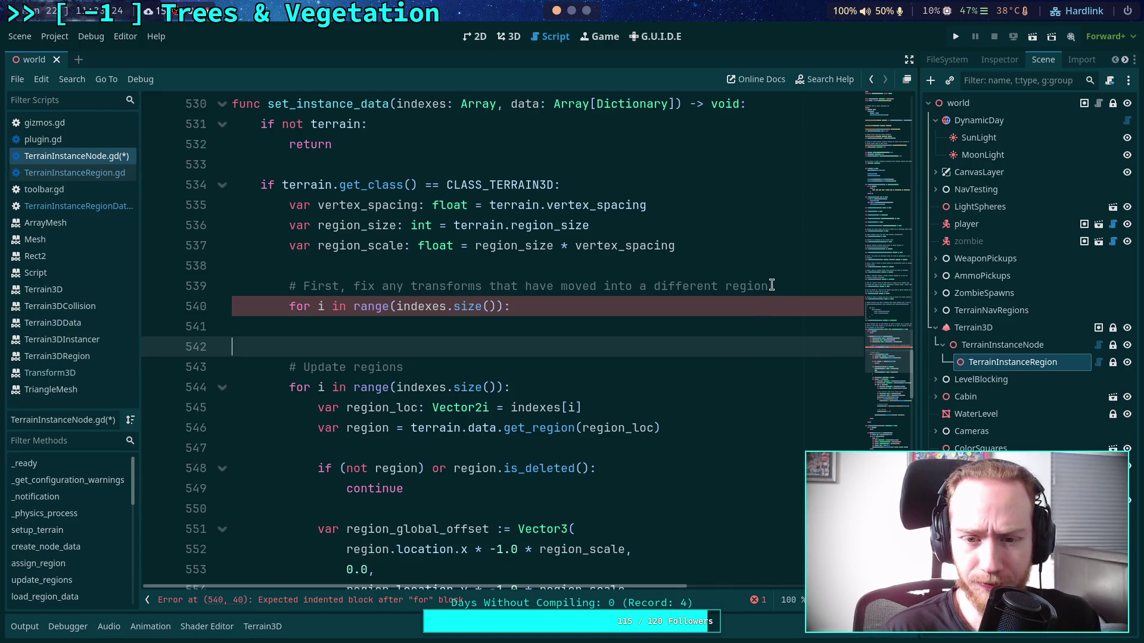
# - Add the comment '# This must be done as an adder, otherwise it can clear neighbors'
pyautogui.click(818, 289)
pyautogui.press('Return')
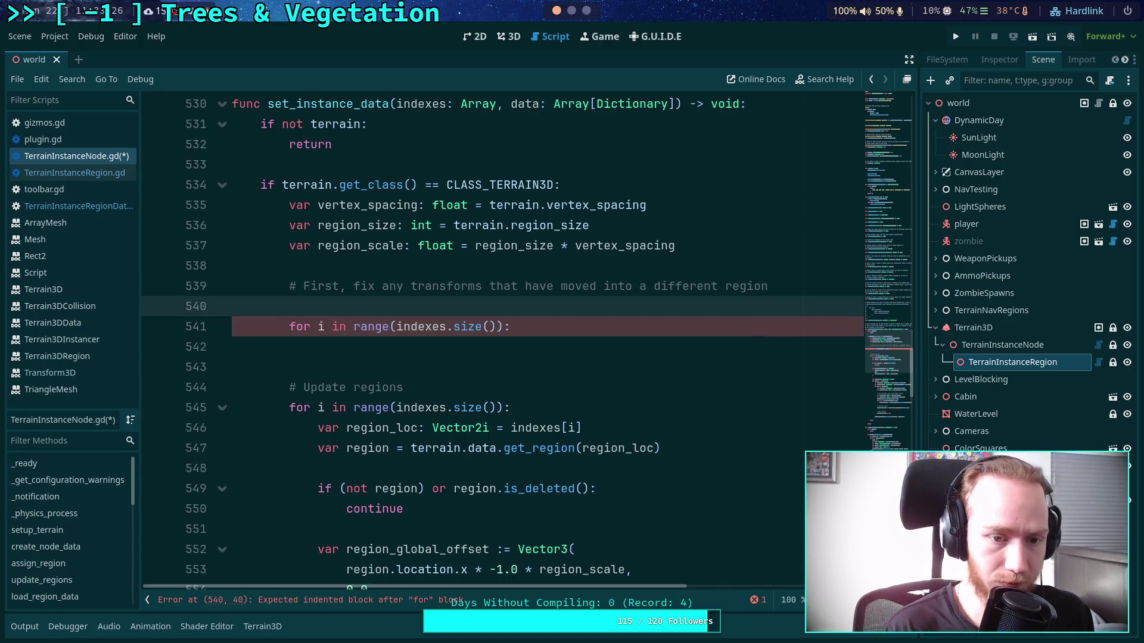
pyautogui.write('# This m')
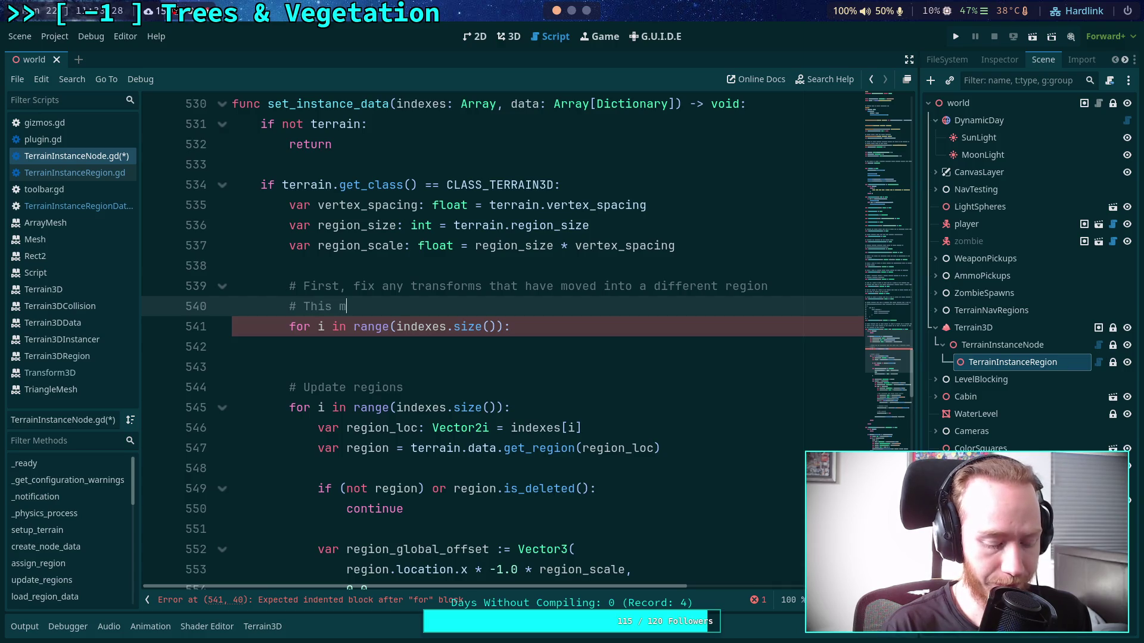
pyautogui.write('ust be done ')
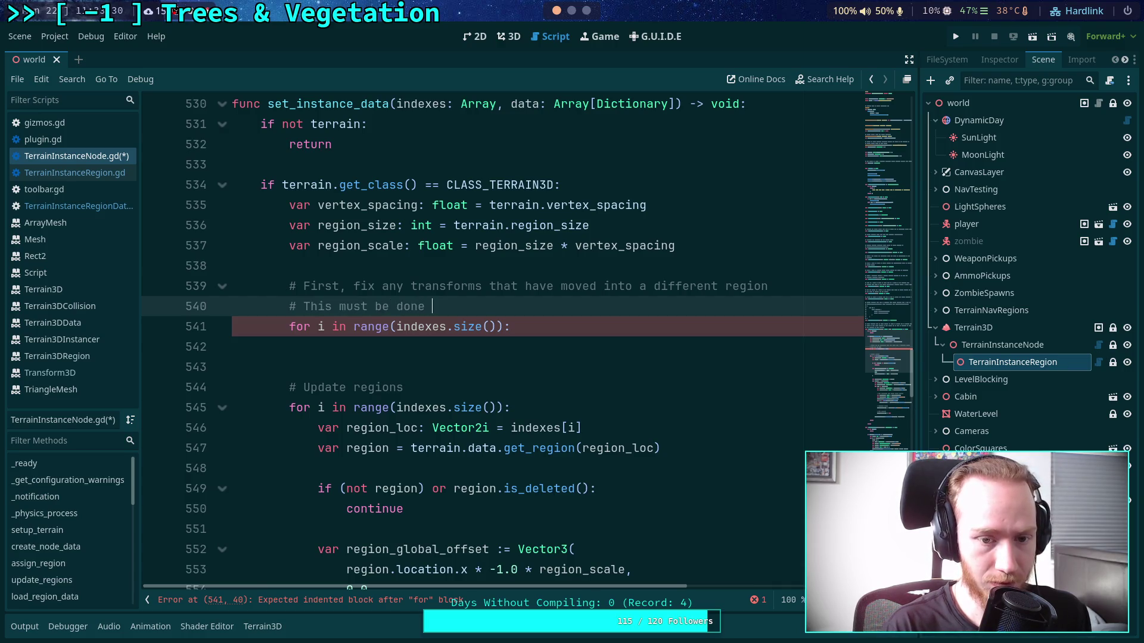
pyautogui.write('as an adder')
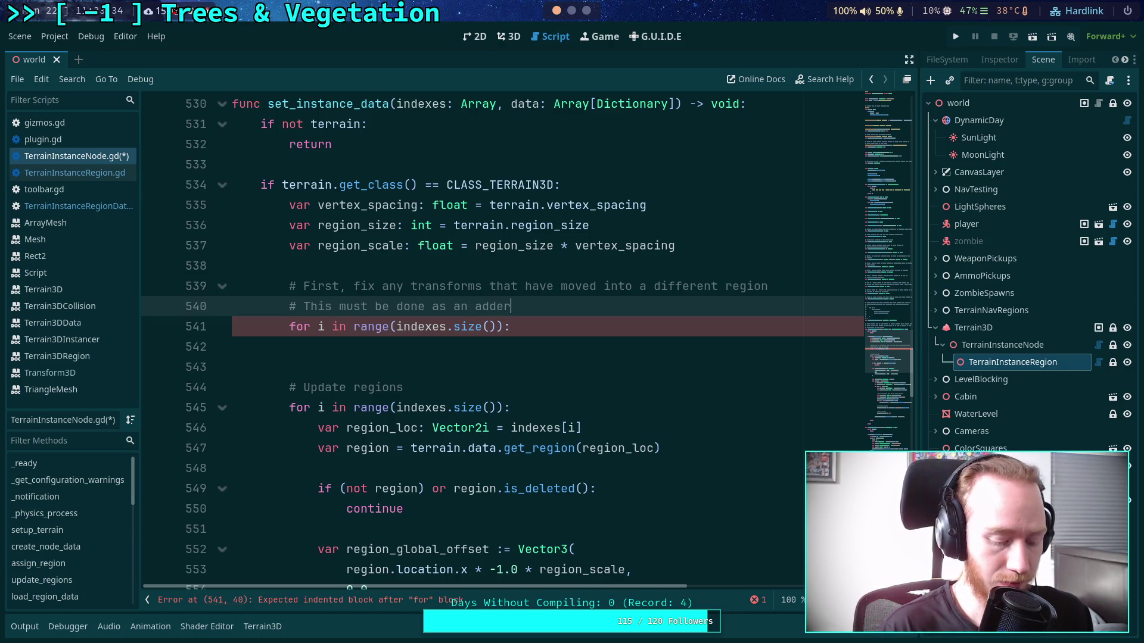
pyautogui.write(', otherwise i')
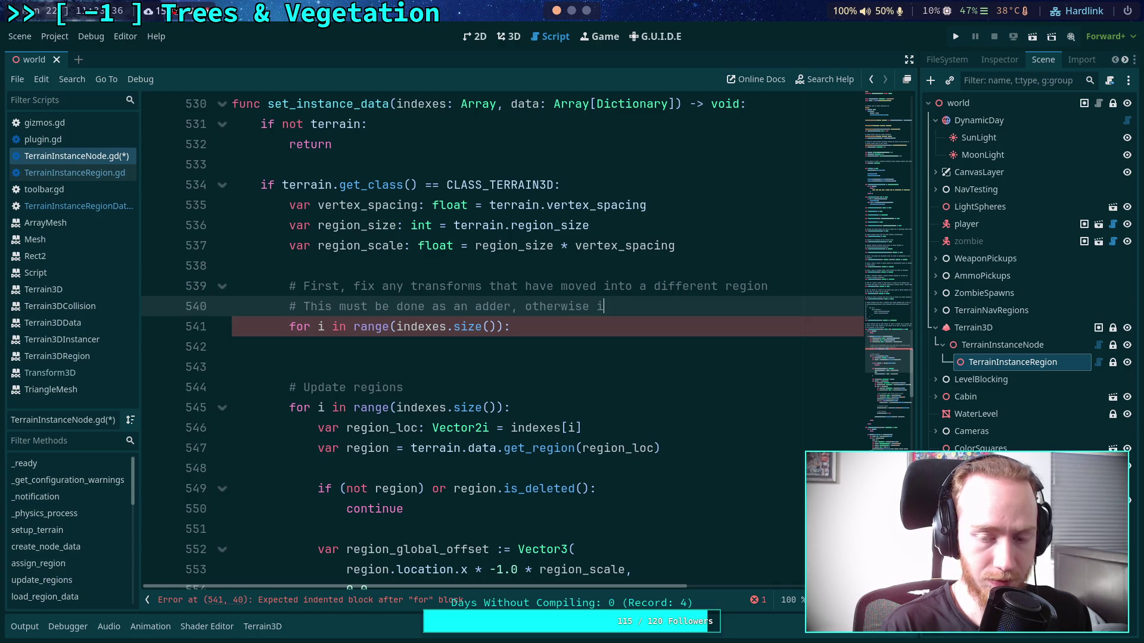
pyautogui.write('t wi')
pyautogui.write('an c')
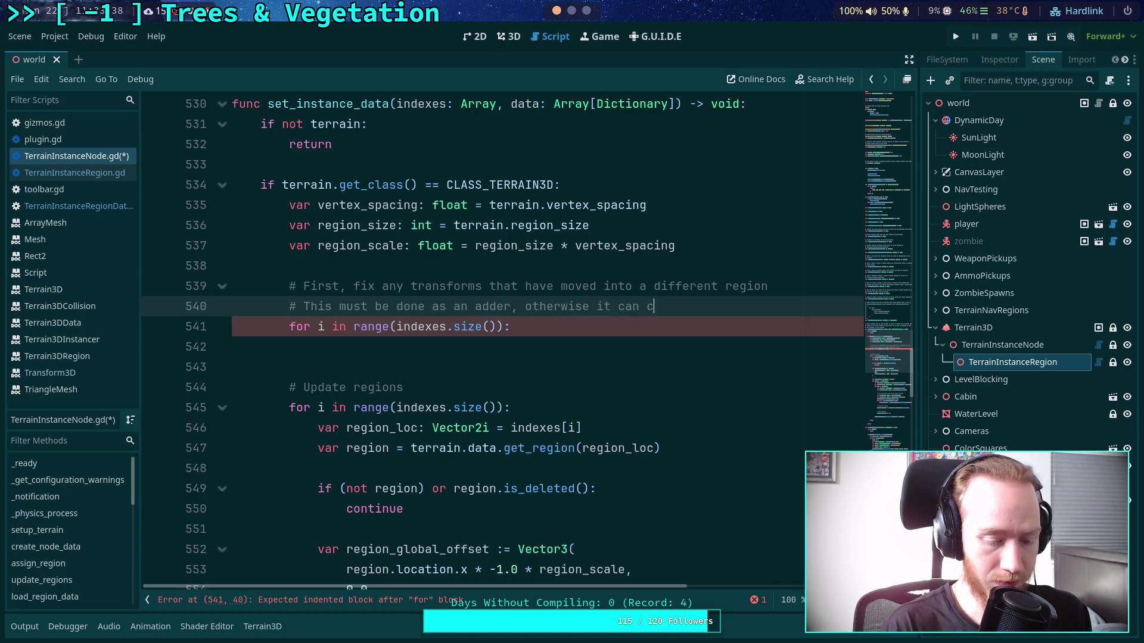
pyautogui.write('lear neighbors')
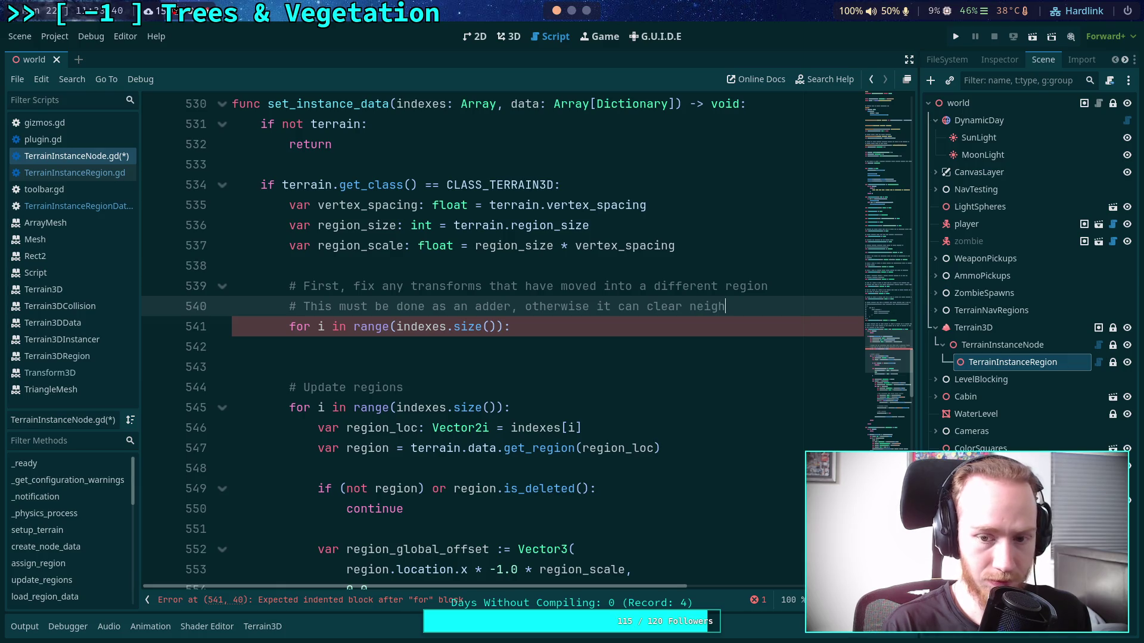
pyautogui.press('Return')
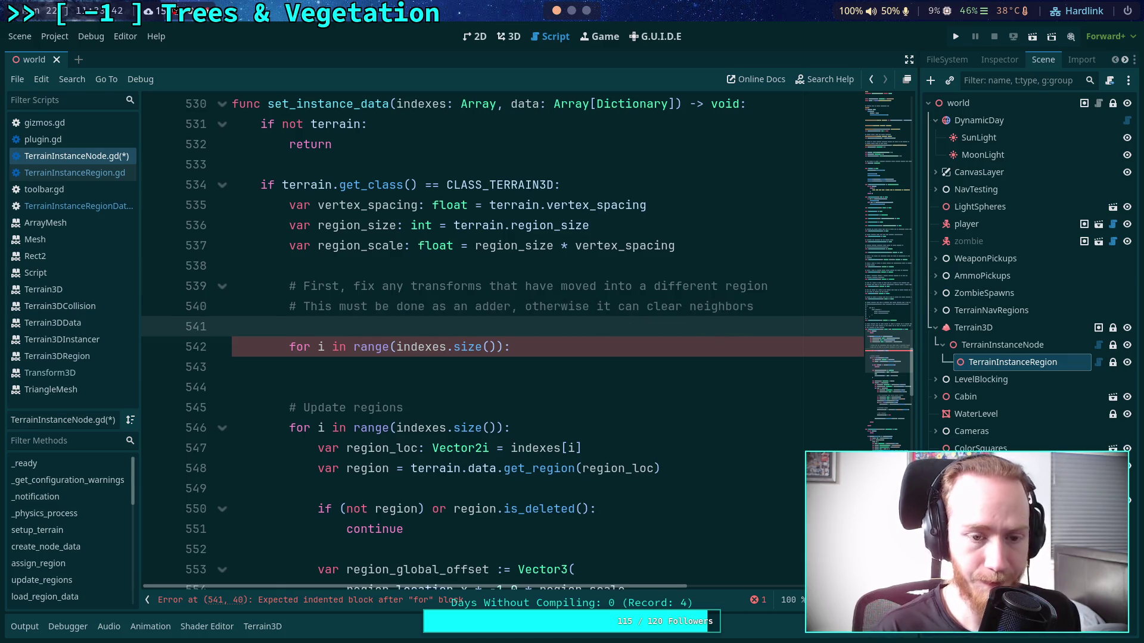
# - Declare 'var to_add: Dictionary' above the new loop
pyautogui.write('var')
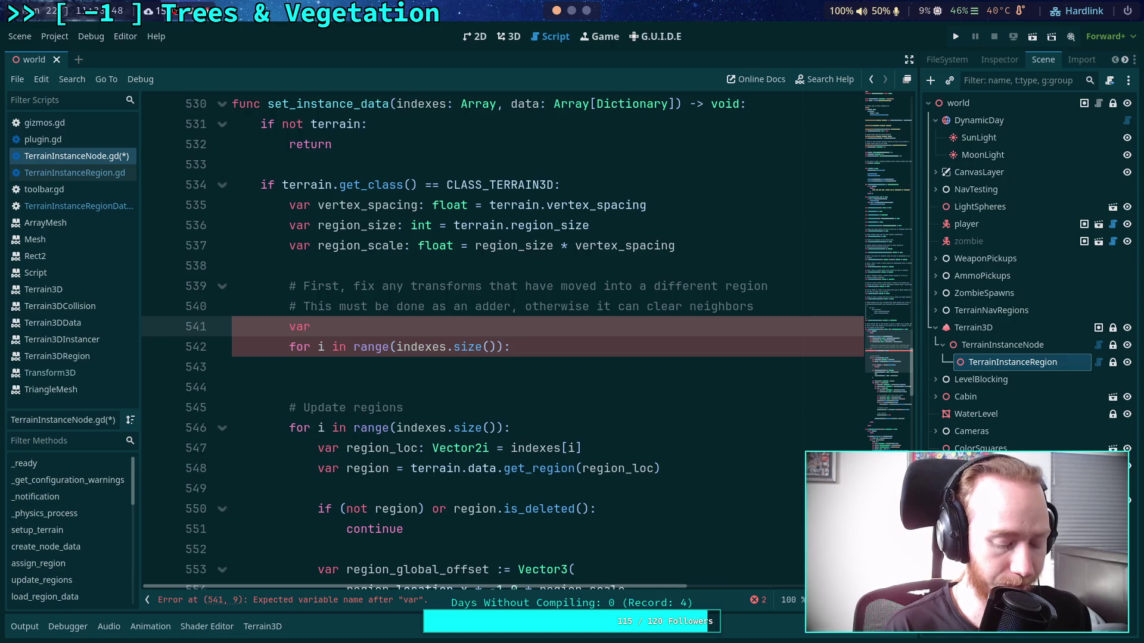
pyautogui.write(' to_add:')
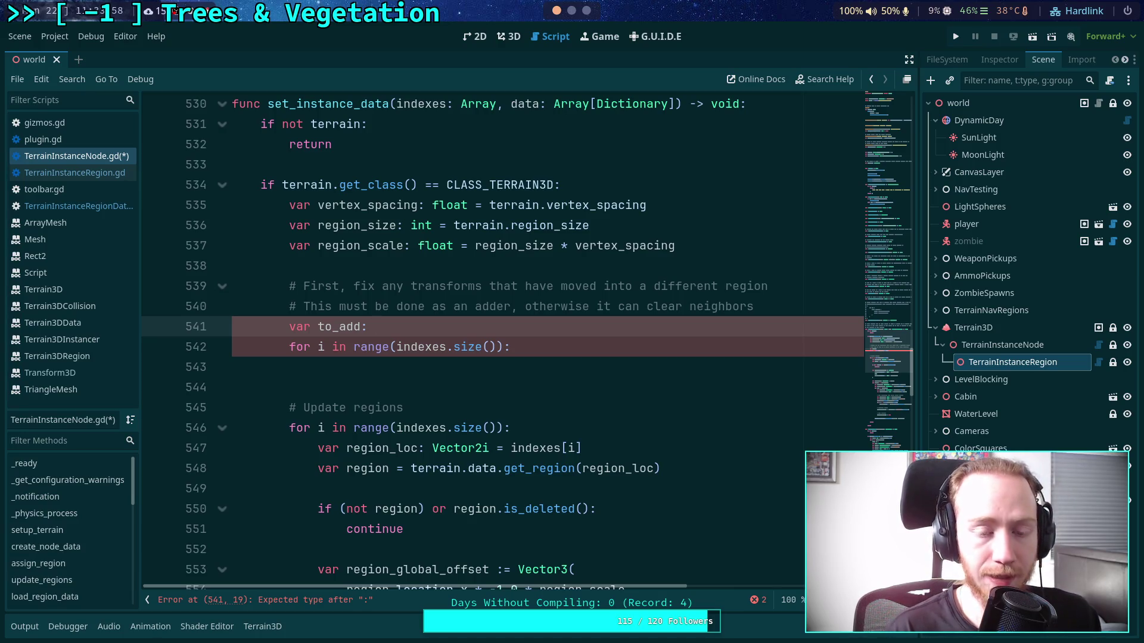
pyautogui.write('Dicti')
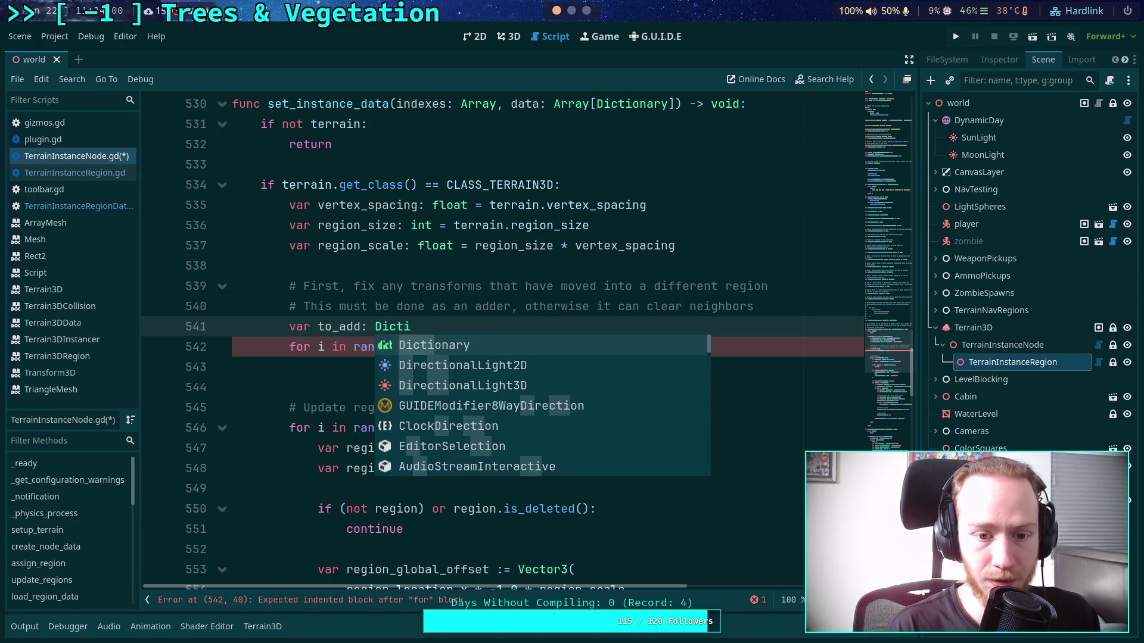
pyautogui.write('ona')
pyautogui.press('Return')
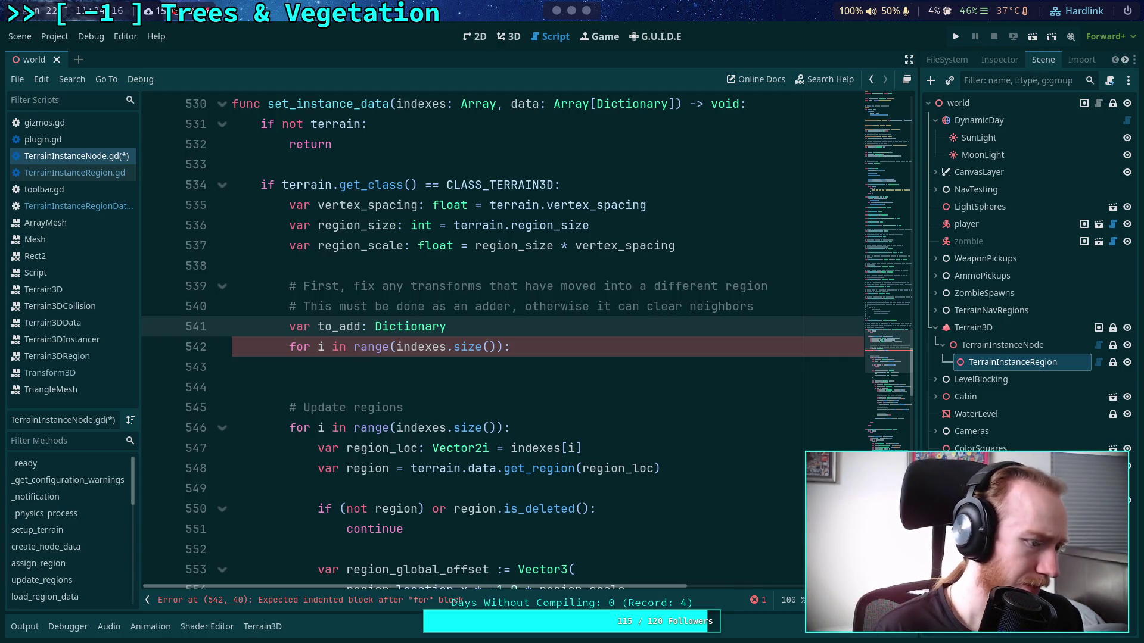
pyautogui.click(422, 364)
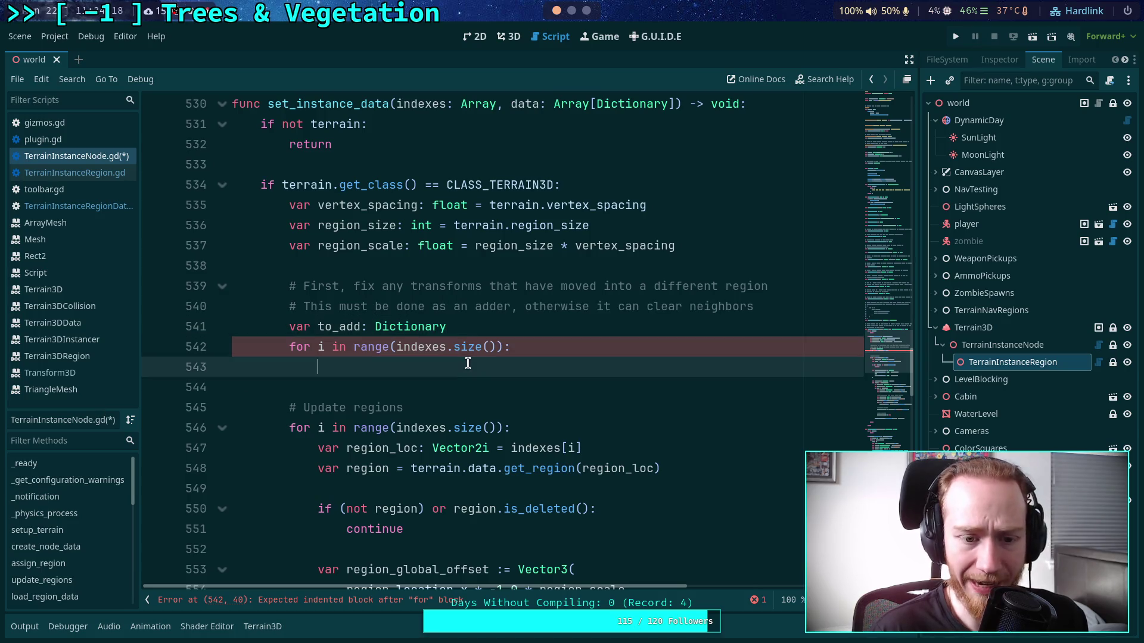
pyautogui.scroll(-3, 563, 388)
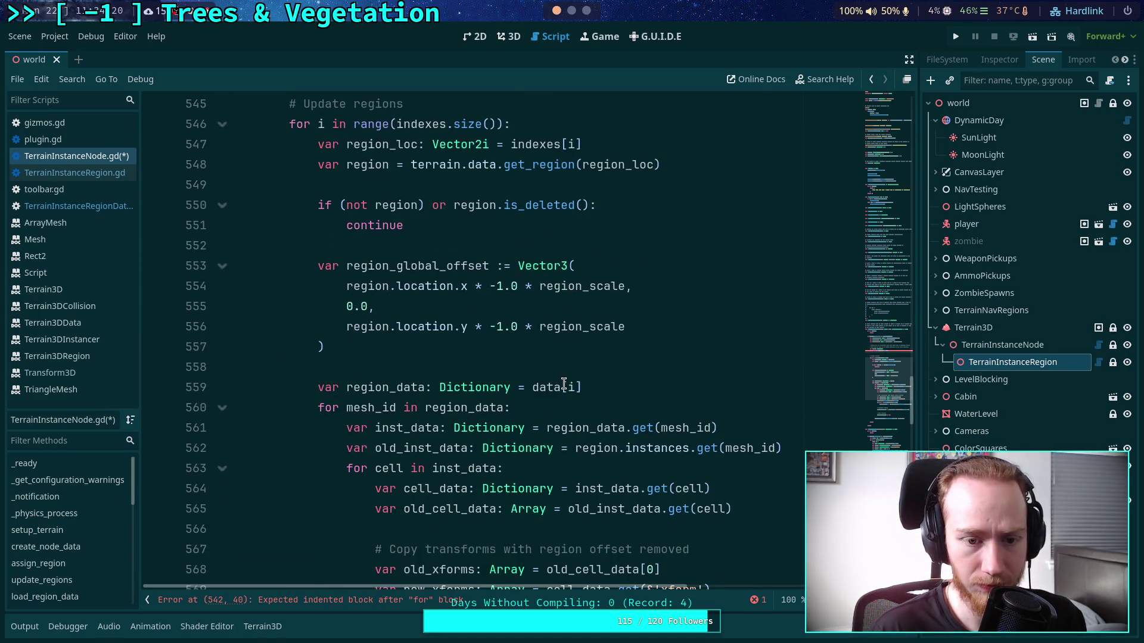
pyautogui.scroll(2, 384, 241)
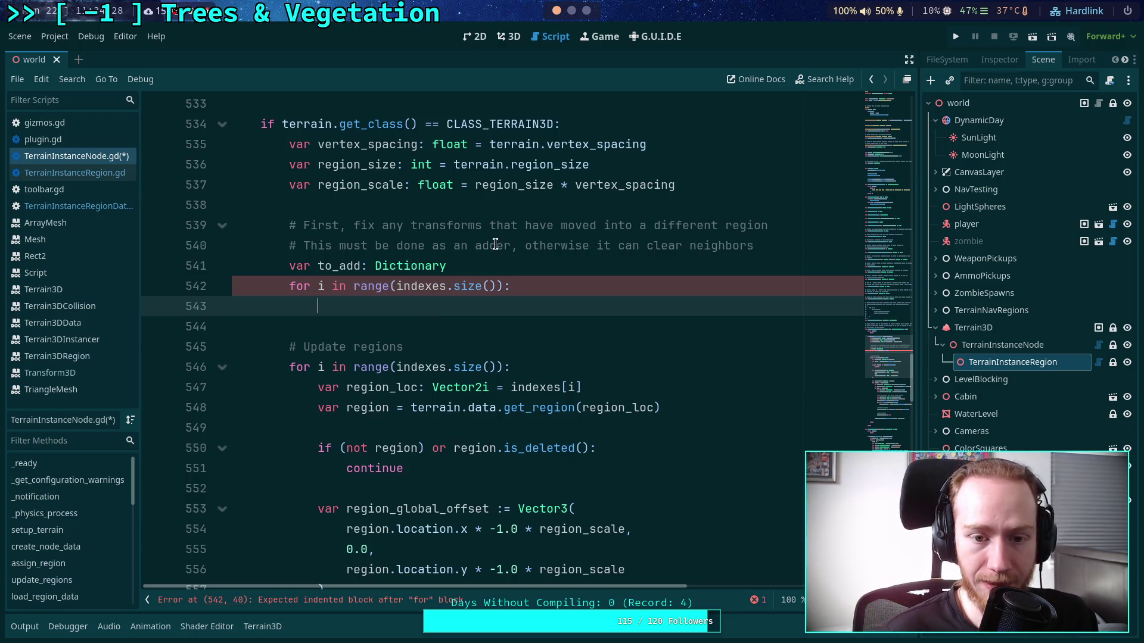
# - Extend the to_add comment: additive operation at the end, otherwise neighbors will be cleared
pyautogui.moveTo(504, 245); pyautogui.dragTo(764, 241)
pyautogui.write('itive ')
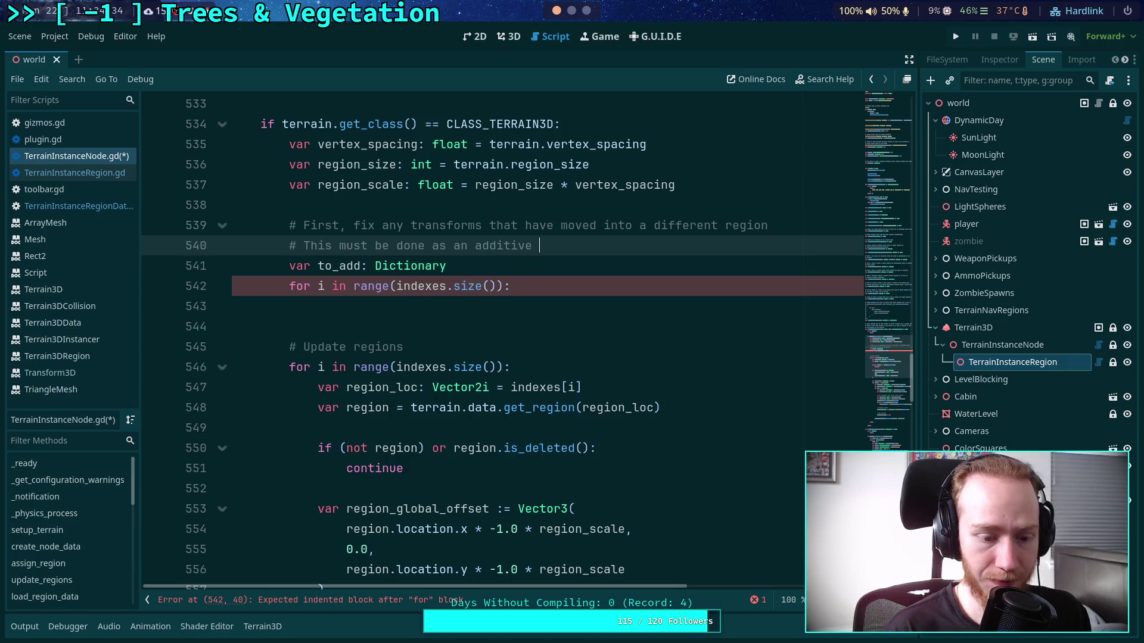
pyautogui.write('operation ath')
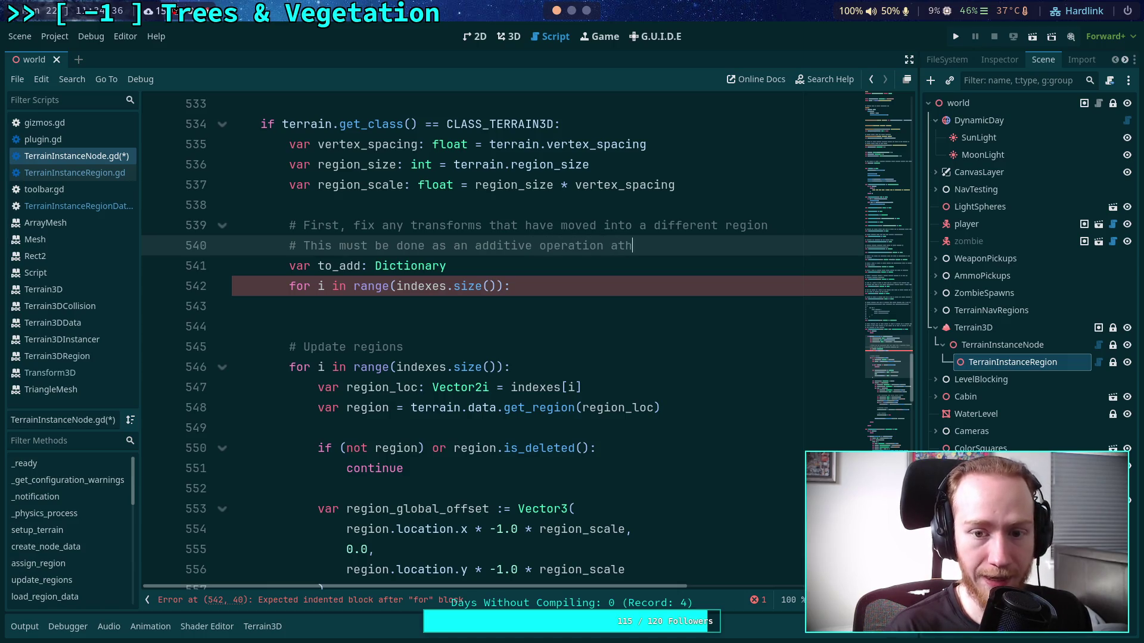
pyautogui.press('BackSpace')
pyautogui.write(' the end')
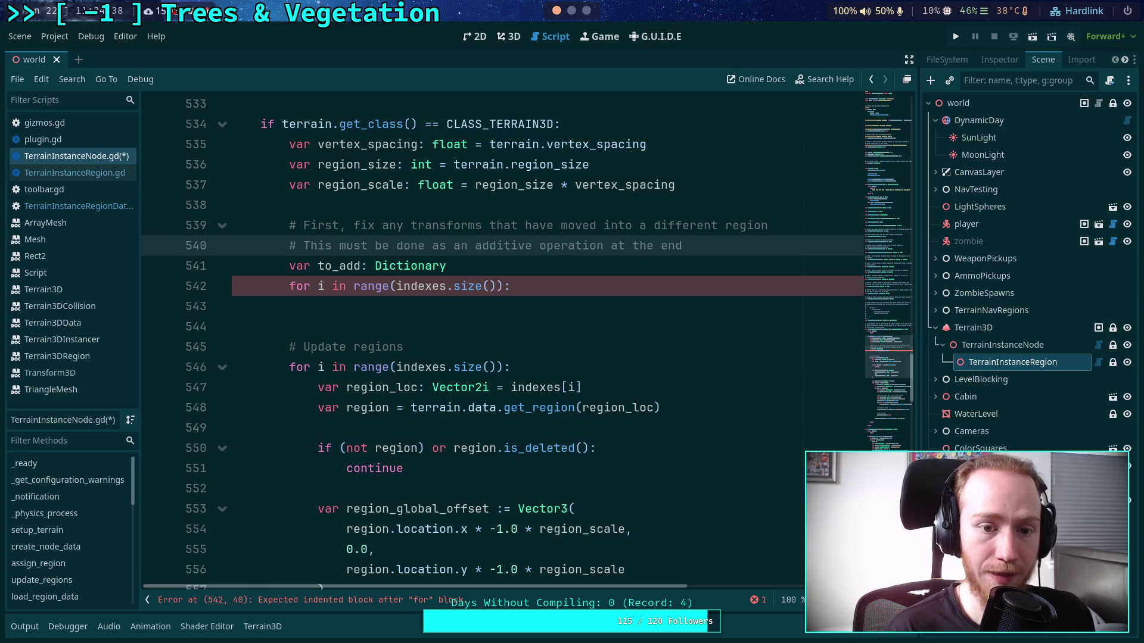
pyautogui.write(', otherwise')
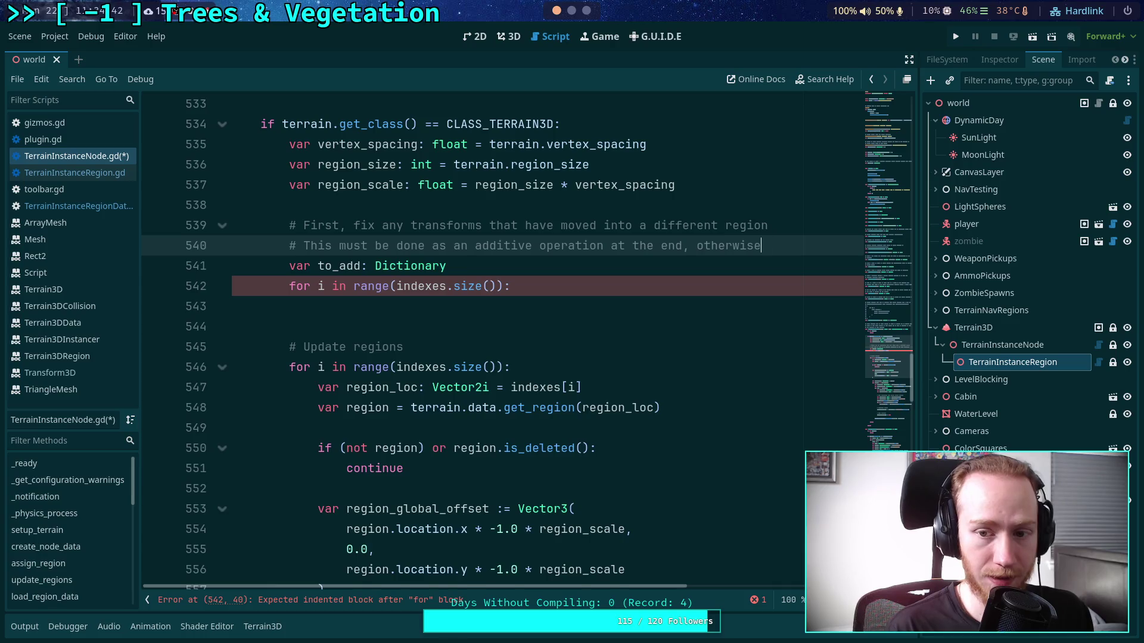
pyautogui.press('Return')
pyautogui.write('# neighbors will be ')
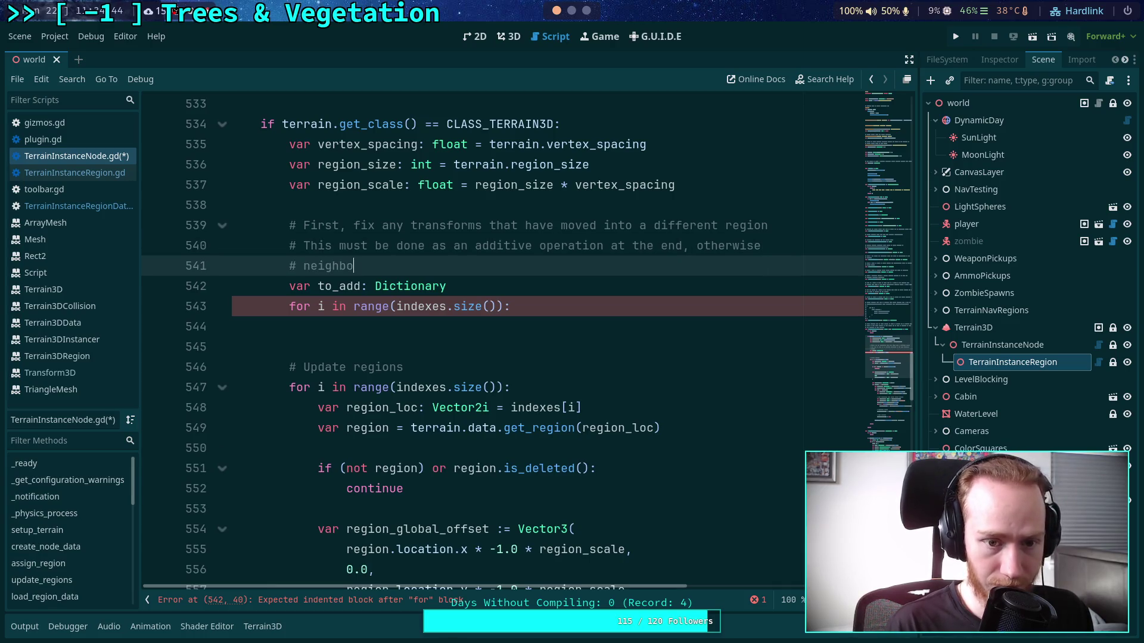
pyautogui.write('clear')
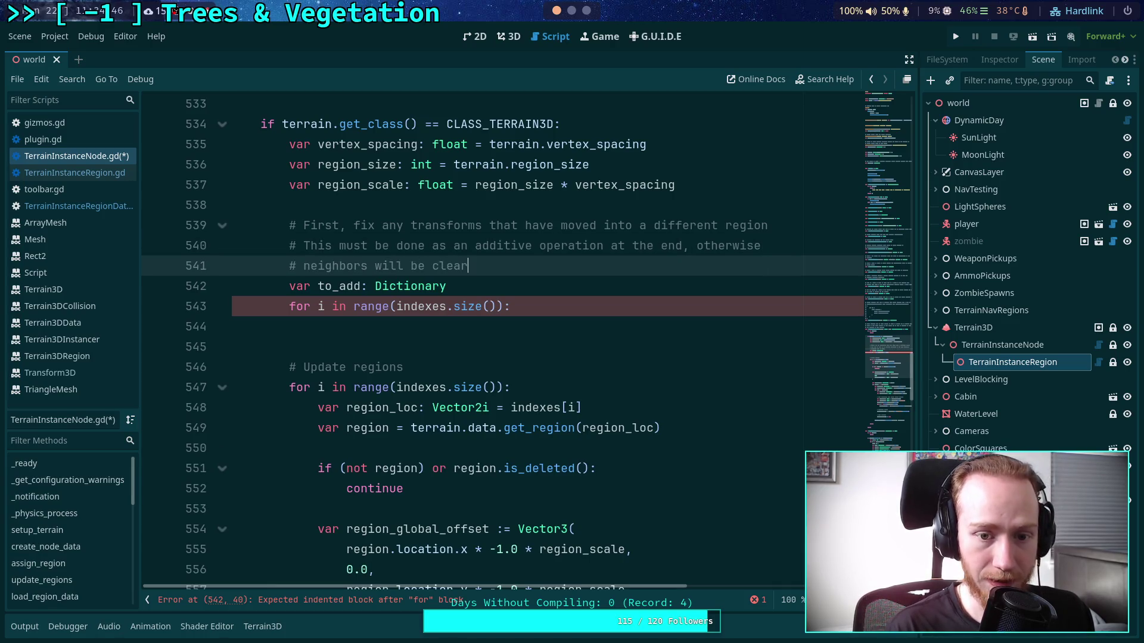
pyautogui.write('ed. This is done')
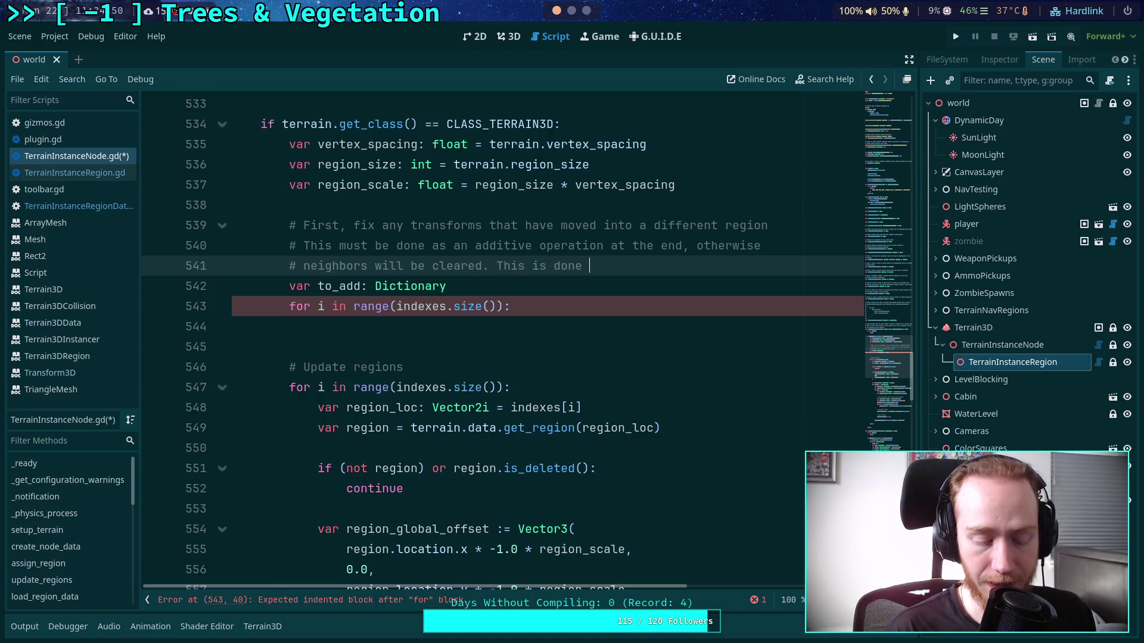
pyautogui.write(' because ')
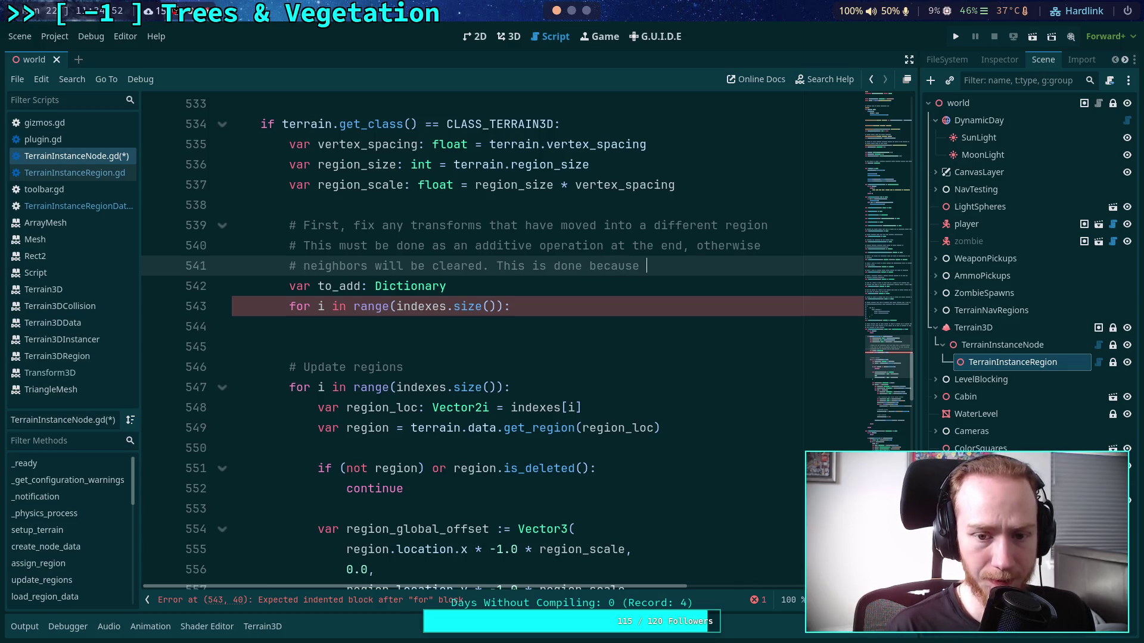
pyautogui.write('terrain mesh')
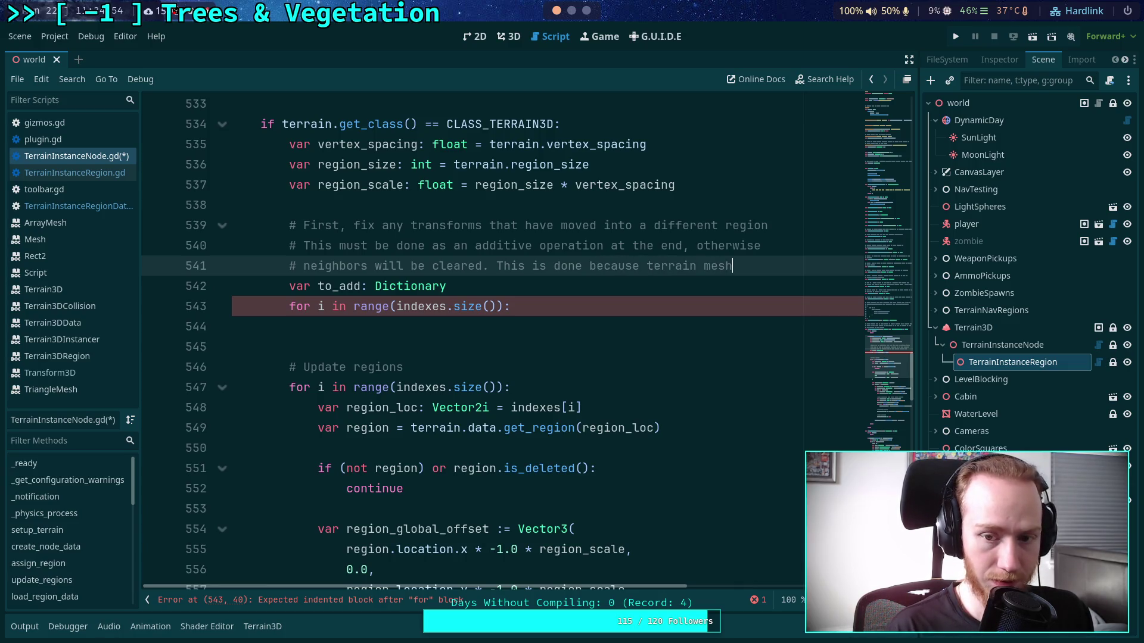
pyautogui.write('-streaming')
pyautogui.press('Return')
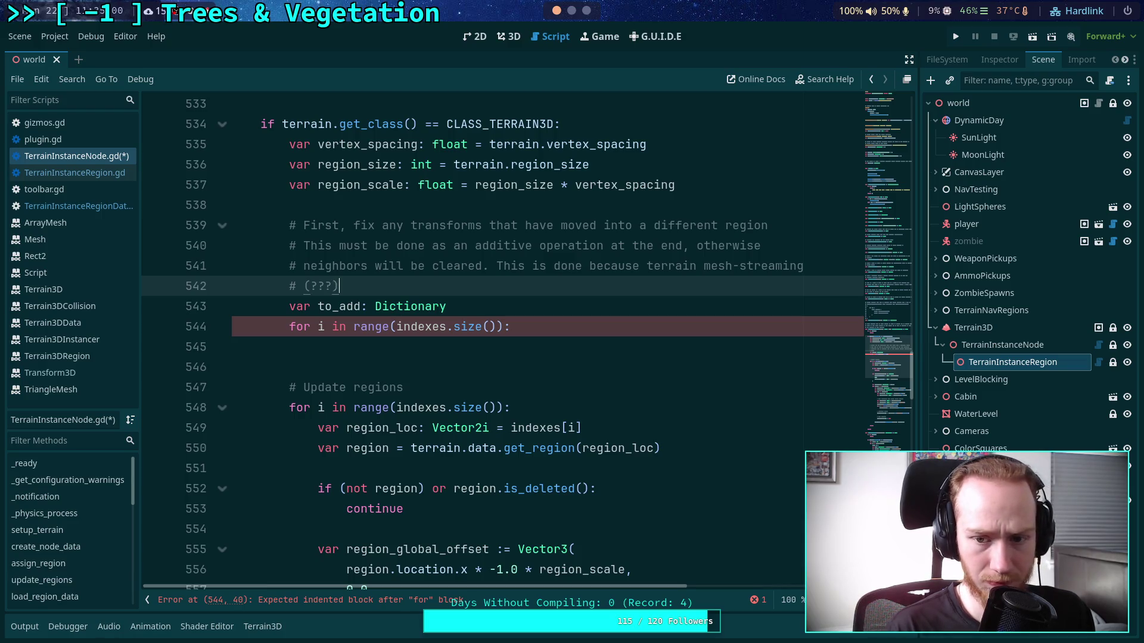
pyautogui.hotkey('ctrl', 'z')
# - Reword the note: terrain streaming will probably rely on instances existing within their regions
pyautogui.press('BackSpace')
pyautogui.press('BackSpace')
pyautogui.press('BackSpace')
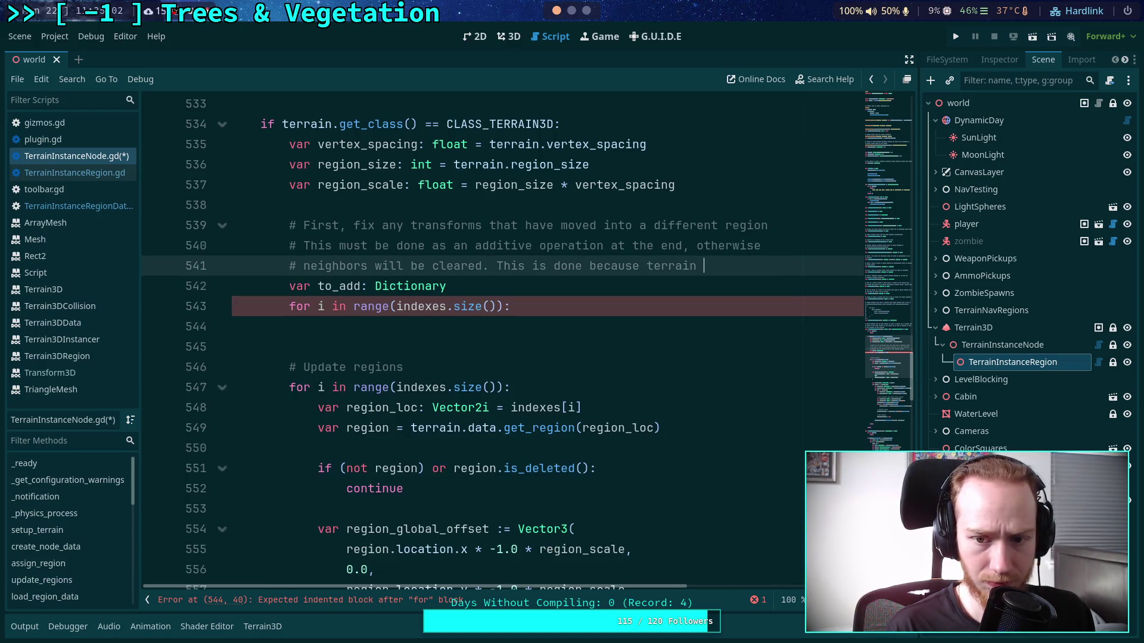
pyautogui.write('streaming (???)')
pyautogui.press('Return')
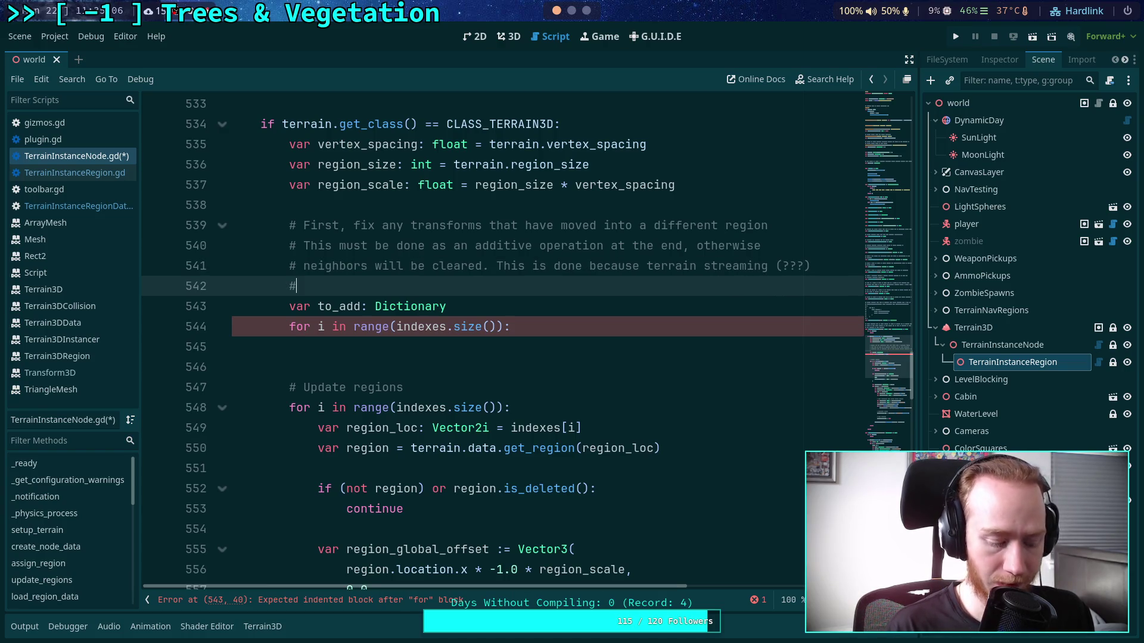
pyautogui.write('will probably rely')
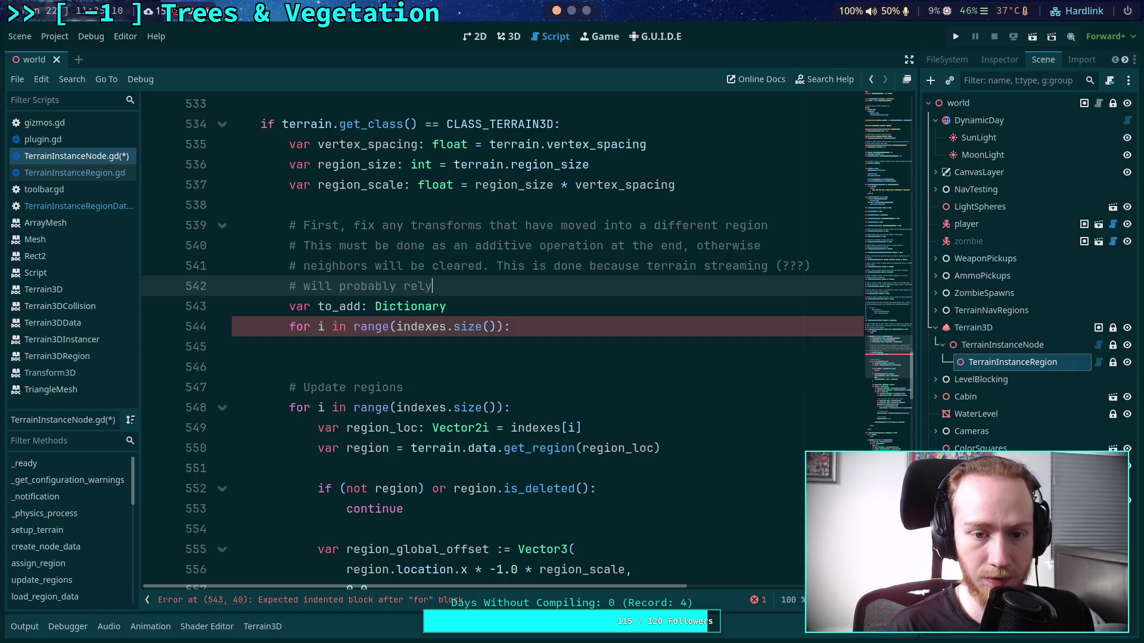
pyautogui.write(' on this')
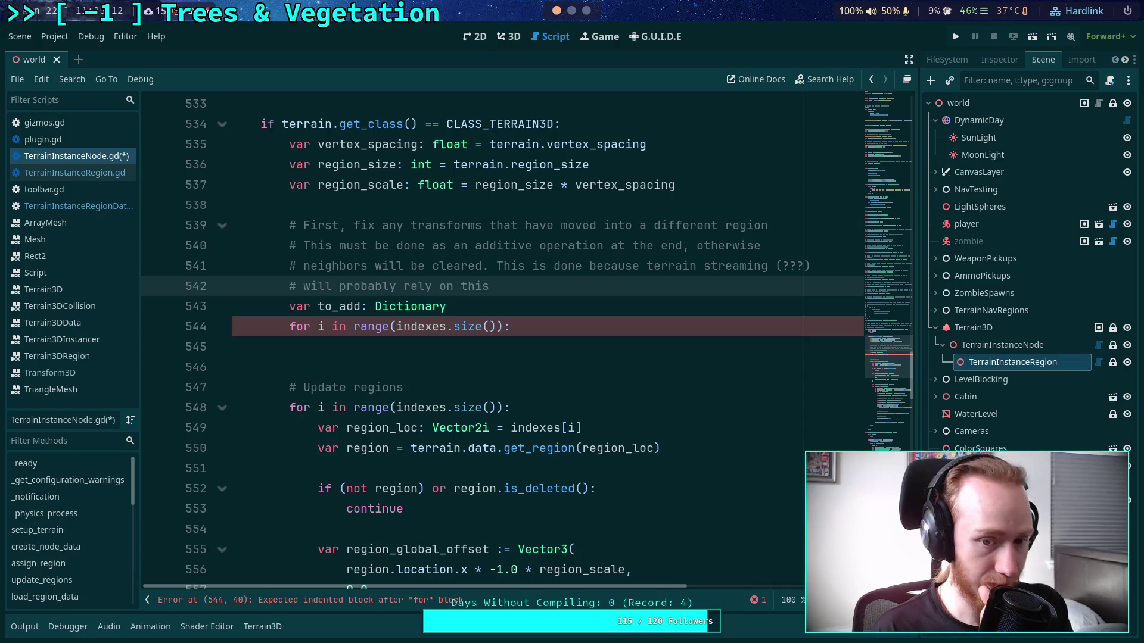
pyautogui.press('BackSpace')
pyautogui.press('BackSpace')
pyautogui.press('BackSpace')
pyautogui.press('BackSpace')
pyautogui.write('instances existing in')
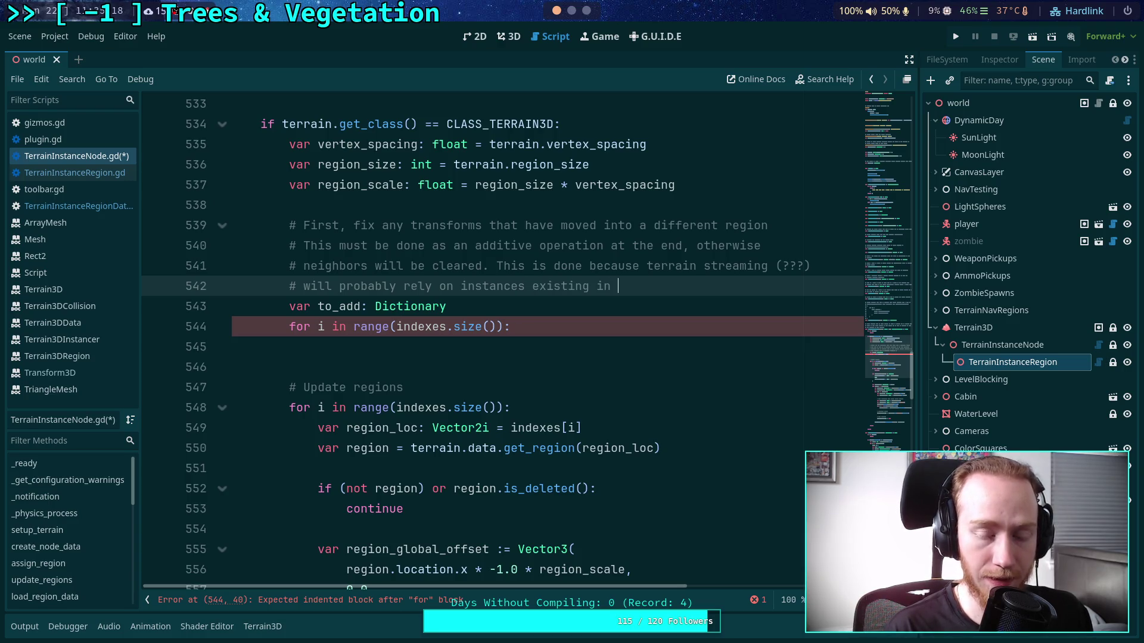
pyautogui.press('BackSpace')
pyautogui.press('BackSpace')
pyautogui.write('with')
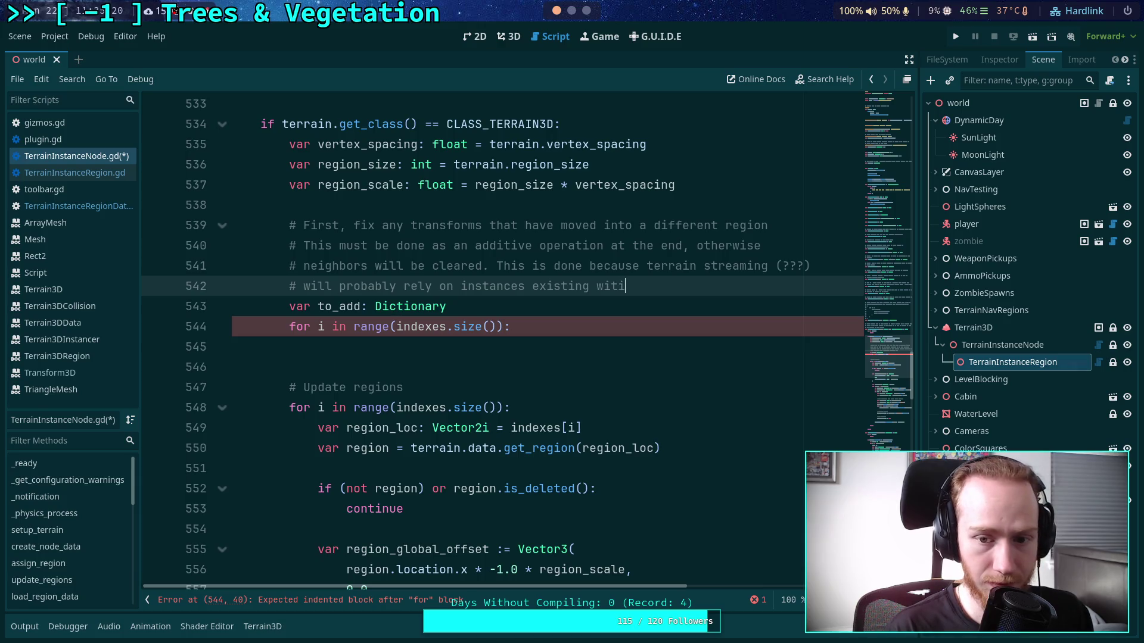
pyautogui.write('in their r')
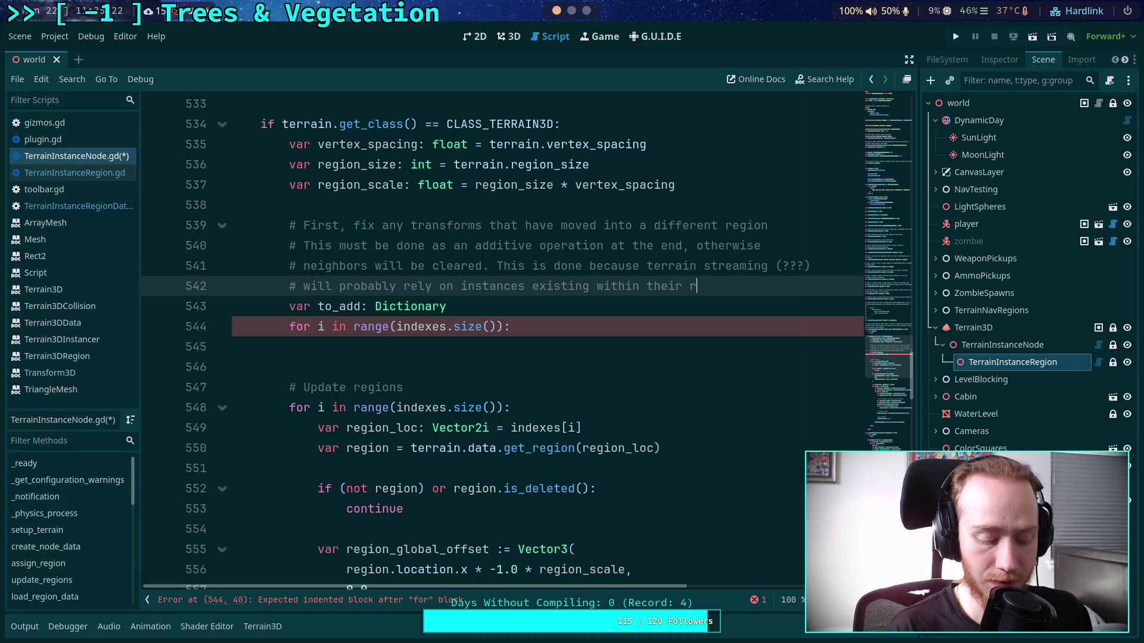
pyautogui.write('egions')
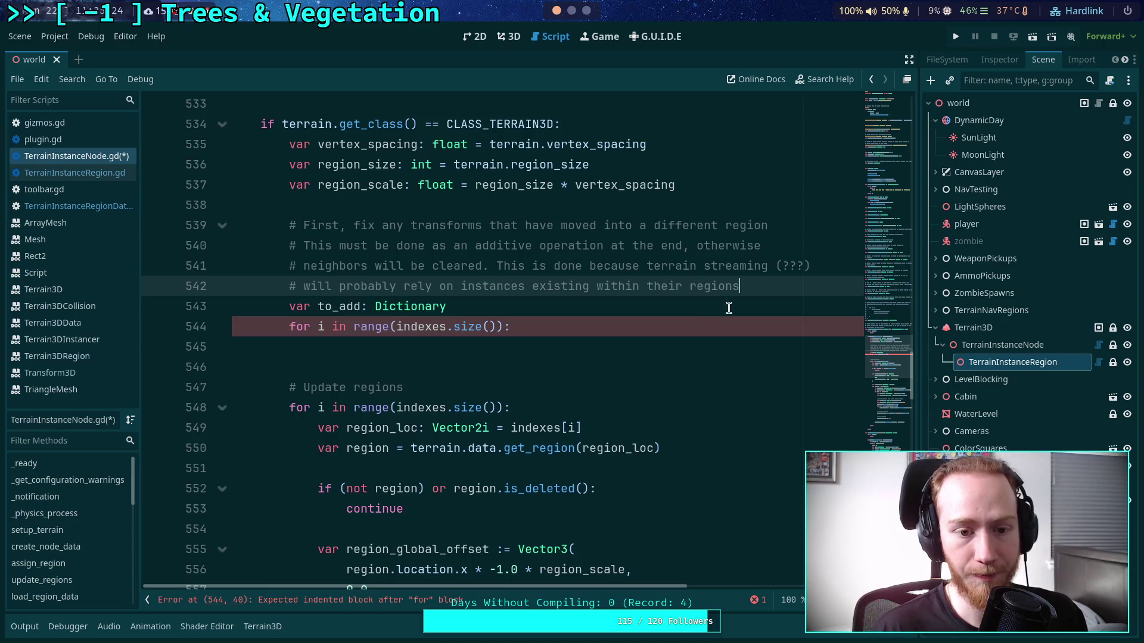
pyautogui.click(638, 344)
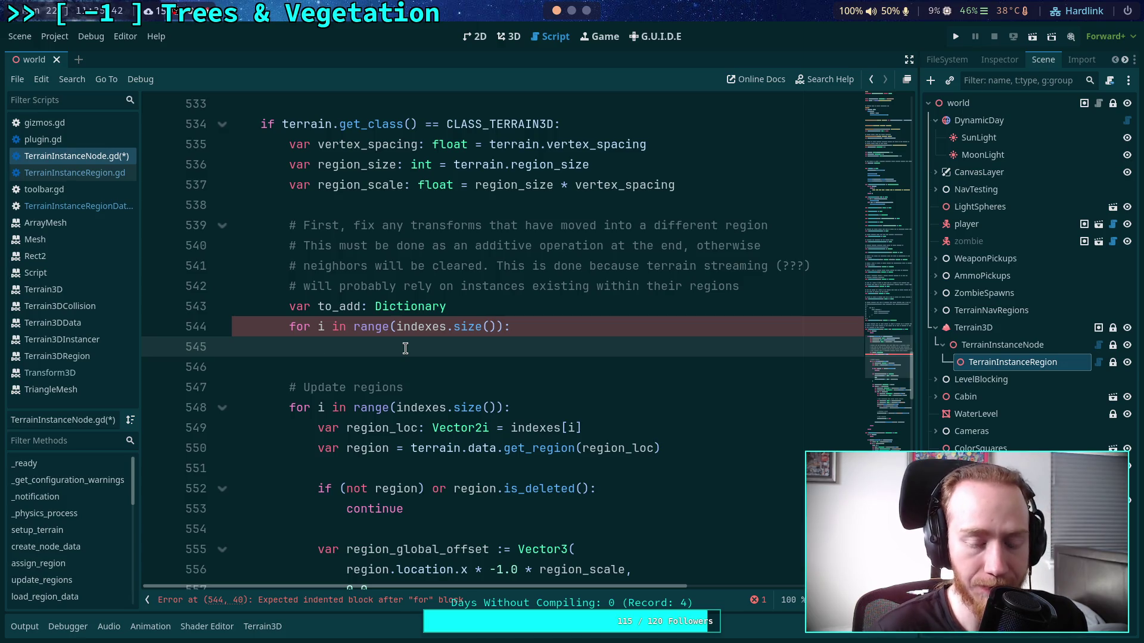
# - Inspect the translated transform expression and the old_xforms resize line in the update loop
pyautogui.scroll(-9, 405, 348)
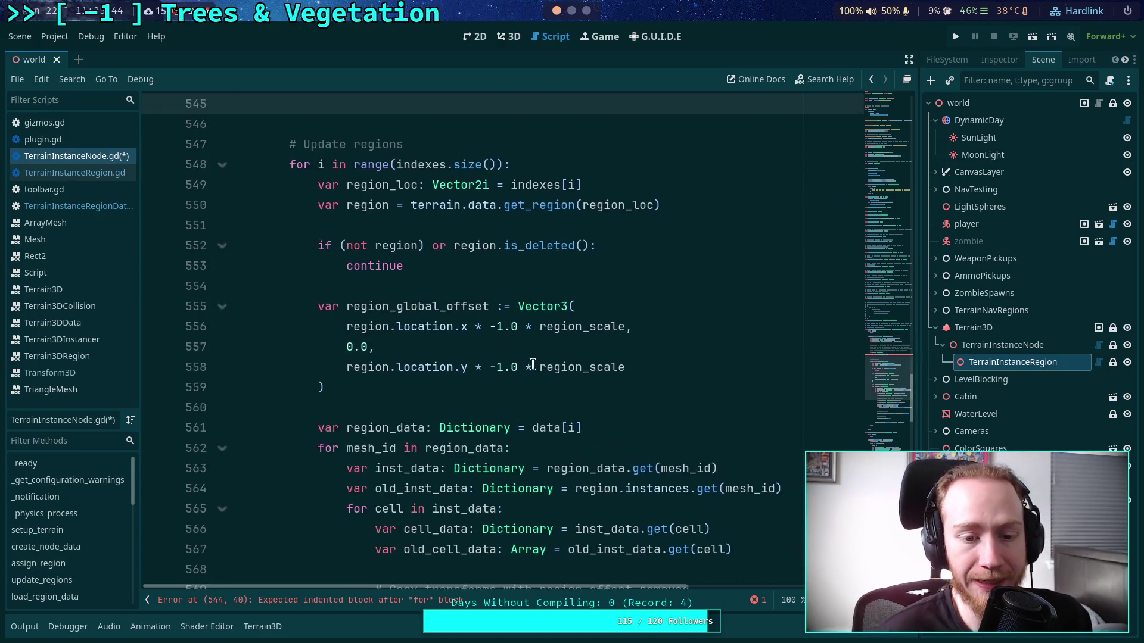
pyautogui.scroll(-1, 560, 374)
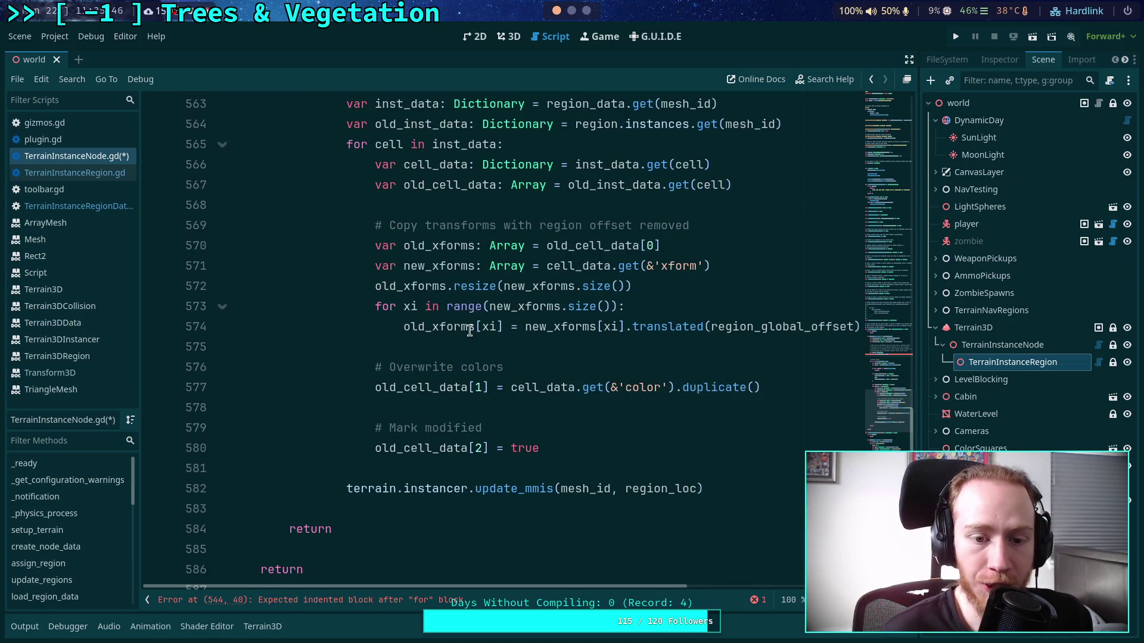
pyautogui.click(653, 327)
pyautogui.moveTo(525, 327); pyautogui.dragTo(857, 327)
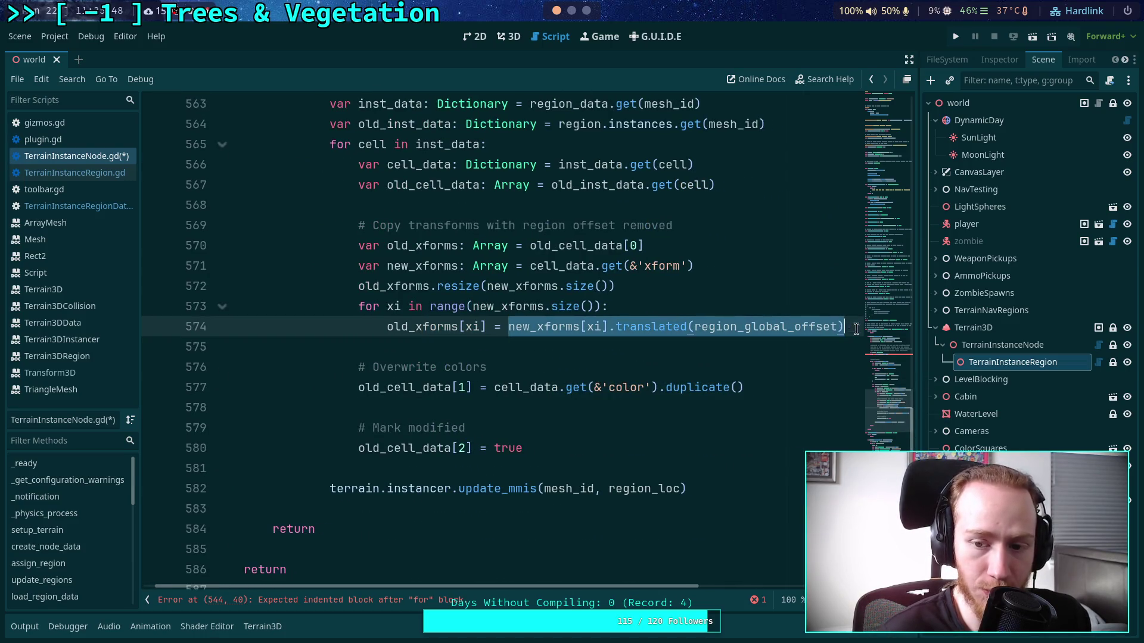
pyautogui.scroll(1, 613, 417)
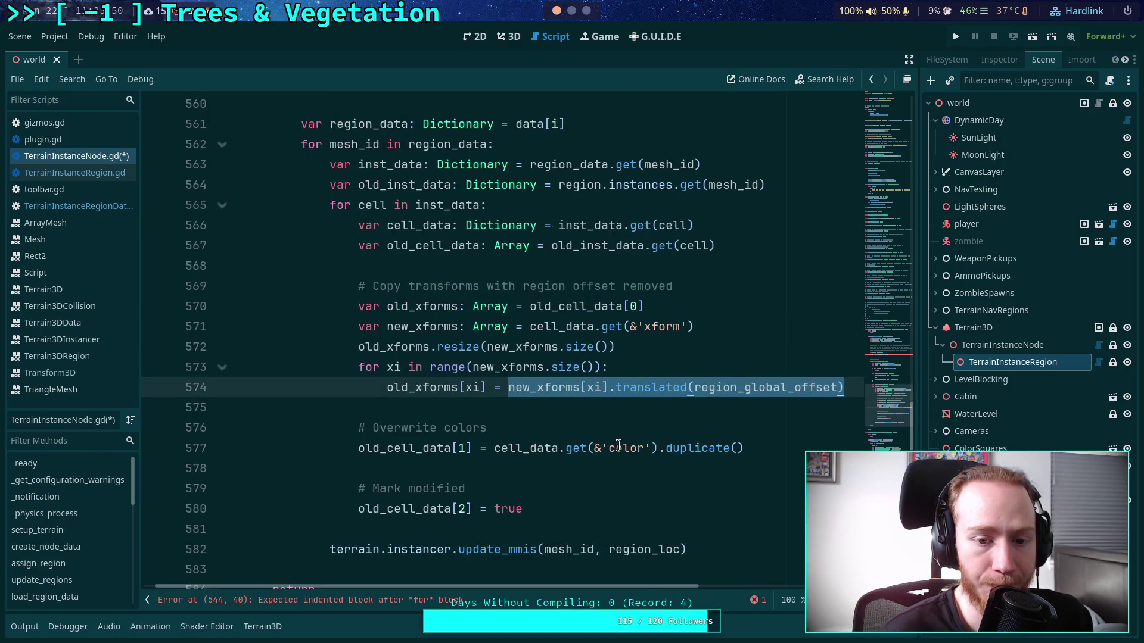
pyautogui.moveTo(364, 351); pyautogui.dragTo(651, 345)
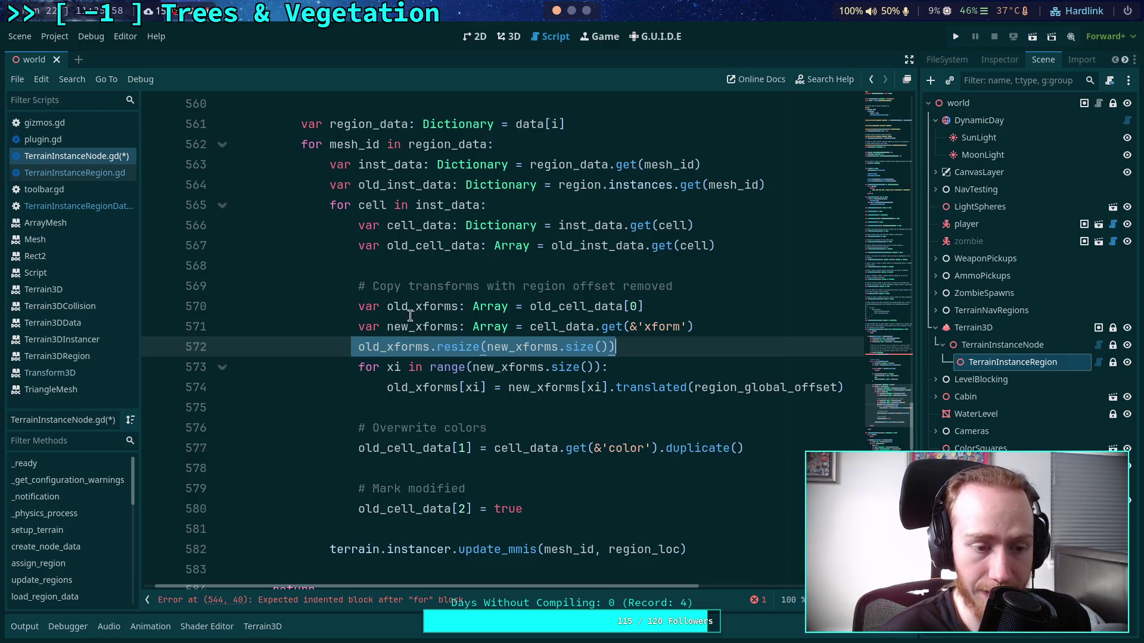
# - Park the caret on empty line 568 and switch to Neovim on workspace 2
pyautogui.moveTo(477, 351)
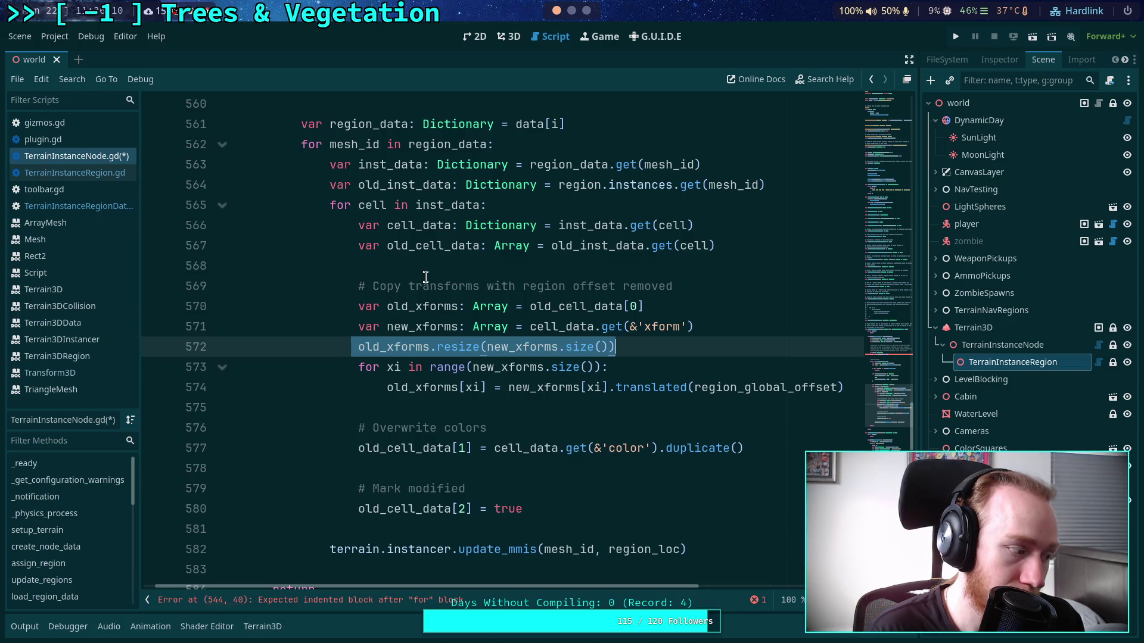
pyautogui.click(355, 266)
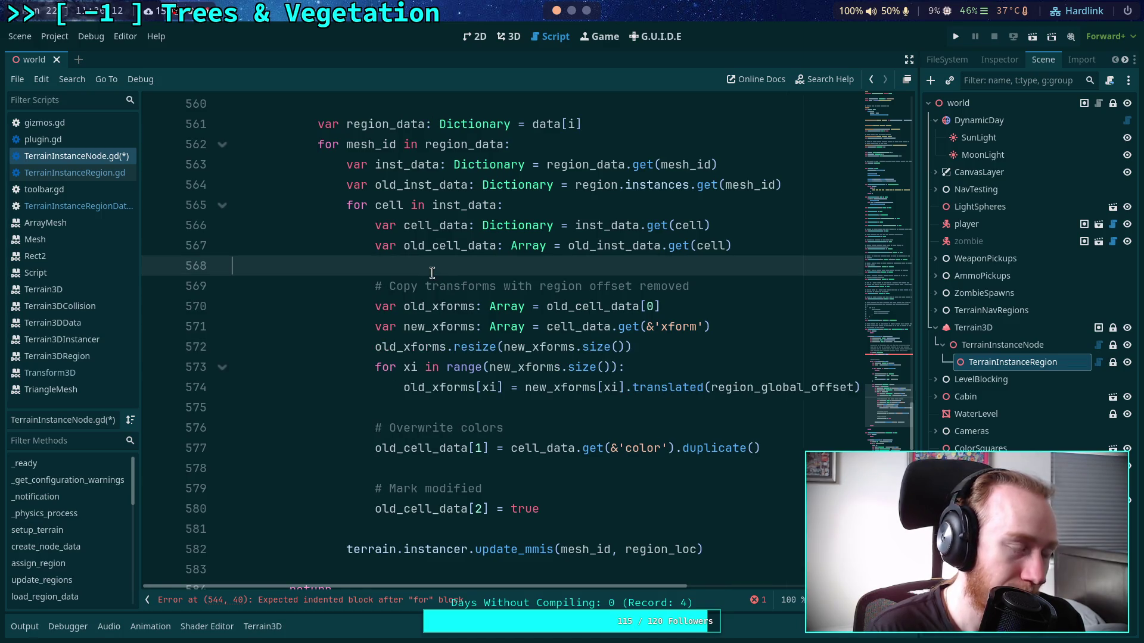
pyautogui.press('super+2')
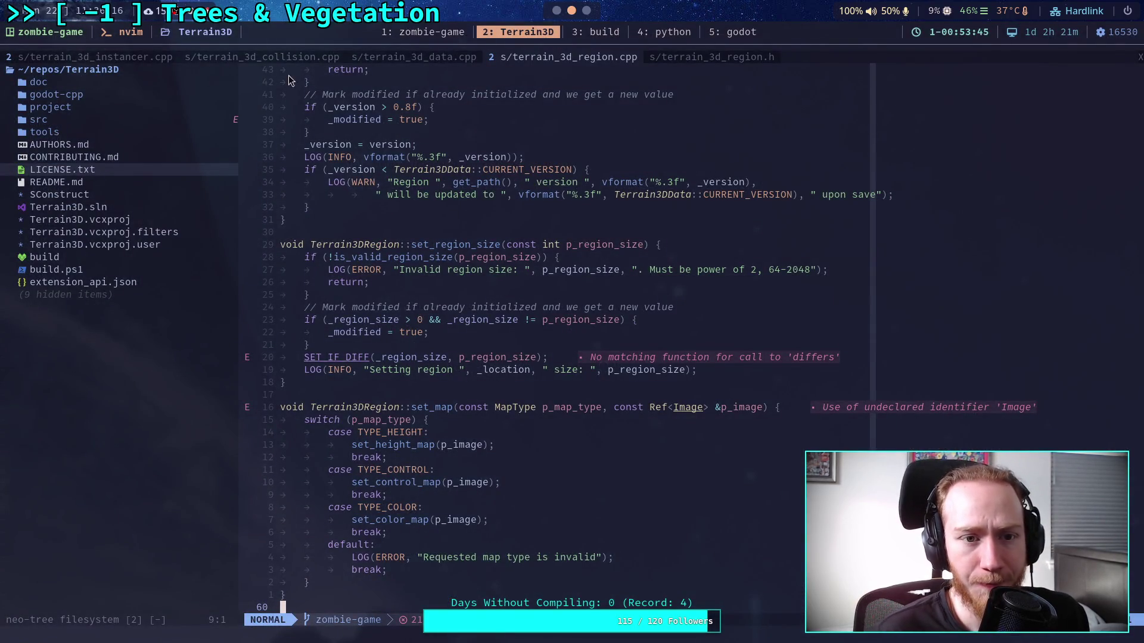
# - Open terrain_3d_instancer.cpp in Neovim and scroll through its transform and region code
pyautogui.click(114, 56)
pyautogui.scroll(-15, 627, 305)
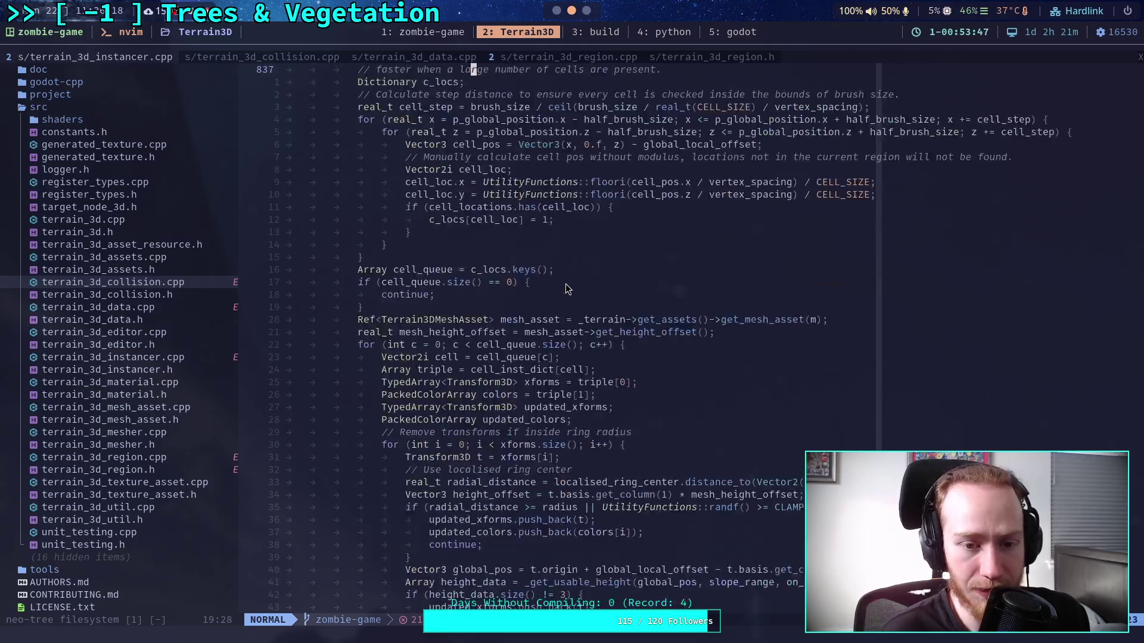
pyautogui.scroll(-20, 627, 305)
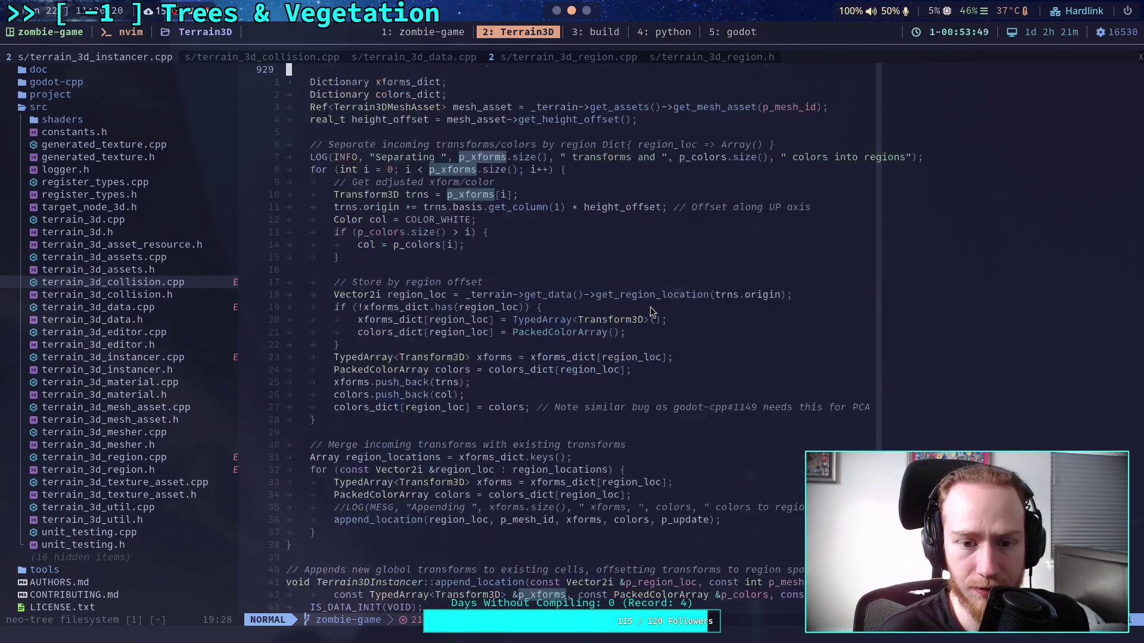
pyautogui.scroll(-7, 650, 306)
pyautogui.scroll(7, 649, 307)
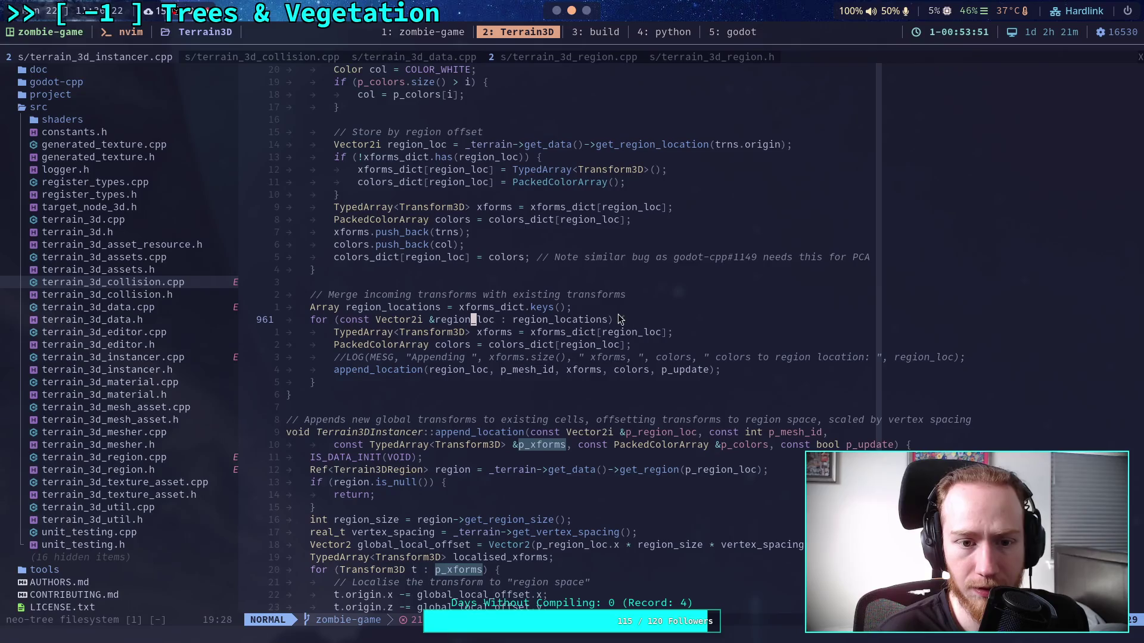
pyautogui.scroll(4, 588, 359)
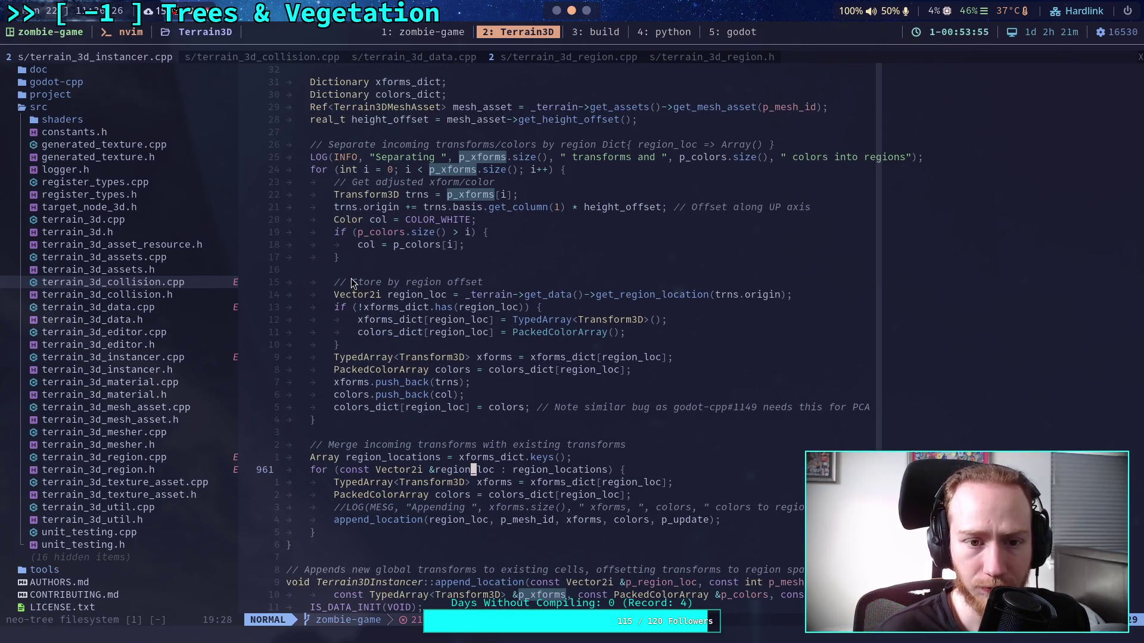
pyautogui.scroll(5, 361, 292)
pyautogui.scroll(-15, 360, 292)
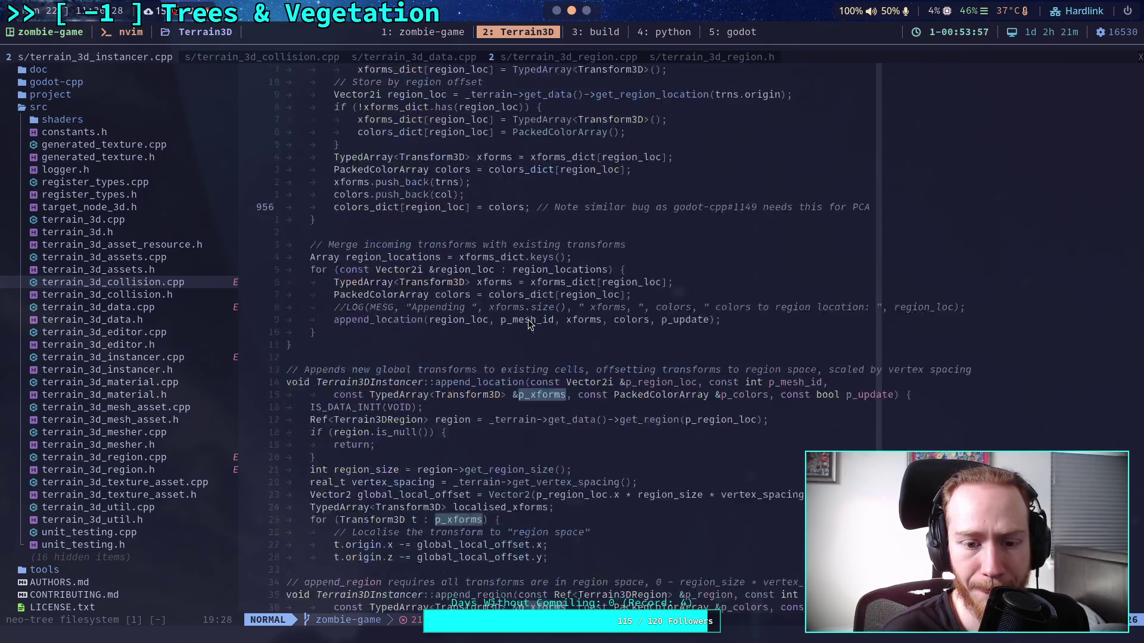
pyautogui.scroll(-5, 539, 343)
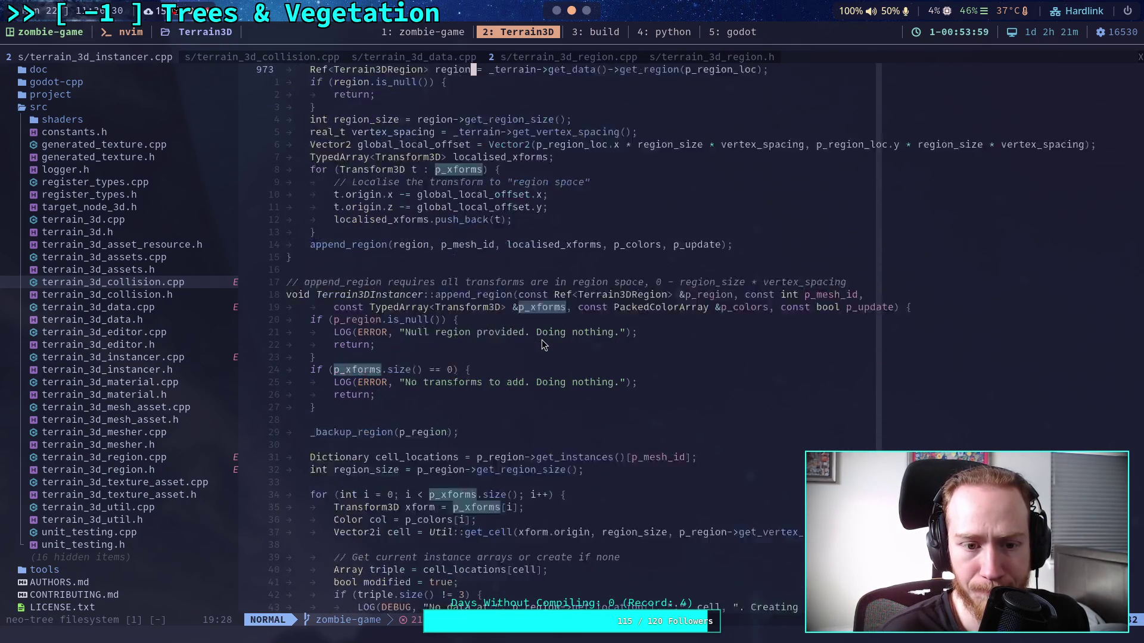
pyautogui.scroll(-5, 542, 344)
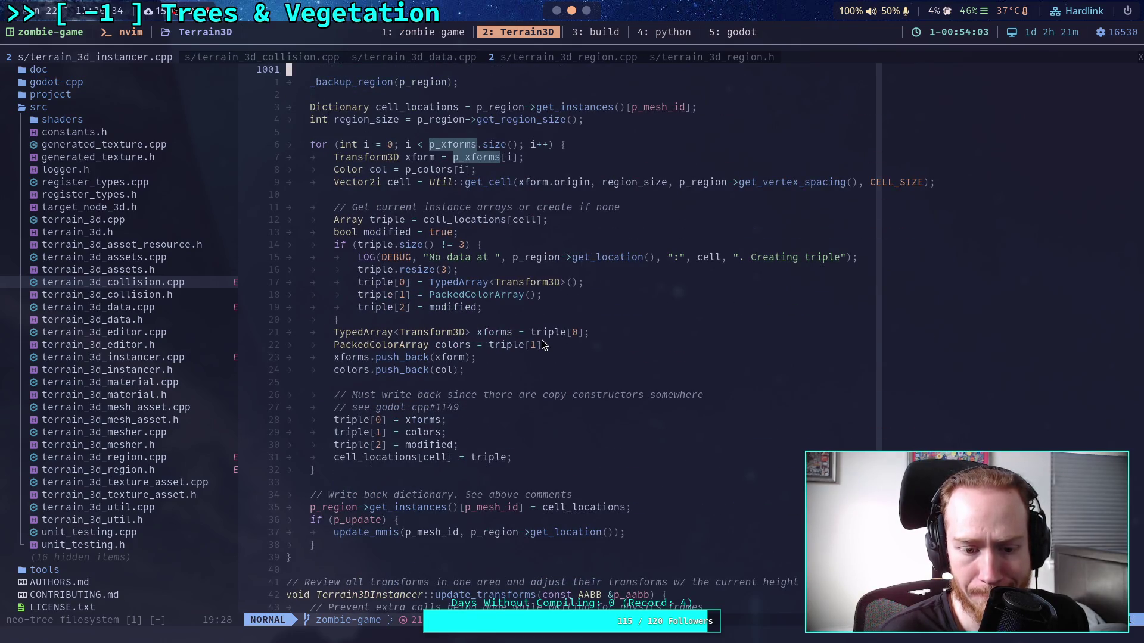
pyautogui.scroll(-1, 542, 345)
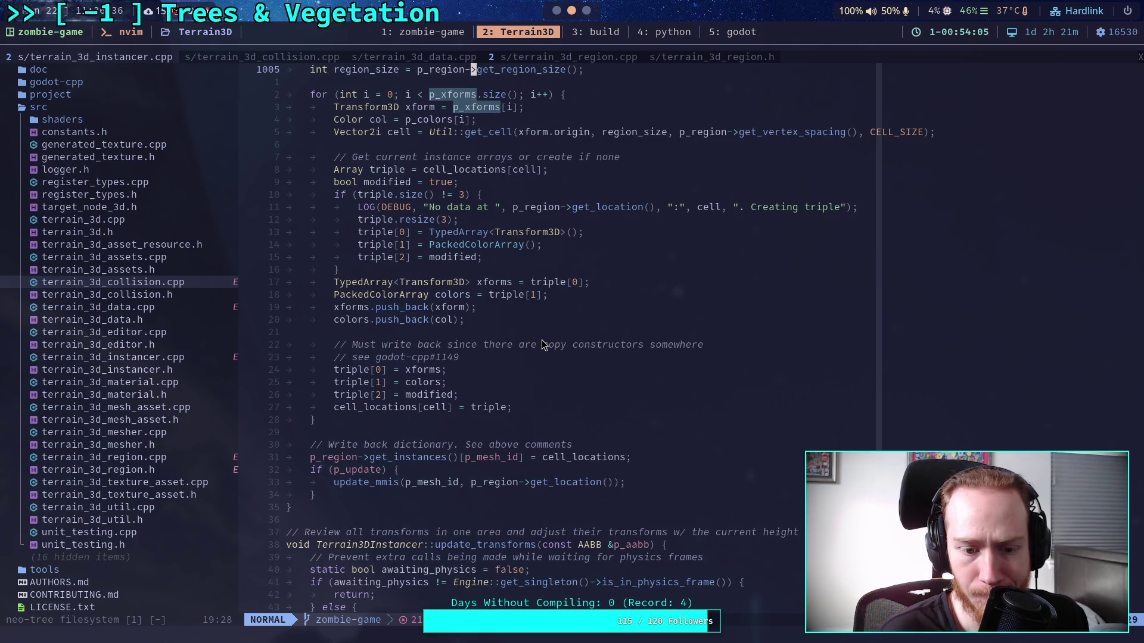
pyautogui.scroll(-6, 541, 345)
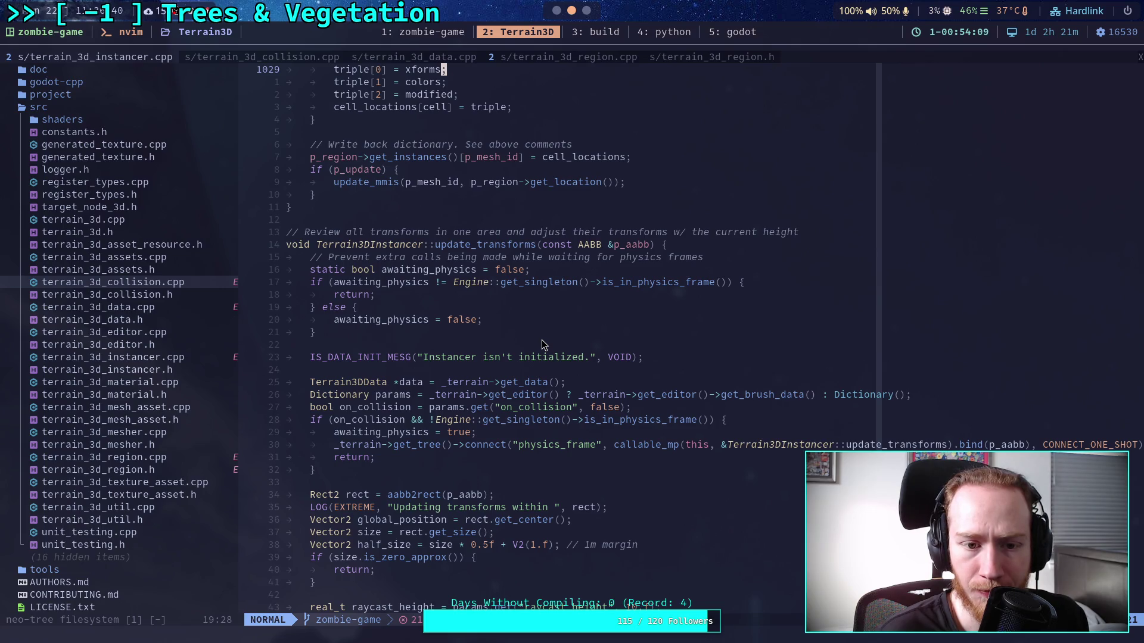
pyautogui.scroll(-7, 542, 344)
pyautogui.scroll(-17, 511, 340)
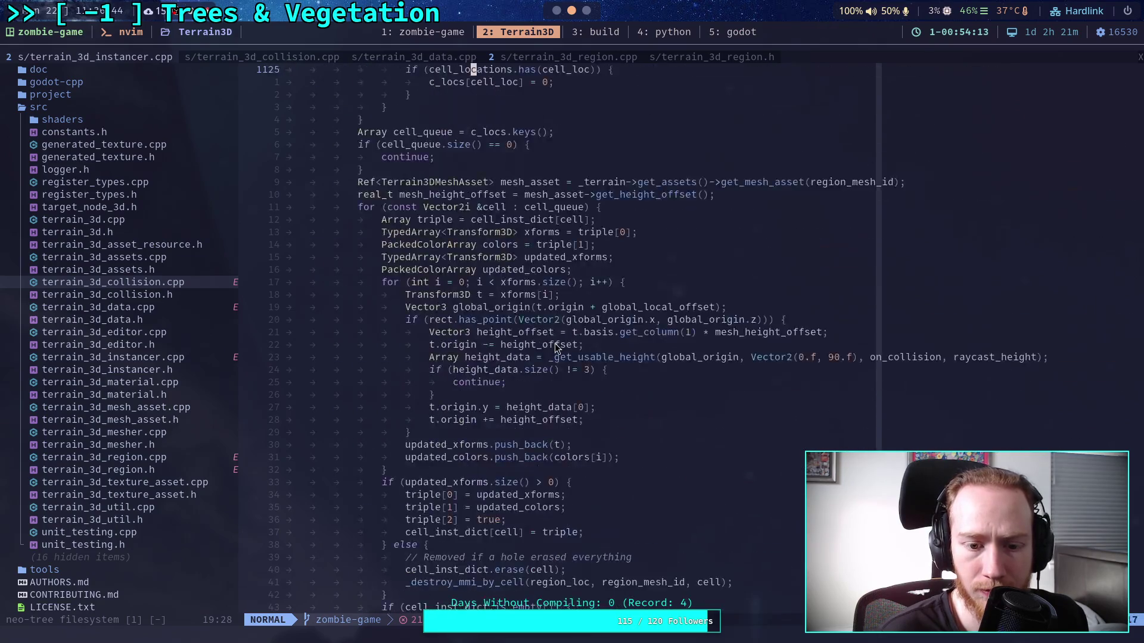
pyautogui.scroll(-20, 555, 349)
pyautogui.scroll(-14, 556, 349)
pyautogui.scroll(11, 555, 349)
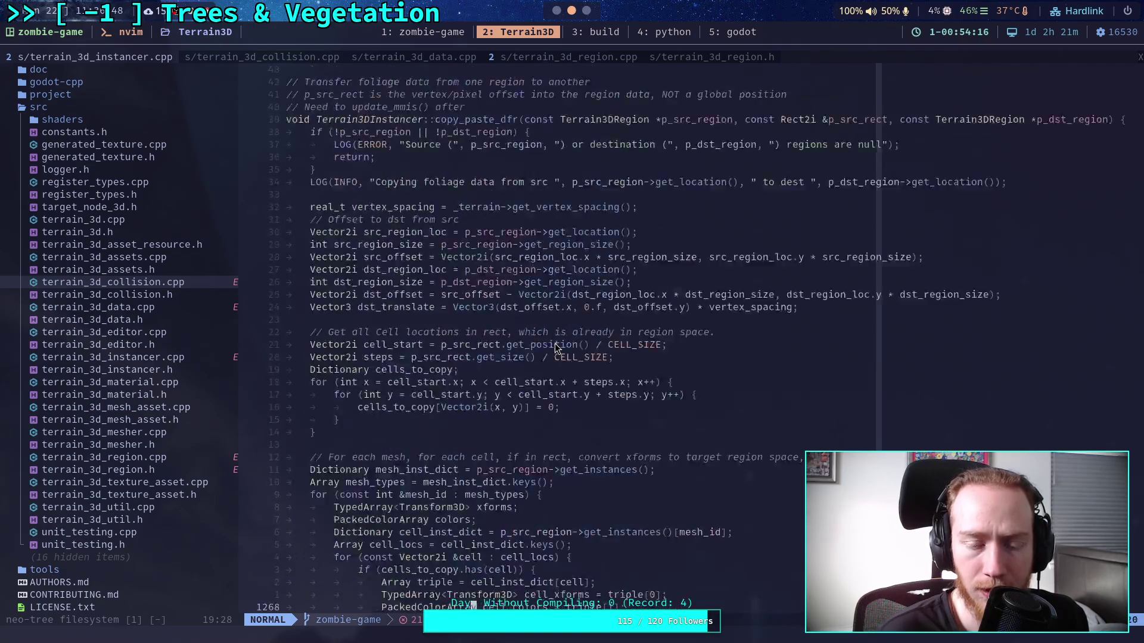
pyautogui.scroll(15, 556, 349)
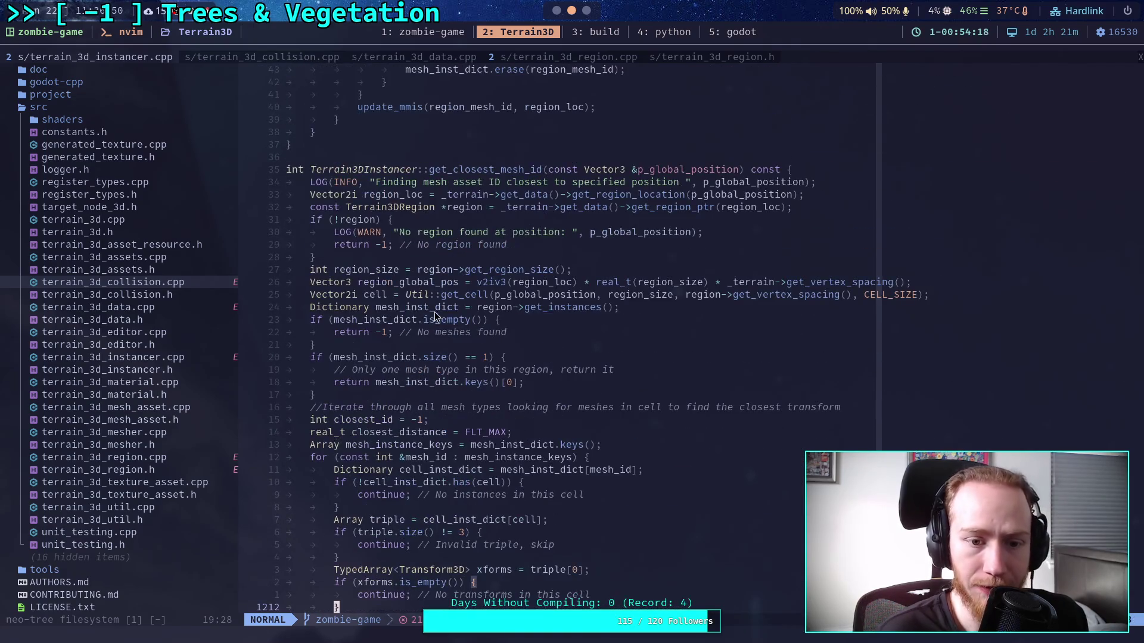
# - Highlight the region_global_pos, cell lookup and mesh_inst_dict checks, then return to Godot
pyautogui.moveTo(359, 282); pyautogui.dragTo(673, 289)
pyautogui.moveTo(347, 294); pyautogui.dragTo(638, 317)
pyautogui.moveTo(309, 307)
pyautogui.mouseDown()
pyautogui.moveTo(334, 361)
pyautogui.moveTo(471, 398)
pyautogui.mouseUp()
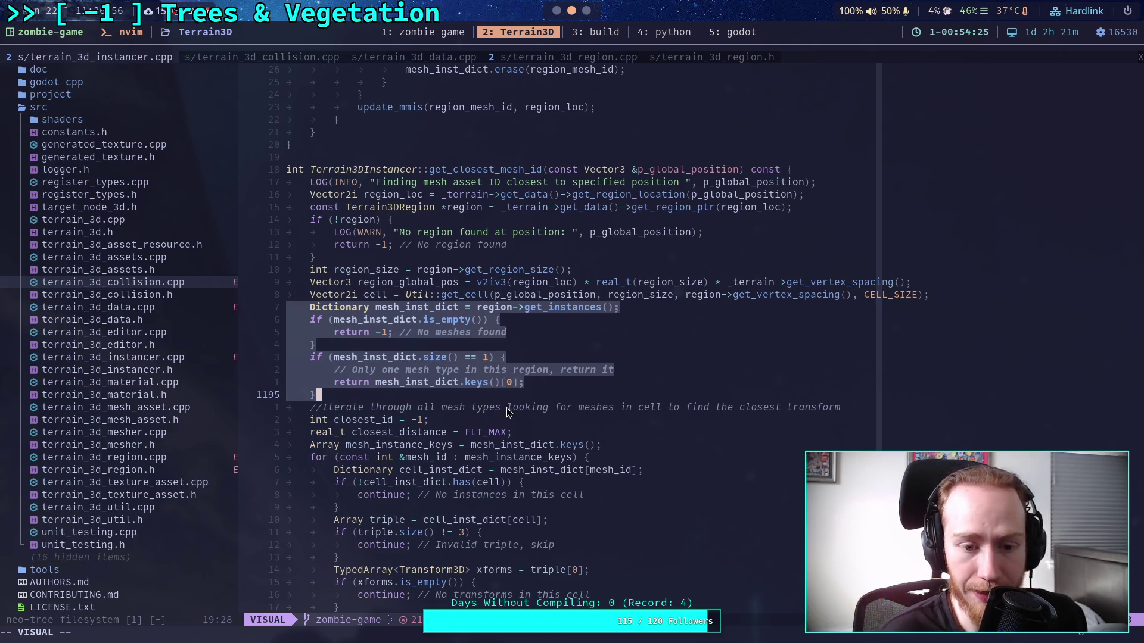
pyautogui.click(535, 390)
pyautogui.press('Escape')
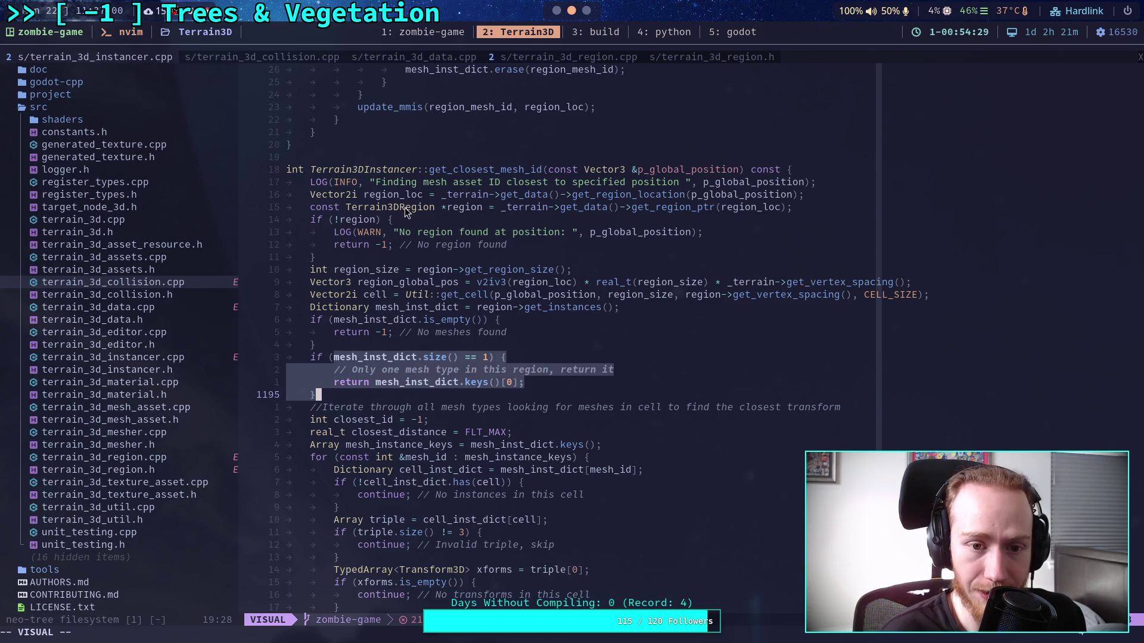
pyautogui.click(479, 333)
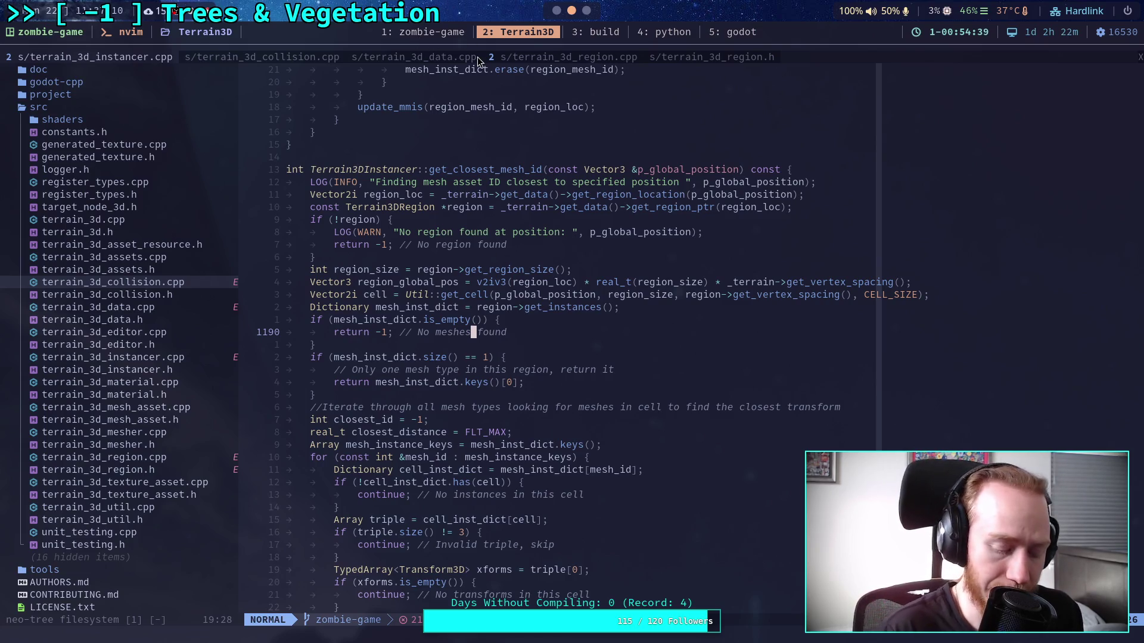
pyautogui.press('super+5')
pyautogui.scroll(10, 538, 371)
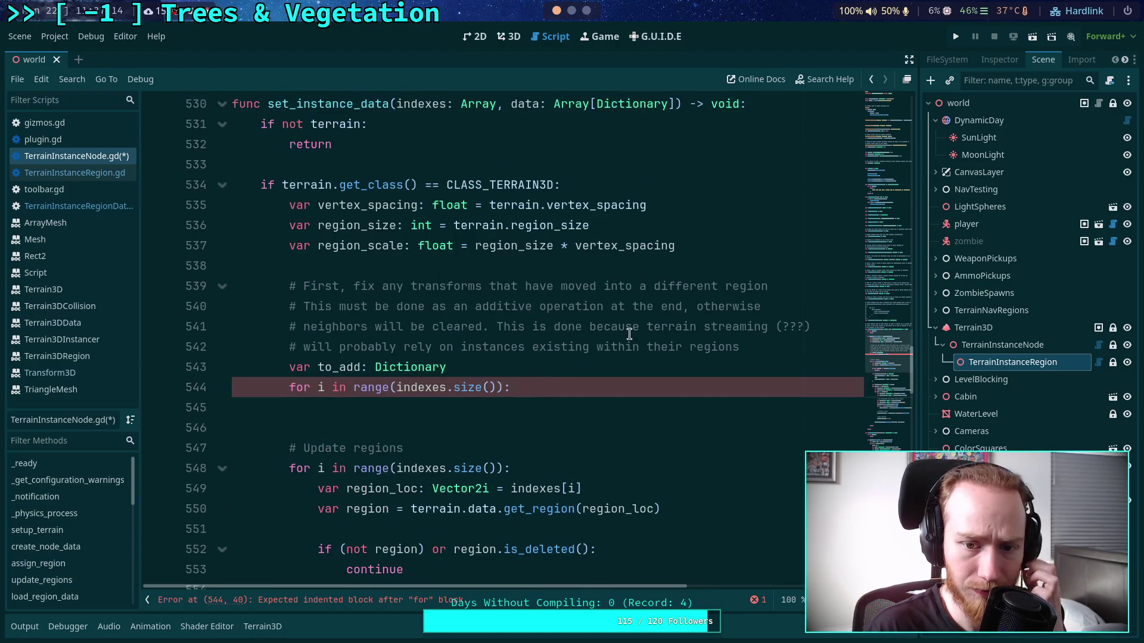
# - Append 'or cell' and add that optimizations make assumptions about instance transforms being within cell
pyautogui.click(802, 288)
pyautogui.write('or cell')
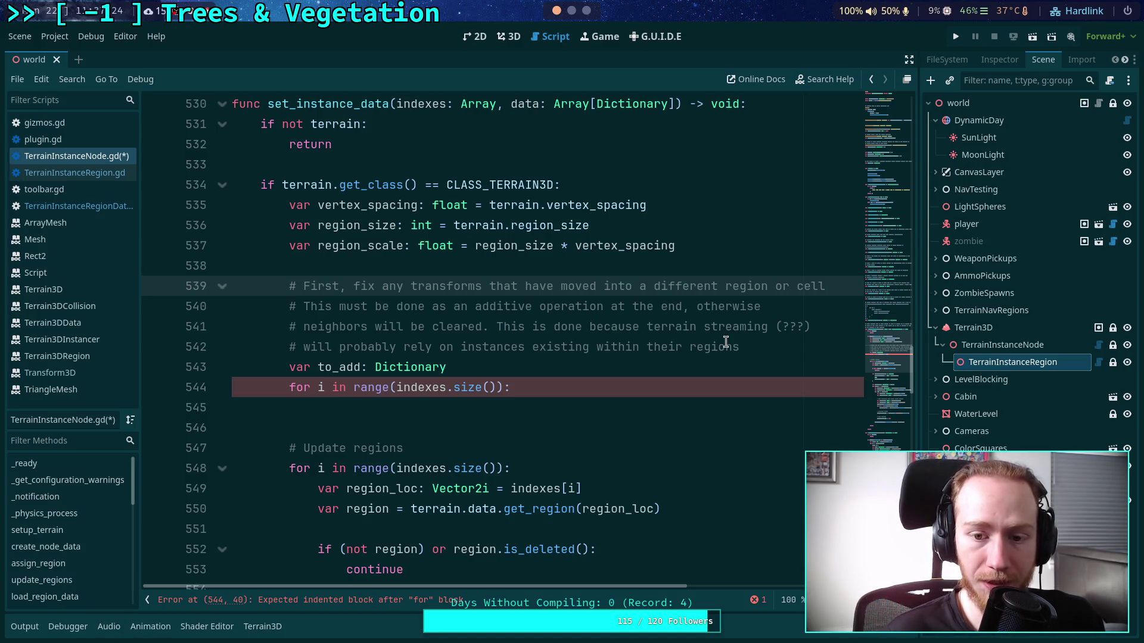
pyautogui.moveTo(742, 348); pyautogui.dragTo(589, 327)
pyautogui.write('because a')
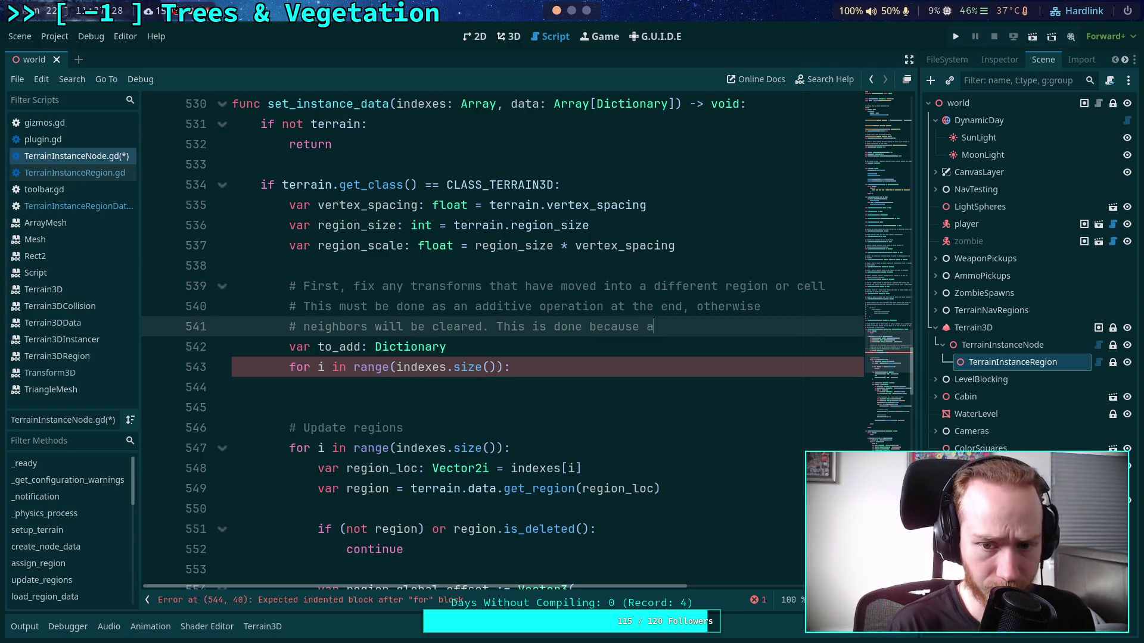
pyautogui.write(' lot of opti')
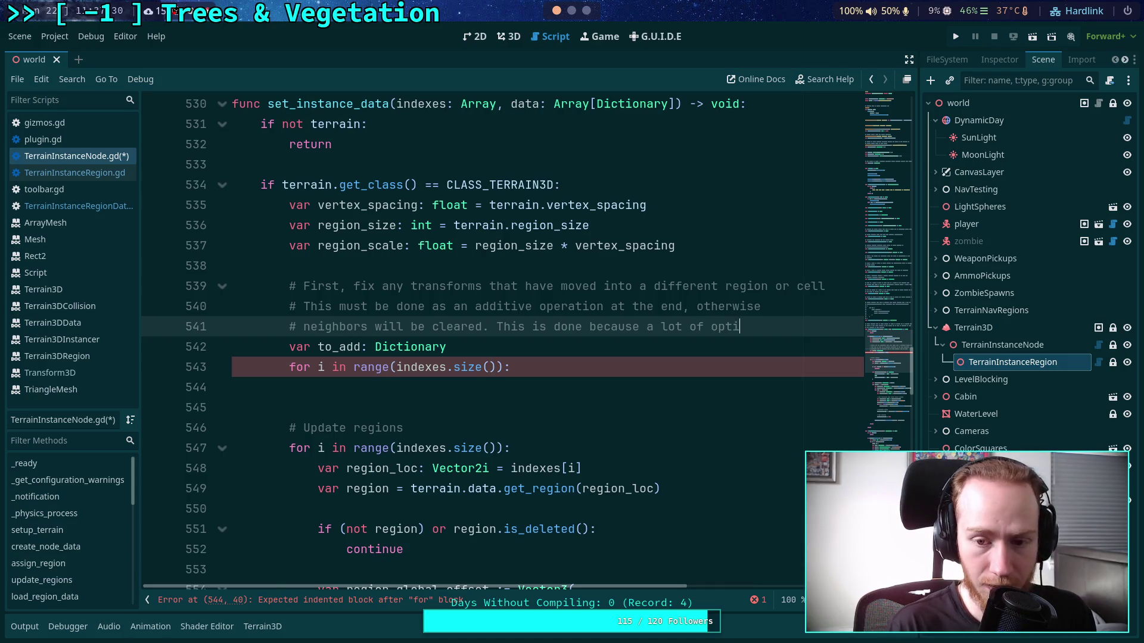
pyautogui.write('mizations')
pyautogui.press('Return')
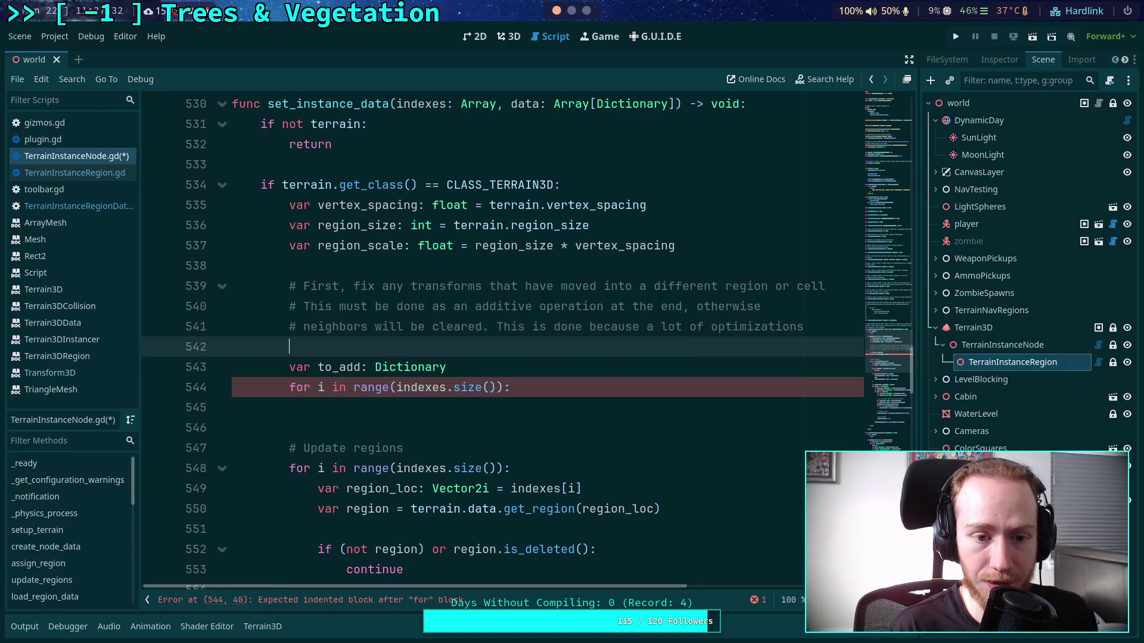
pyautogui.write('#make assupmtions')
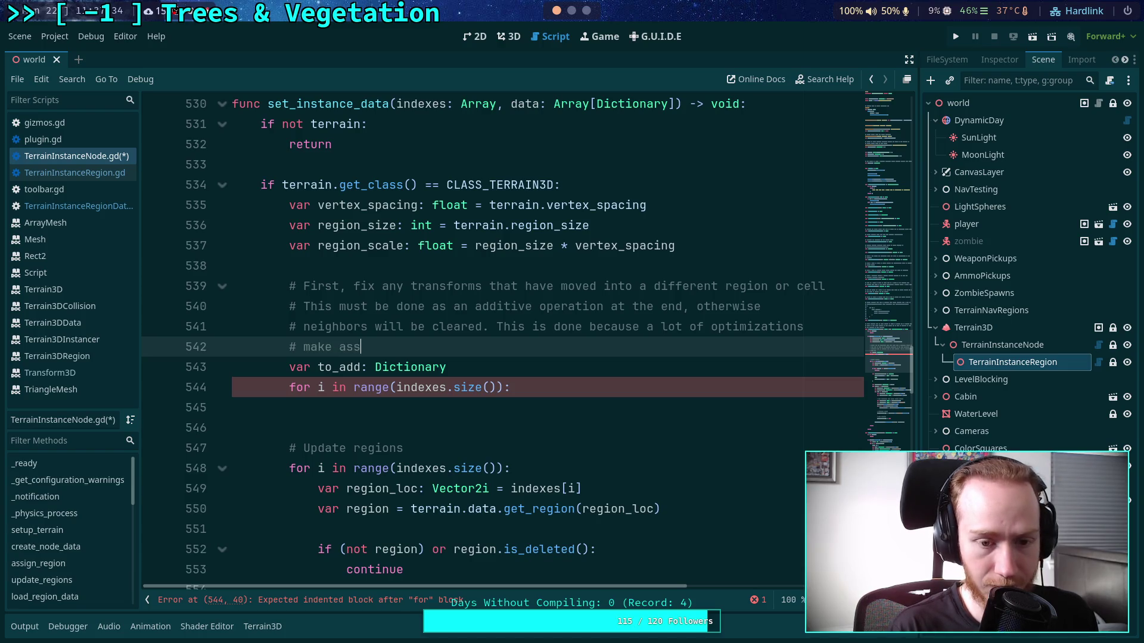
pyautogui.write(' about ')
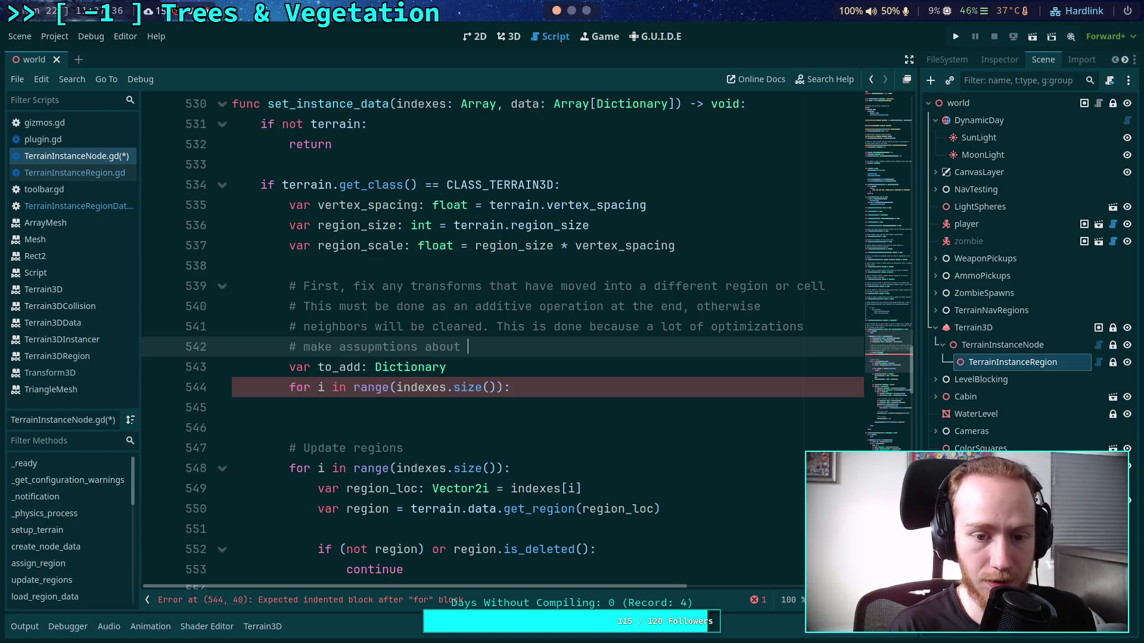
pyautogui.write('instan')
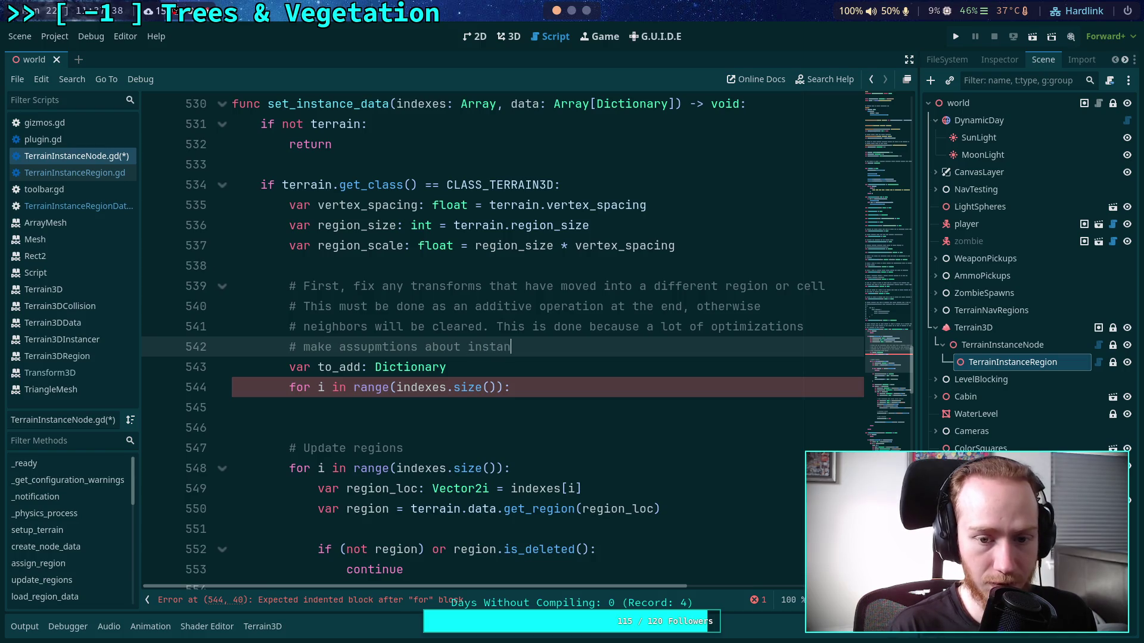
pyautogui.write('ce transform')
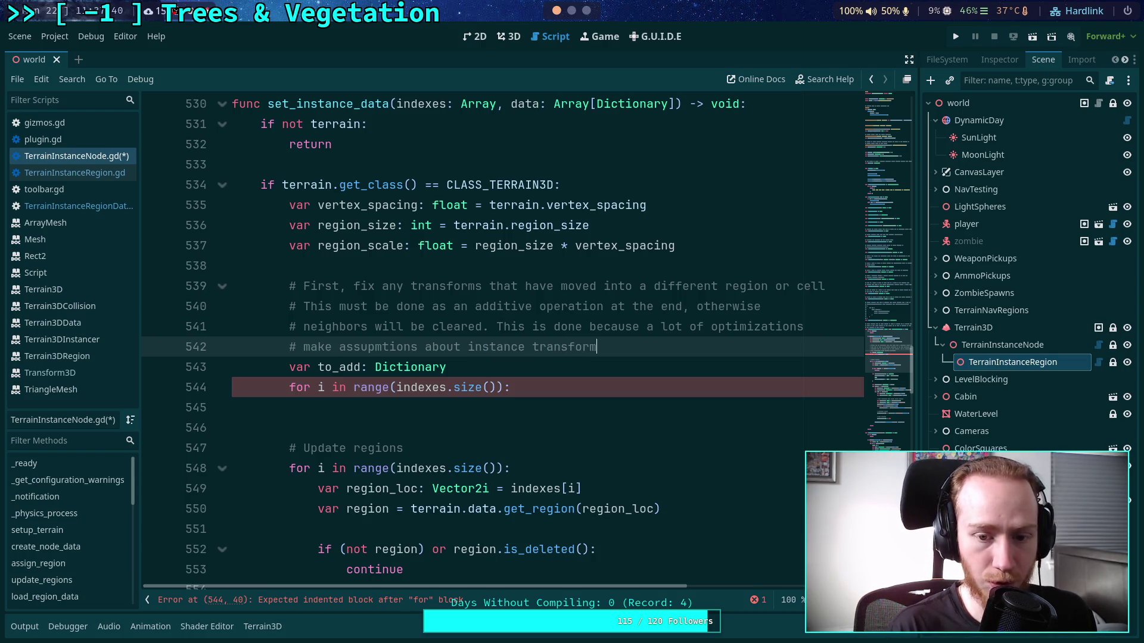
pyautogui.write('s being with')
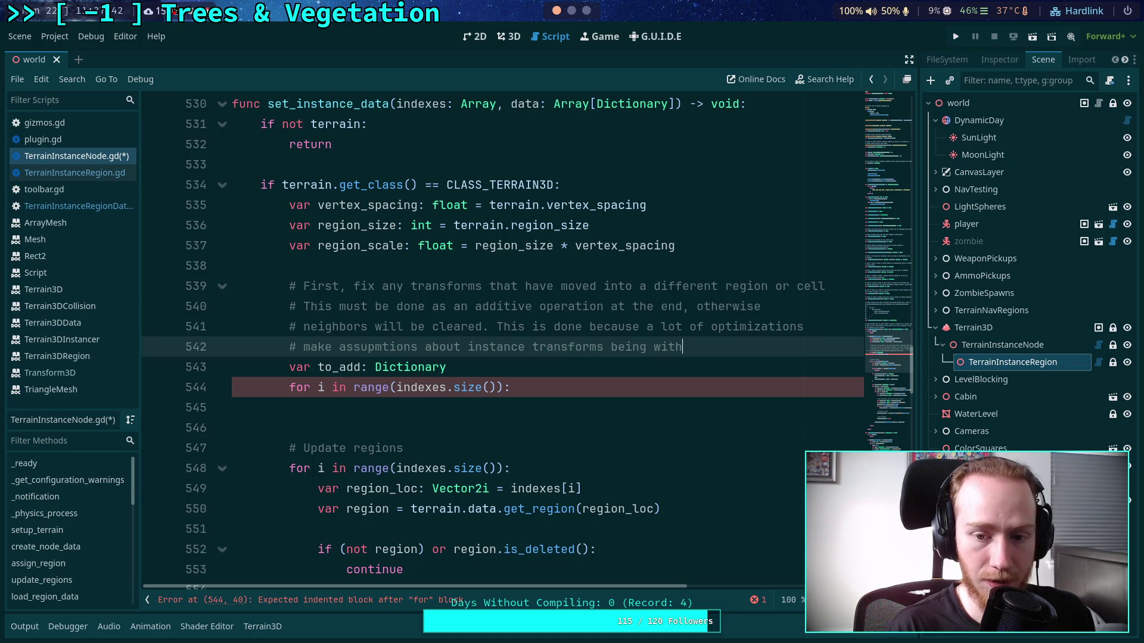
pyautogui.write('in cells')
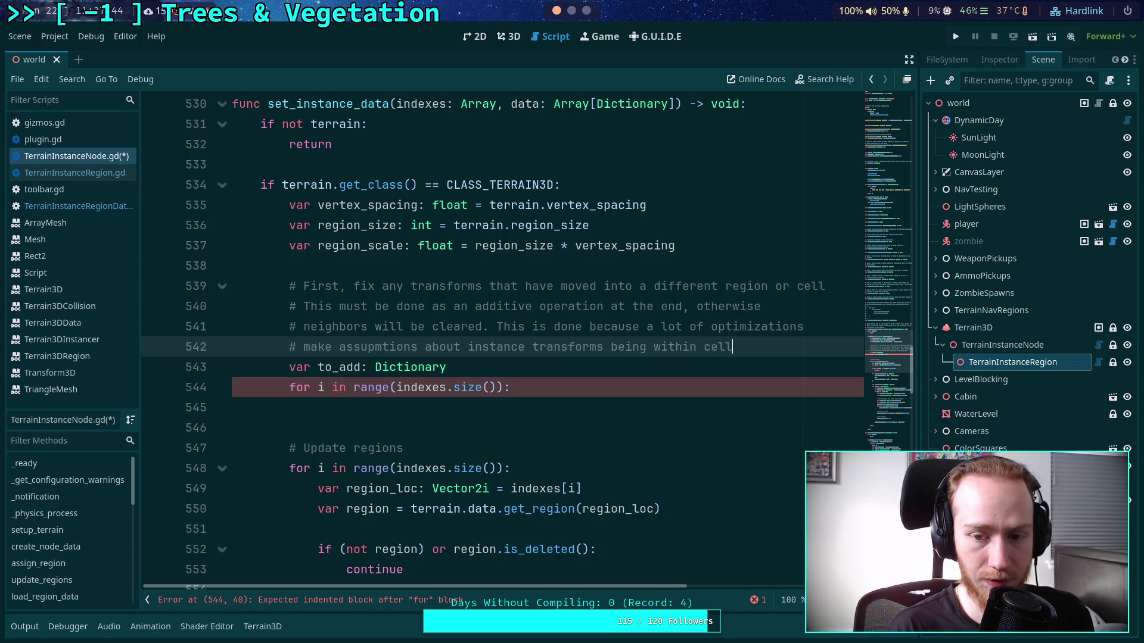
# - Change the wording to 'within their cell' and move to the empty loop body
pyautogui.click(703, 346)
pyautogui.write('their')
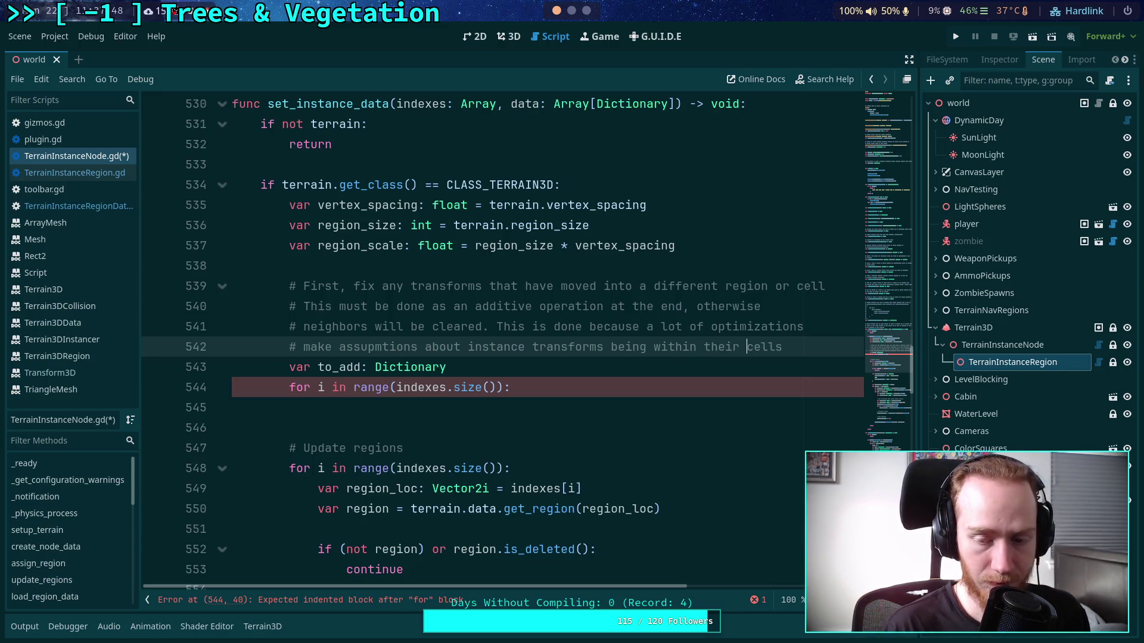
pyautogui.press('End')
pyautogui.press('BackSpace')
pyautogui.press('Left')
pyautogui.press('Left')
pyautogui.press('Left')
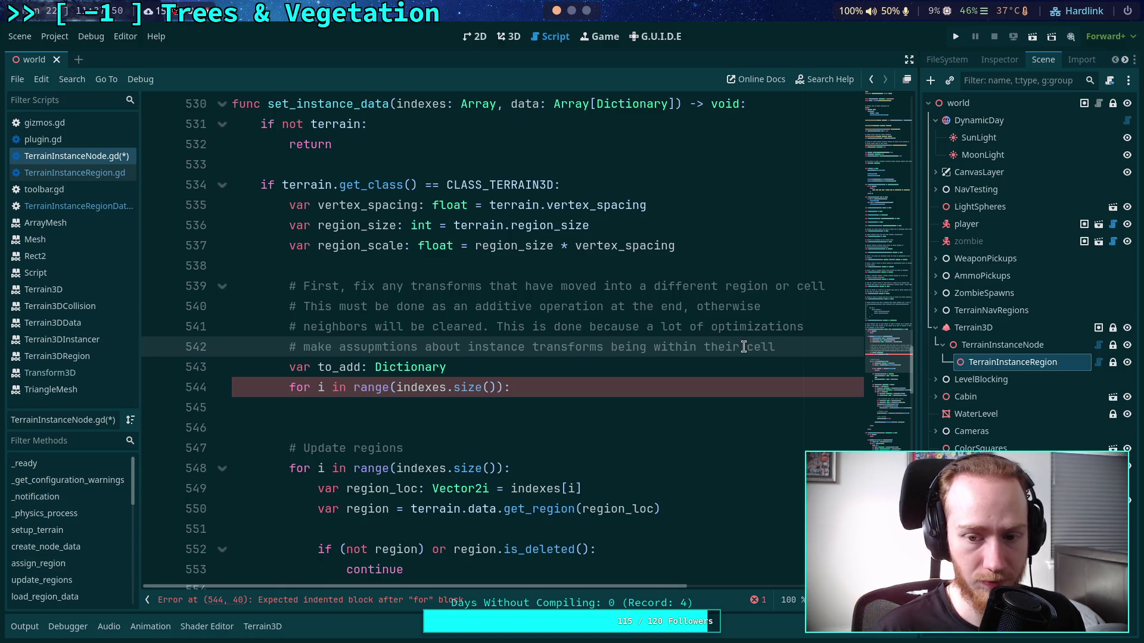
pyautogui.click(566, 368)
pyautogui.click(633, 393)
pyautogui.click(611, 412)
pyautogui.scroll(3, 612, 414)
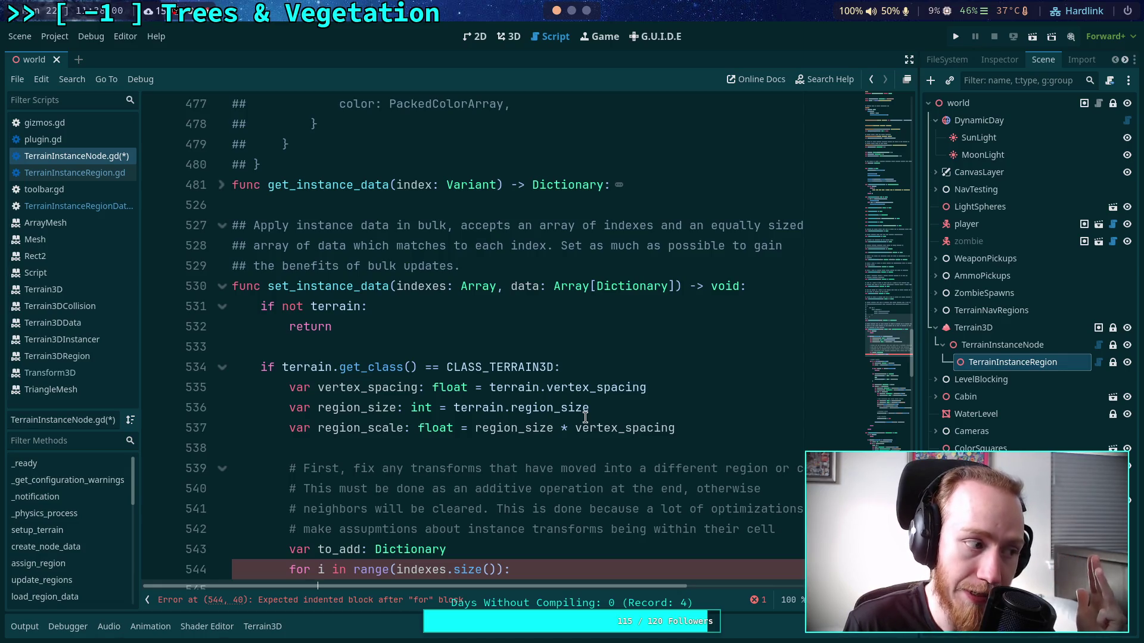
# - Select the region lookup through per-cell data code in the Update regions loop
pyautogui.scroll(-3, 587, 415)
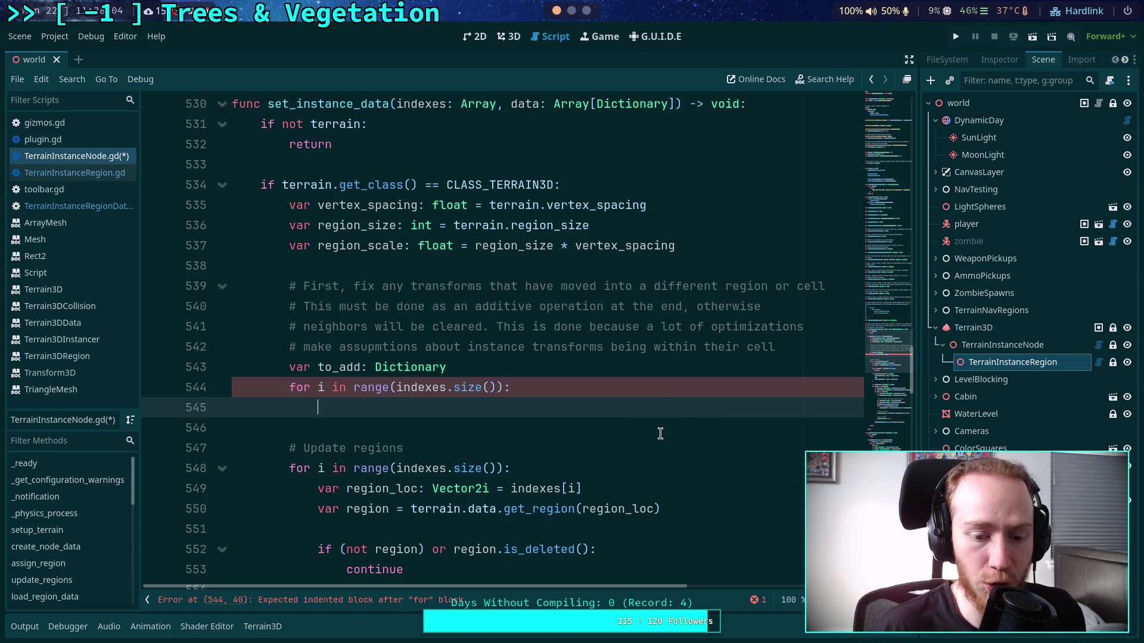
pyautogui.scroll(1, 660, 433)
pyautogui.moveTo(510, 164); pyautogui.dragTo(675, 164)
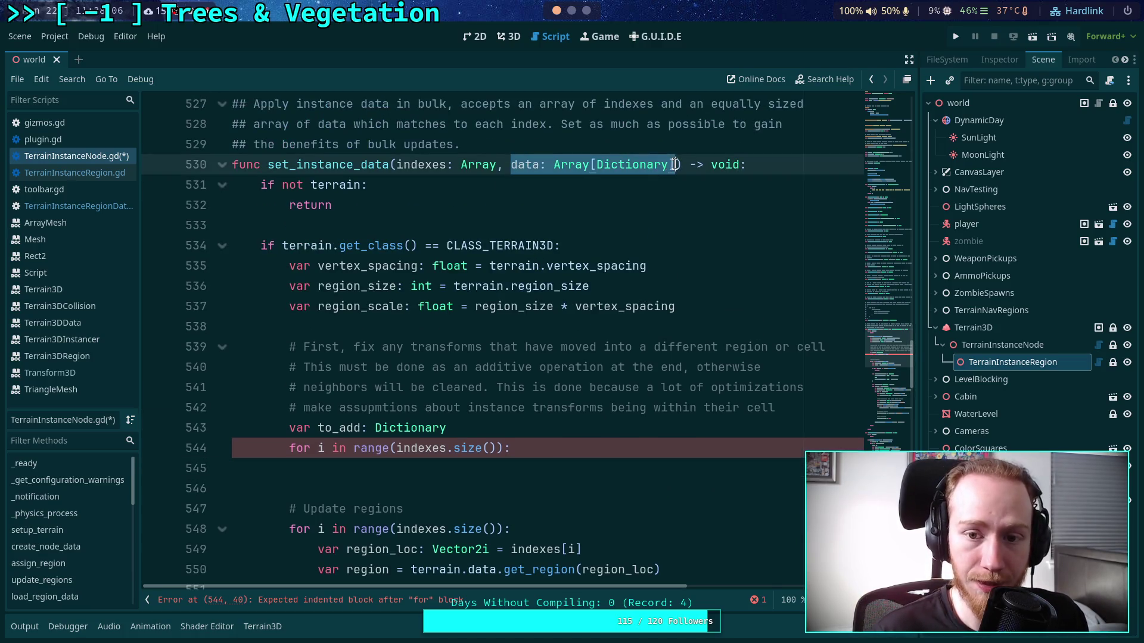
pyautogui.click(483, 471)
pyautogui.scroll(-6, 596, 470)
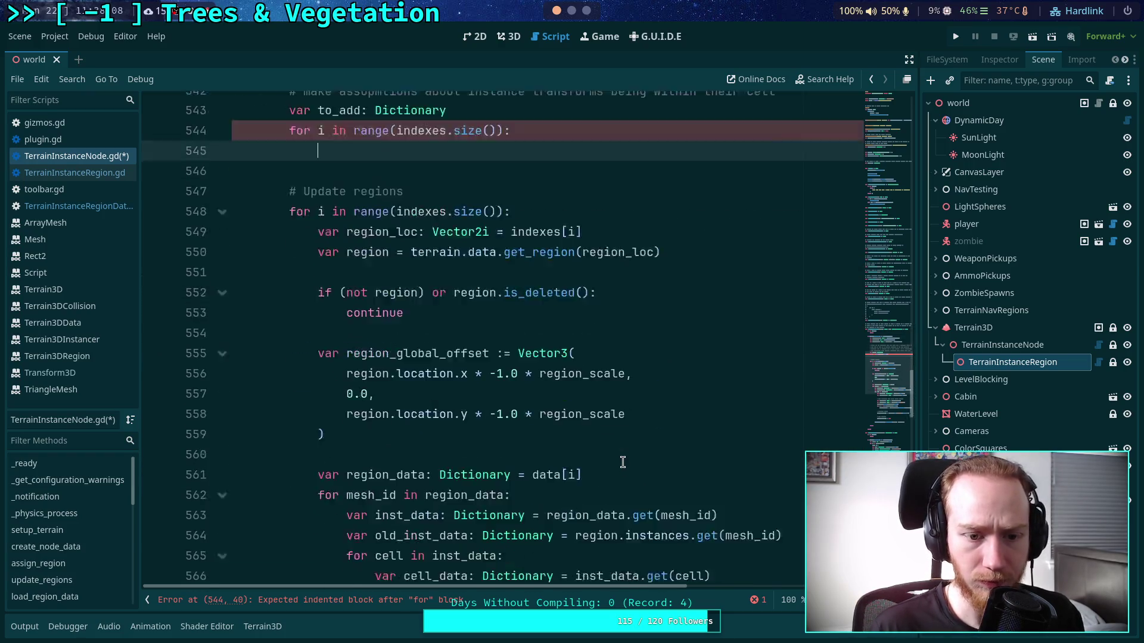
pyautogui.scroll(1, 606, 458)
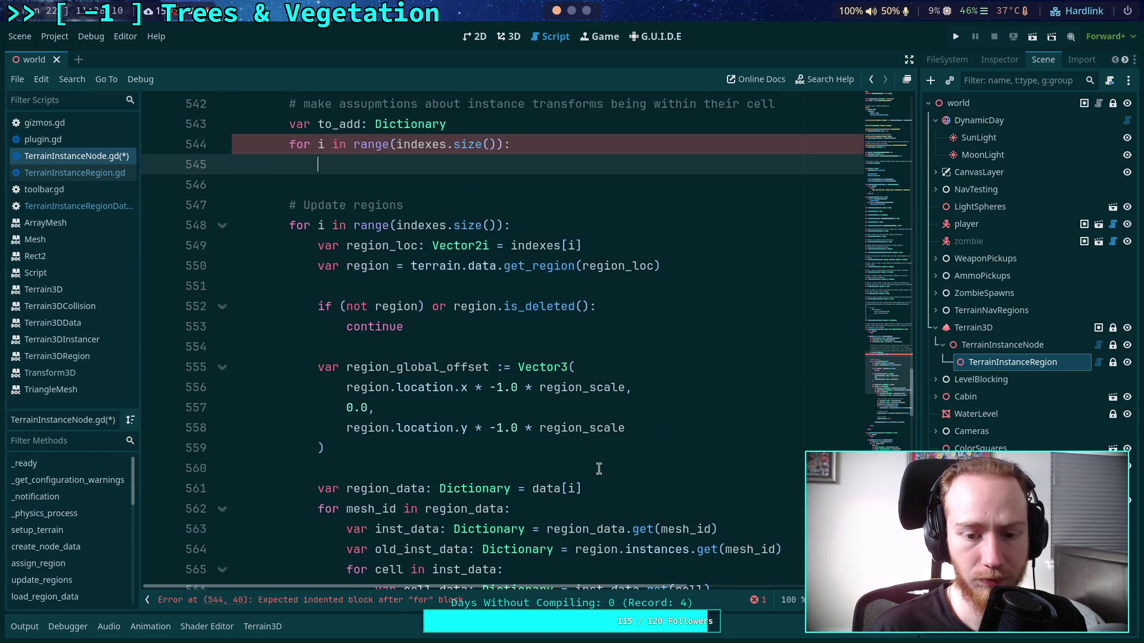
pyautogui.moveTo(593, 488); pyautogui.dragTo(316, 488)
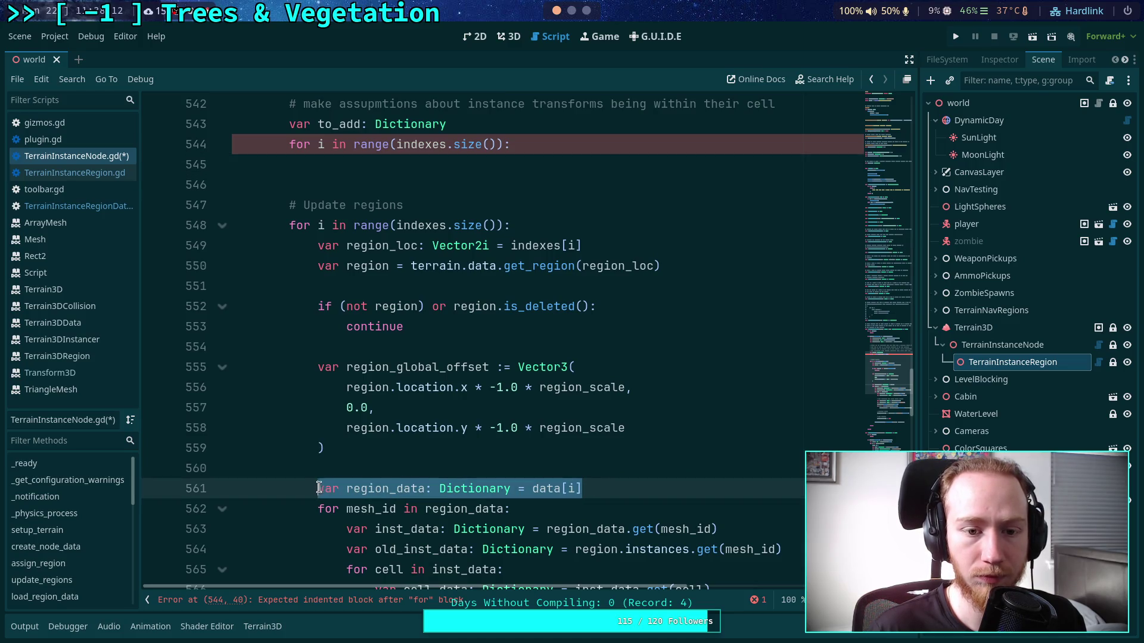
pyautogui.scroll(1, 316, 488)
pyautogui.moveTo(317, 306)
pyautogui.mouseDown()
pyautogui.moveTo(707, 314)
pyautogui.moveTo(641, 344)
pyautogui.mouseUp()
pyautogui.click(329, 327)
pyautogui.moveTo(316, 306)
pyautogui.mouseDown()
pyautogui.moveTo(327, 347)
pyautogui.moveTo(476, 428)
pyautogui.moveTo(596, 411)
pyautogui.moveTo(630, 429)
pyautogui.moveTo(626, 449)
pyautogui.moveTo(657, 416)
pyautogui.moveTo(761, 429)
pyautogui.moveTo(662, 379)
pyautogui.moveTo(763, 423)
pyautogui.mouseUp()
# - Place the selected code under the to_add loop header and open a new indented line
pyautogui.scroll(-2, 595, 411)
pyautogui.scroll(-2, 626, 449)
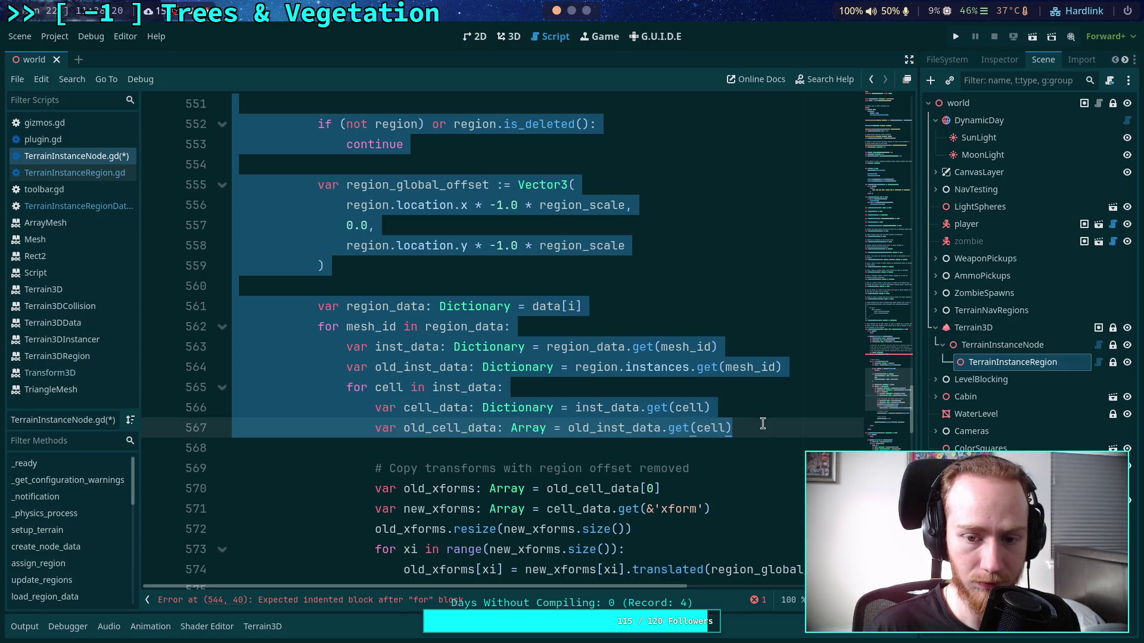
pyautogui.scroll(4, 528, 298)
pyautogui.moveTo(652, 401)
pyautogui.mouseDown()
pyautogui.moveTo(510, 232)
pyautogui.moveTo(521, 225)
pyautogui.mouseUp()
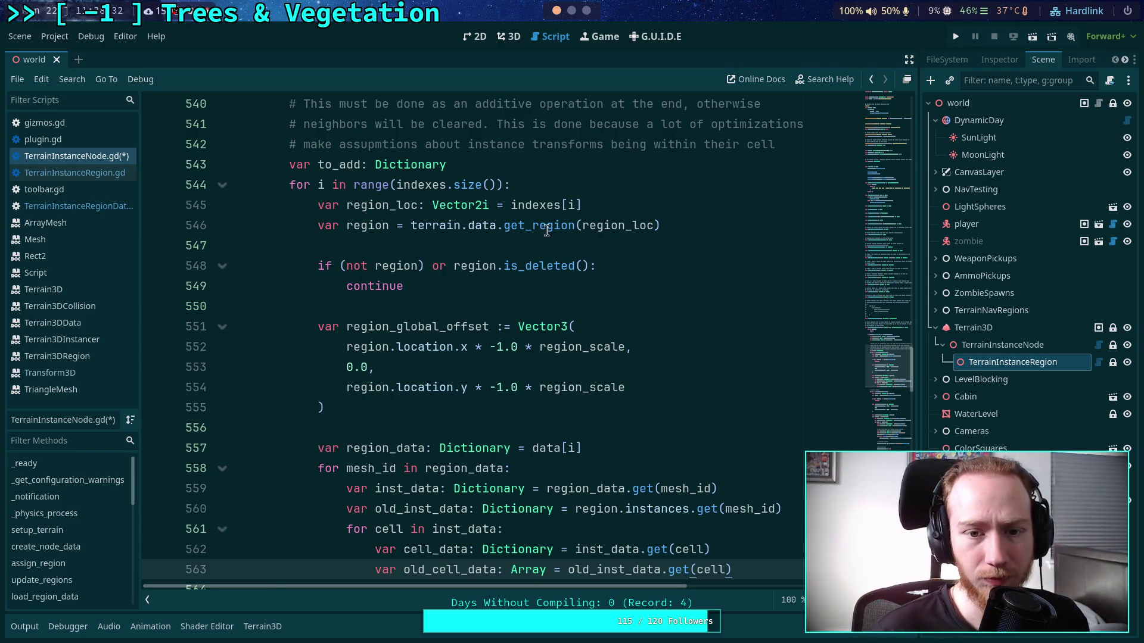
pyautogui.click(626, 192)
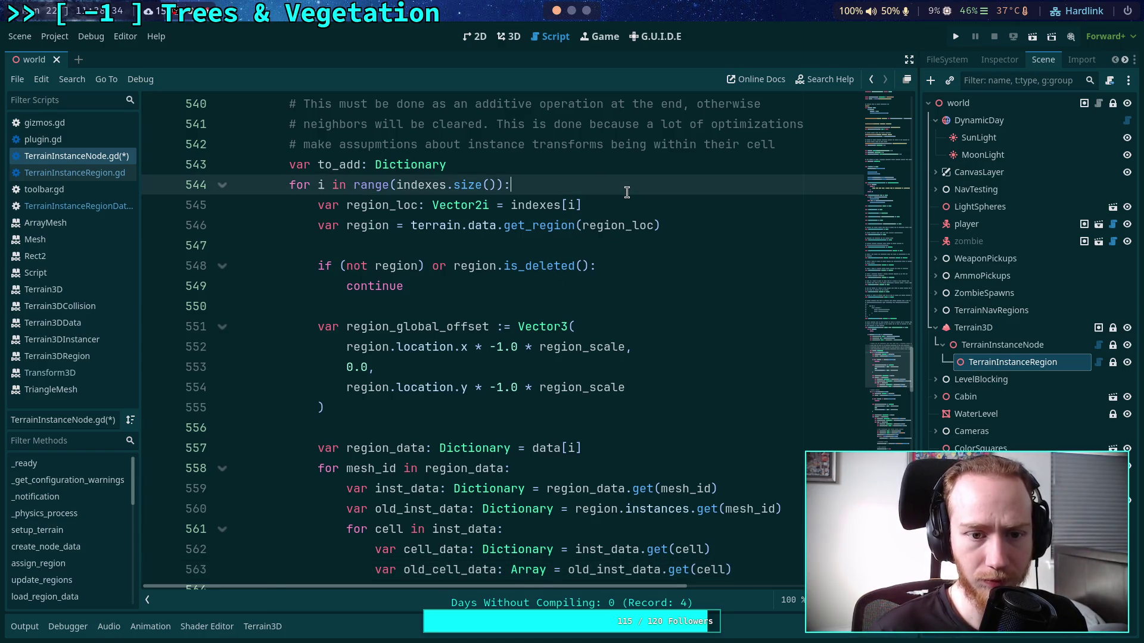
pyautogui.press('Return')
pyautogui.write('var')
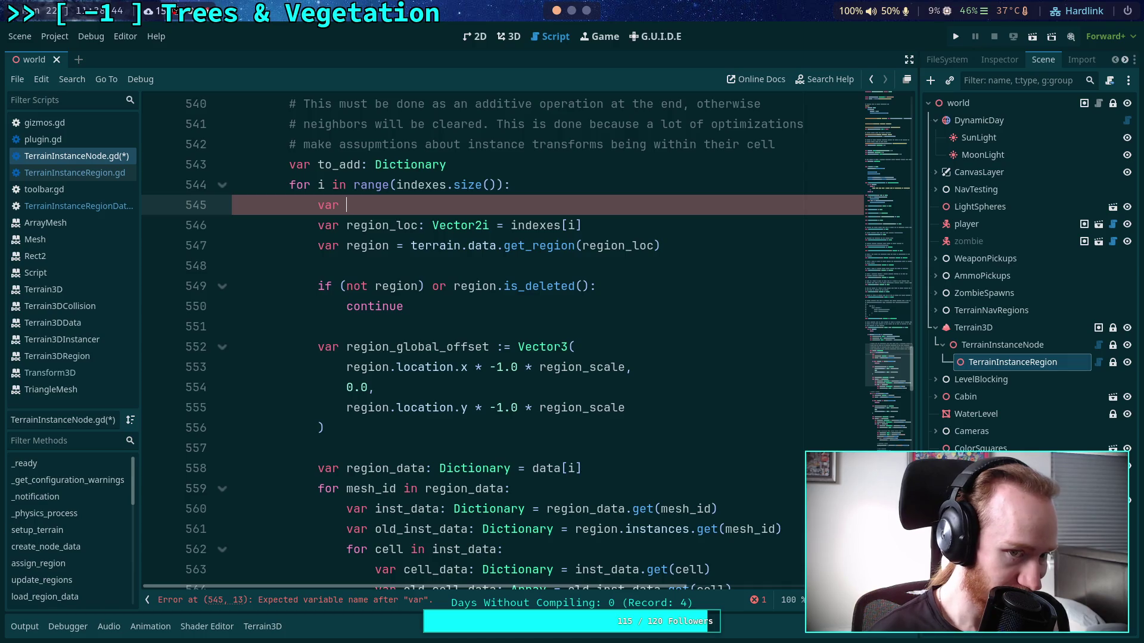
# - Add to_add.set(region_loc, Dictionary()) below the continue check
pyautogui.press('BackSpace')
pyautogui.press('BackSpace')
pyautogui.write('to')
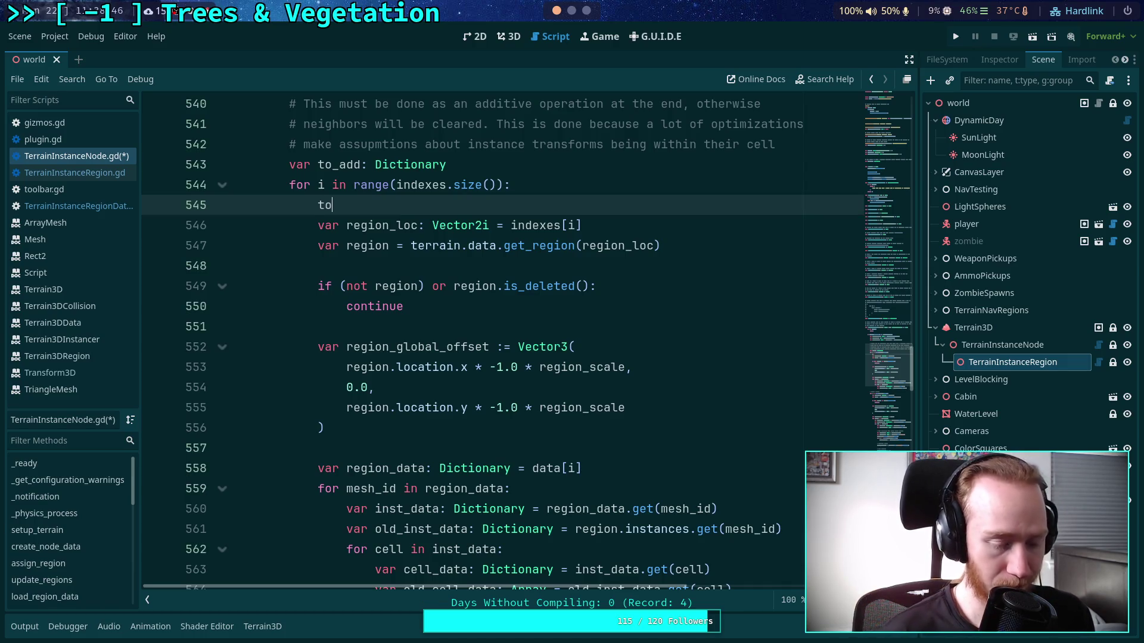
pyautogui.write('_add.set(')
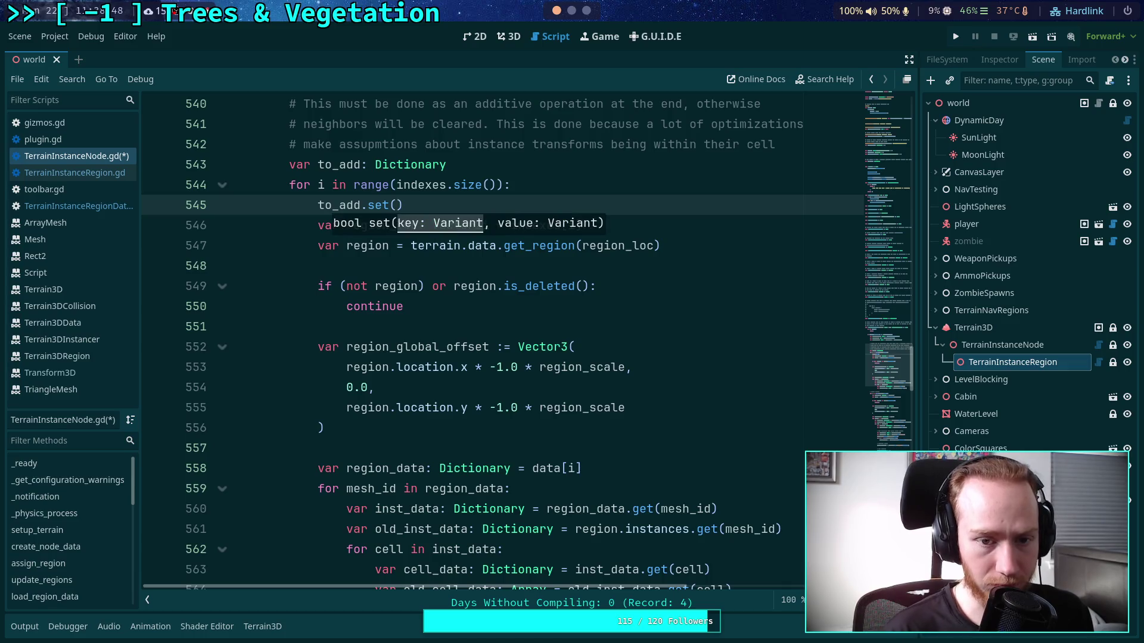
pyautogui.press('Escape')
pyautogui.hotkey('alt', 'Down')
pyautogui.hotkey('alt', 'Down')
pyautogui.hotkey('alt', 'Down')
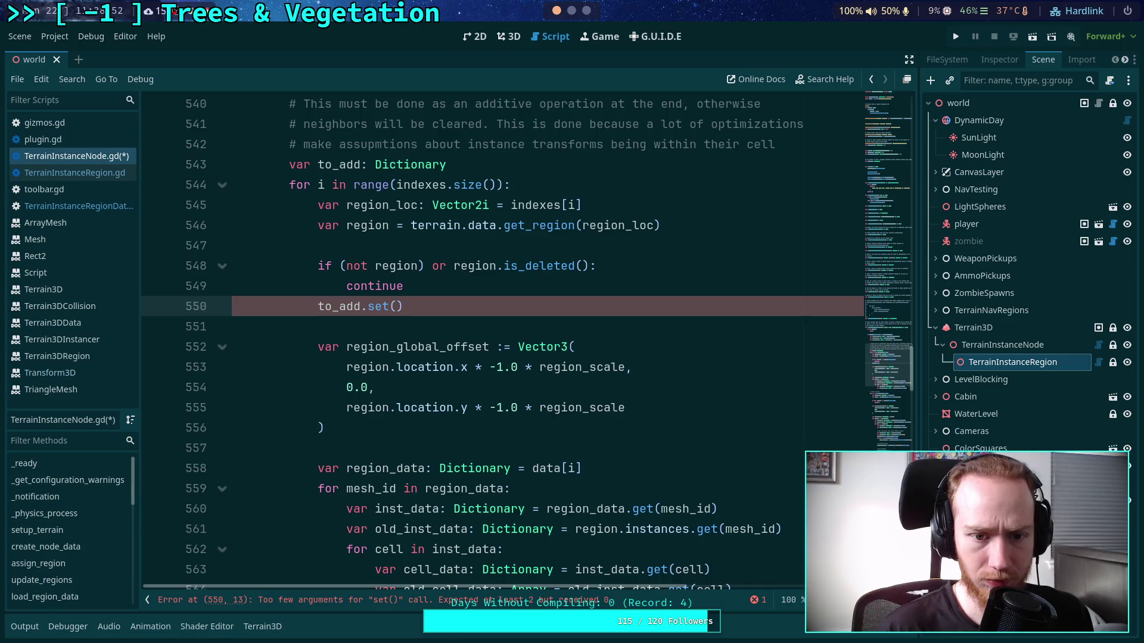
pyautogui.click(498, 287)
pyautogui.press('Return')
pyautogui.click(397, 325)
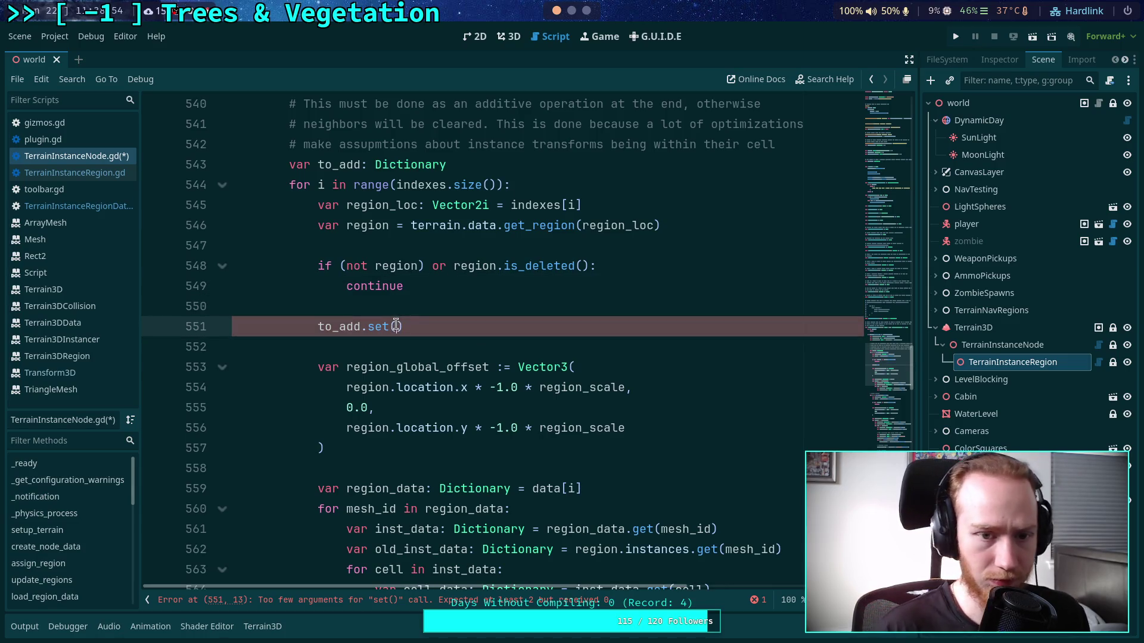
pyautogui.write('region_loc')
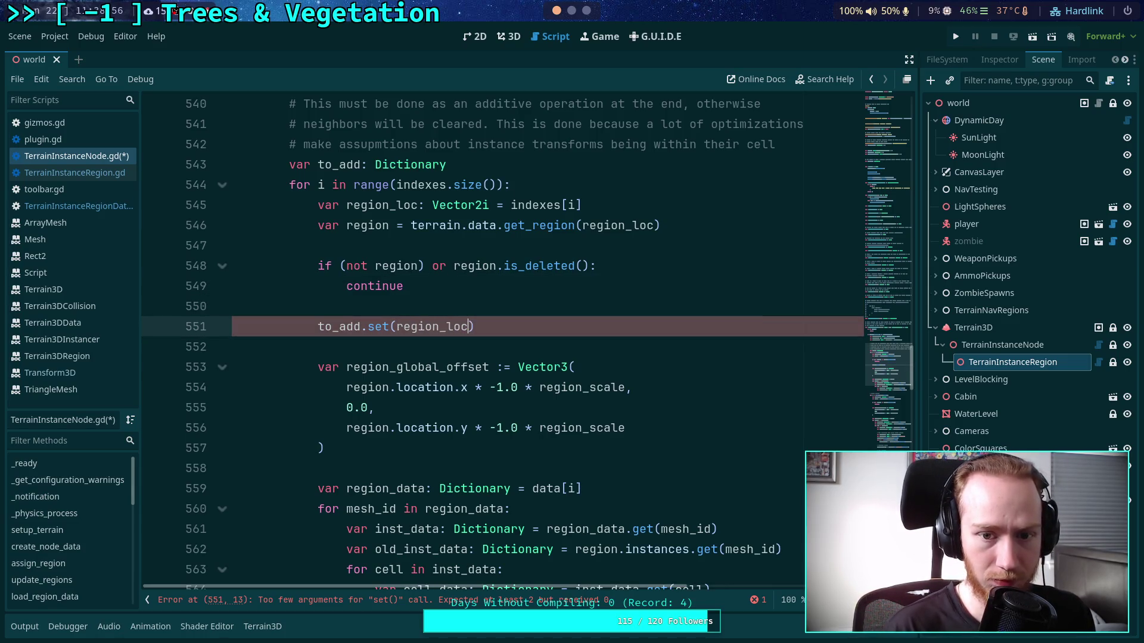
pyautogui.write(', ')
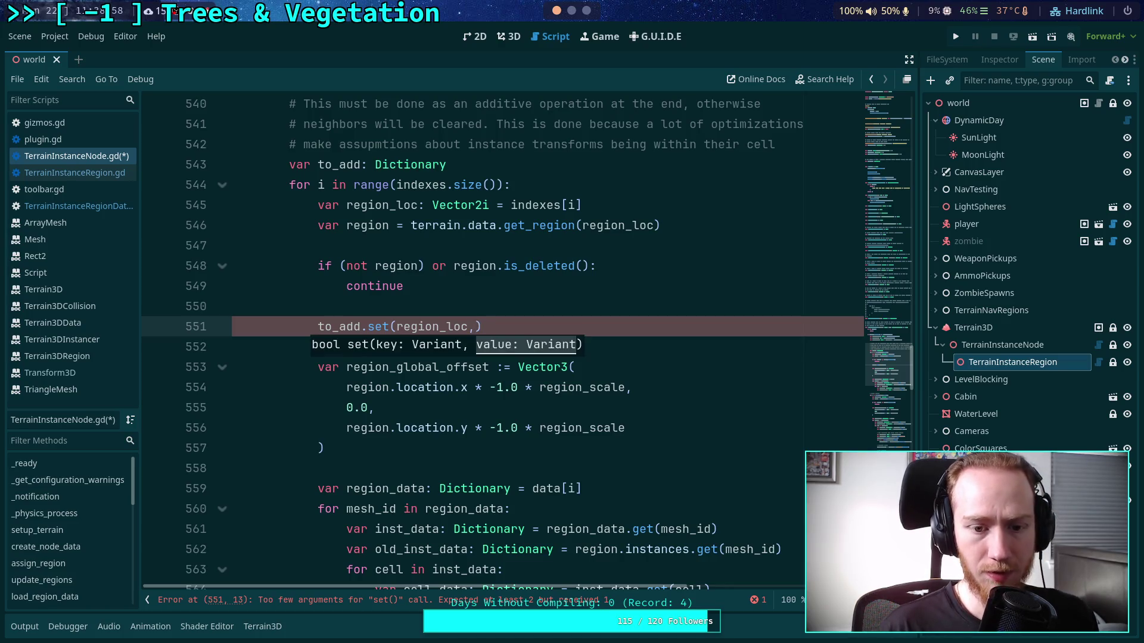
pyautogui.write('Dictionary()')
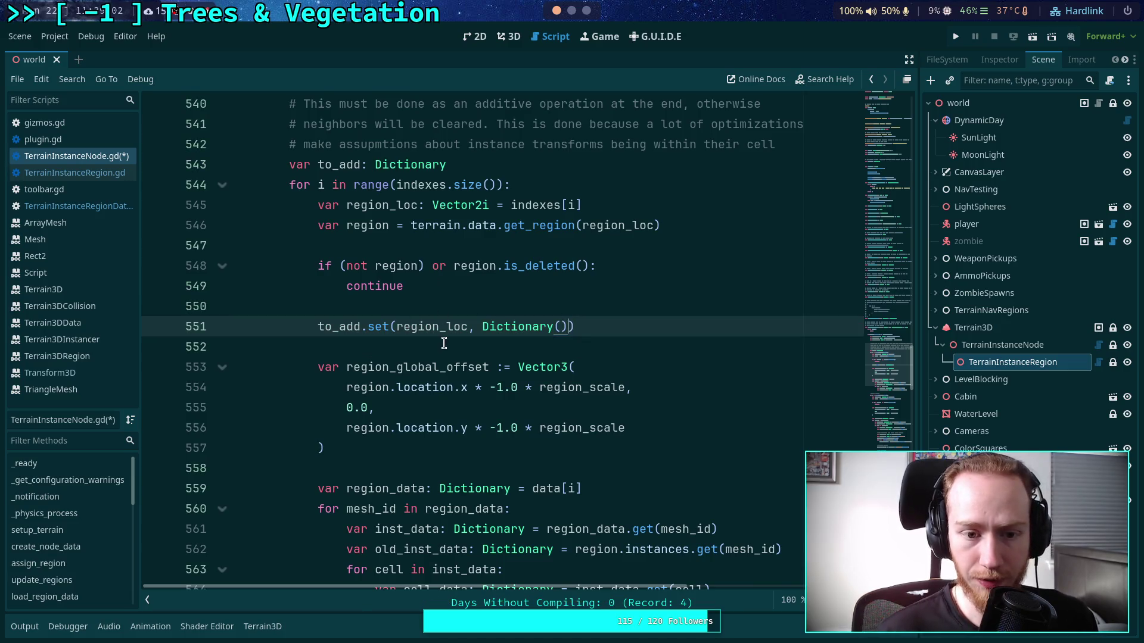
# - Add var region_add: Dictionary = to_add.get(region_loc) beneath the set call
pyautogui.scroll(-1, 456, 332)
pyautogui.click(607, 264)
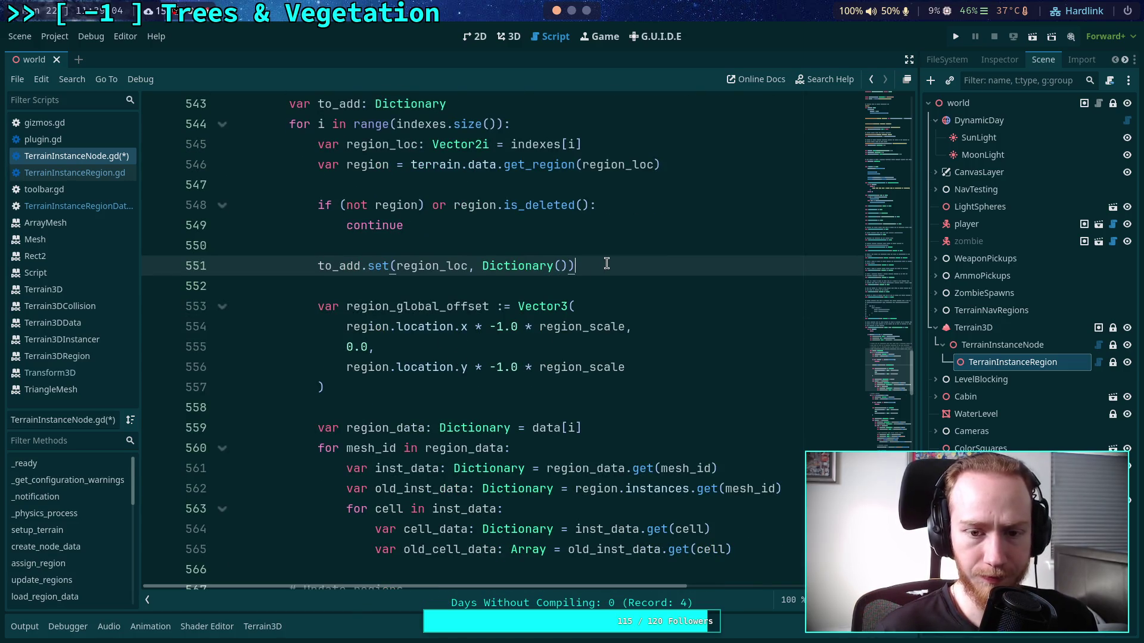
pyautogui.press('Return')
pyautogui.write('var')
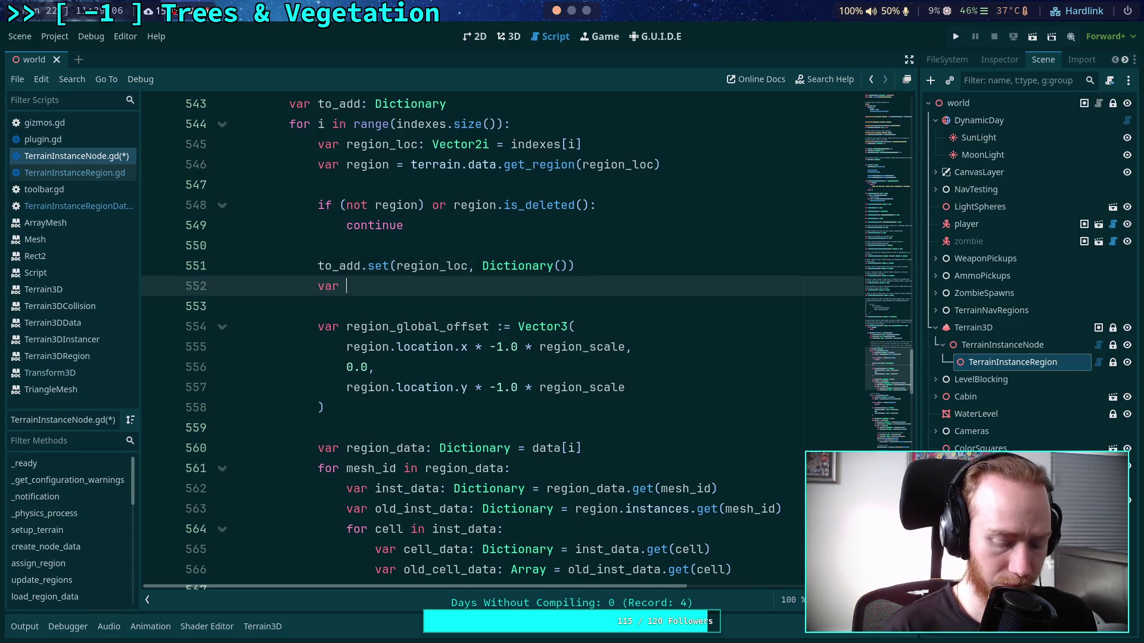
pyautogui.write('reg')
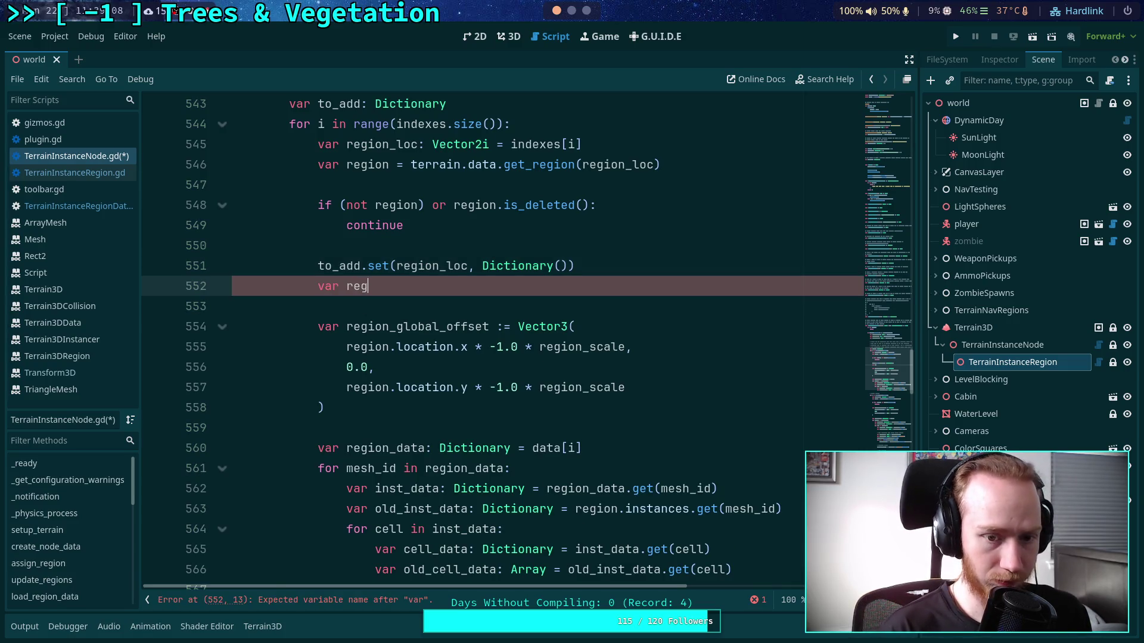
pyautogui.write('ion_addDictionary')
pyautogui.write('to_')
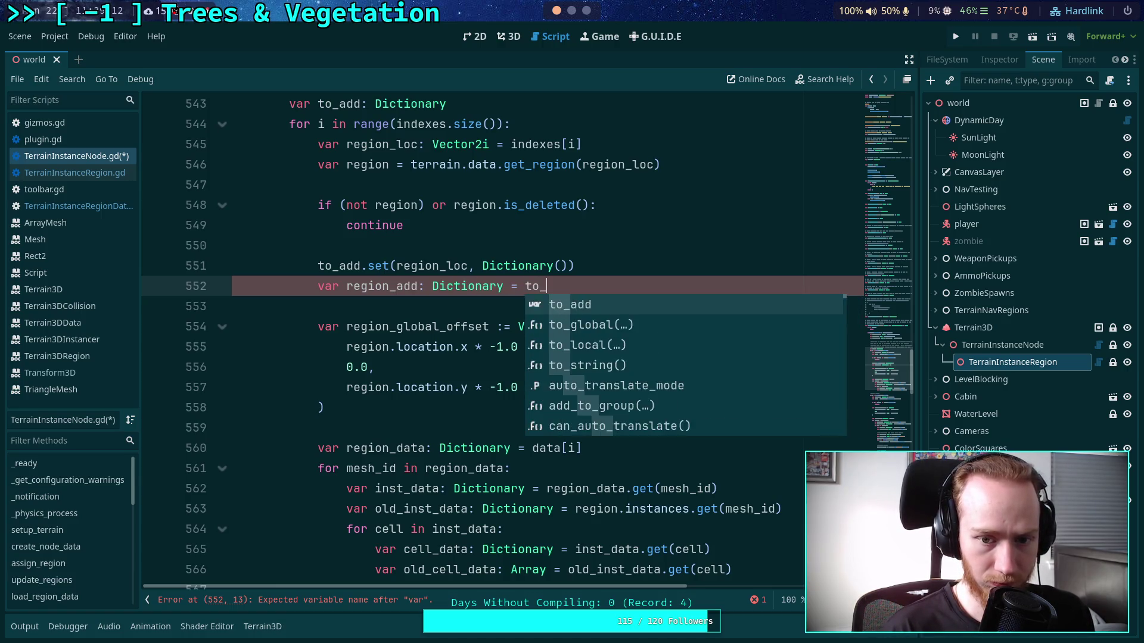
pyautogui.write('set.get(rec')
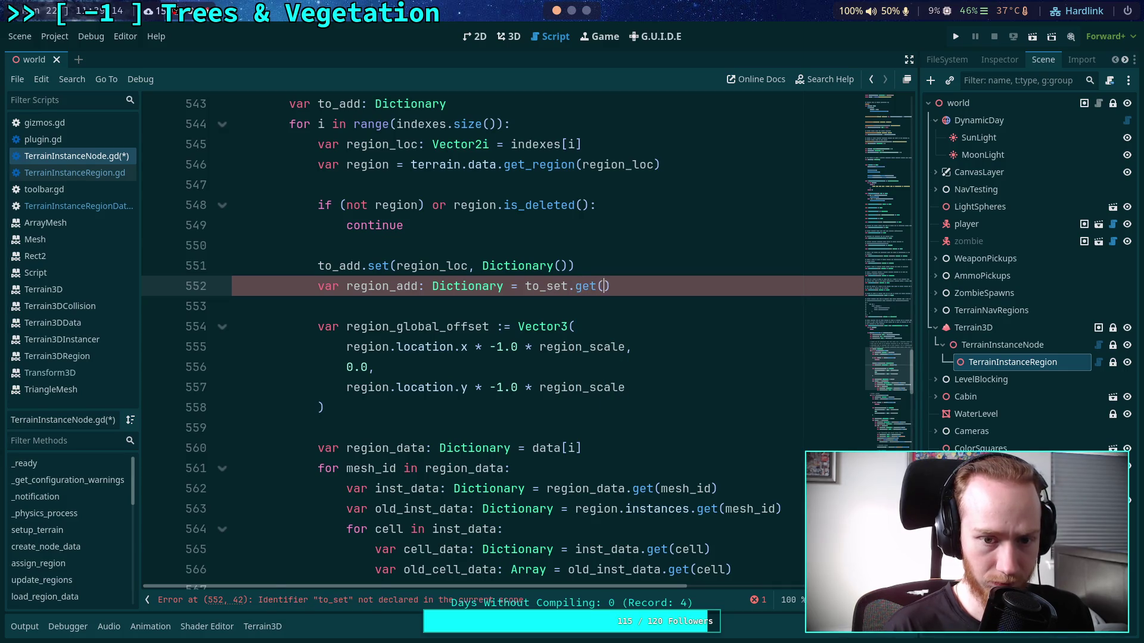
pyautogui.write('i')
pyautogui.press('BackSpace')
pyautogui.press('BackSpace')
pyautogui.write('gion_loc)')
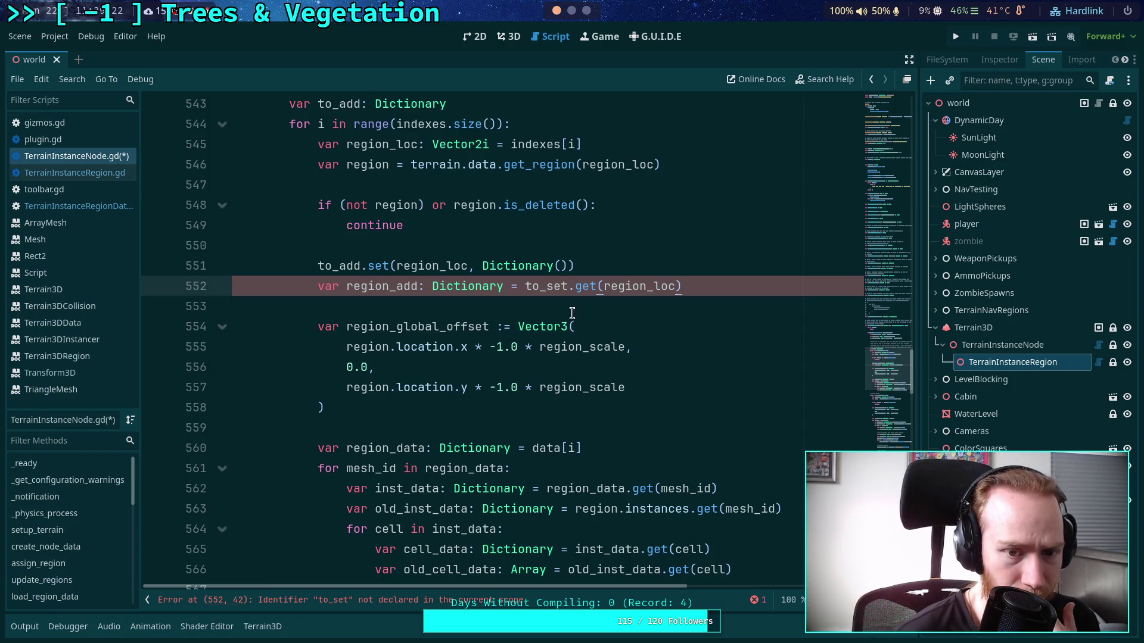
pyautogui.moveTo(547, 290); pyautogui.dragTo(566, 290)
pyautogui.write('add')
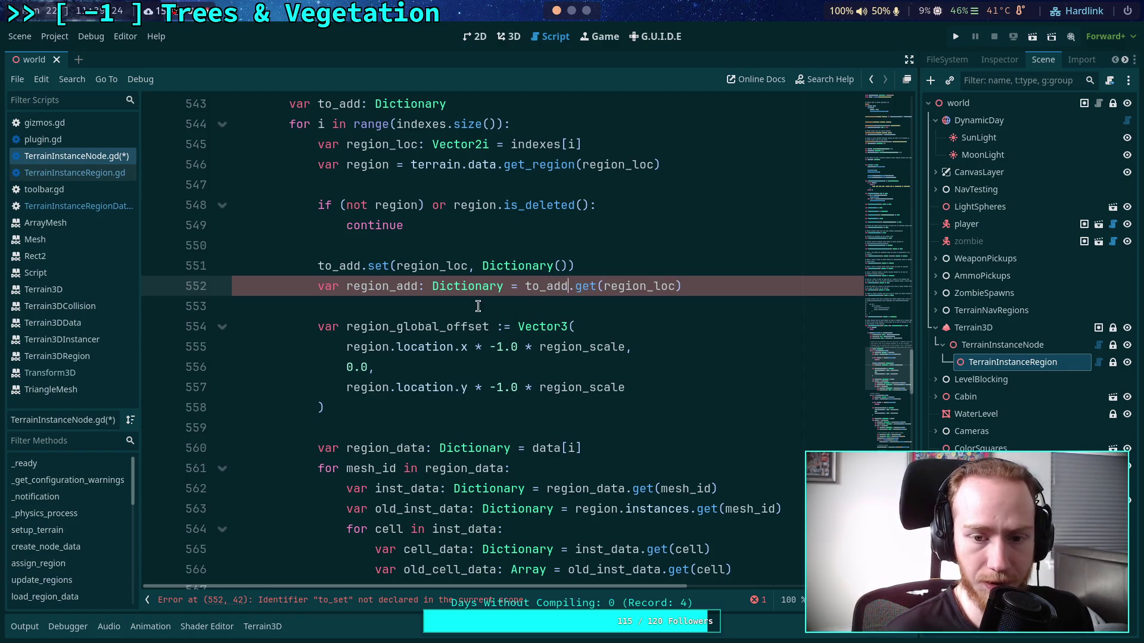
pyautogui.click(545, 306)
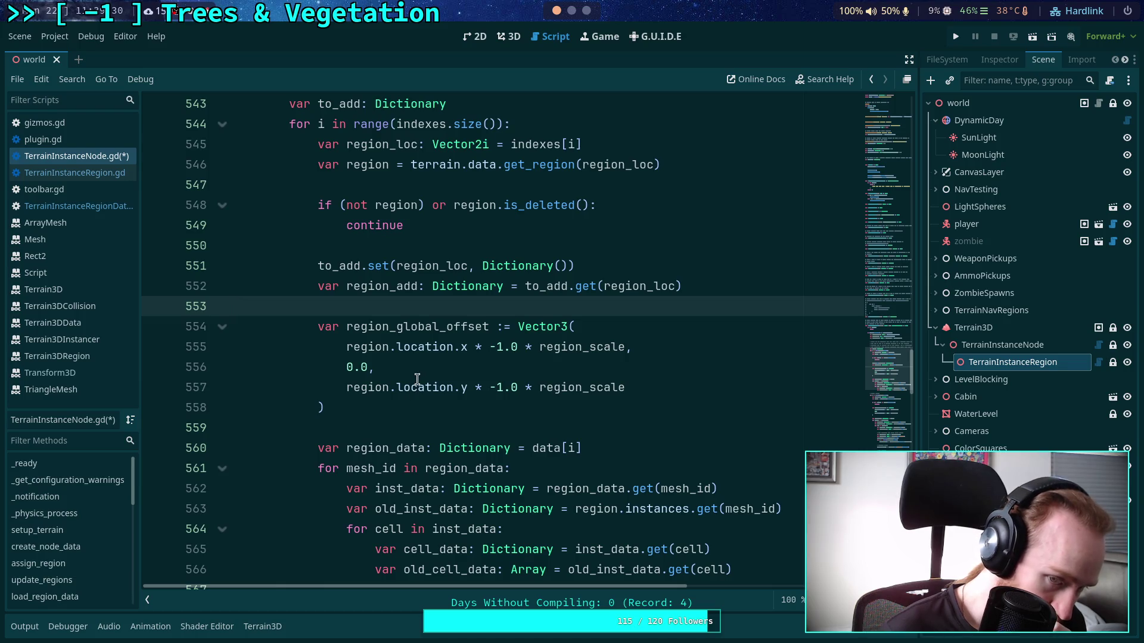
# - Rename region_global_offset to region_offset
pyautogui.moveTo(396, 326); pyautogui.dragTo(490, 326)
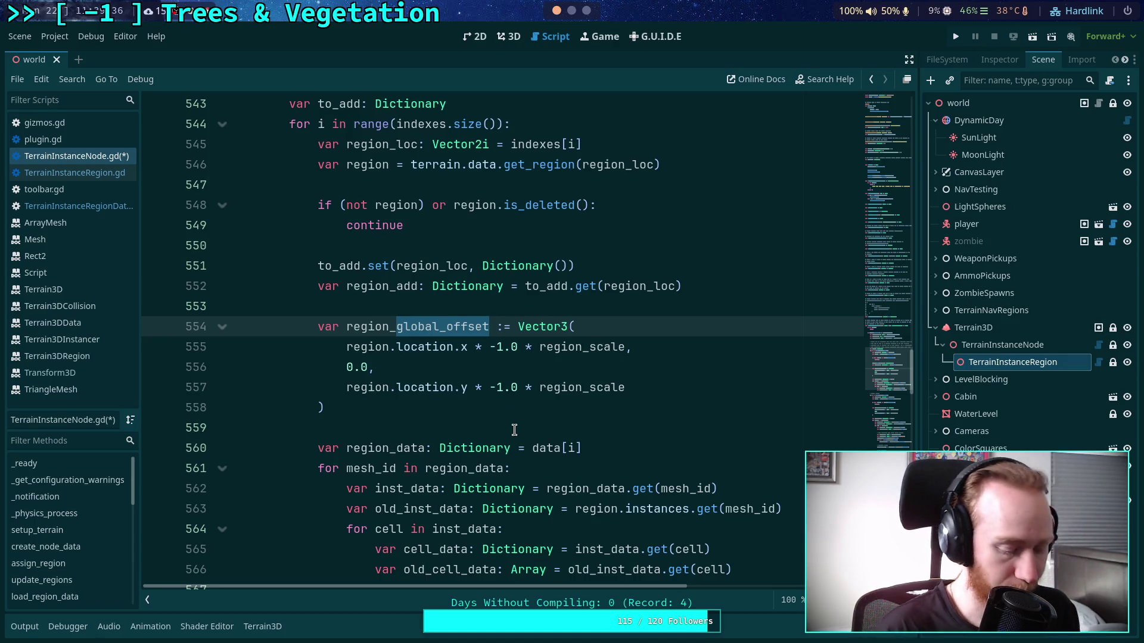
pyautogui.write('offset')
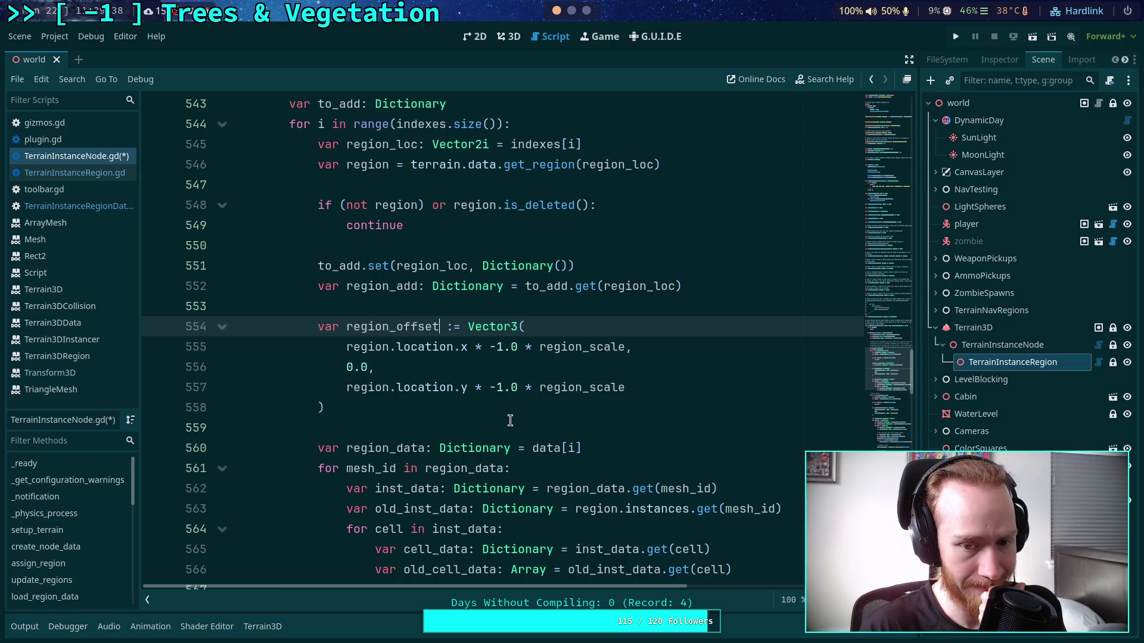
pyautogui.scroll(-1, 517, 421)
pyautogui.scroll(2, 558, 411)
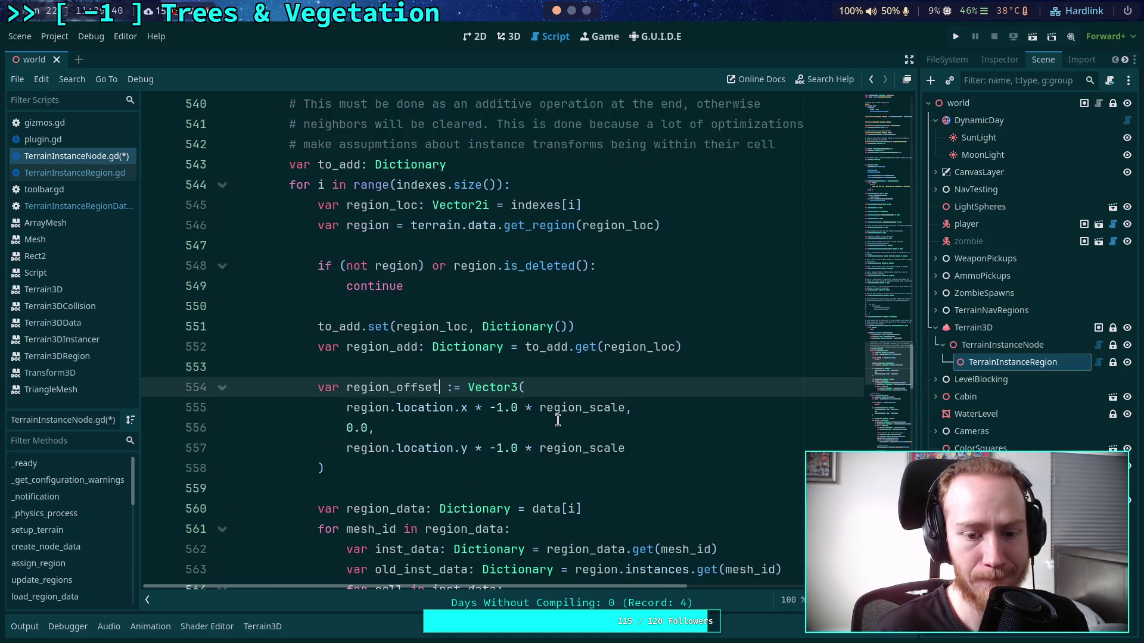
pyautogui.scroll(-3, 532, 421)
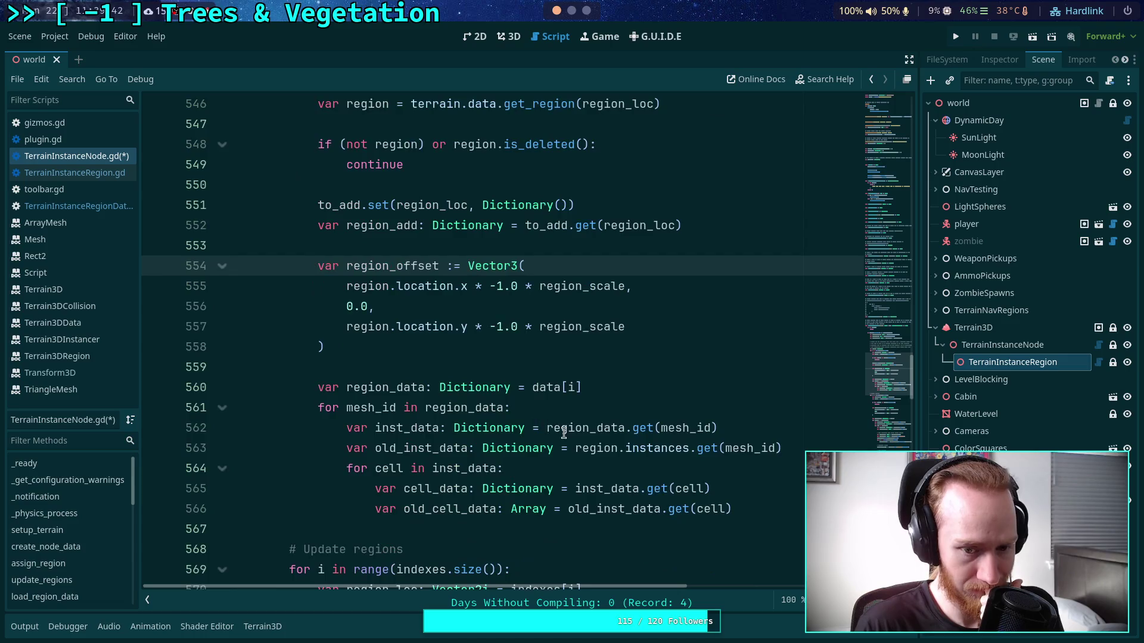
pyautogui.click(618, 349)
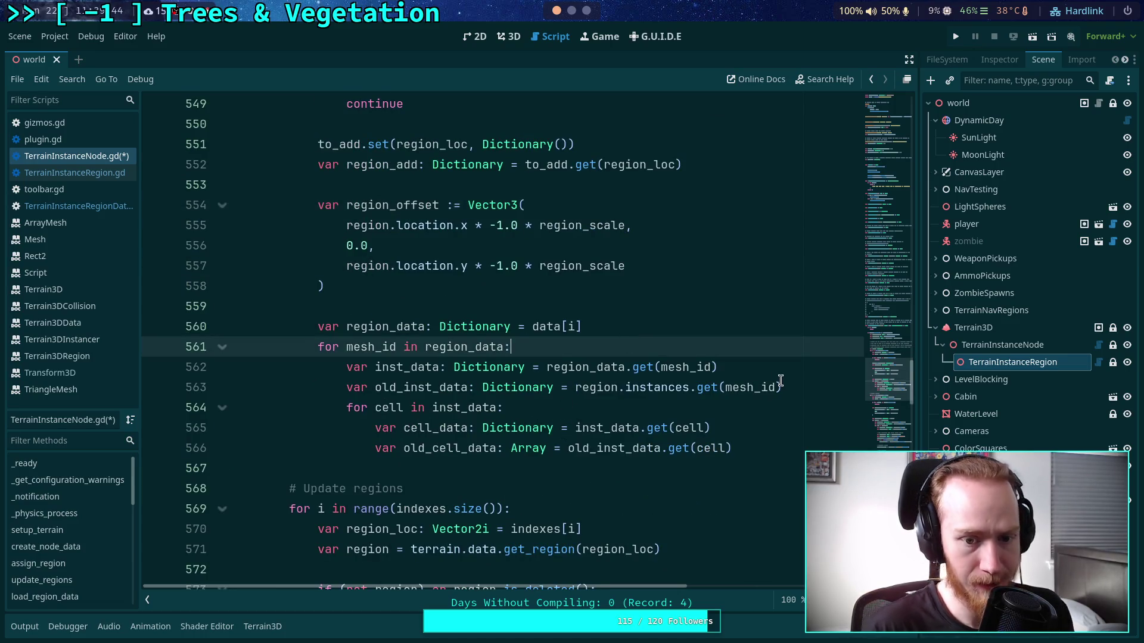
# - Start declaring var add_inst_data in the mesh_id loop
pyautogui.scroll(1, 705, 411)
pyautogui.press('Return')
pyautogui.write('var add_i')
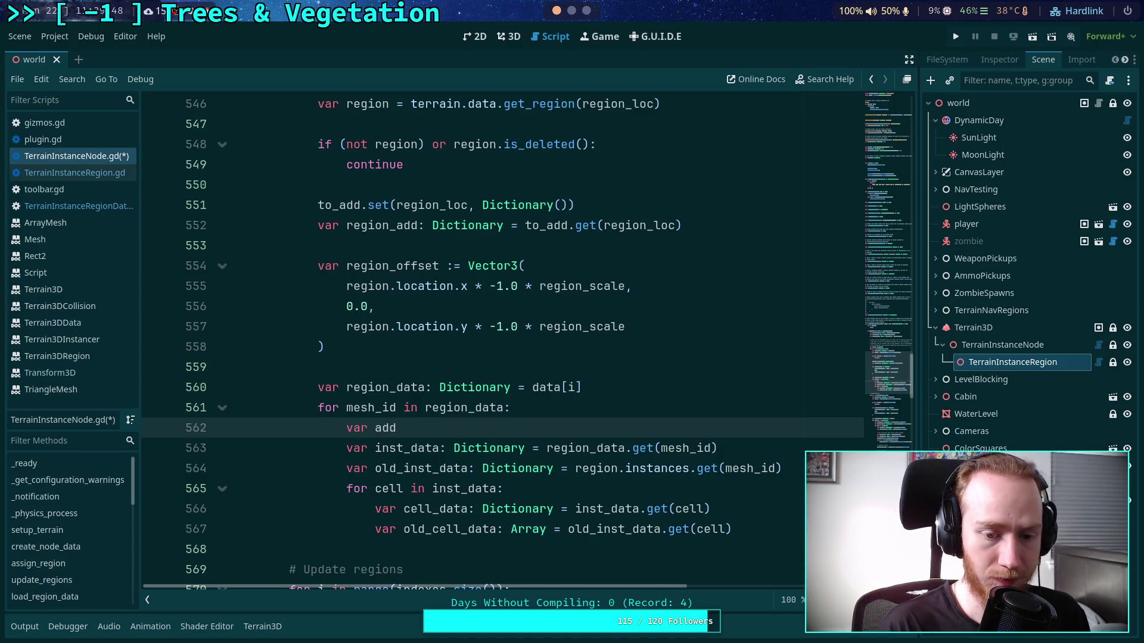
pyautogui.write('nst_data: dict')
pyautogui.press('BackSpace')
pyautogui.press('BackSpace')
pyautogui.press('BackSpace')
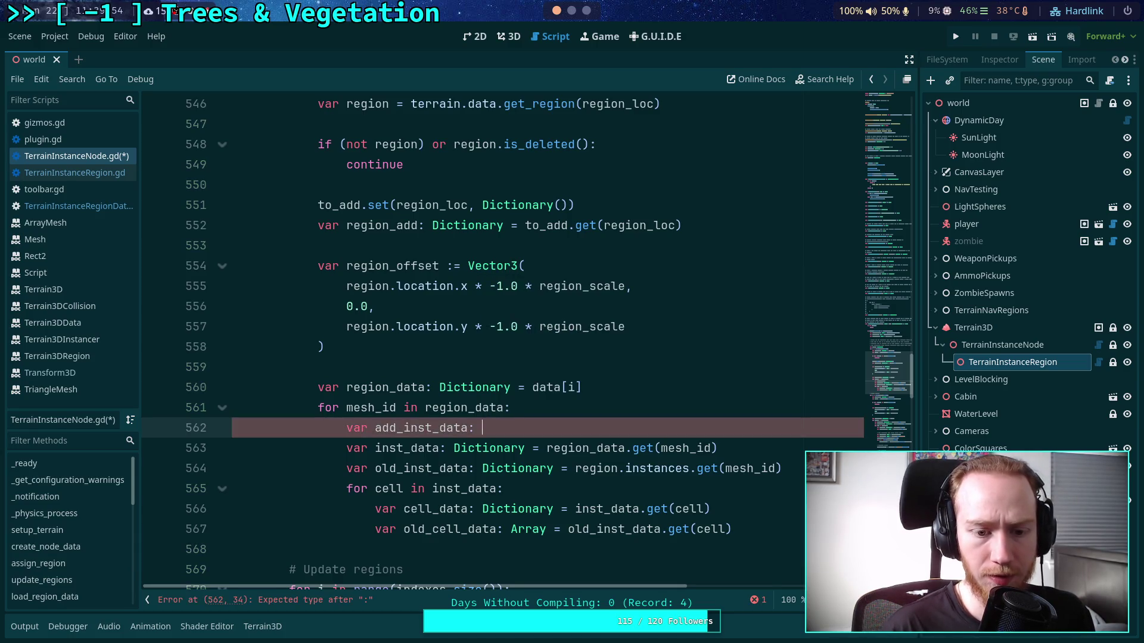
# - Delete the trial region_add.set line and the to_add.set(region_loc, Dictionary()) line
pyautogui.click(591, 405)
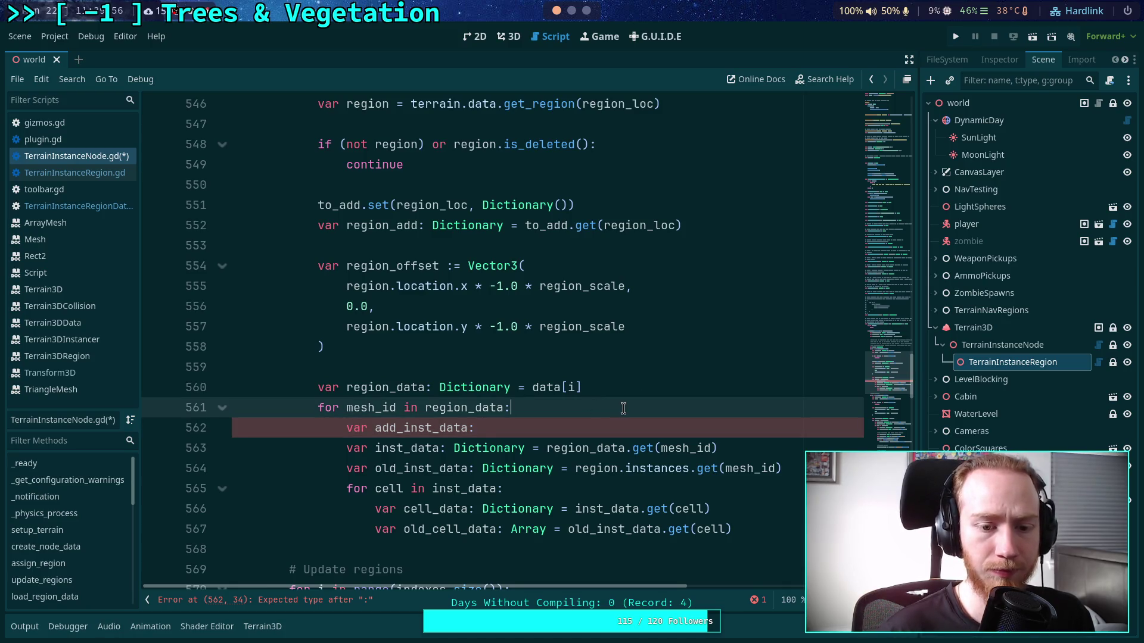
pyautogui.press('Return')
pyautogui.write('region_add.set')
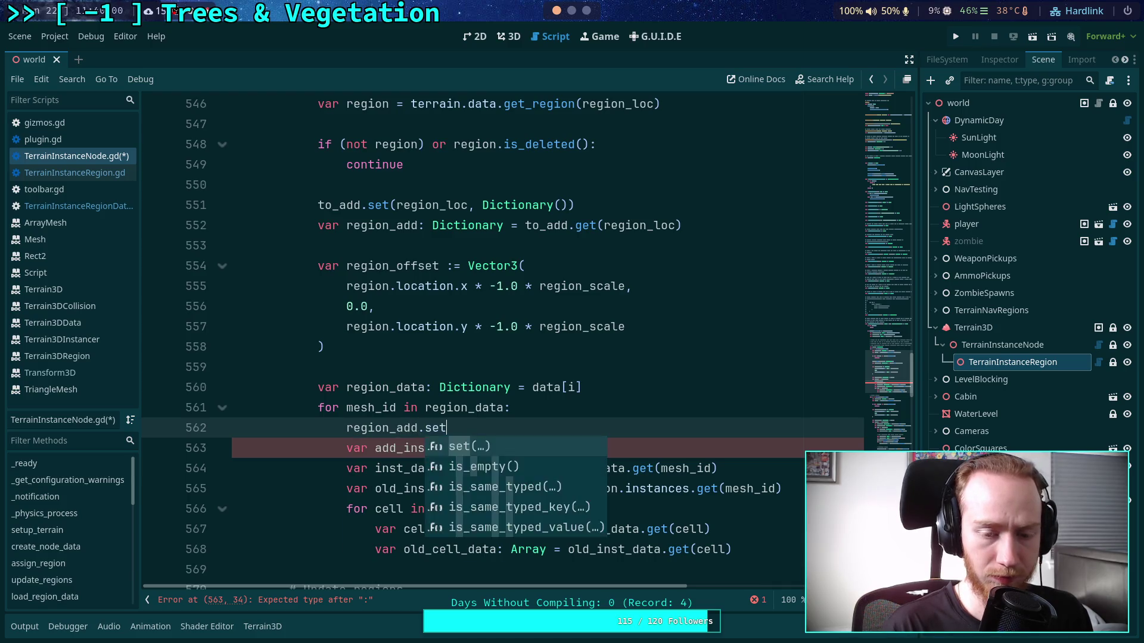
pyautogui.press('Return')
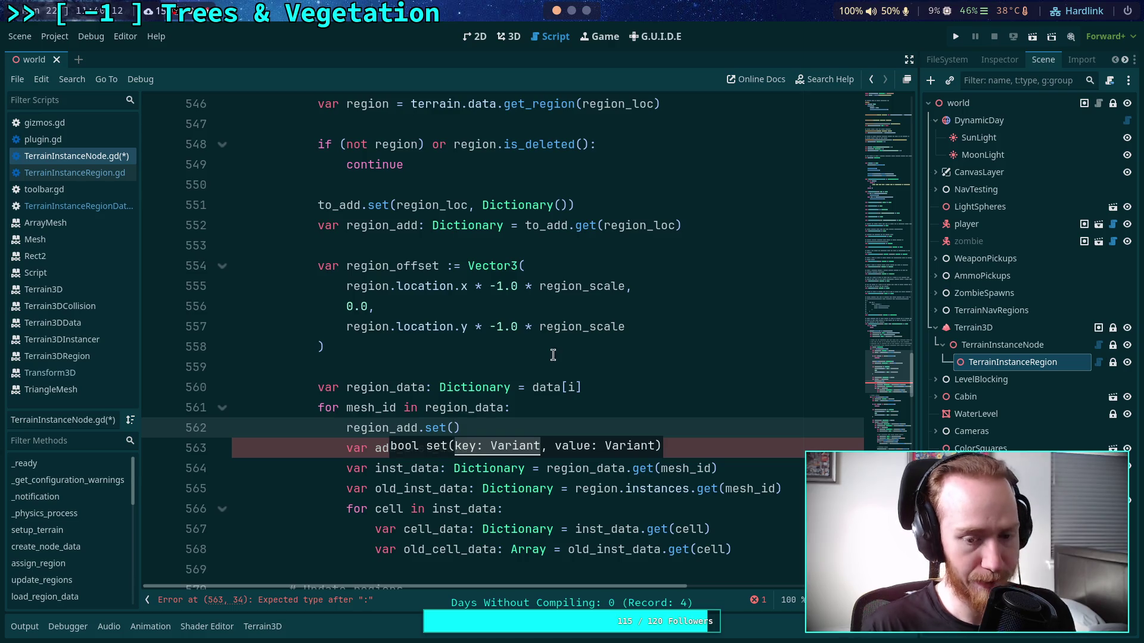
pyautogui.moveTo(524, 428); pyautogui.dragTo(547, 409)
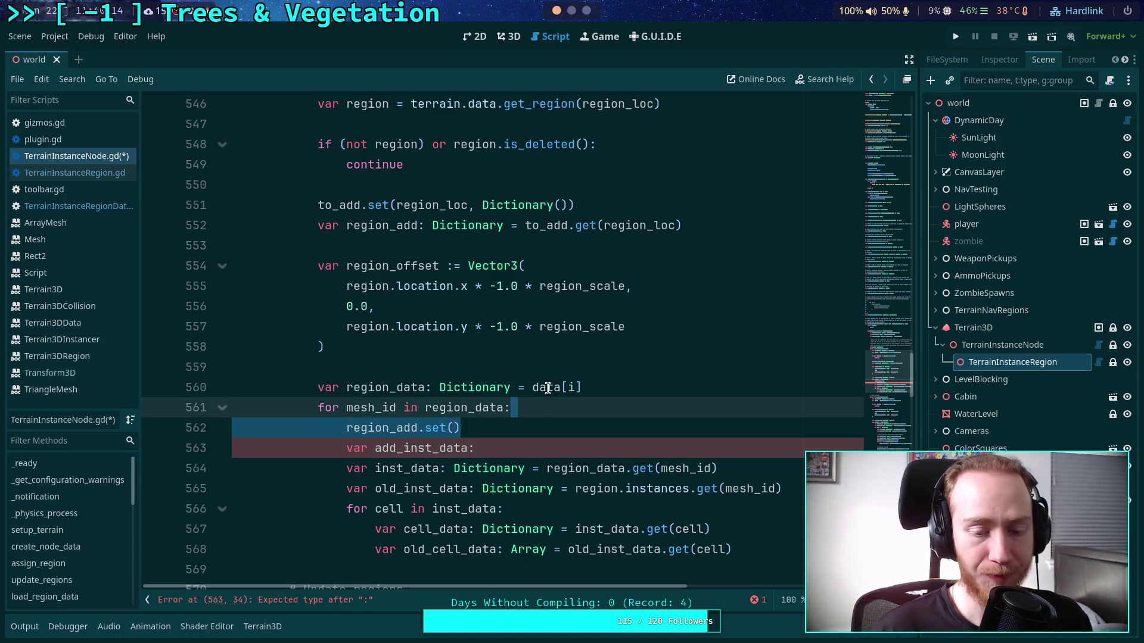
pyautogui.press('BackSpace')
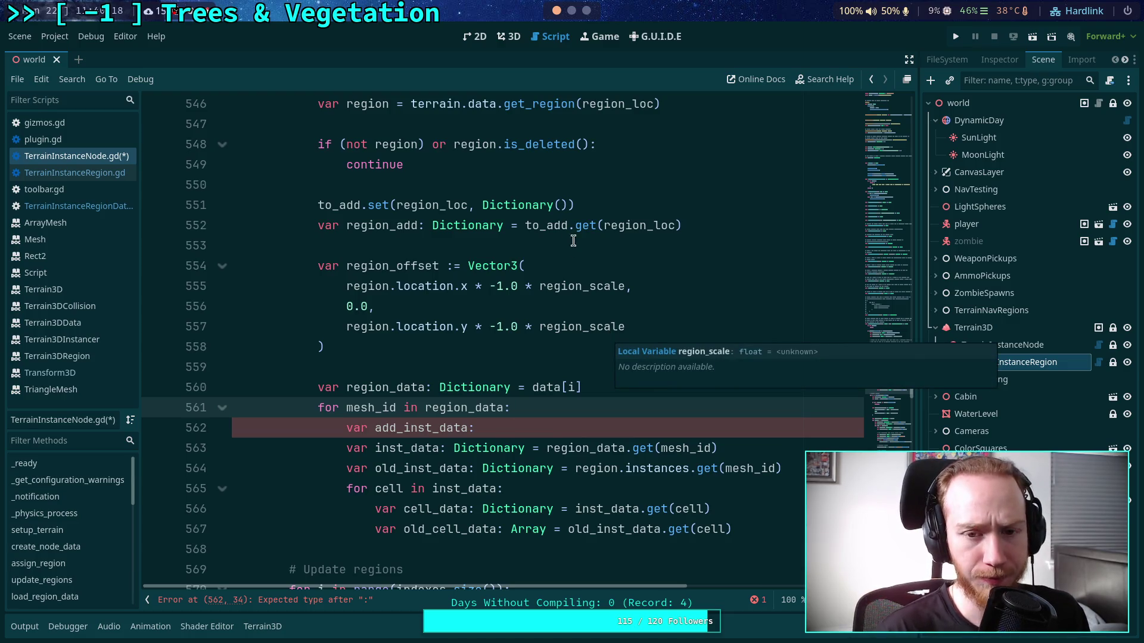
pyautogui.moveTo(572, 205); pyautogui.dragTo(618, 183)
pyautogui.press('BackSpace')
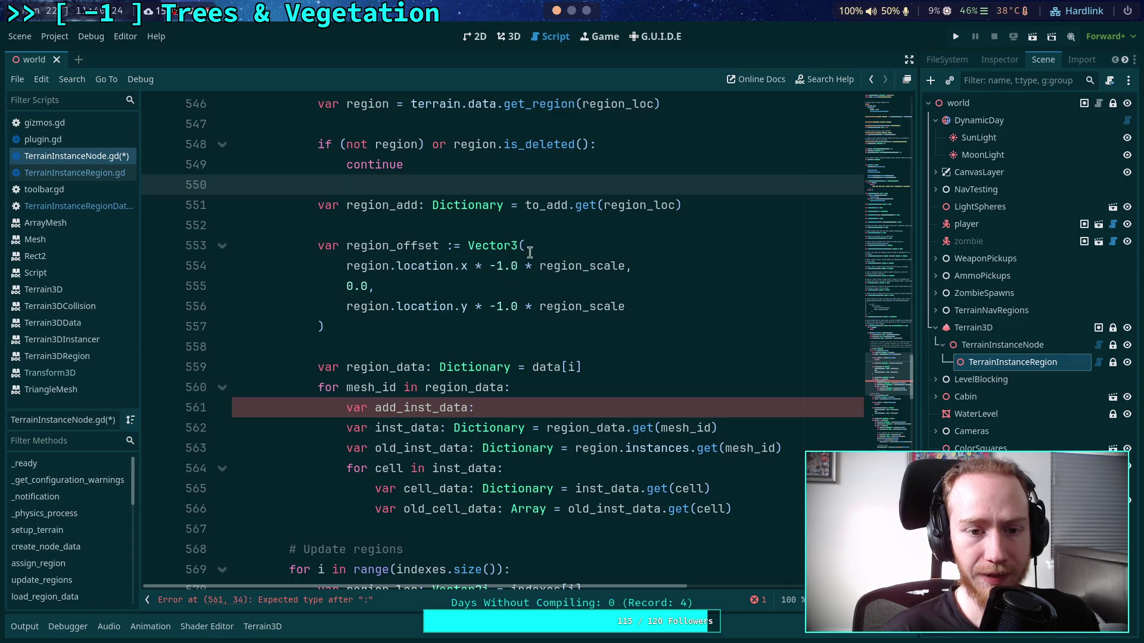
# - Save the script and give add_inst_data the Dictionary type
pyautogui.hotkey('ctrl', 's')
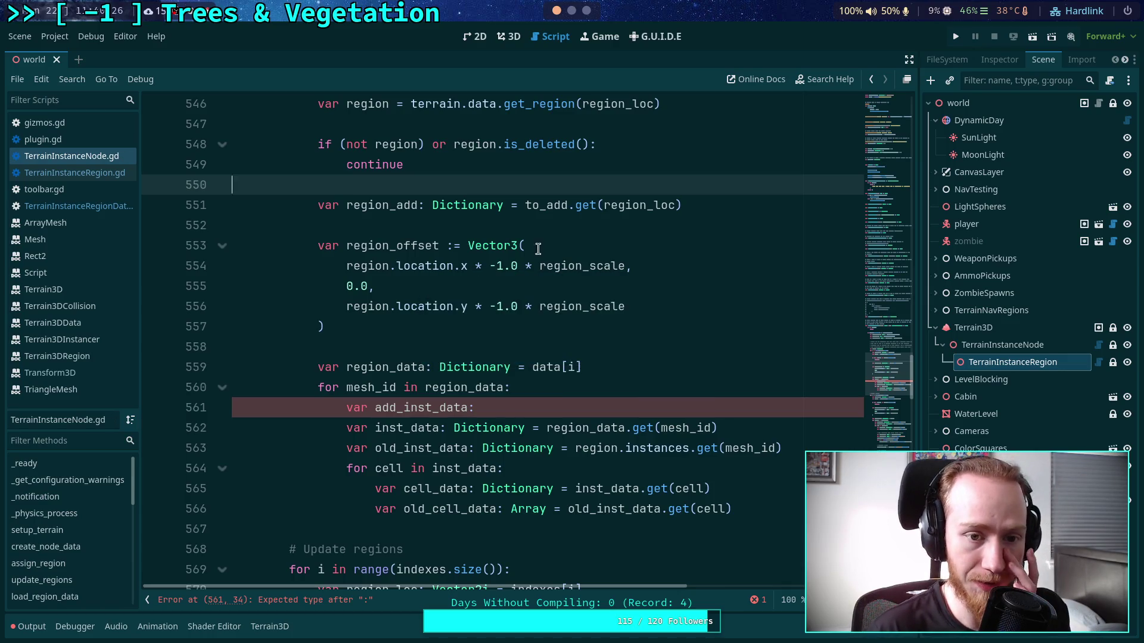
pyautogui.click(531, 408)
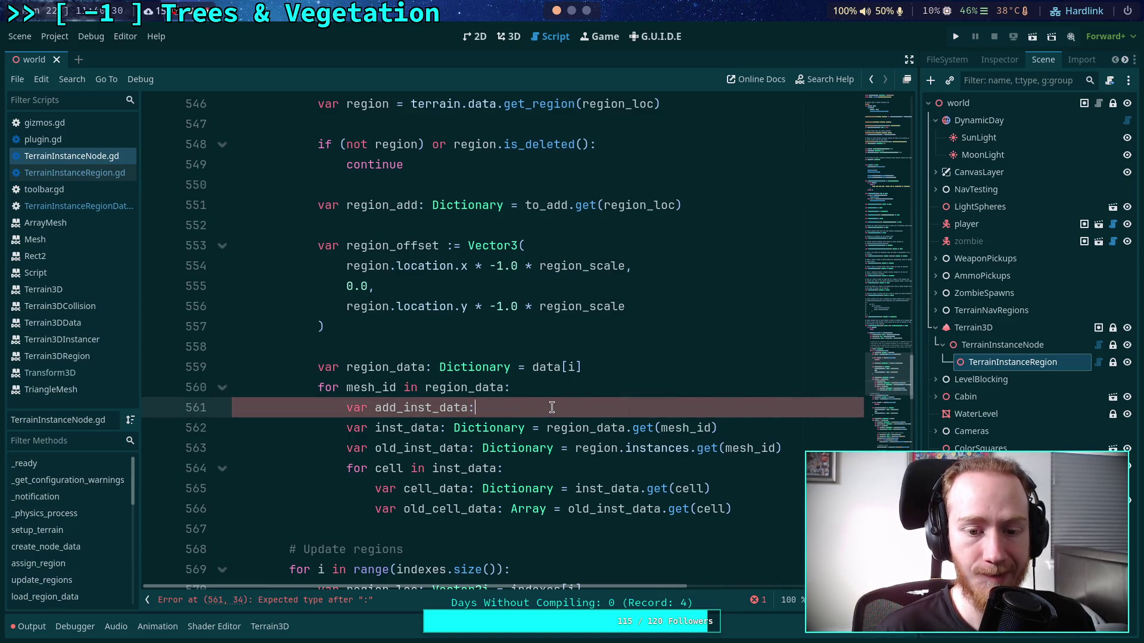
pyautogui.scroll(1, 465, 384)
pyautogui.click(539, 244)
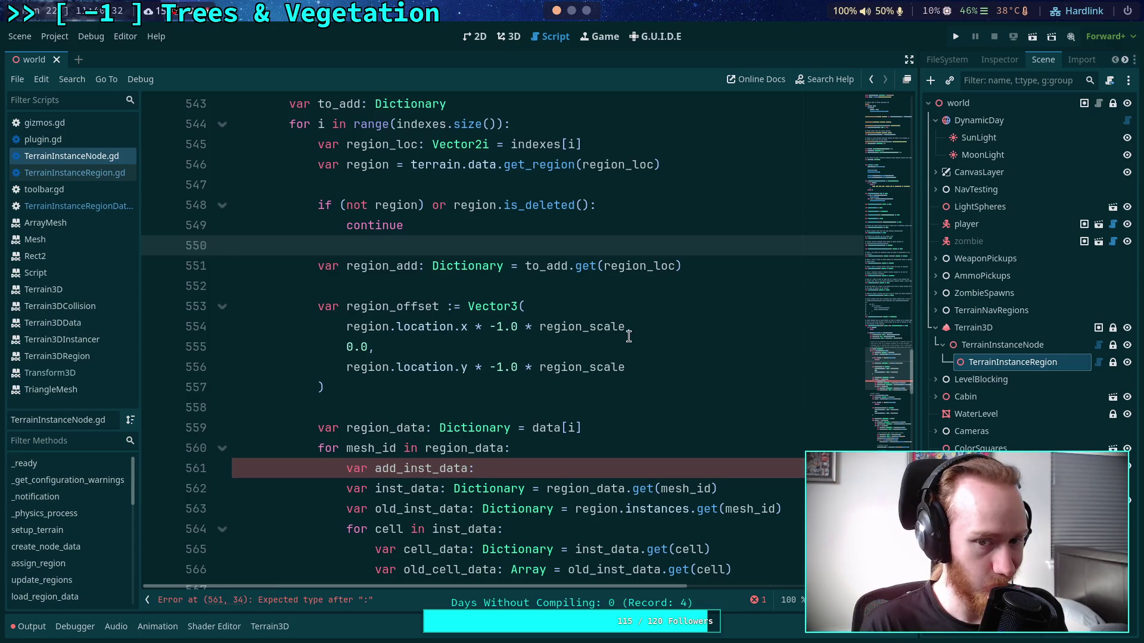
pyautogui.click(588, 467)
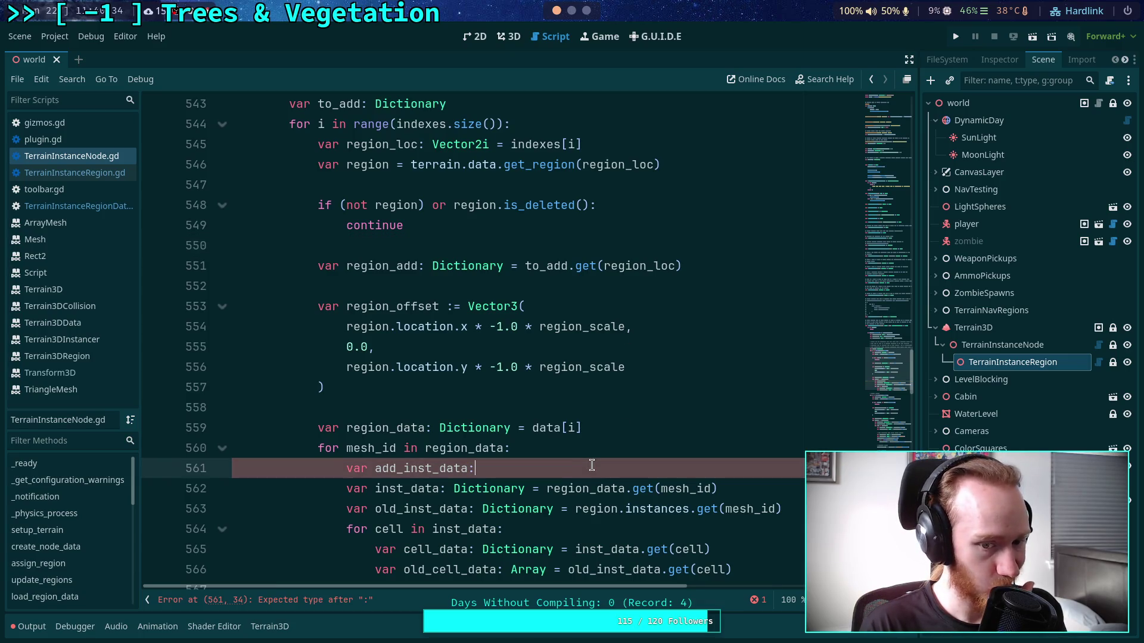
pyautogui.write('D')
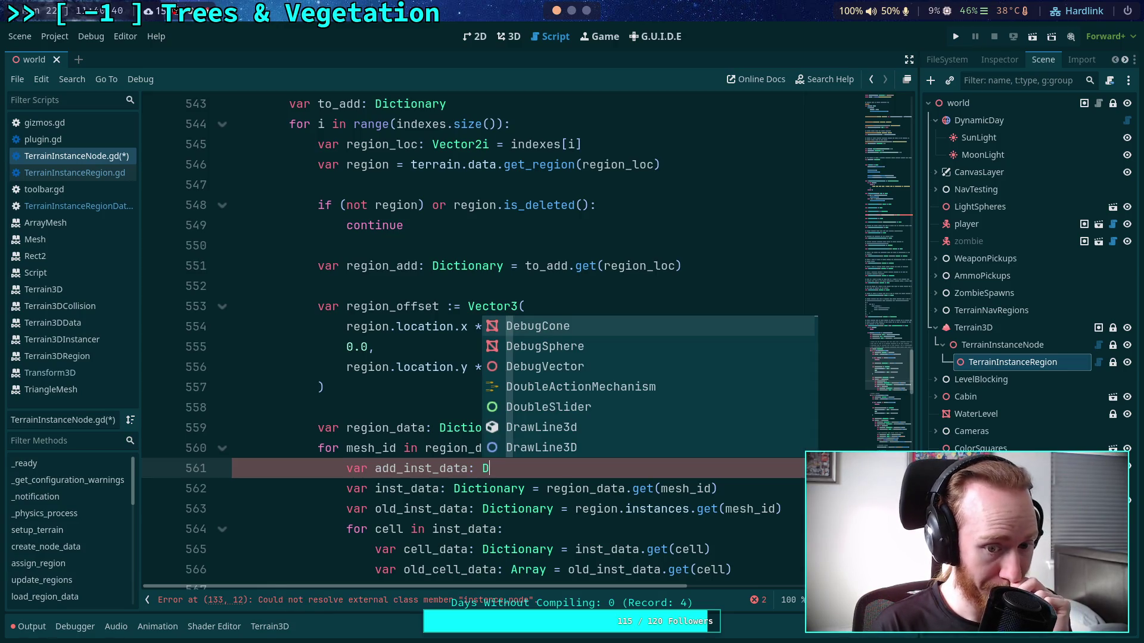
pyautogui.write('iciot')
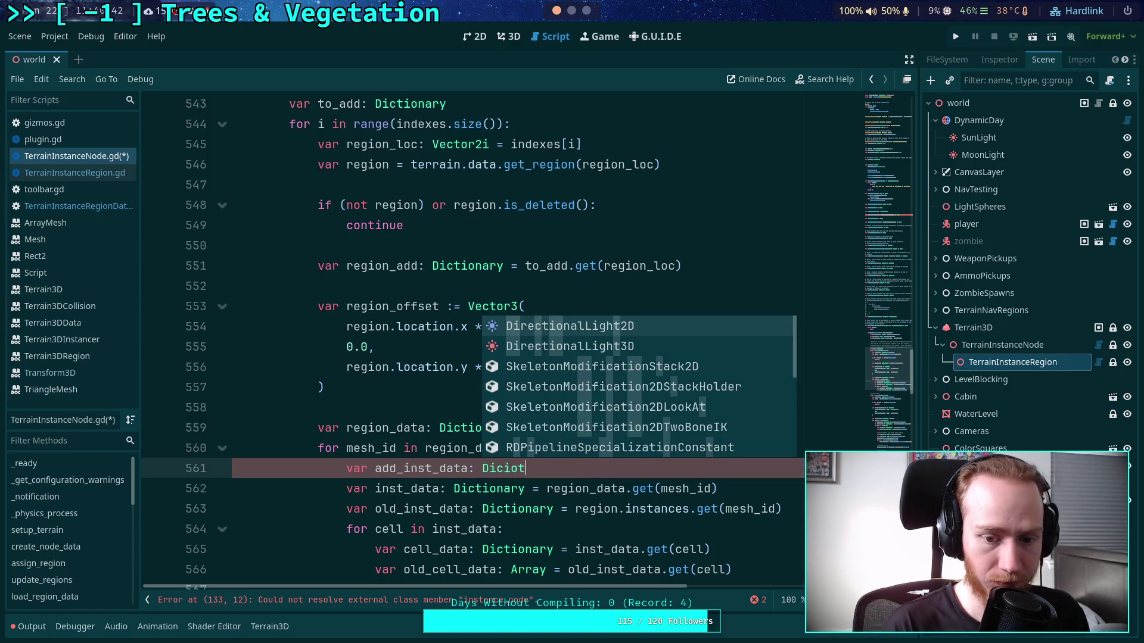
pyautogui.press('BackSpace')
pyautogui.press('BackSpace')
pyautogui.press('BackSpace')
pyautogui.write('tiona')
pyautogui.press('Return')
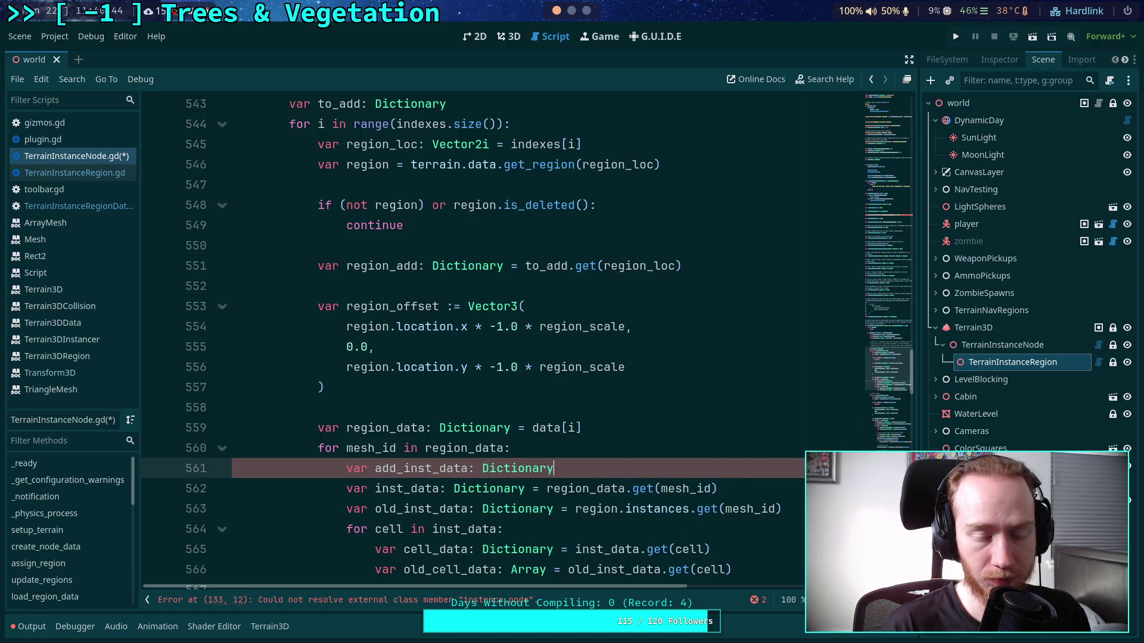
# - Add a blank line after region_offset and delete the region_add lookup line
pyautogui.click(593, 412)
pyautogui.press('Return')
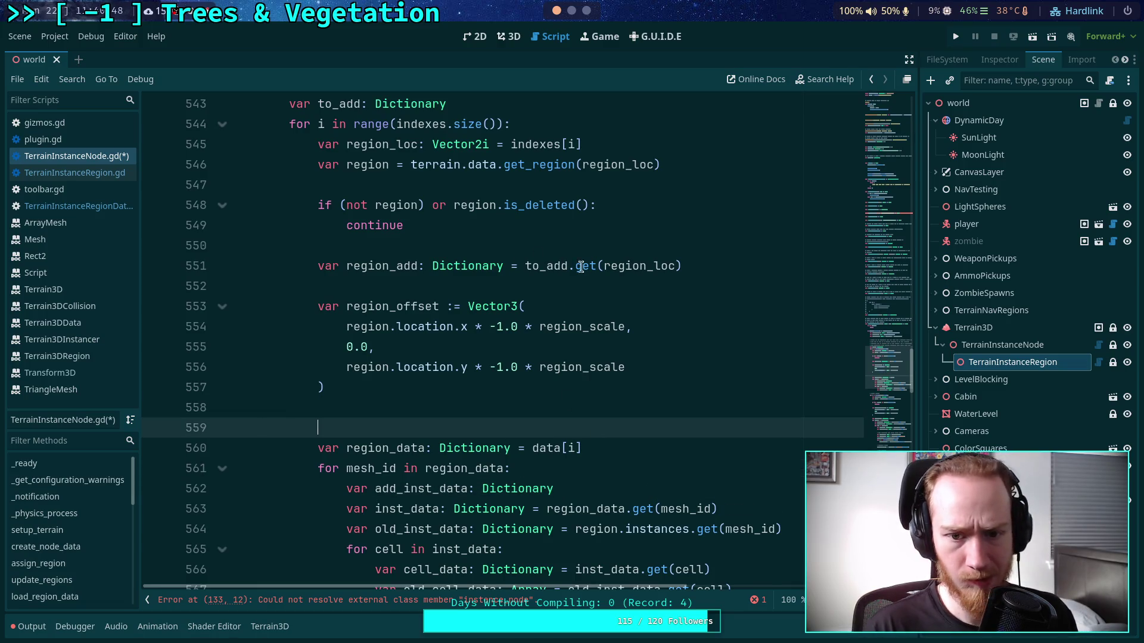
pyautogui.doubleClick(551, 265)
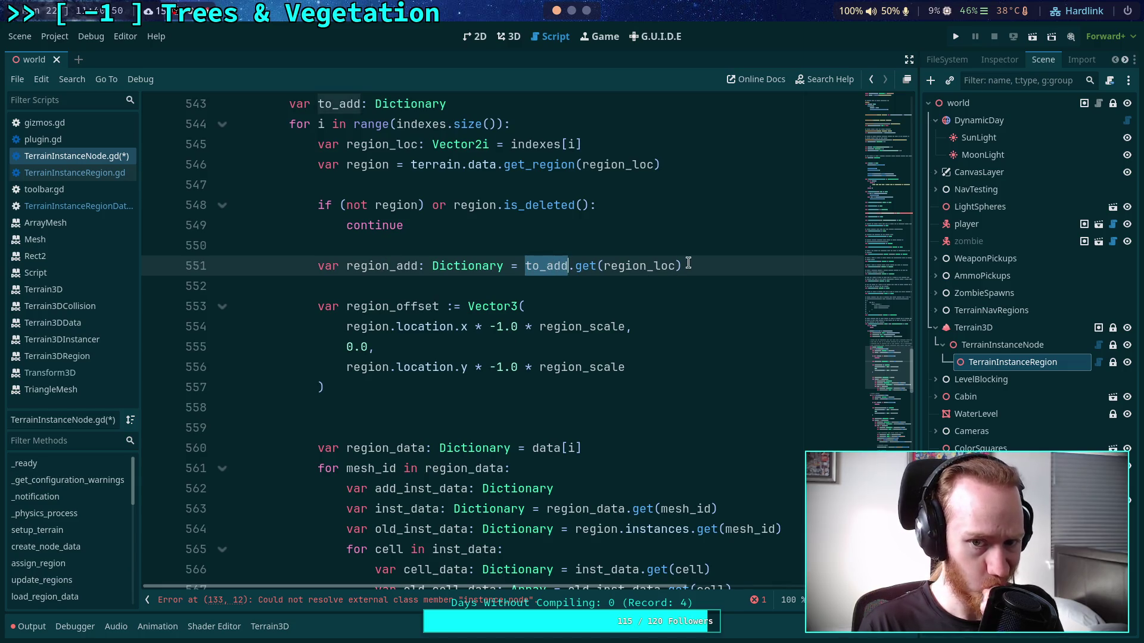
pyautogui.moveTo(708, 264); pyautogui.dragTo(713, 247)
pyautogui.press('BackSpace')
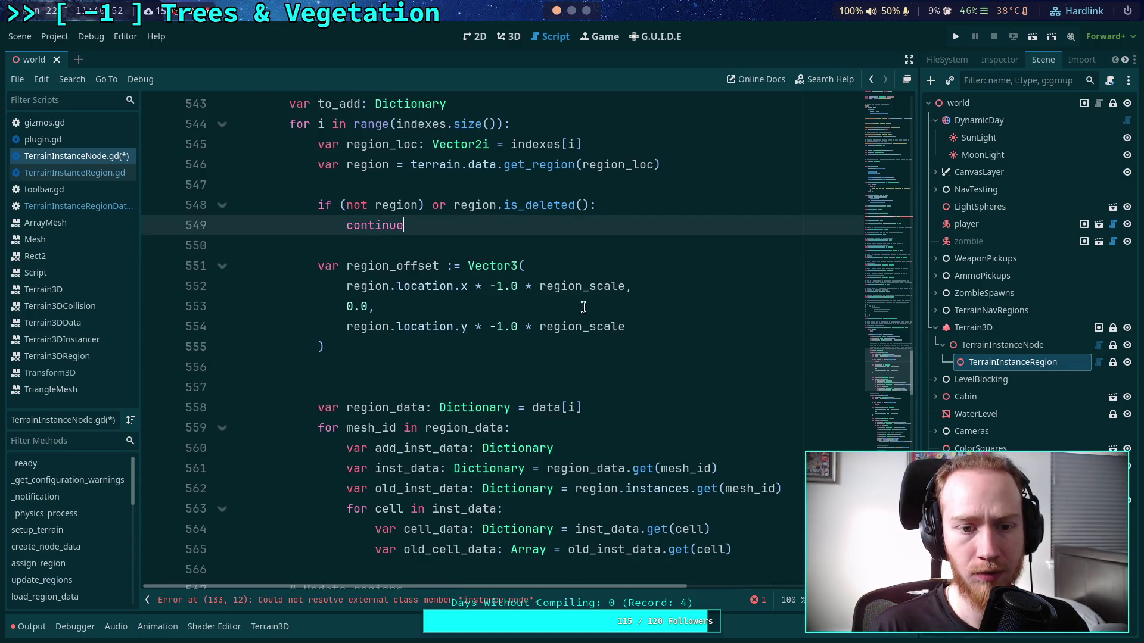
# - Declare 'var add_region_data: Dictionary' on the blank line above region_data
pyautogui.click(454, 388)
pyautogui.write('var ge')
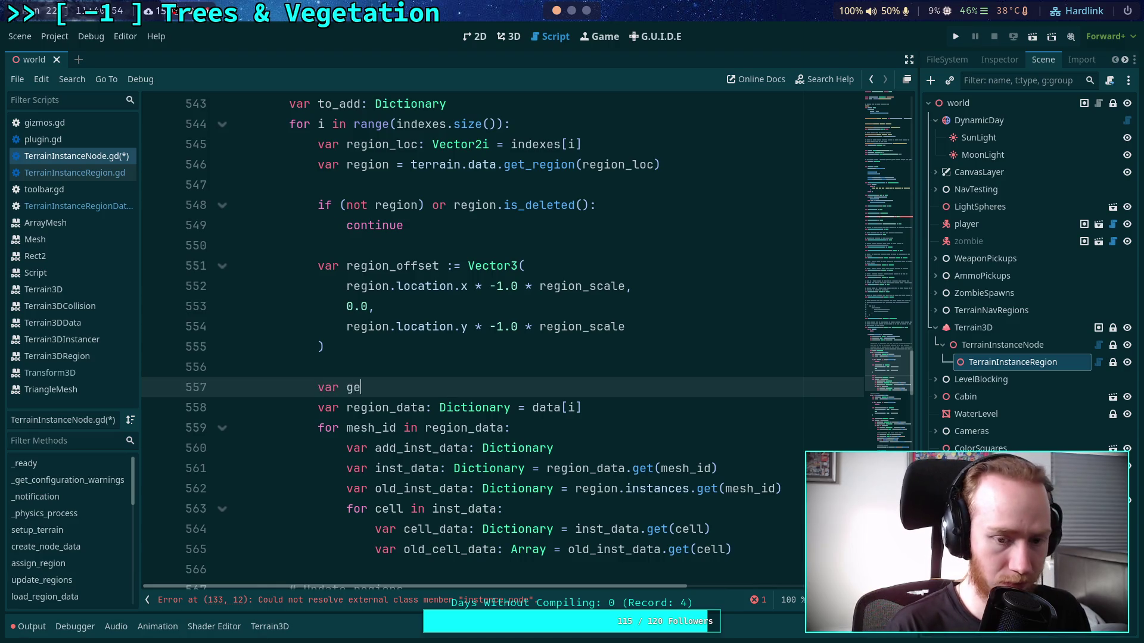
pyautogui.press('BackSpace')
pyautogui.press('BackSpace')
pyautogui.write('r')
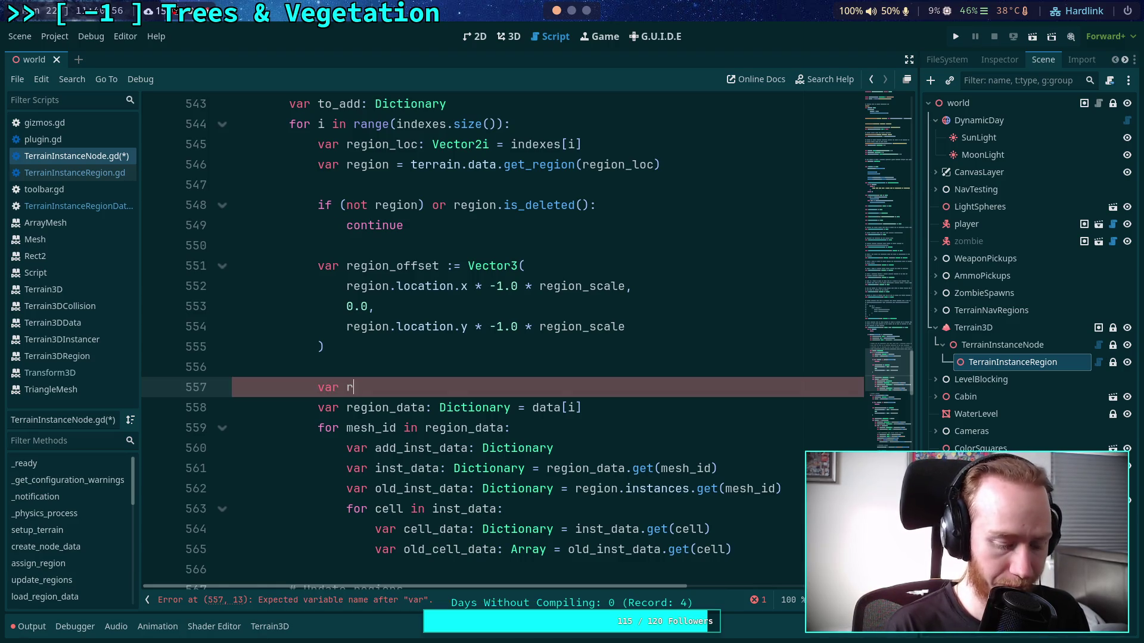
pyautogui.write('egion_add: Dictionary')
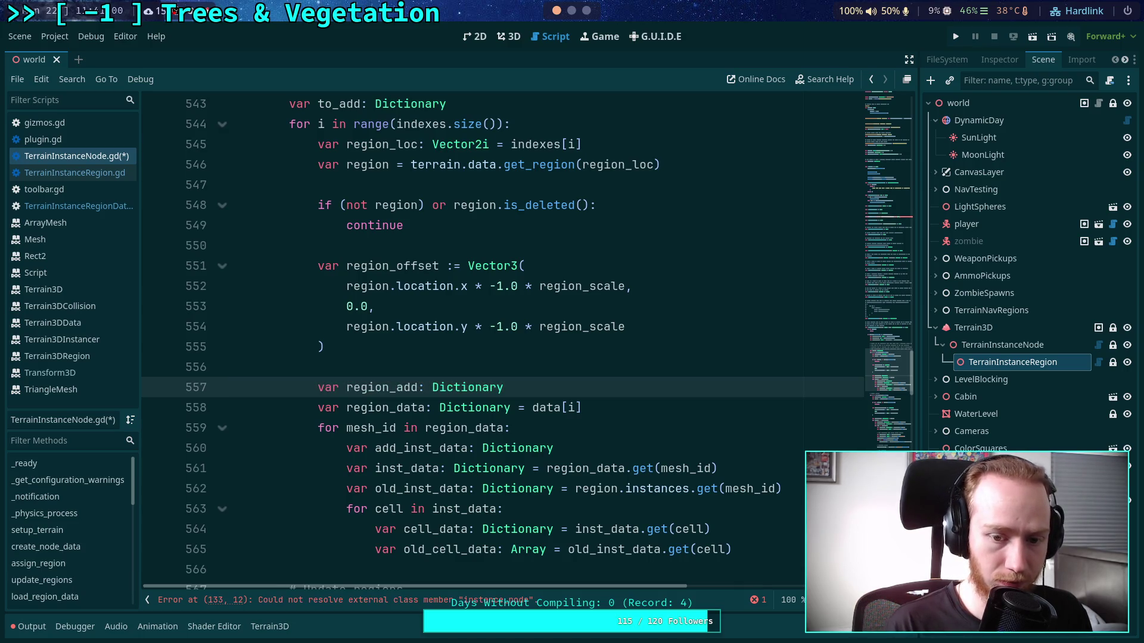
pyautogui.click(634, 409)
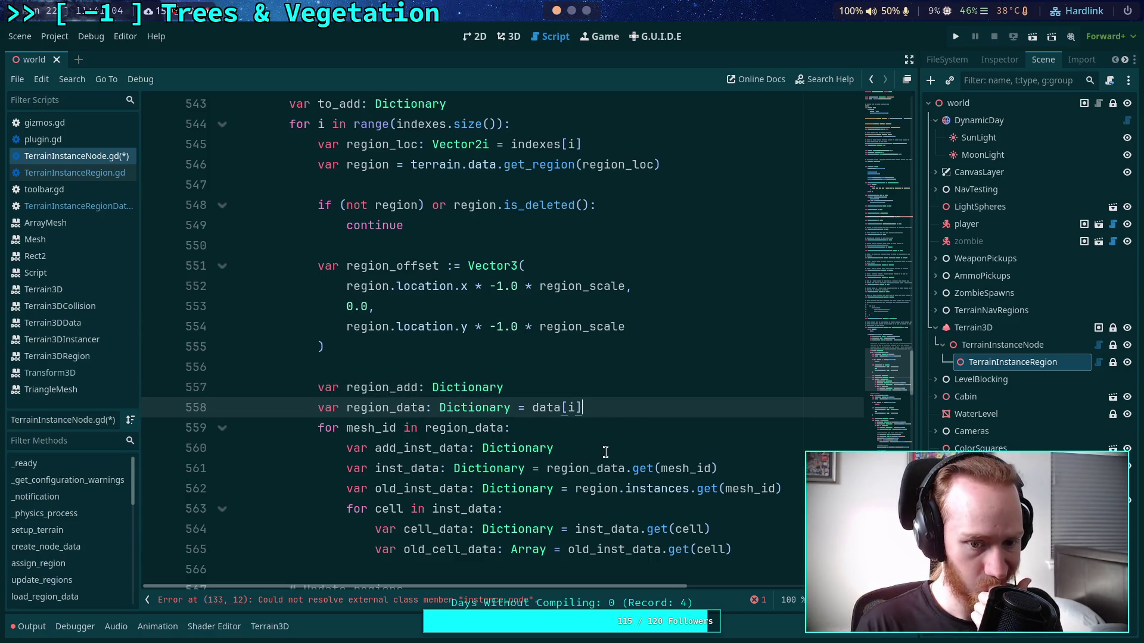
pyautogui.click(644, 454)
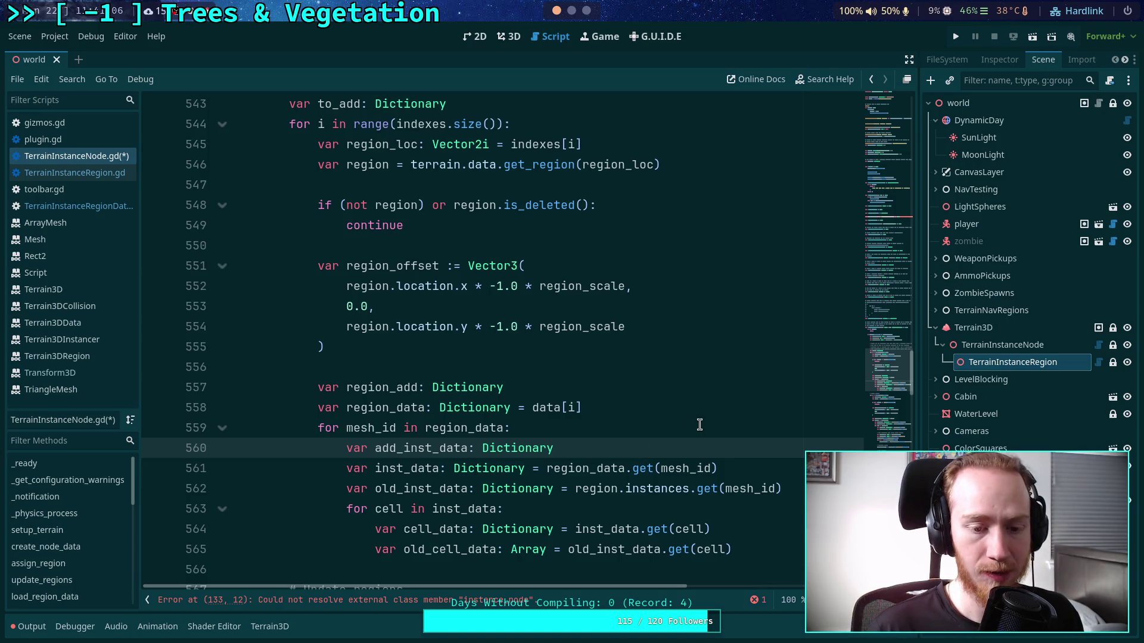
pyautogui.click(414, 389)
pyautogui.write('_data')
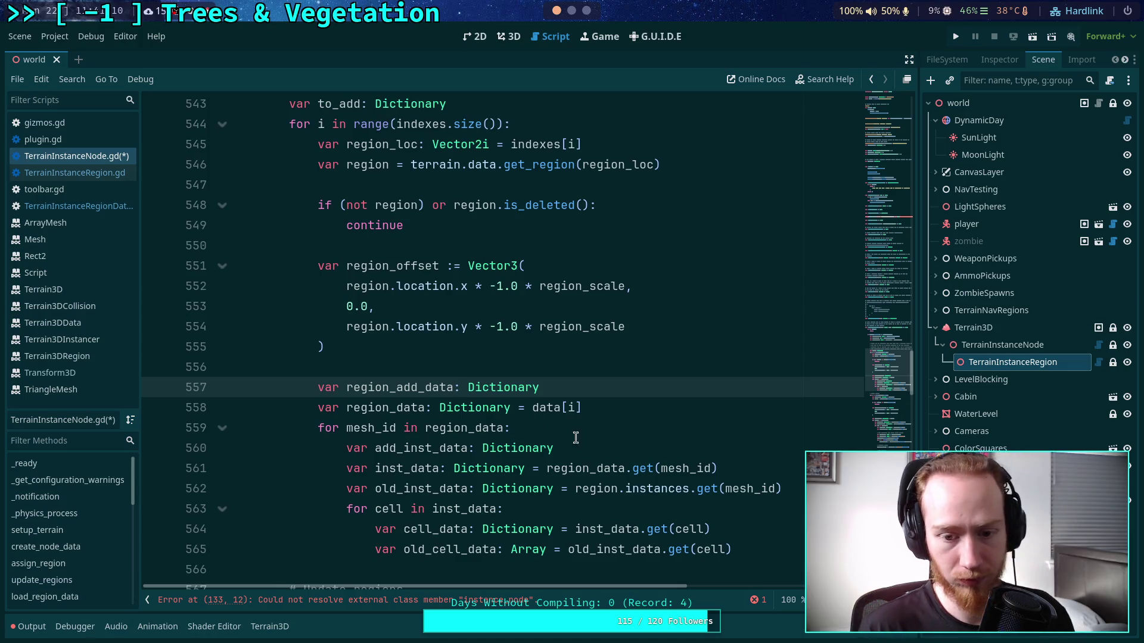
pyautogui.click(604, 451)
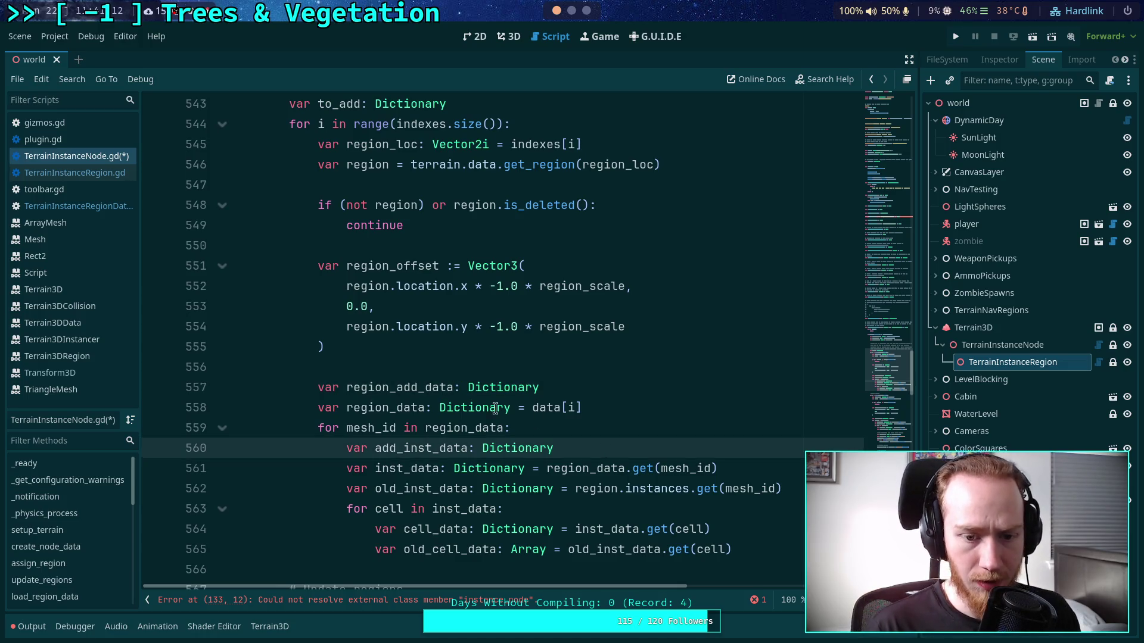
pyautogui.moveTo(344, 389); pyautogui.dragTo(396, 389)
pyautogui.press('BackSpace')
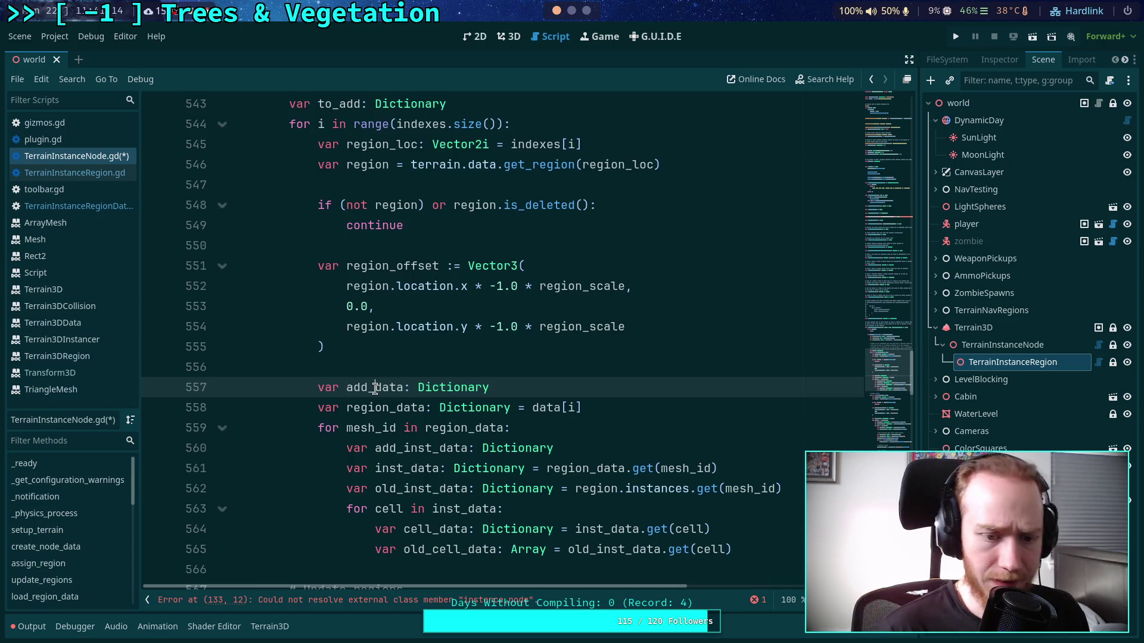
pyautogui.click(374, 388)
pyautogui.write('region_')
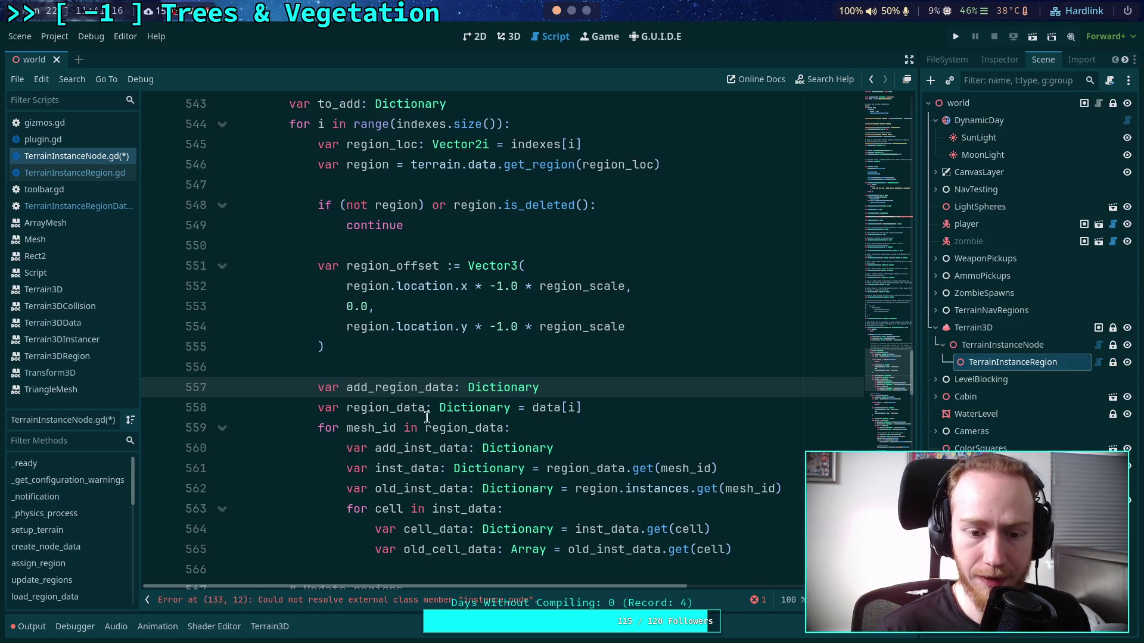
# - Insert blank lines after the add_inst_data and add_region_data declarations
pyautogui.click(615, 447)
pyautogui.scroll(-1, 664, 435)
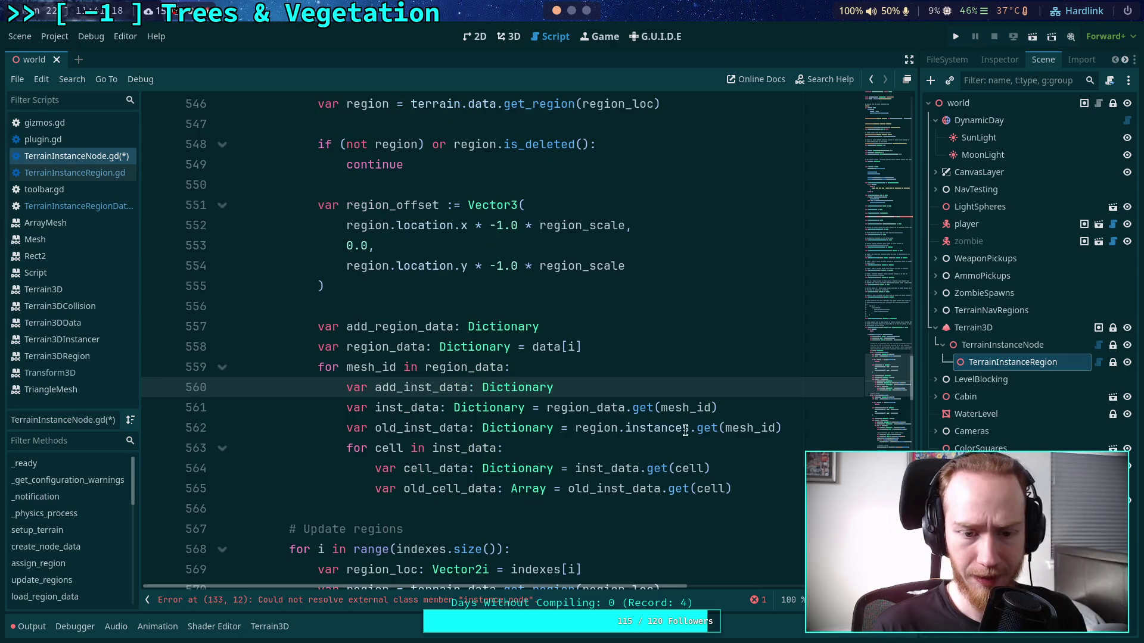
pyautogui.press('Return')
pyautogui.click(587, 327)
pyautogui.press('Return')
pyautogui.click(621, 419)
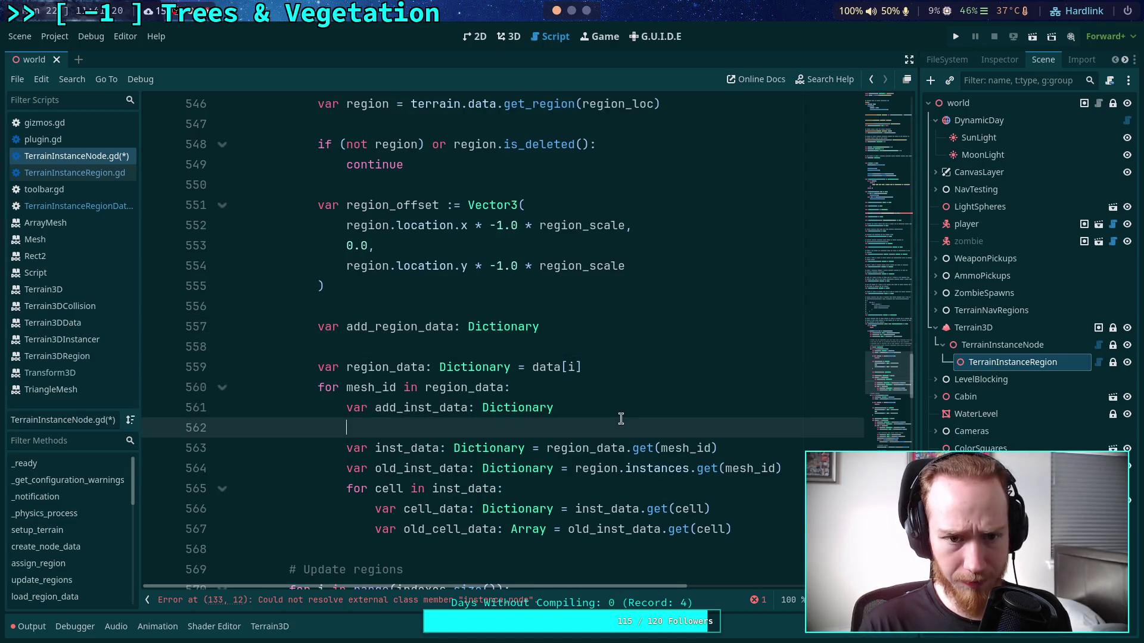
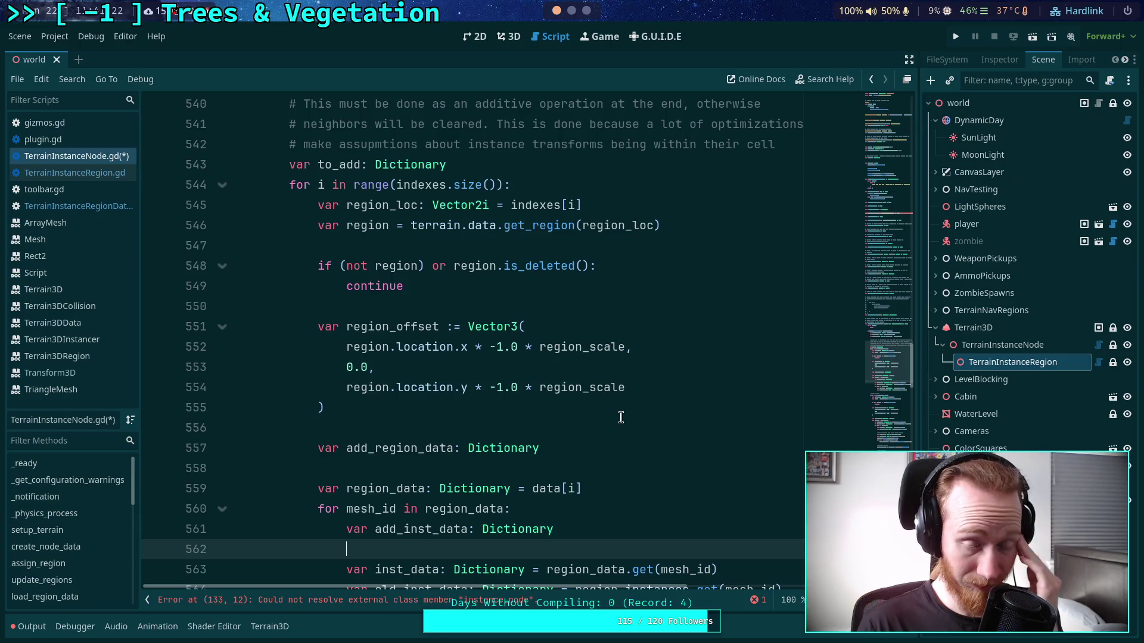
# - Delete the old_inst_data and old_cell_data lines and the blank line below add_inst_data
pyautogui.scroll(-2, 621, 417)
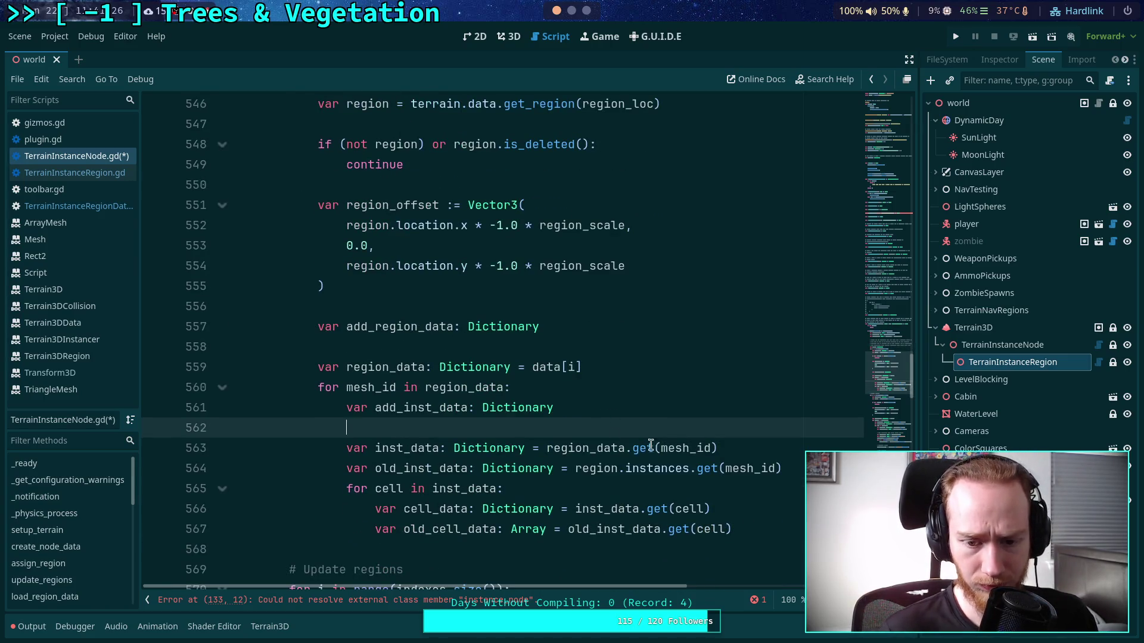
pyautogui.click(785, 448)
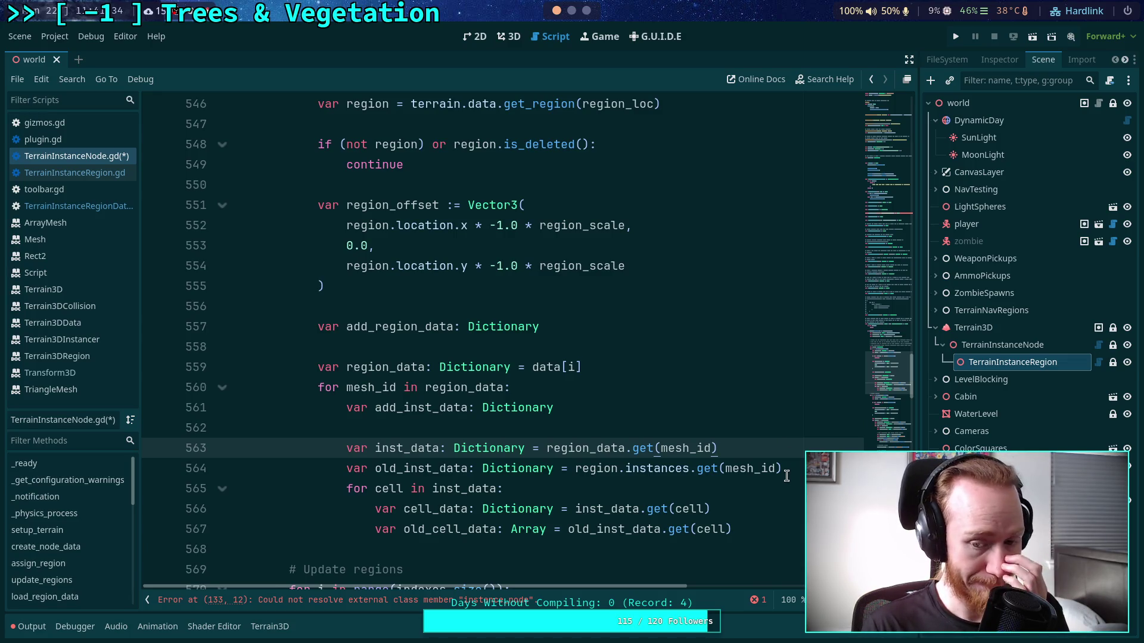
pyautogui.tripleClick(784, 472)
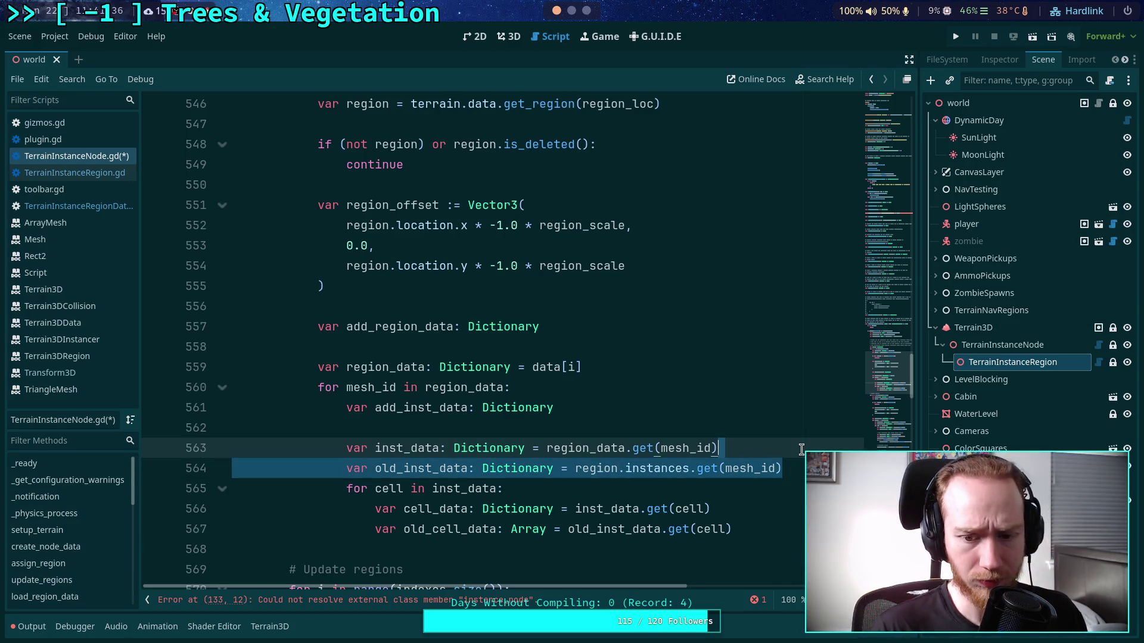
pyautogui.press('BackSpace')
pyautogui.tripleClick(771, 508)
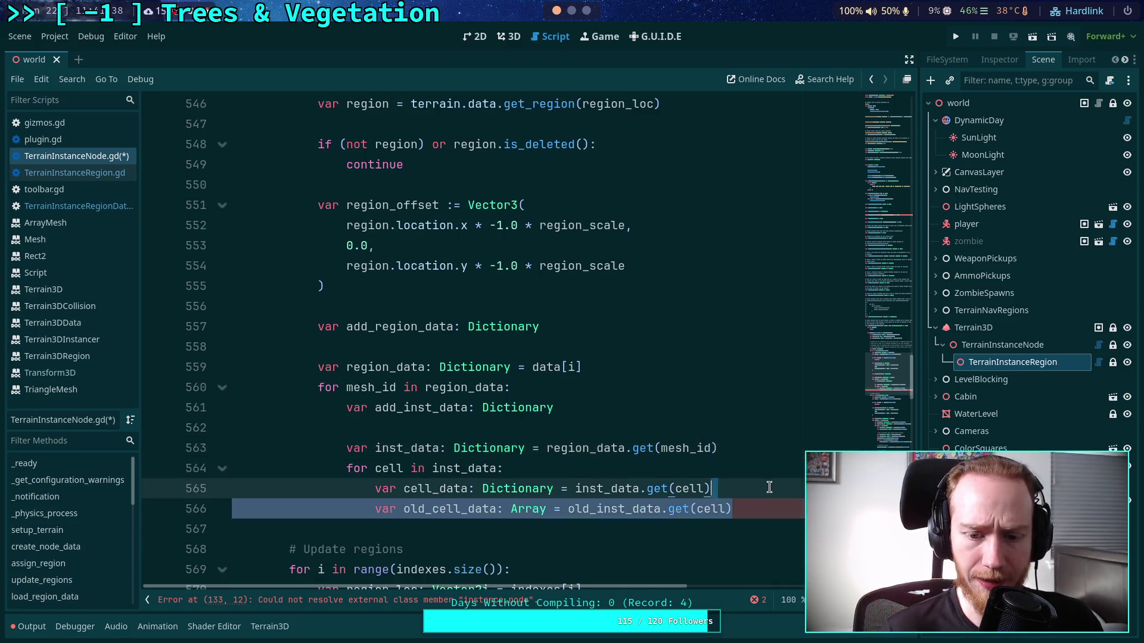
pyautogui.press('BackSpace')
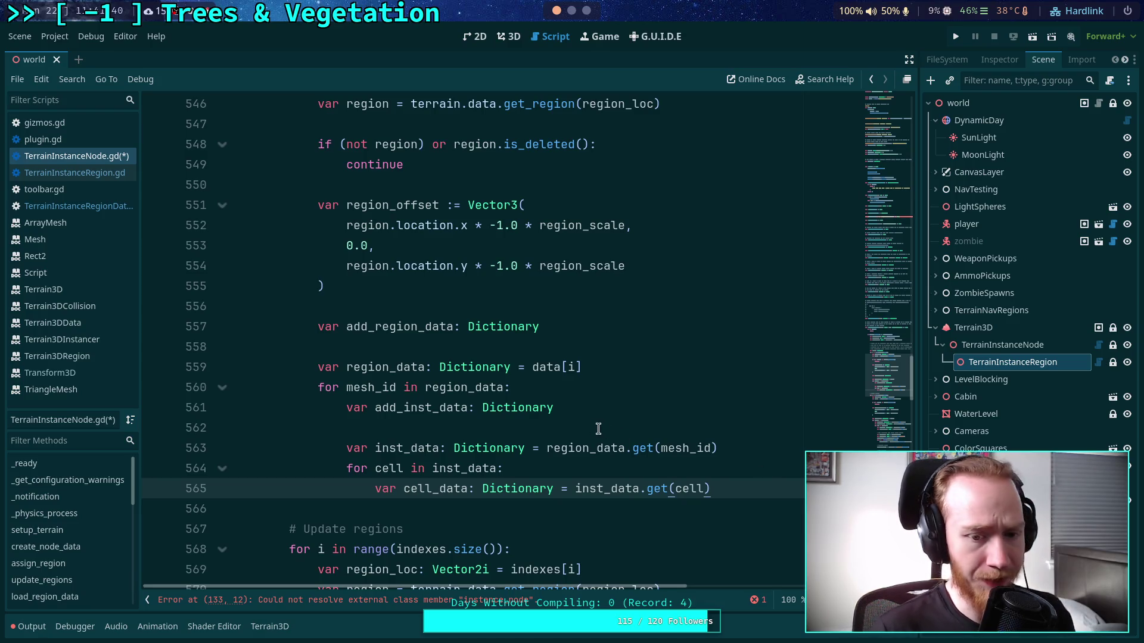
pyautogui.click(597, 428)
pyautogui.press('BackSpace')
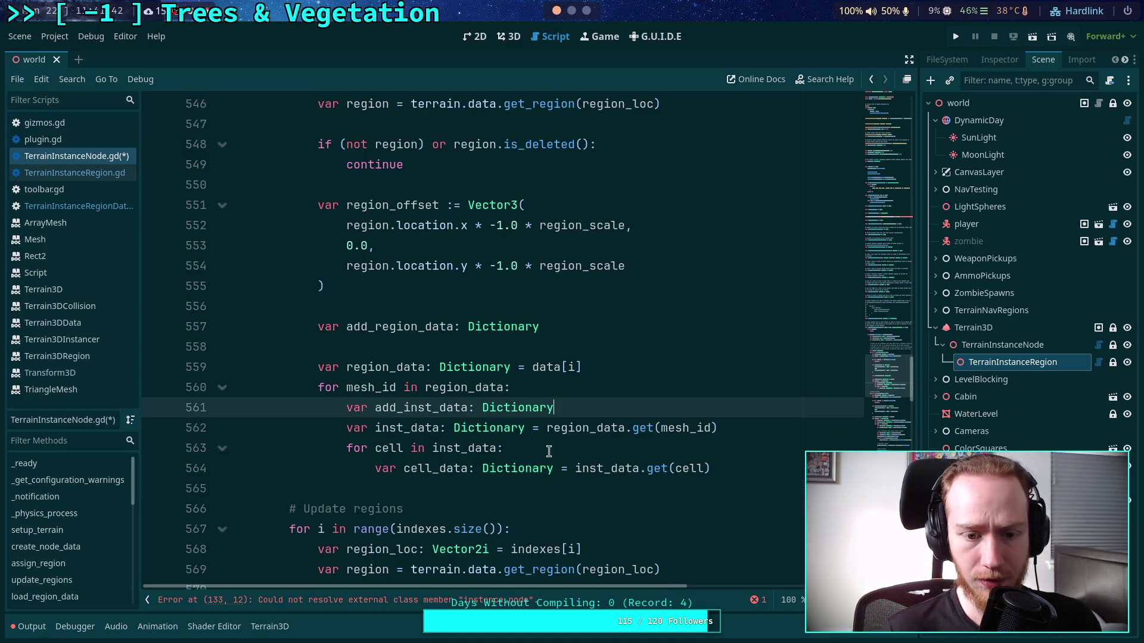
# - Declare 'var add_cell_data: Dictionary' at the top of the cell loop, with blank lines after cell_data
pyautogui.click(502, 432)
pyautogui.doubleClick(589, 428)
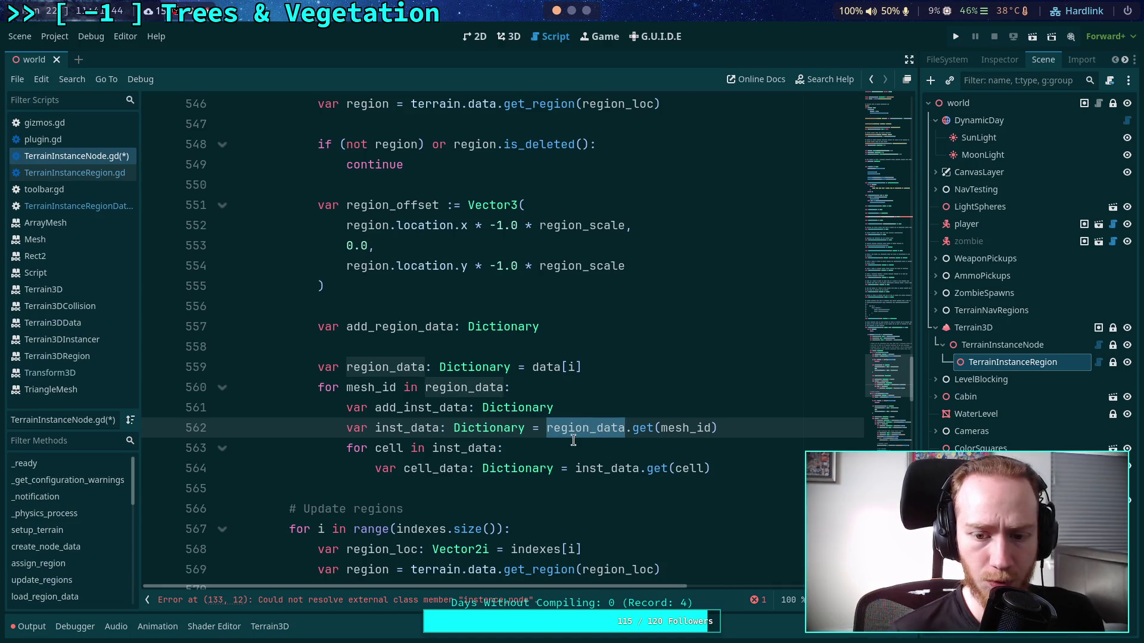
pyautogui.doubleClick(457, 469)
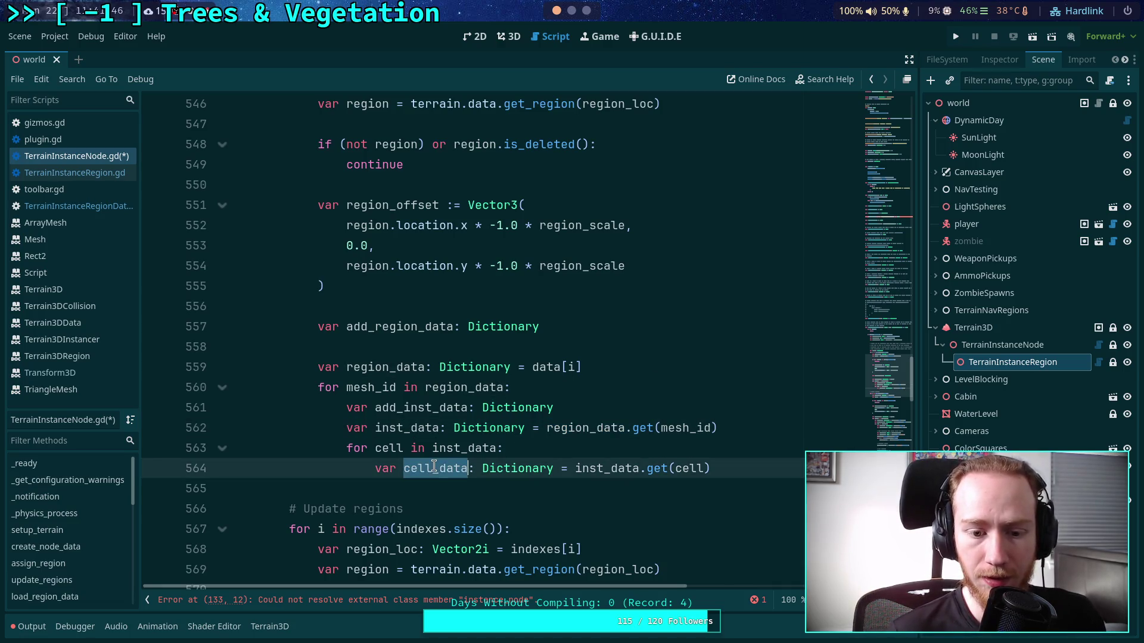
pyautogui.click(577, 448)
pyautogui.press('Return')
pyautogui.write('var add_cell_data: Dictionary')
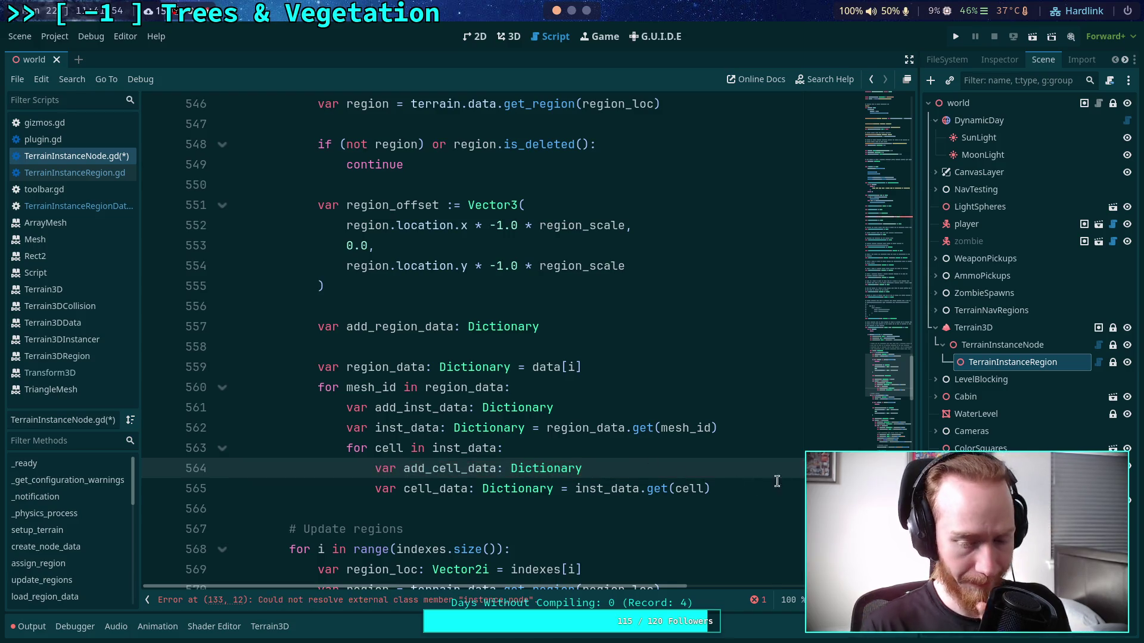
pyautogui.click(767, 482)
pyautogui.press('Return')
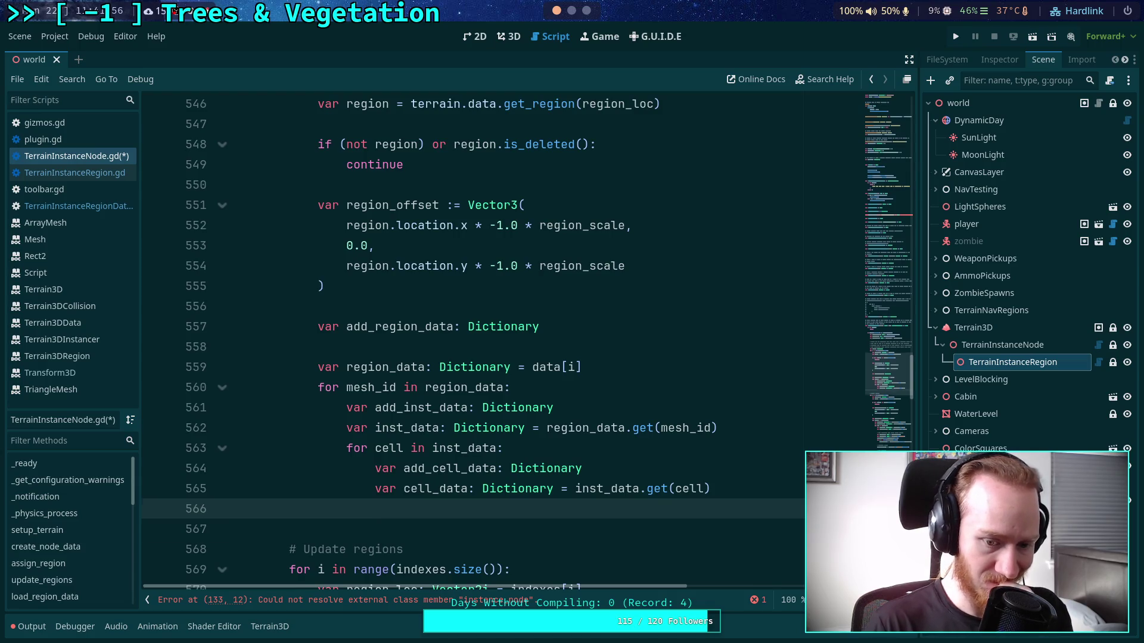
pyautogui.press('Return')
# - Add 'var xform_data: Array = cell_data.get(&'xform')' below cell_data
pyautogui.scroll(-1, 712, 469)
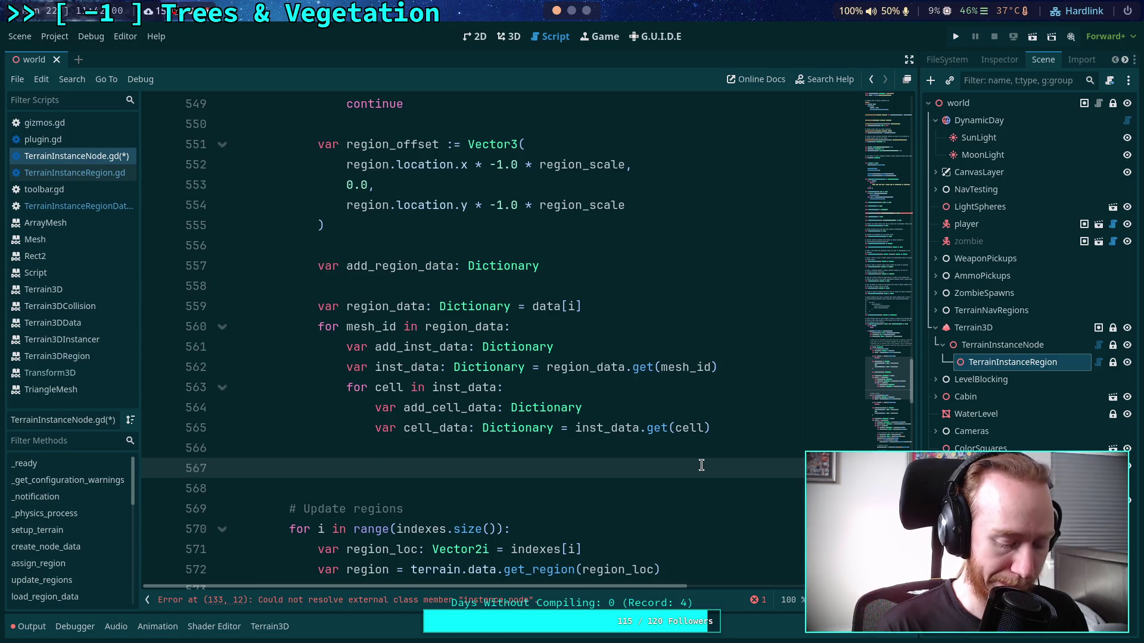
pyautogui.write('var')
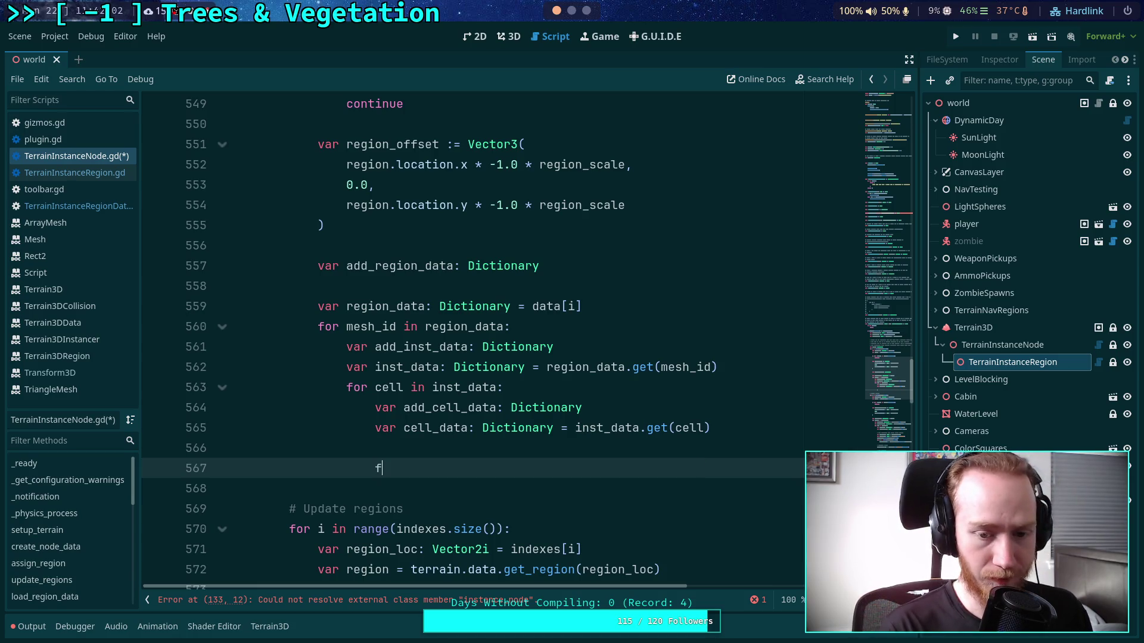
pyautogui.press('BackSpace')
pyautogui.press('BackSpace')
pyautogui.press('BackSpace')
pyautogui.write('var ')
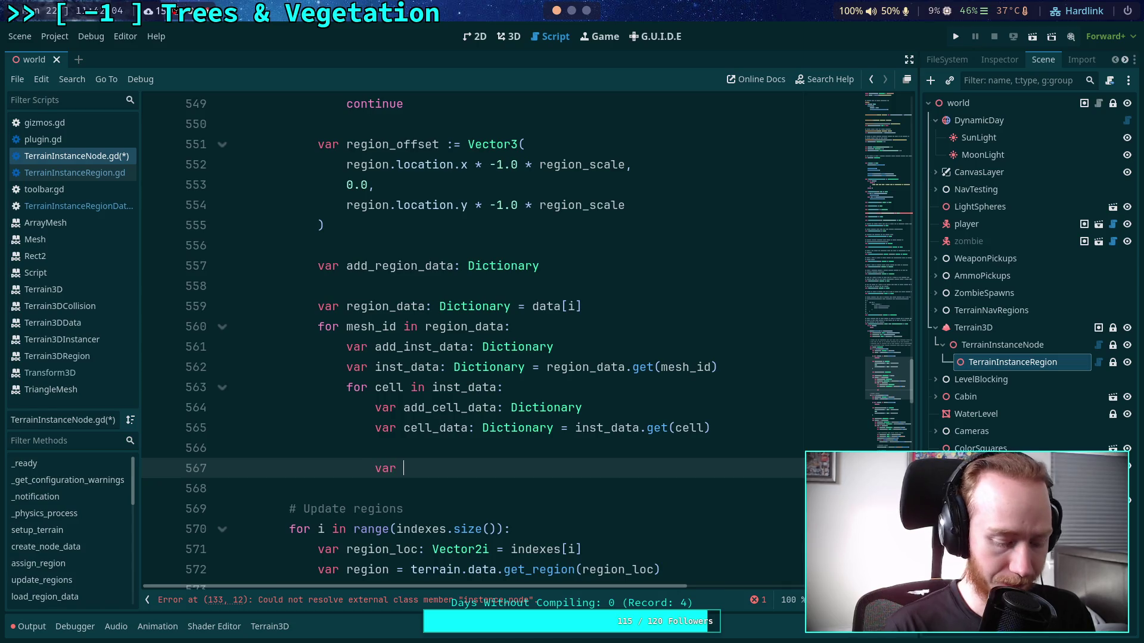
pyautogui.write('xform_data')
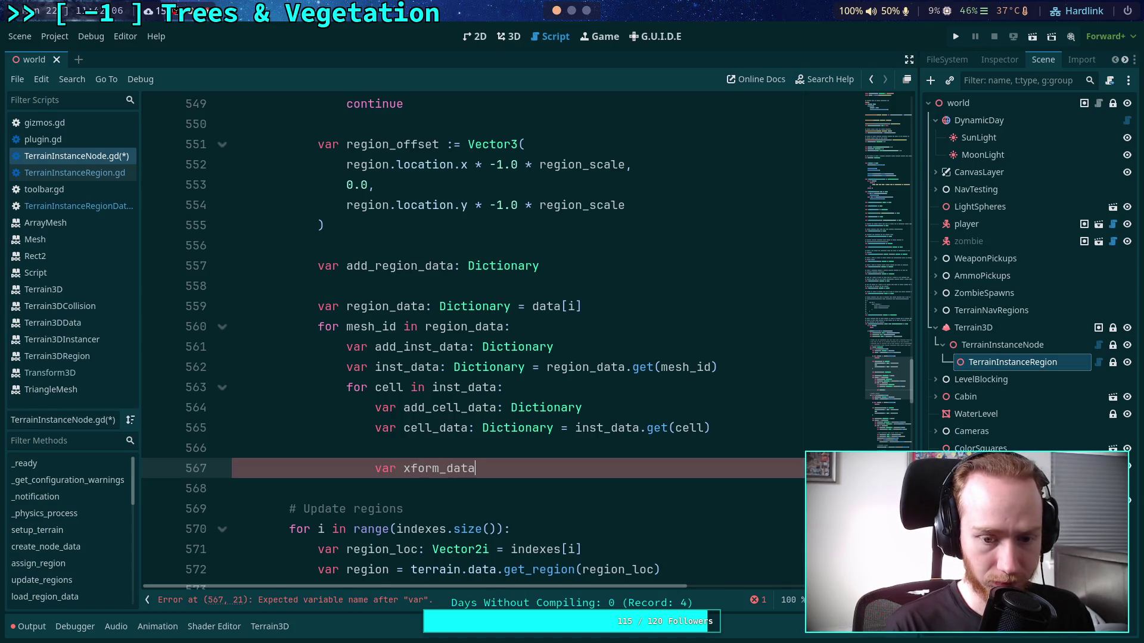
pyautogui.write(': Ar')
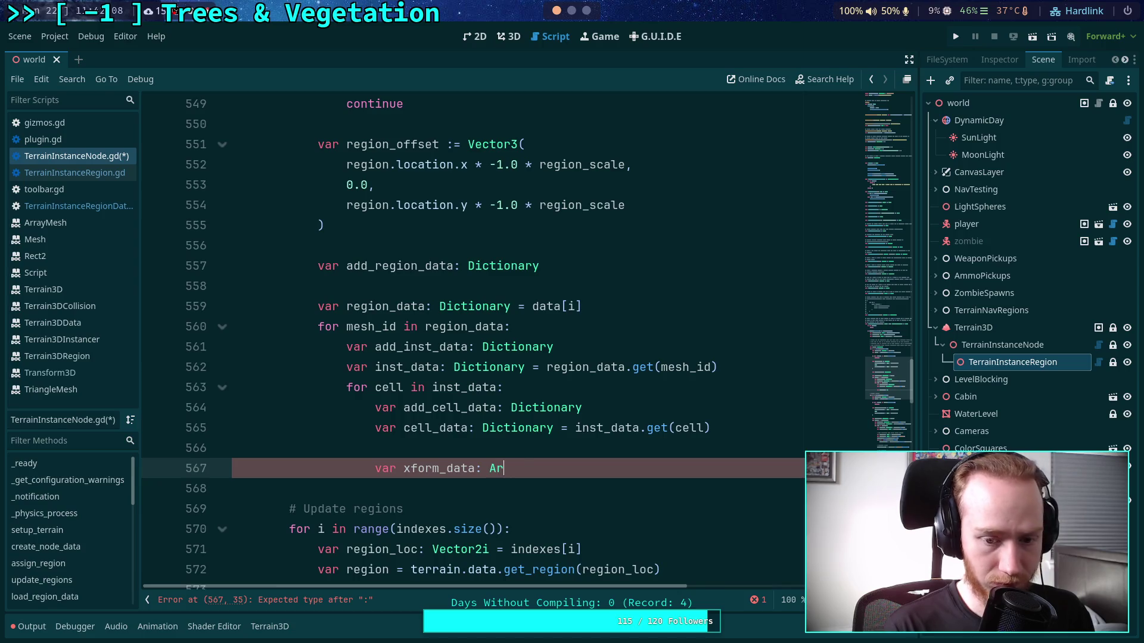
pyautogui.write('ray = cell_data')
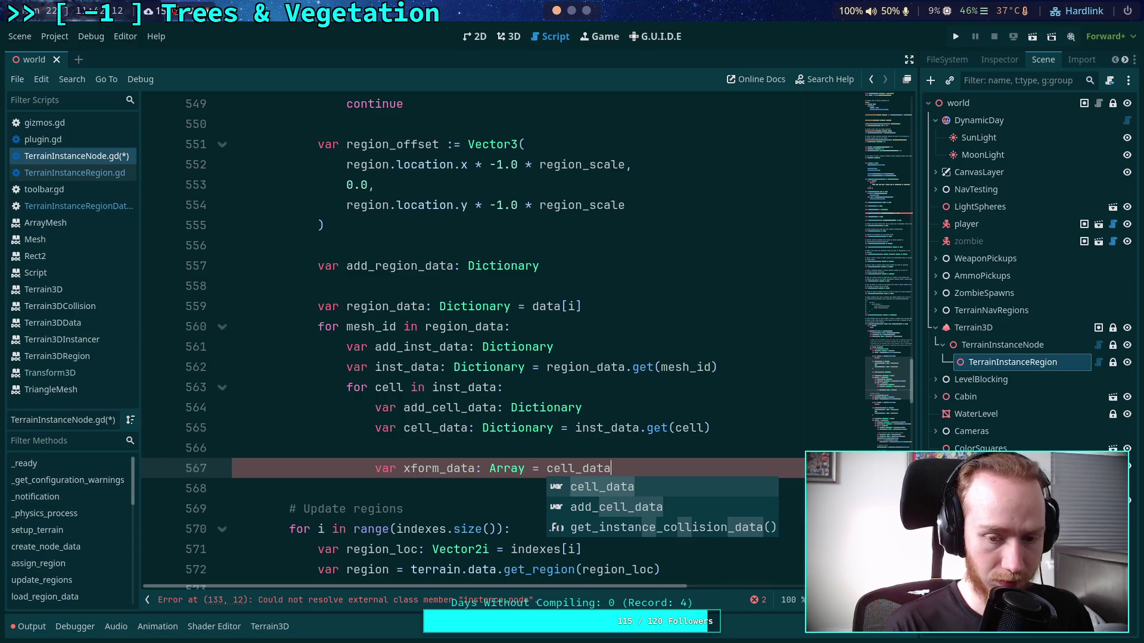
pyautogui.write('.get(')
pyautogui.press('Return')
pyautogui.write("&'xform')")
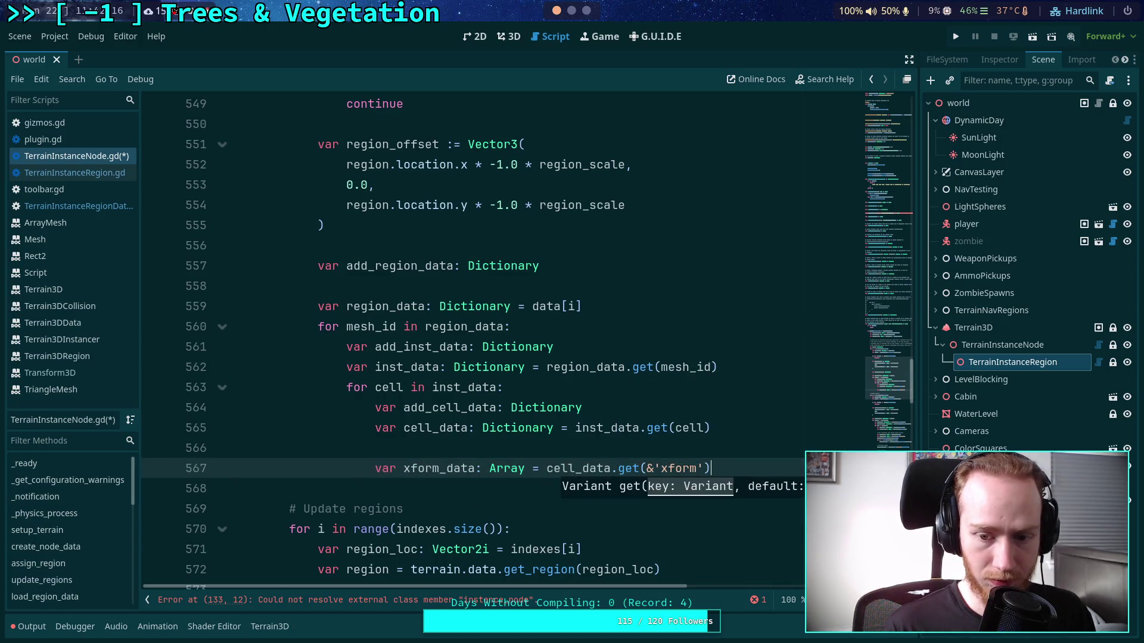
# - Add color_data as a PackedColorArray from cell_data.get(&'color').duplicate()
pyautogui.press('Return')
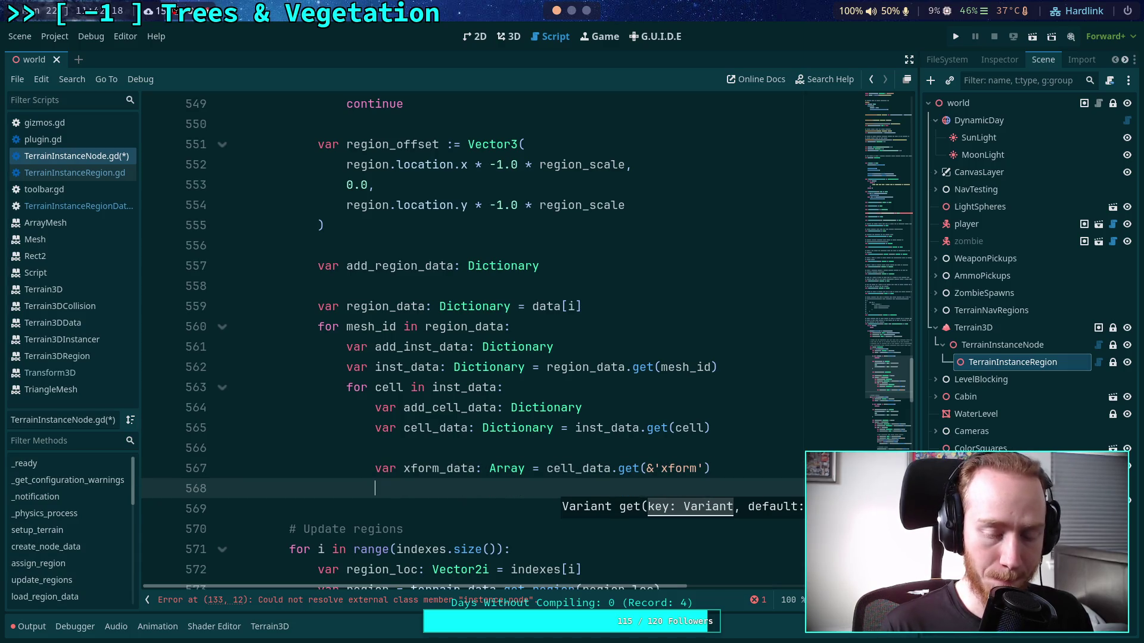
pyautogui.write('var ')
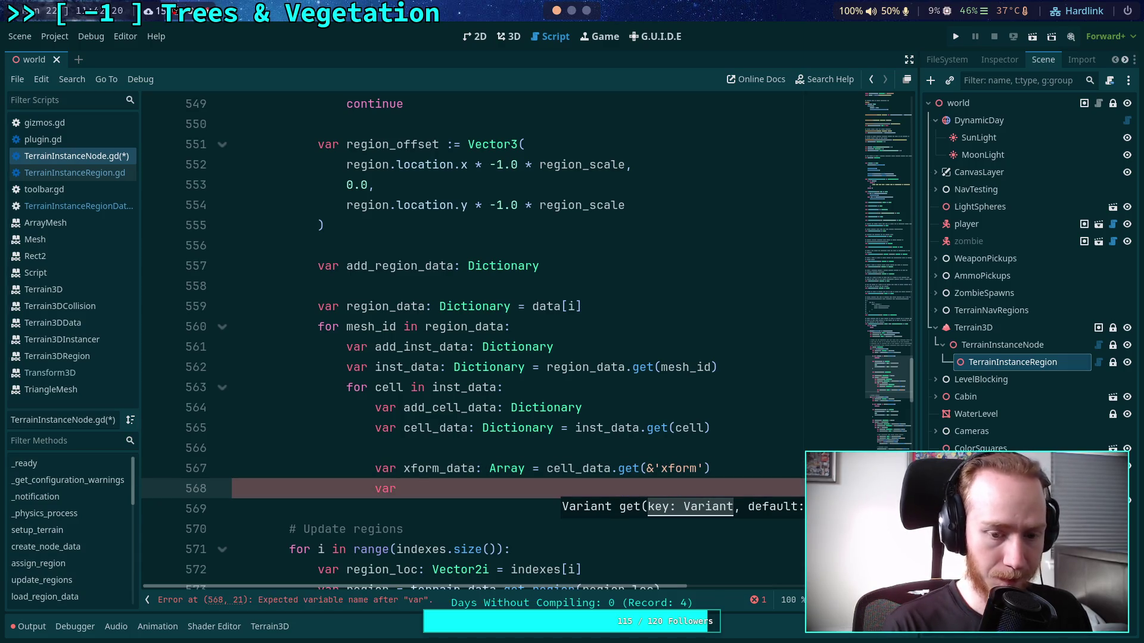
pyautogui.write('color_data: A')
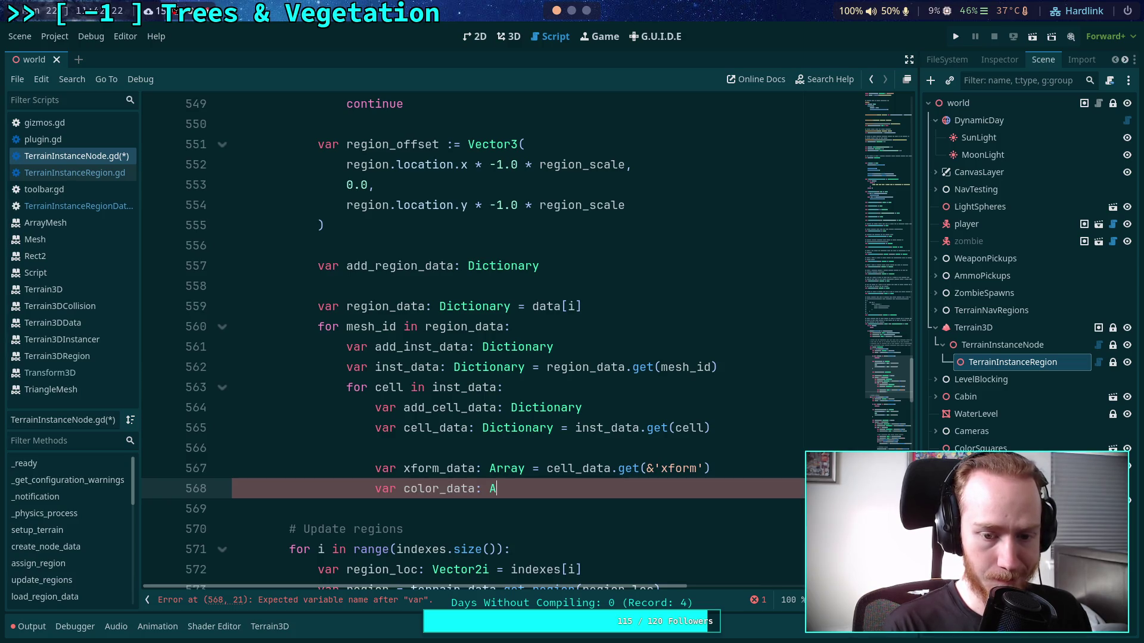
pyautogui.press('BackSpace')
pyautogui.write('Packed')
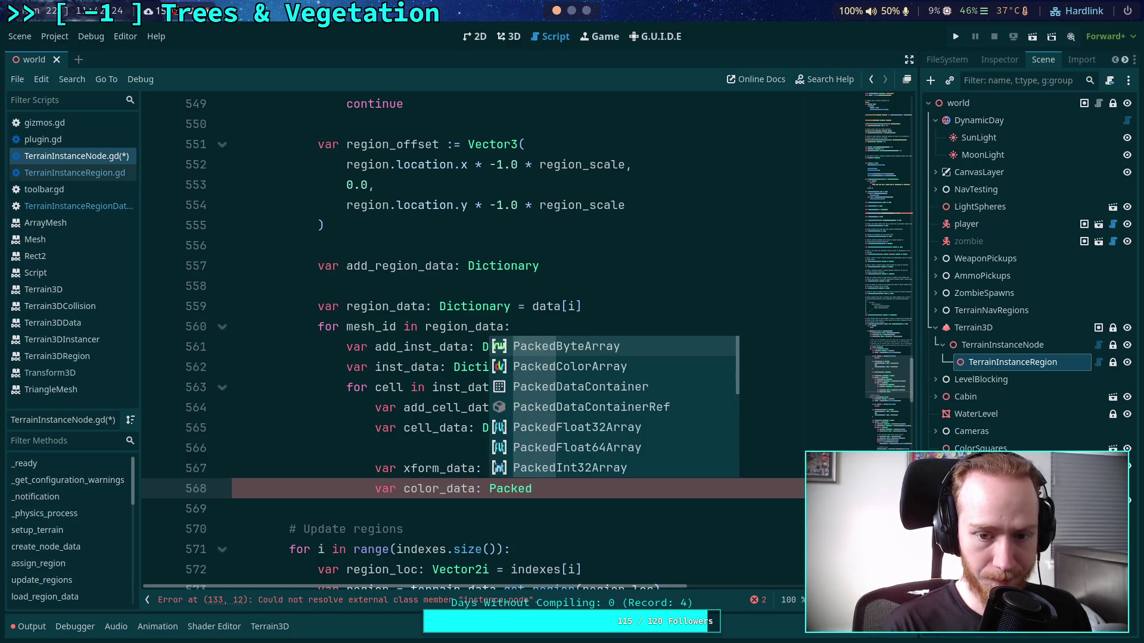
pyautogui.write('C')
pyautogui.press('Return')
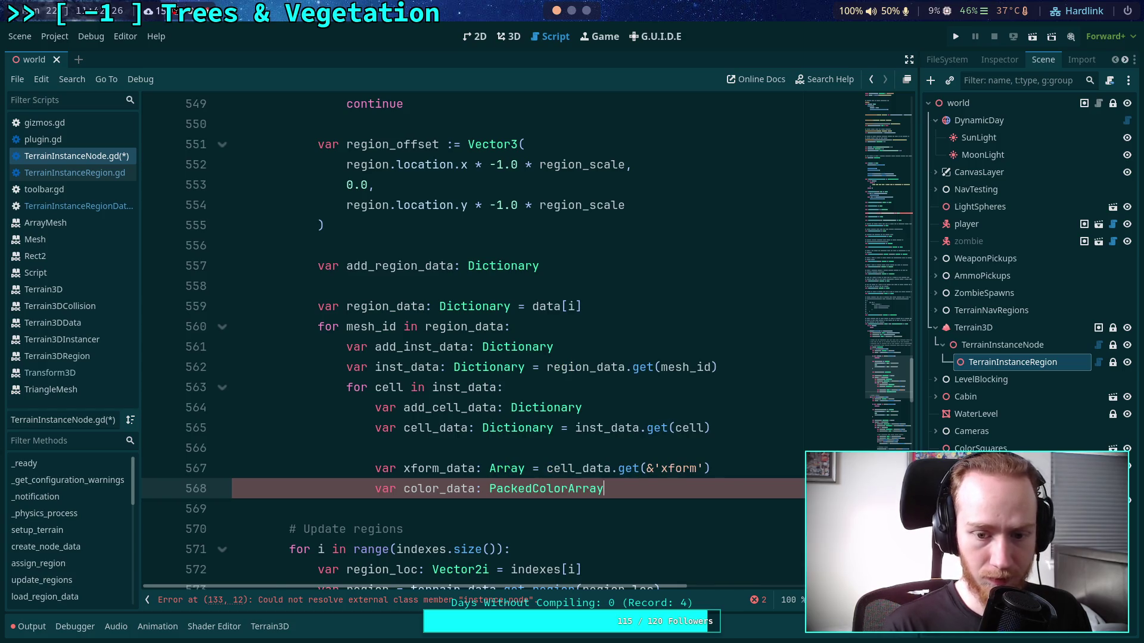
pyautogui.write('= cell_data.get')
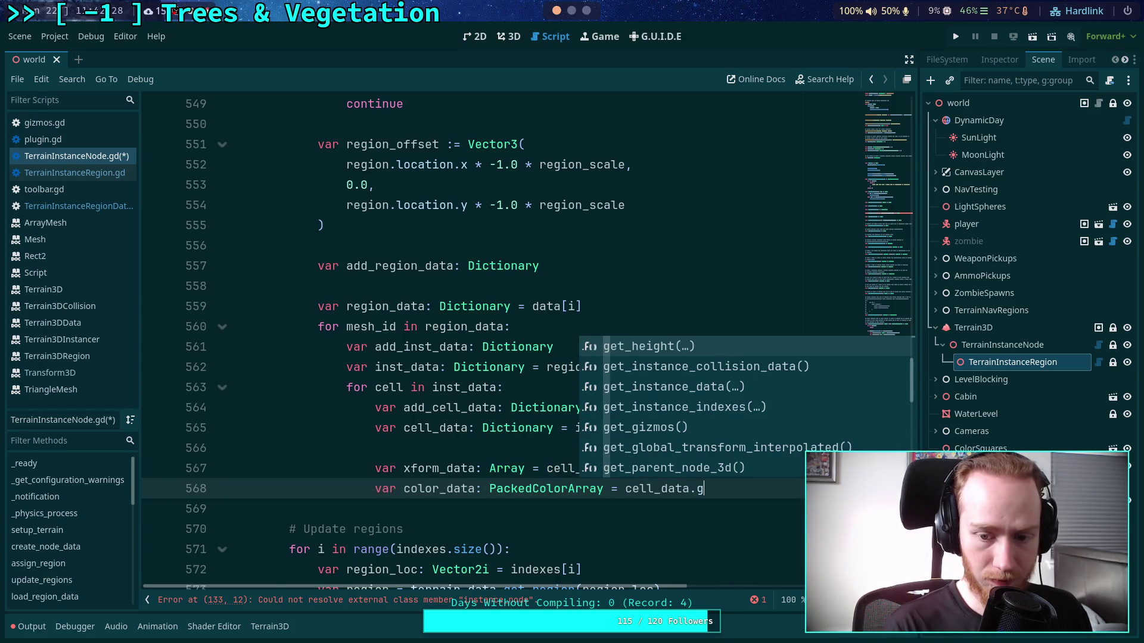
pyautogui.write('(&')
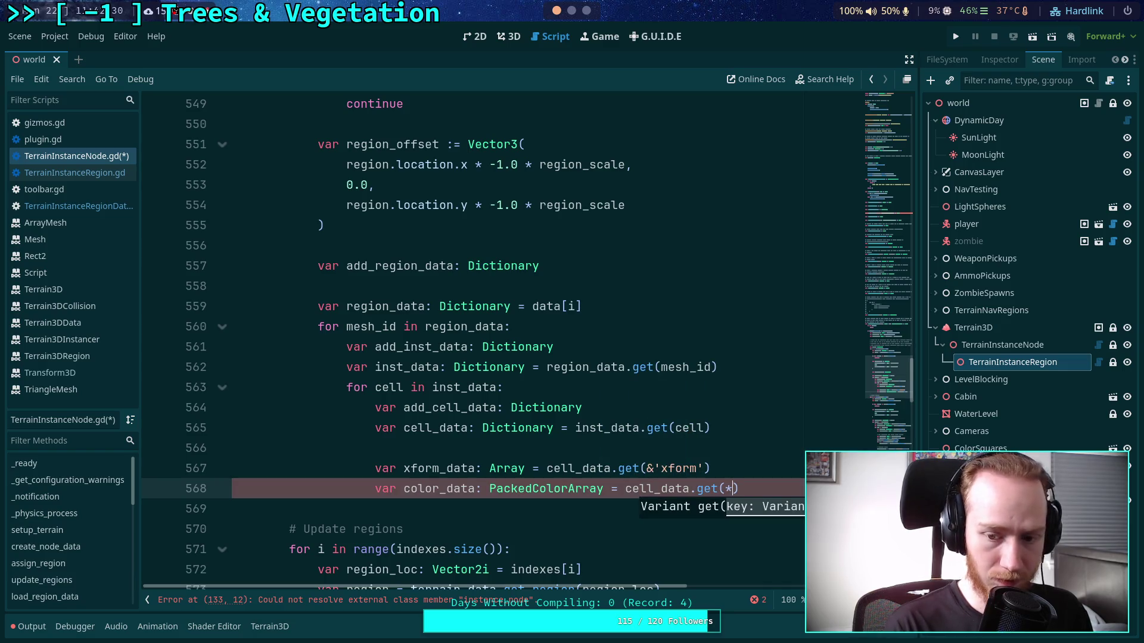
pyautogui.write("'")
pyautogui.write("color').")
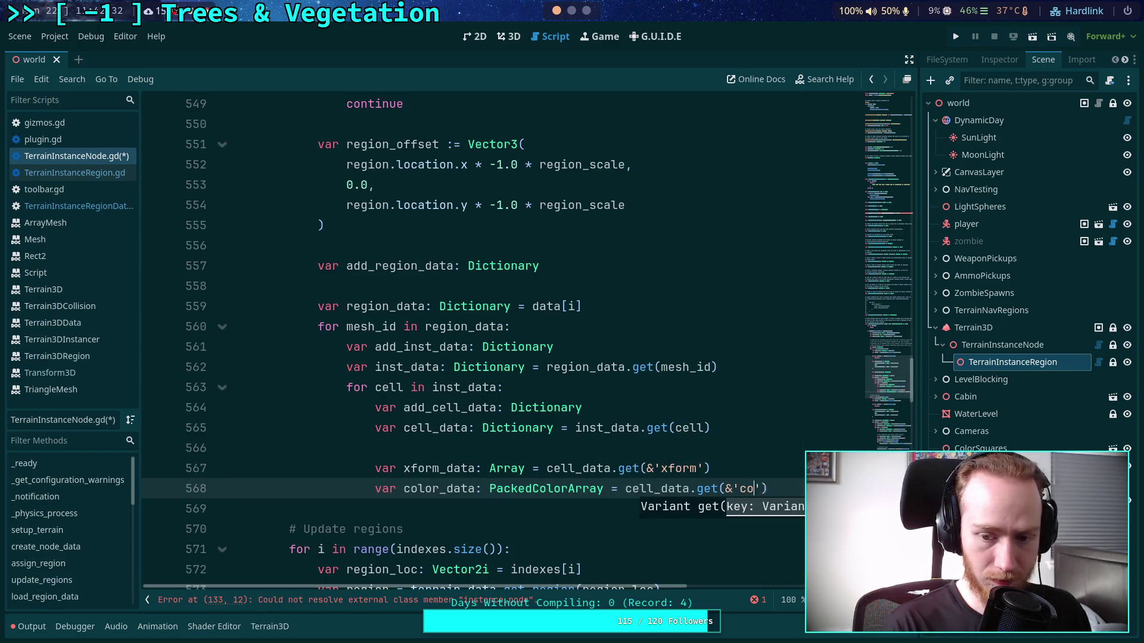
pyautogui.write('d')
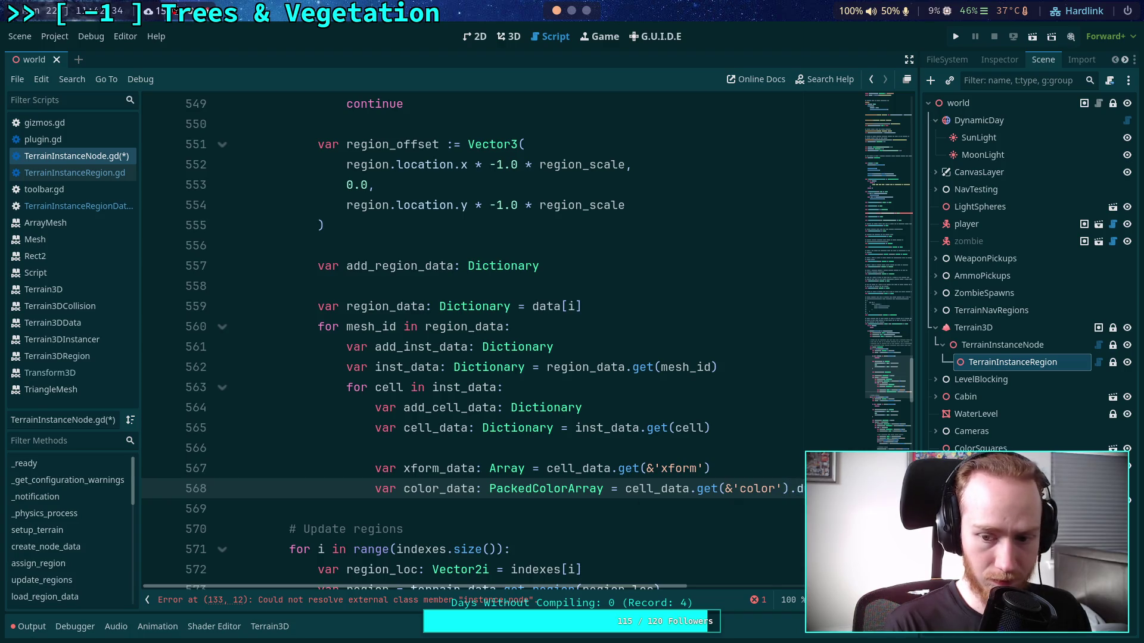
pyautogui.write('up')
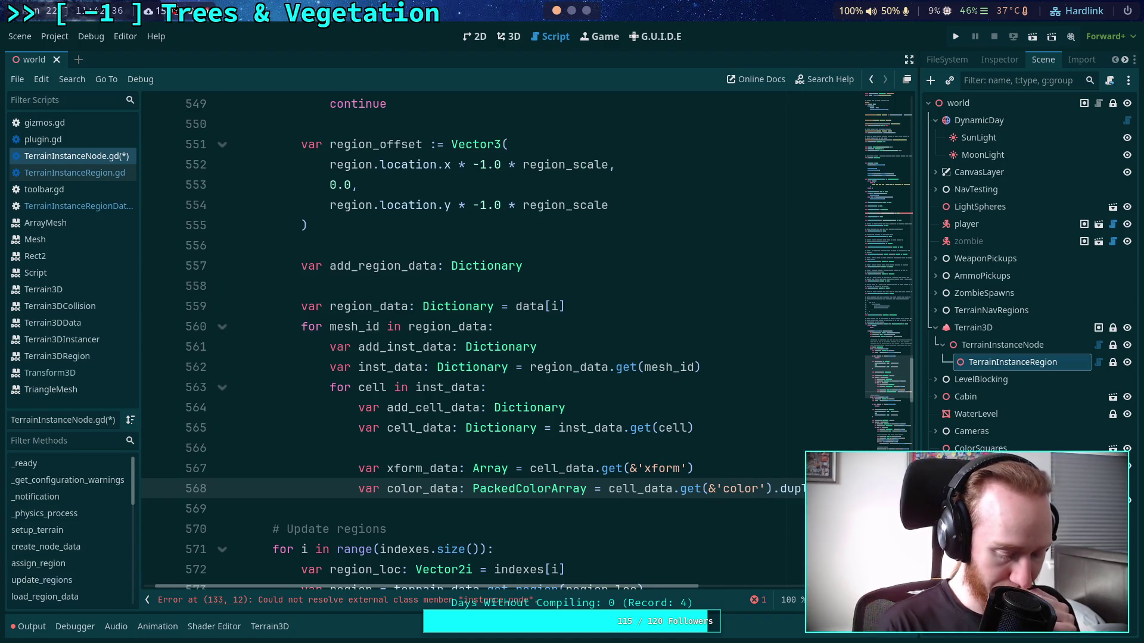
pyautogui.write('lic')
pyautogui.press('Return')
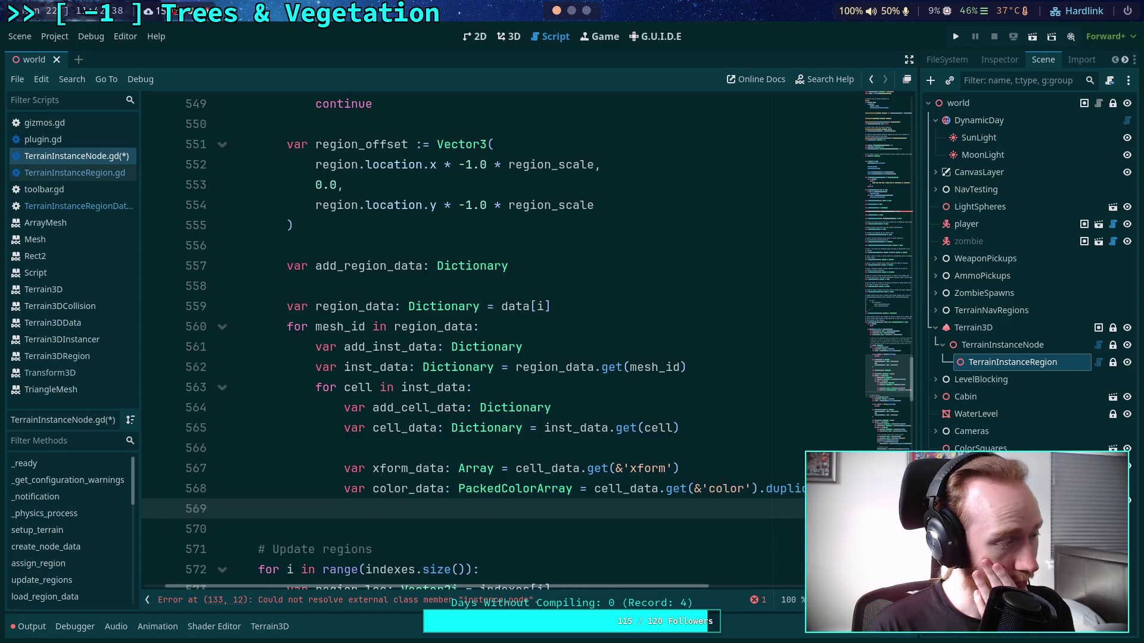
pyautogui.scroll(-1, 669, 514)
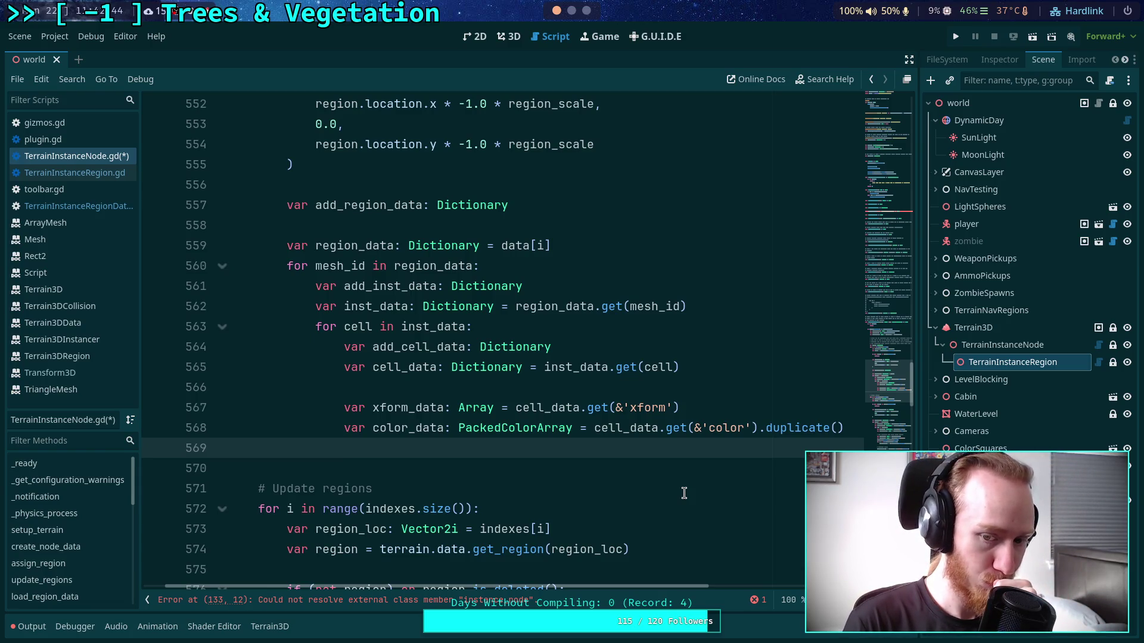
# - Loop 'for xi in range(xform_data.size())' and read each entry as 'var xform: Transform3D = xform_data[xi]'
pyautogui.press('Return')
pyautogui.write('for ')
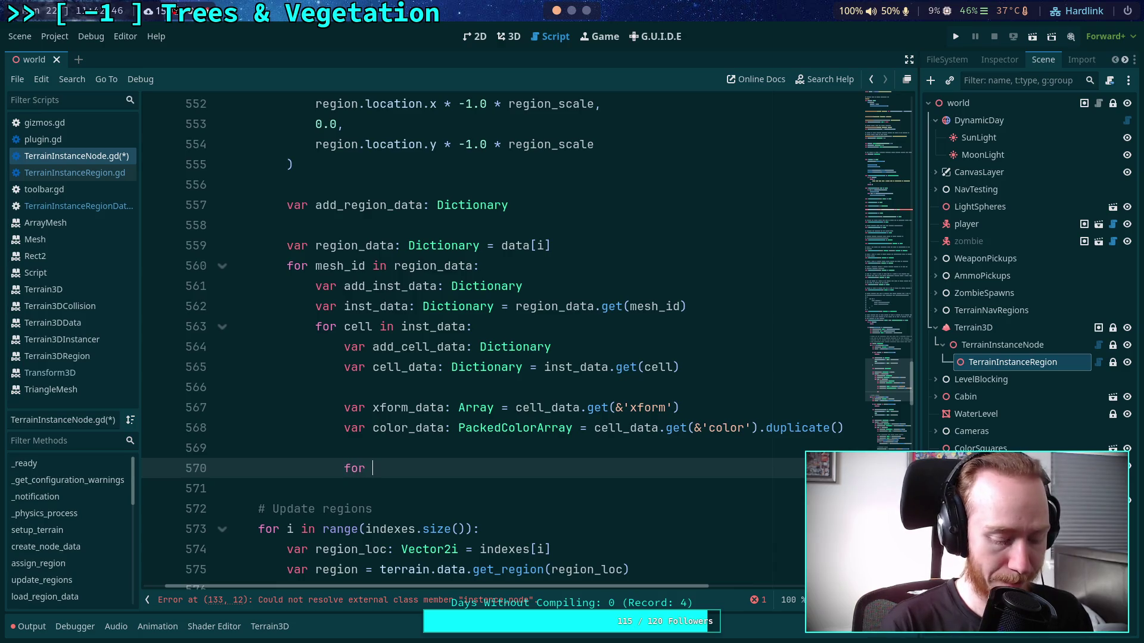
pyautogui.write('xi in range(')
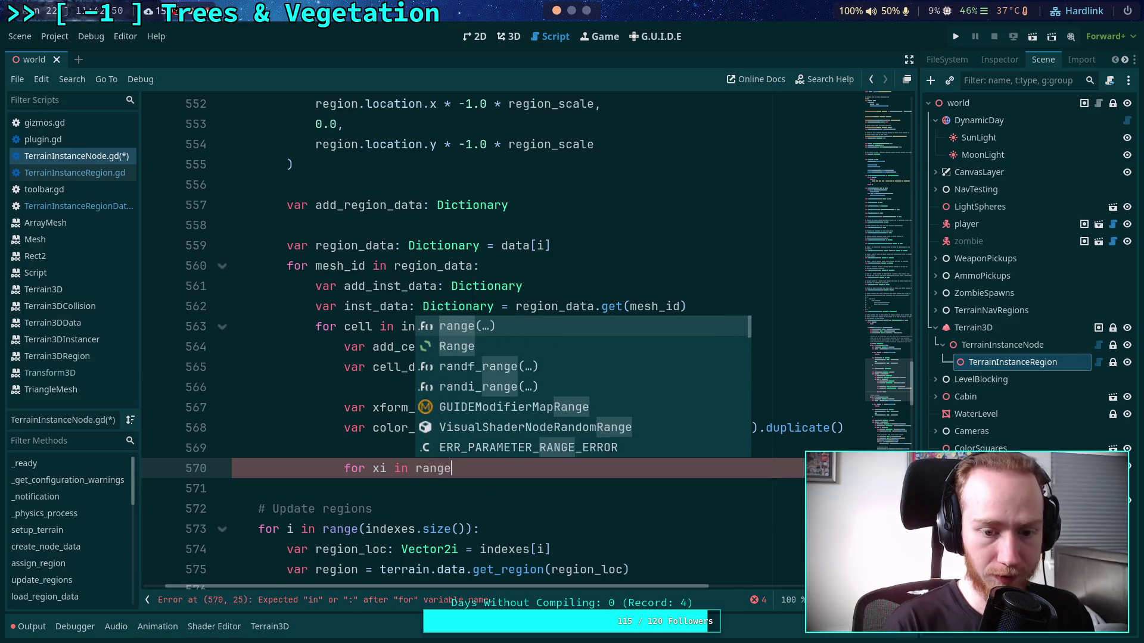
pyautogui.write('xform_data.')
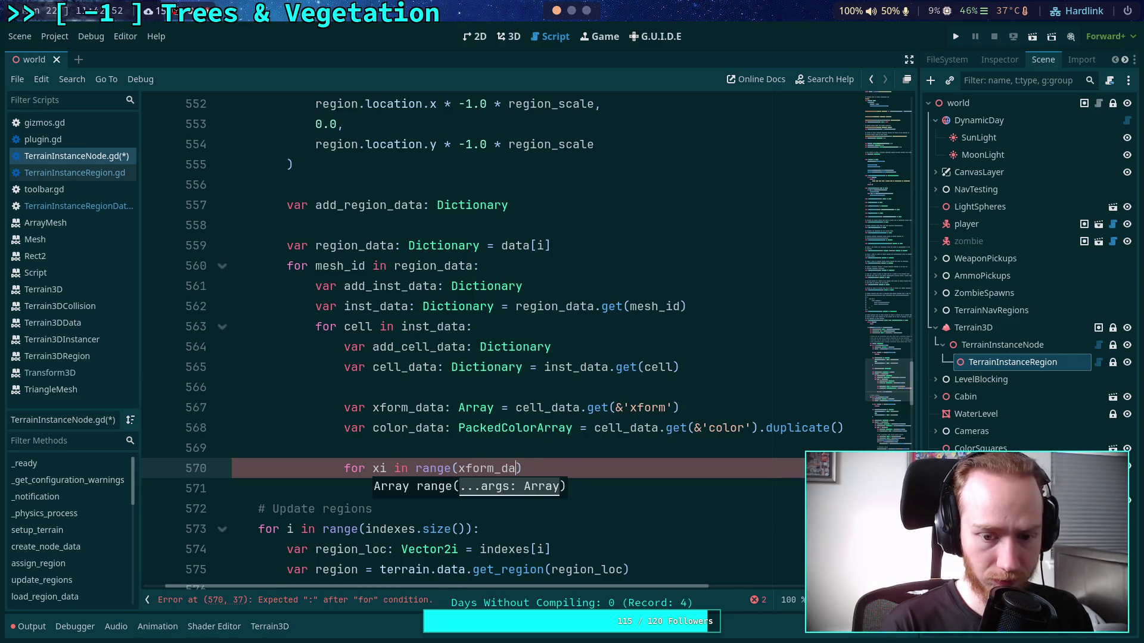
pyautogui.write('size()):')
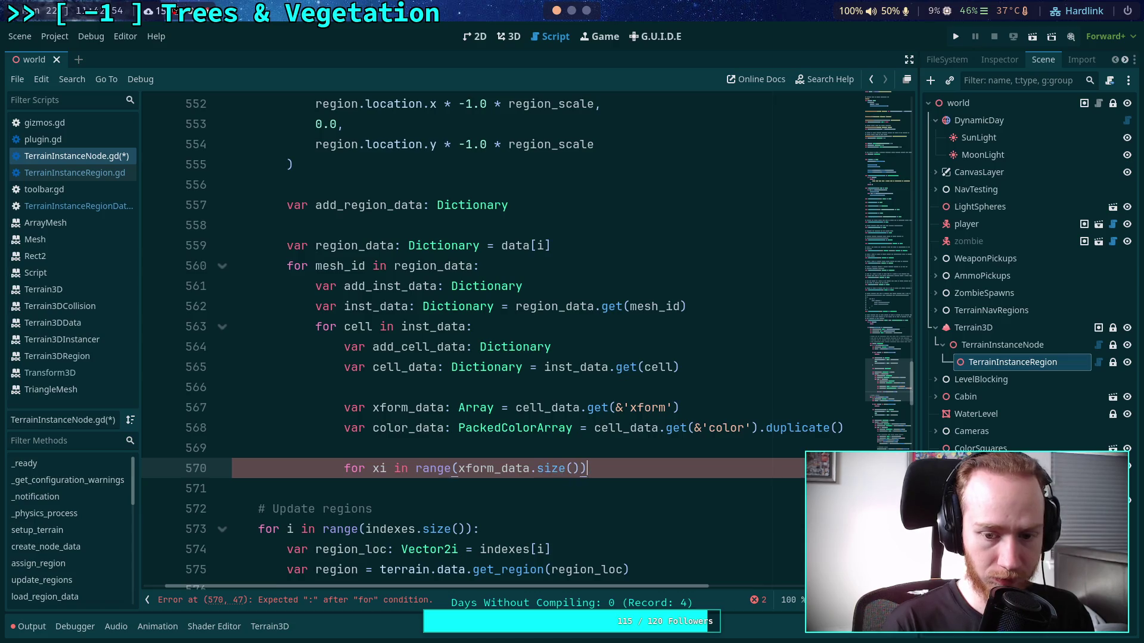
pyautogui.press('Return')
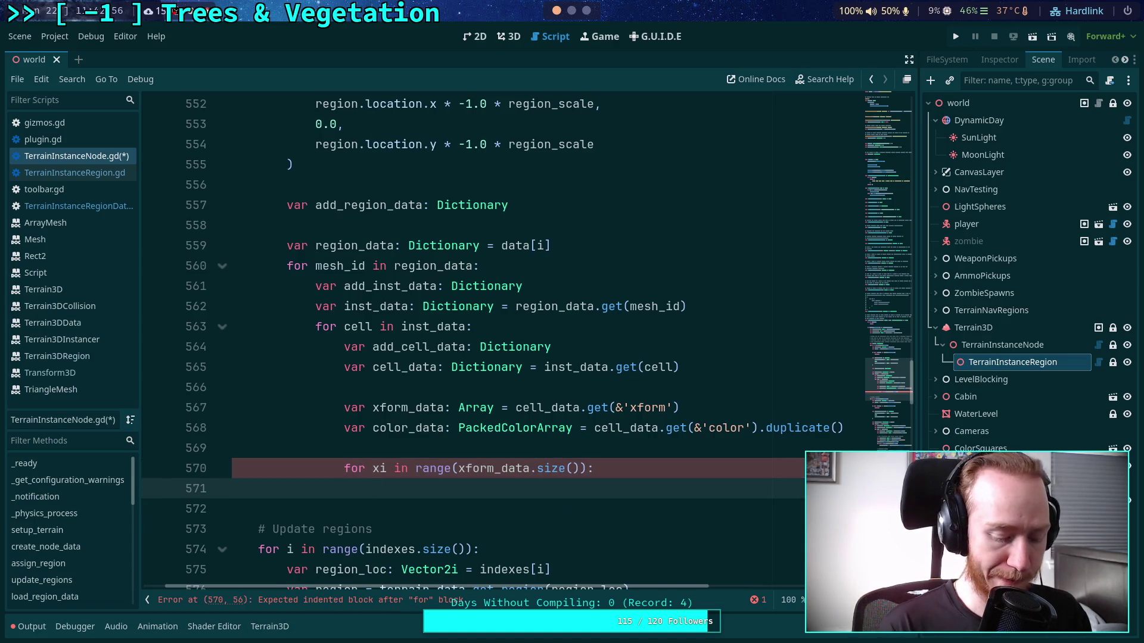
pyautogui.write('var tr')
pyautogui.press('BackSpace')
pyautogui.press('BackSpace')
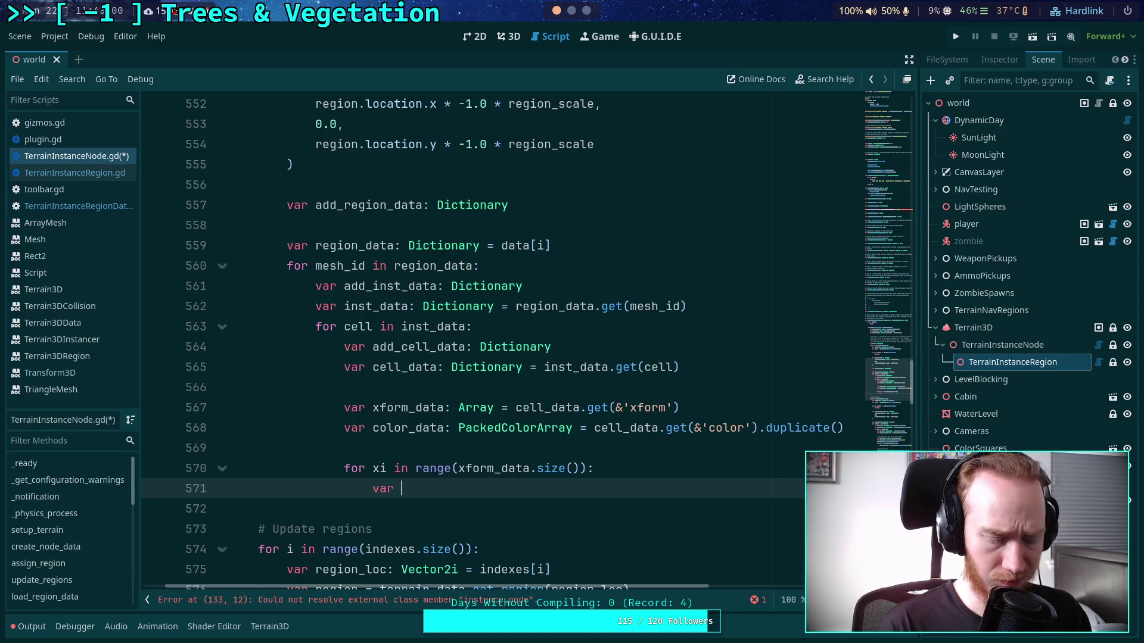
pyautogui.write('xform')
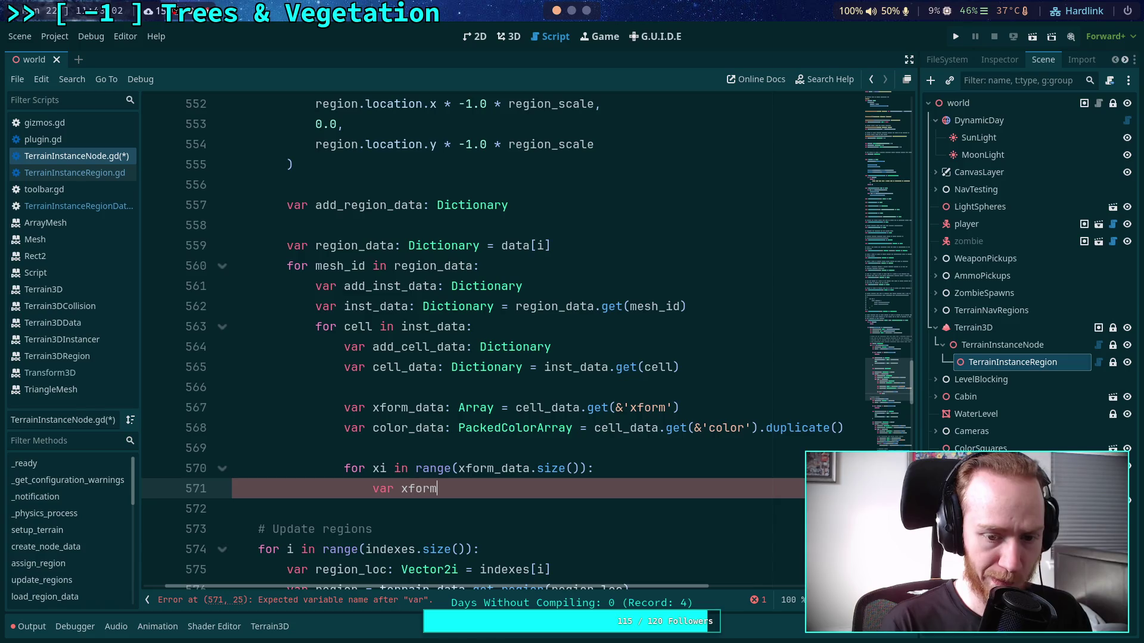
pyautogui.write(': Transf')
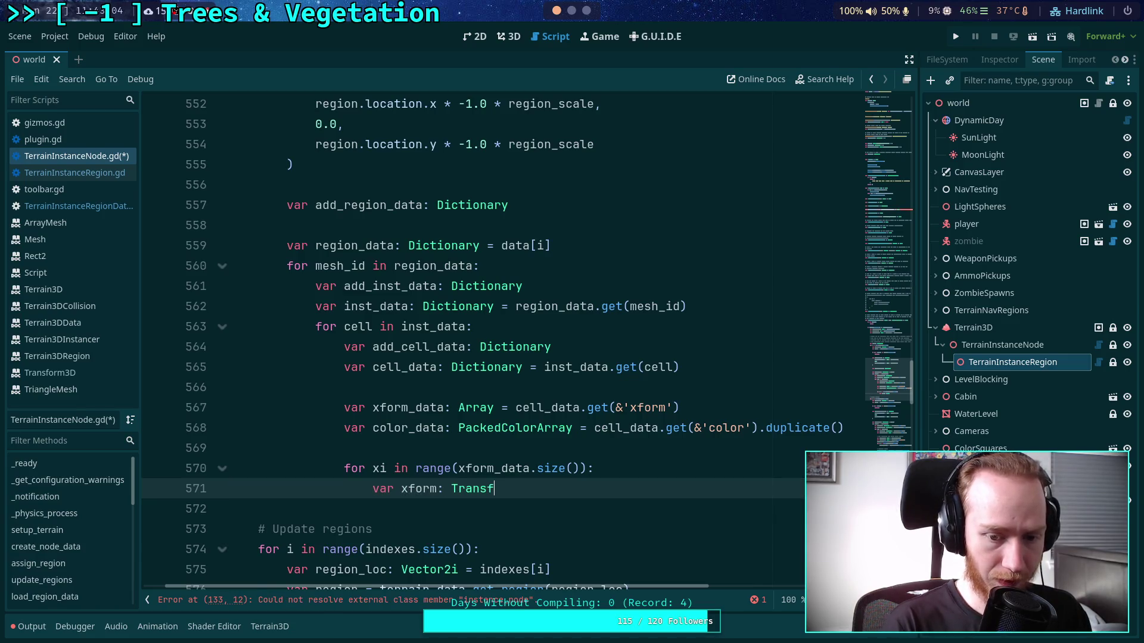
pyautogui.write('orm3D = ')
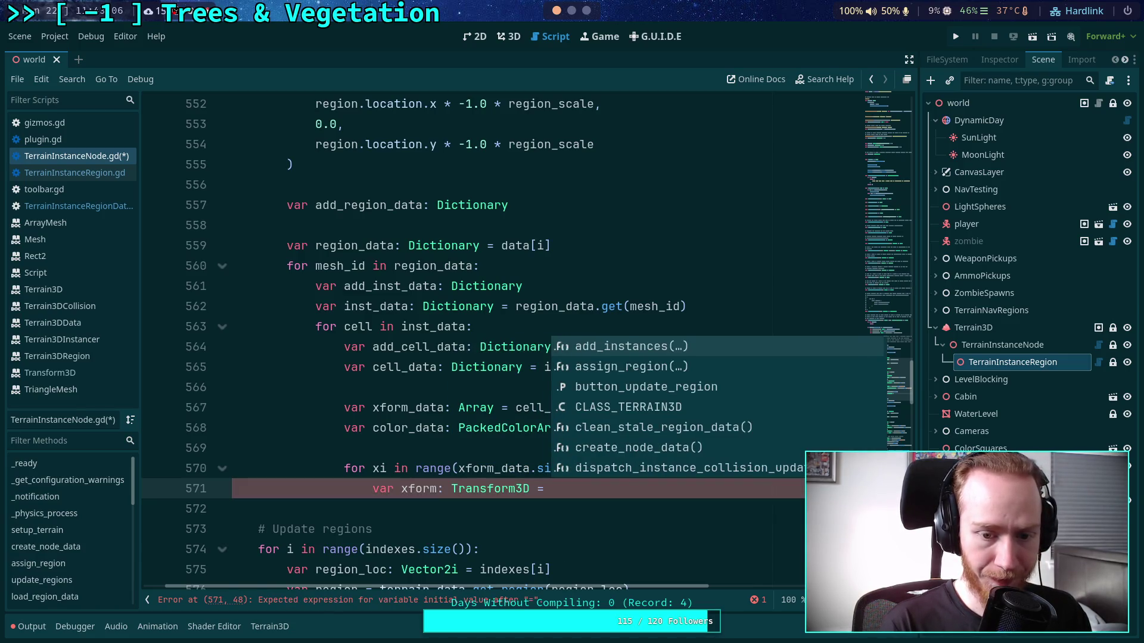
pyautogui.write('xform_d')
pyautogui.press('Return')
pyautogui.write('[xi]')
pyautogui.press('Return')
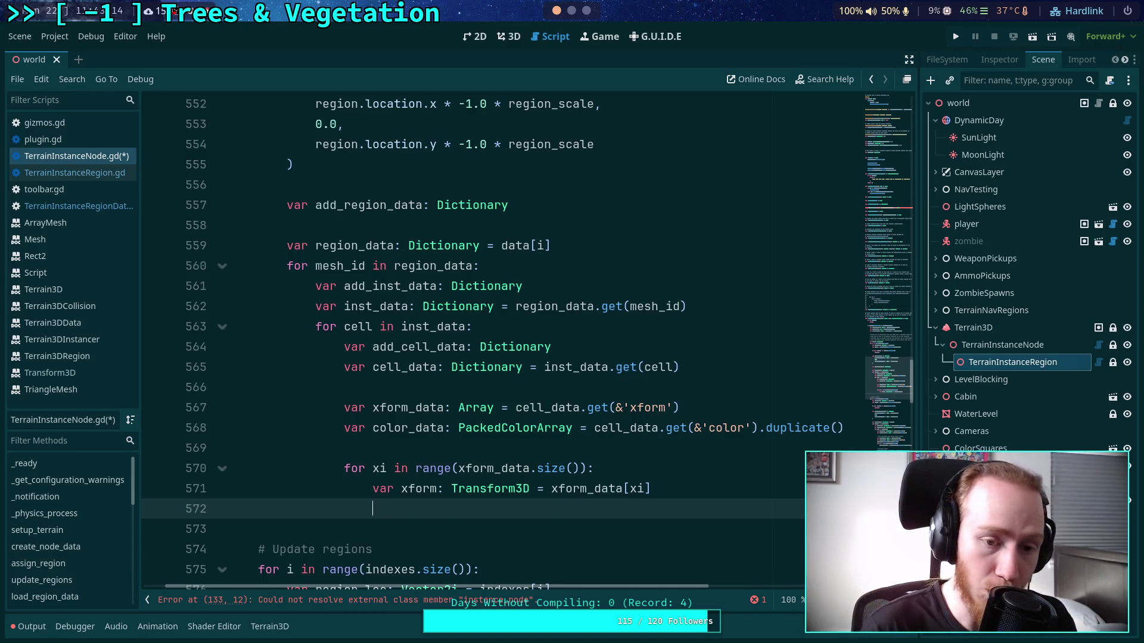
# - Start a '# Cell area check' comment below the transform assignment
pyautogui.scroll(-1, 633, 438)
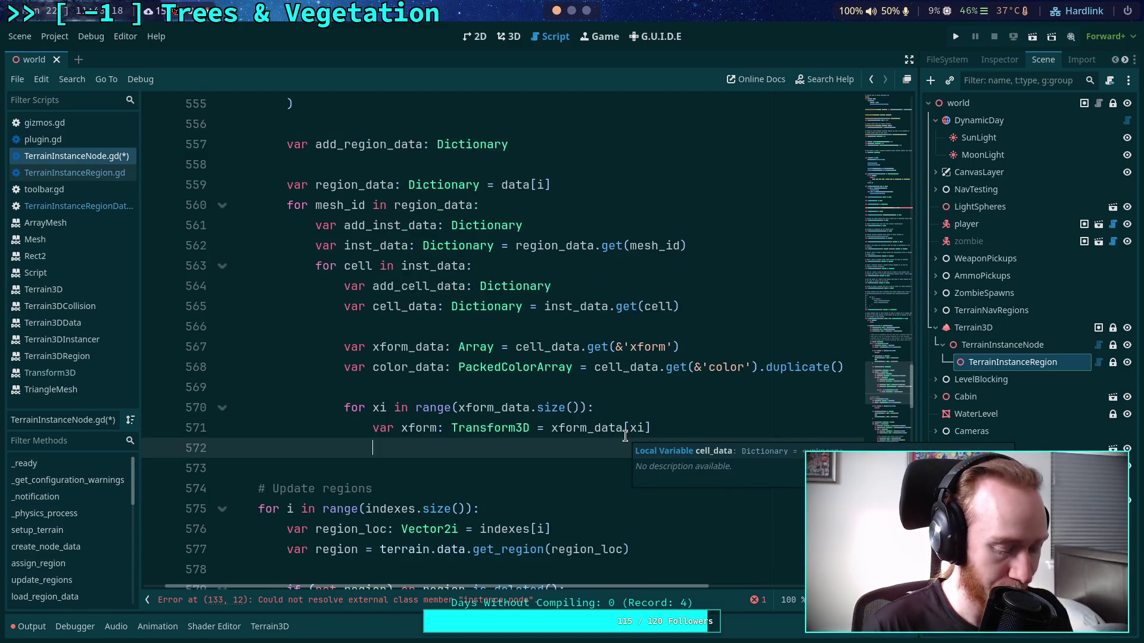
pyautogui.press('Return')
pyautogui.write('# ')
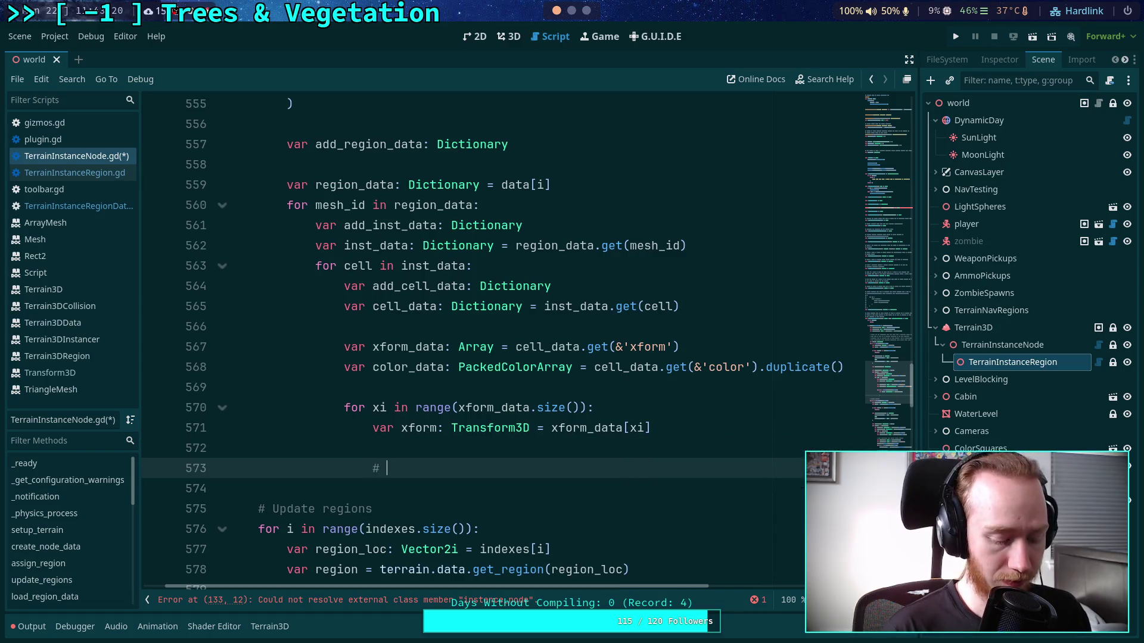
pyautogui.write('Cell ')
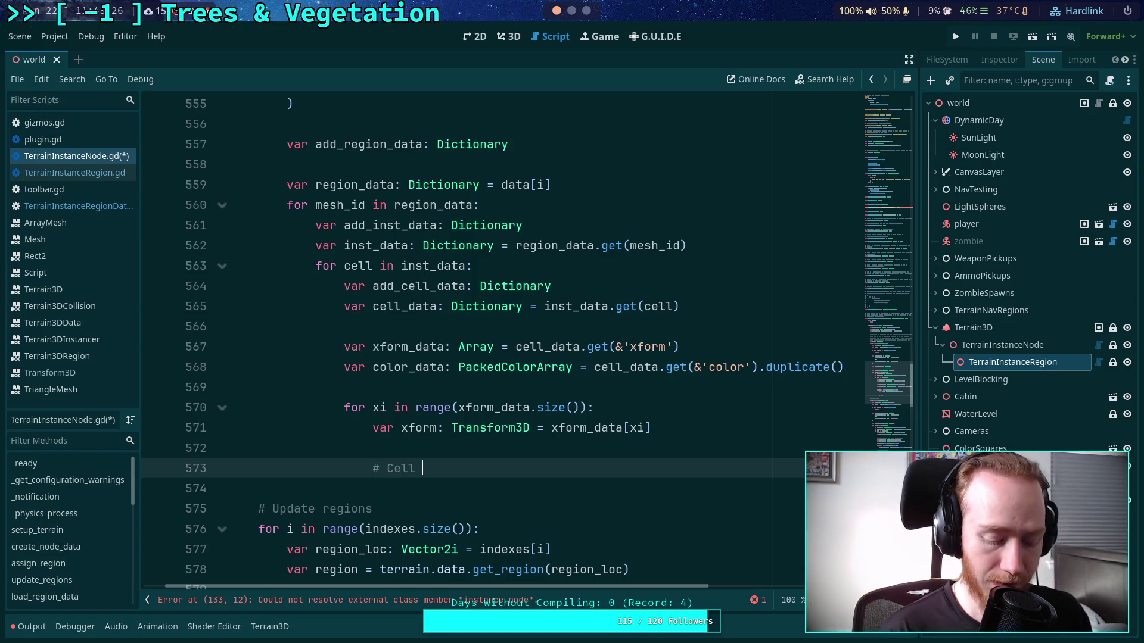
pyautogui.write('area checx')
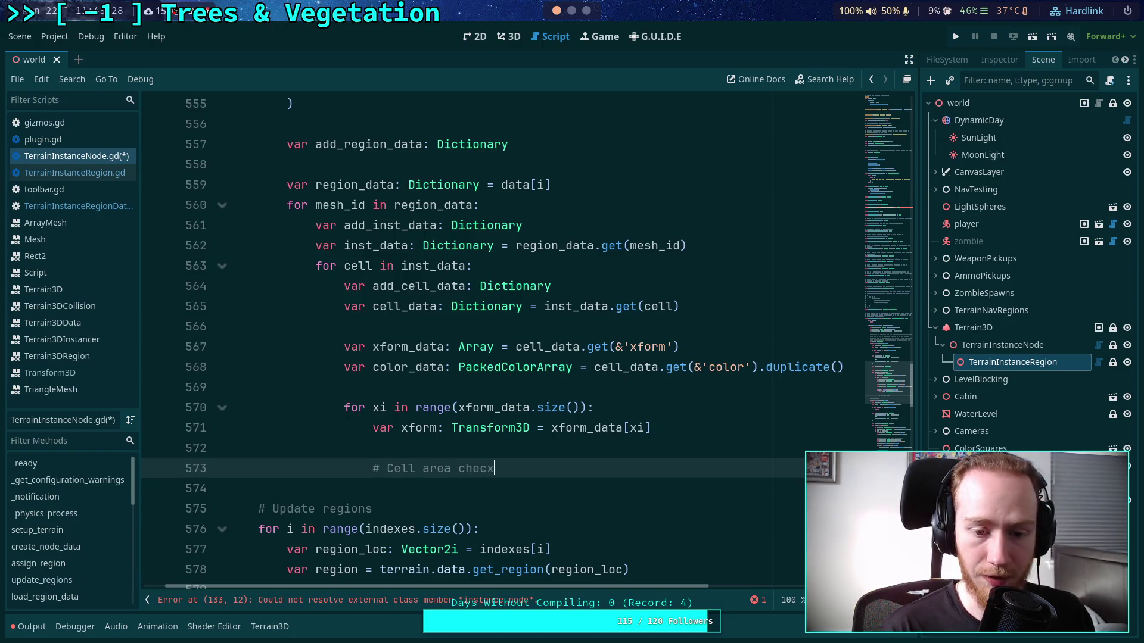
# - Finish the '# Cell area check' comment line and review the get_instance_data documentation above
pyautogui.press('Return')
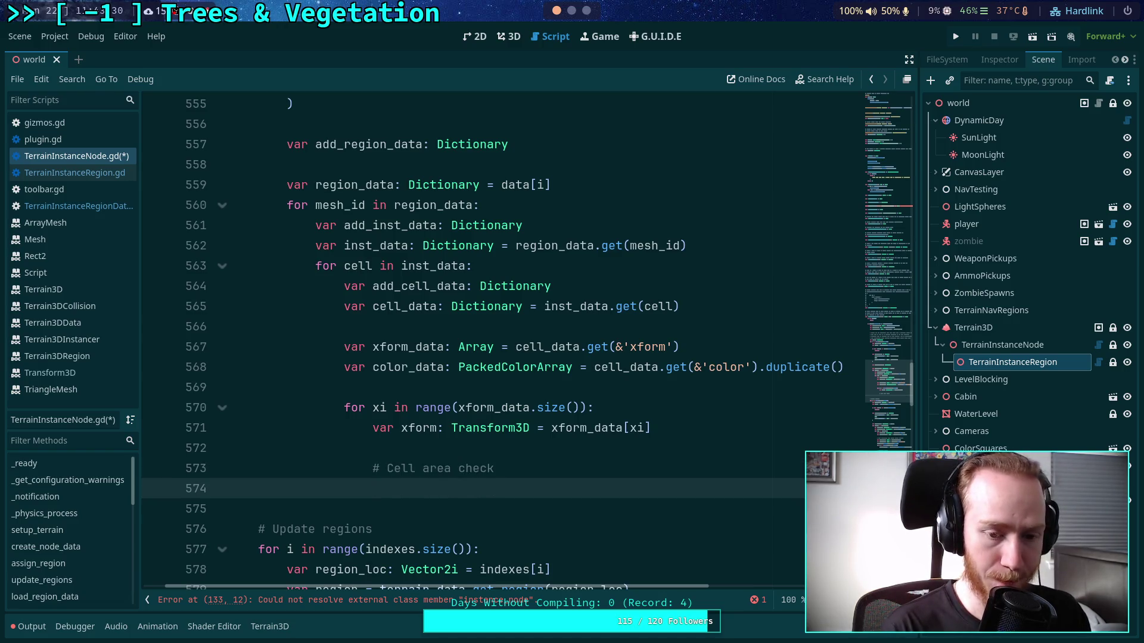
pyautogui.scroll(6, 548, 395)
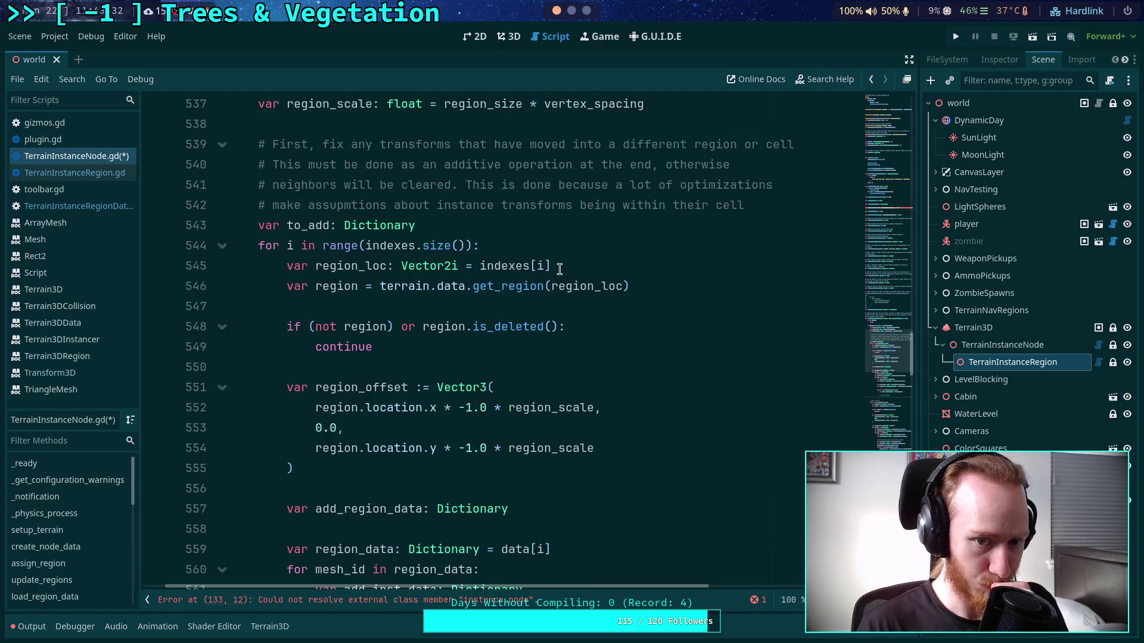
pyautogui.scroll(2, 613, 357)
pyautogui.scroll(-14, 565, 361)
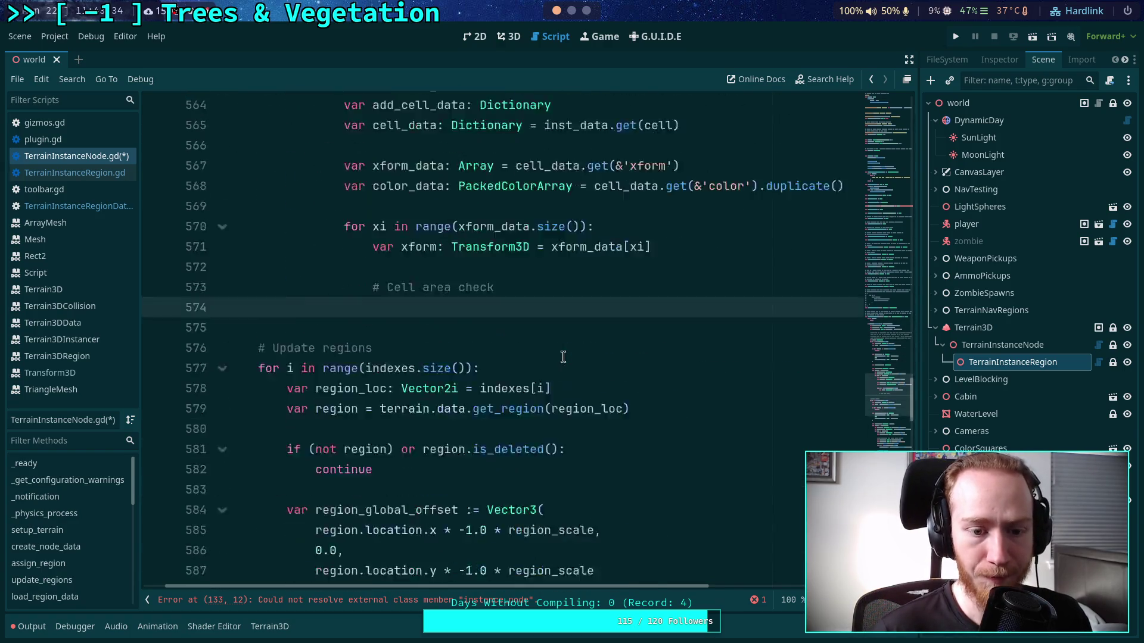
pyautogui.scroll(20, 541, 365)
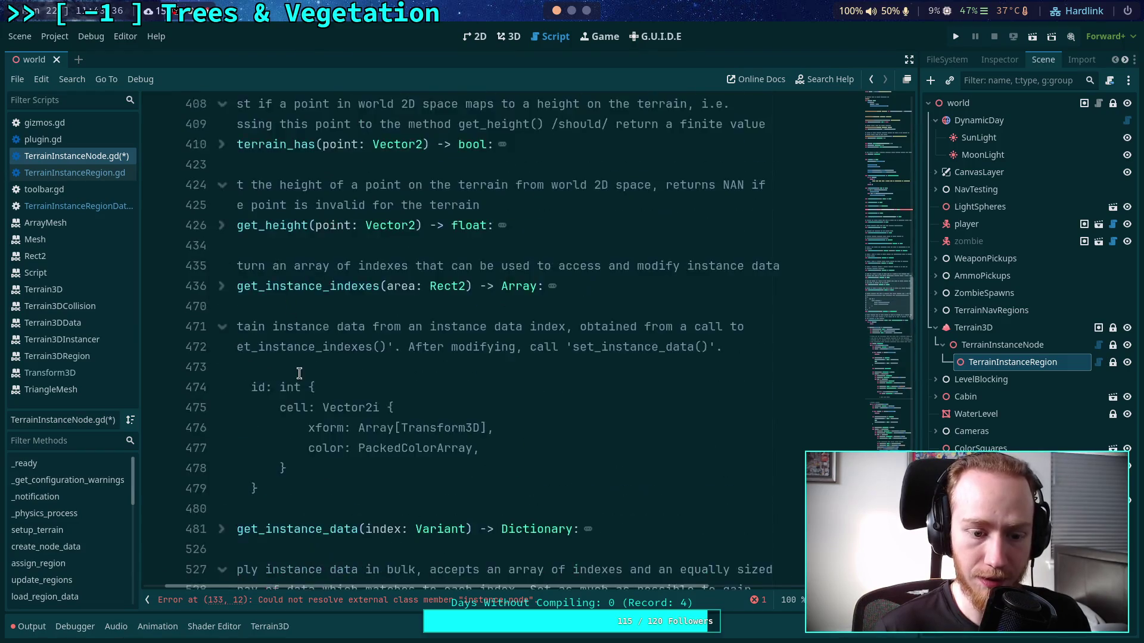
pyautogui.hotkey('alt', 'f')
pyautogui.hotkey('ctrl', 'z')
pyautogui.hotkey('ctrl', 'z')
pyautogui.hotkey('ctrl', 'z')
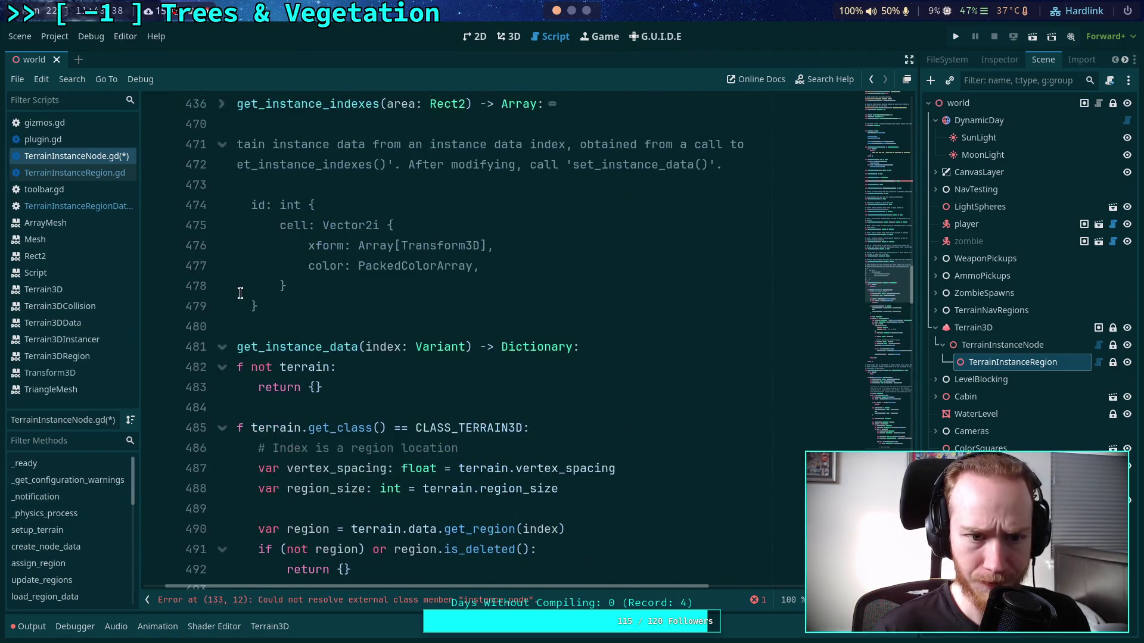
pyautogui.click(627, 172)
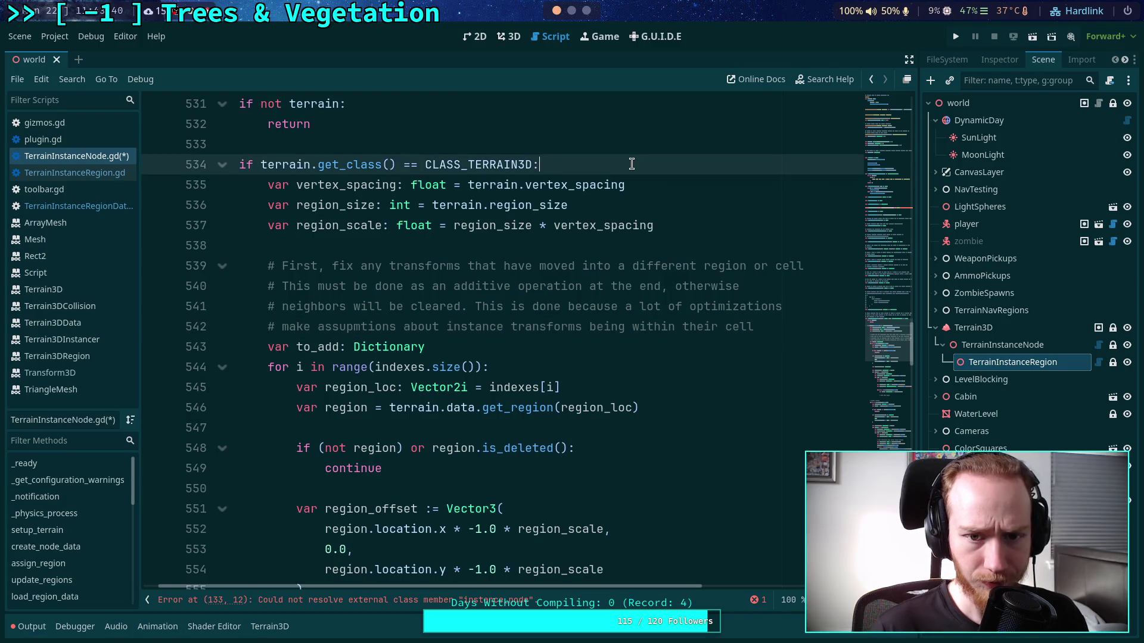
# - Add 'const cell_size: int = 32' under the CLASS_TERRAIN3D check
pyautogui.press('Return')
pyautogui.write('can')
pyautogui.press('BackSpace')
pyautogui.press('BackSpace')
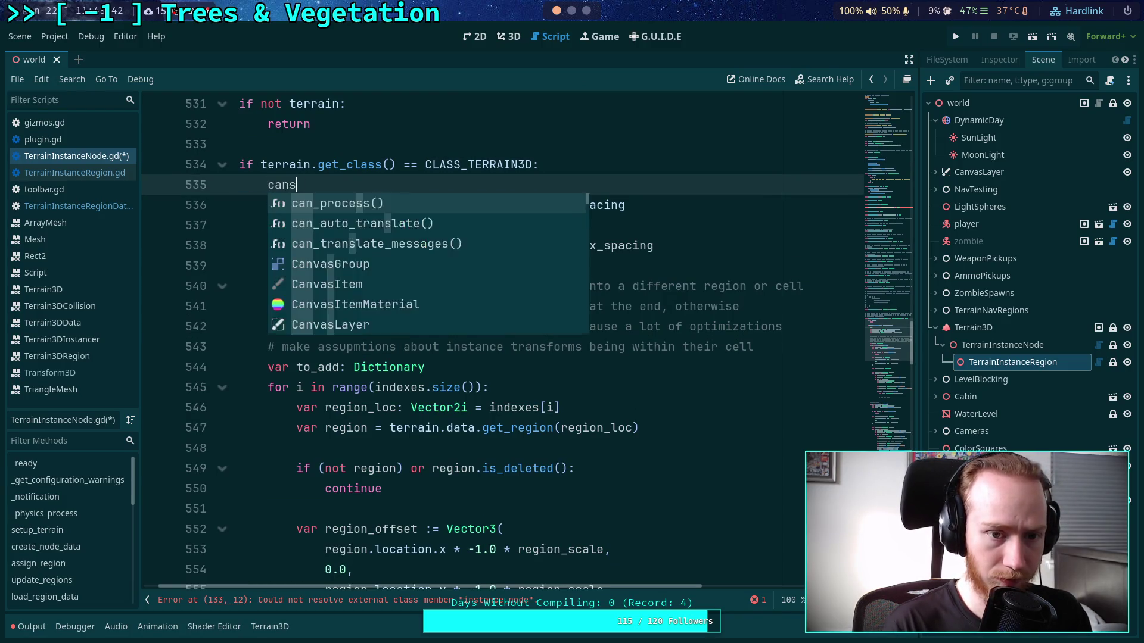
pyautogui.write('onst ')
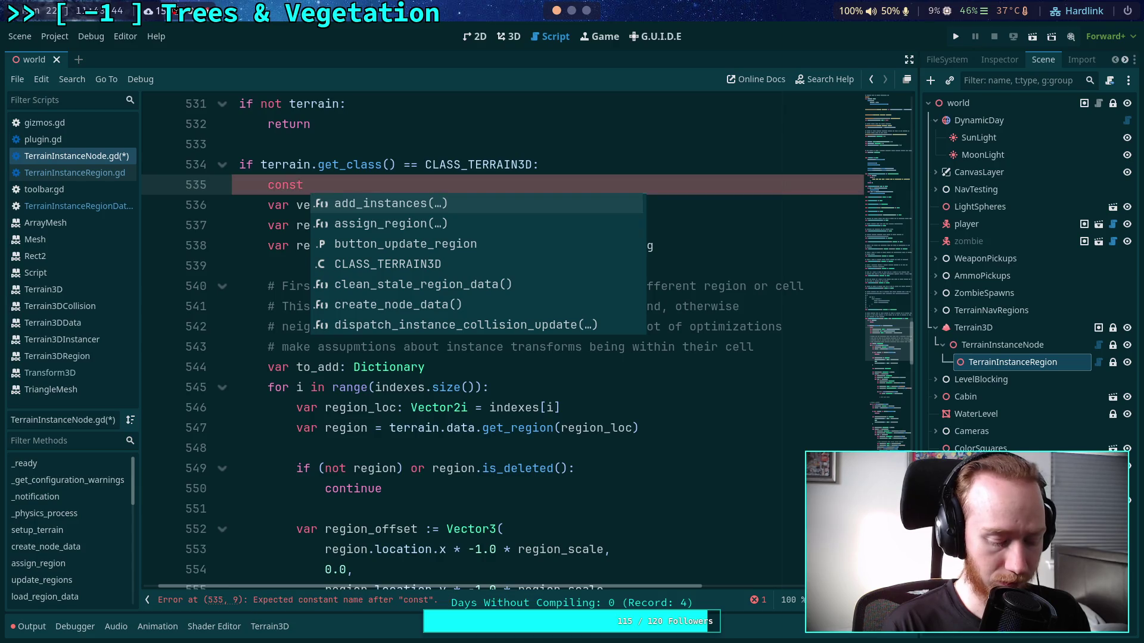
pyautogui.write('cell_size: int = 32')
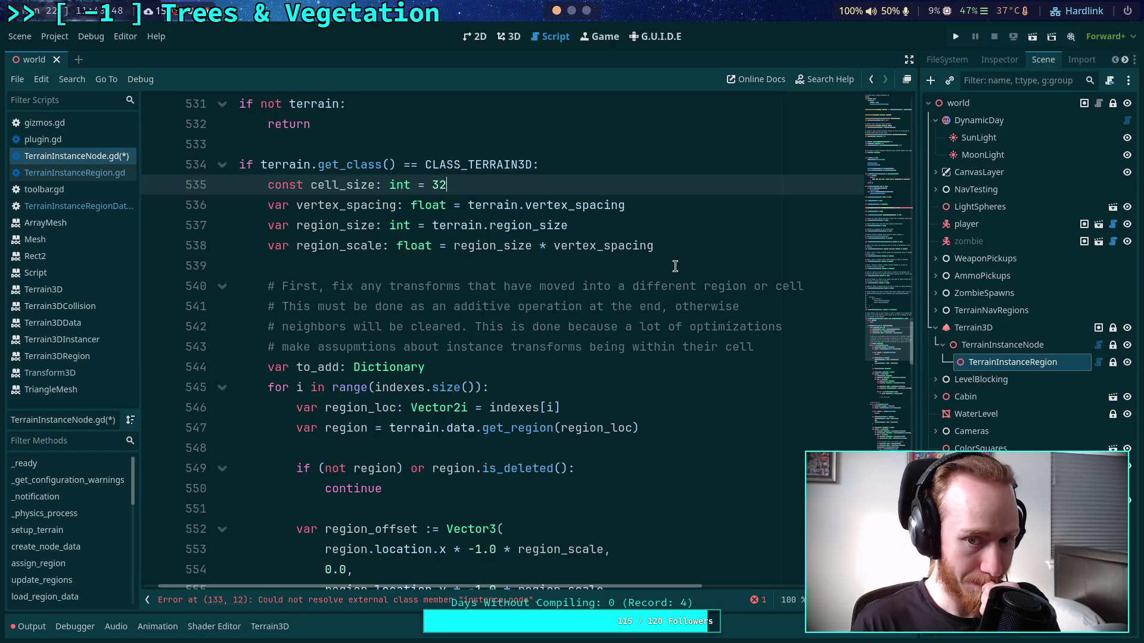
# - Add 'var cell_scale: float = cell_size * vertex_spacing' below region_scale
pyautogui.click(697, 253)
pyautogui.press('Return')
pyautogui.write('var cell_')
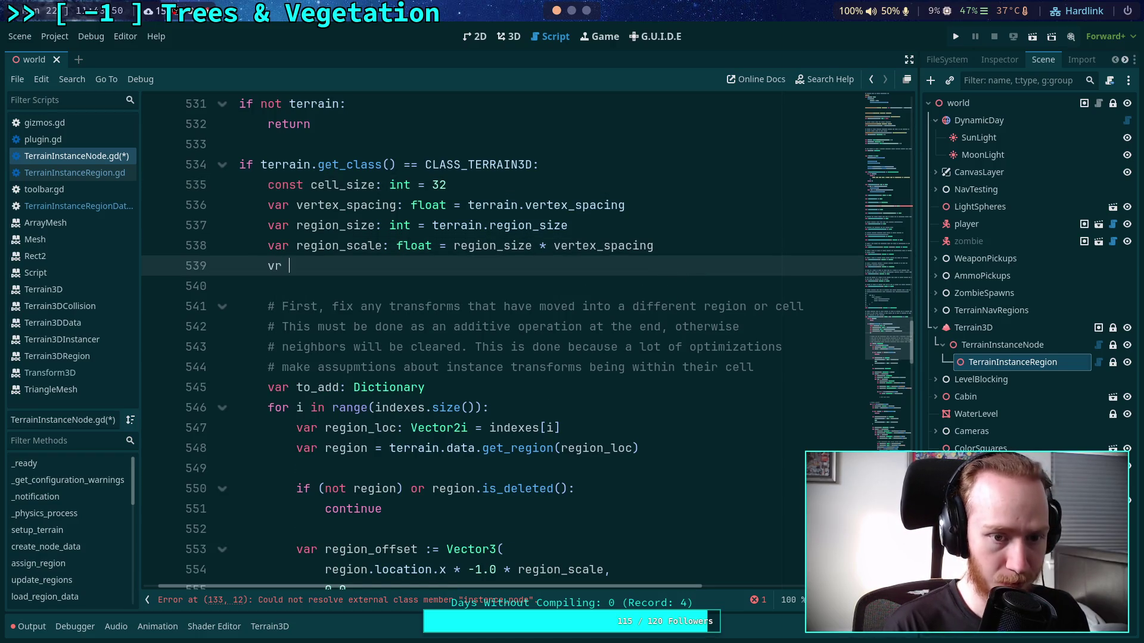
pyautogui.write('scale')
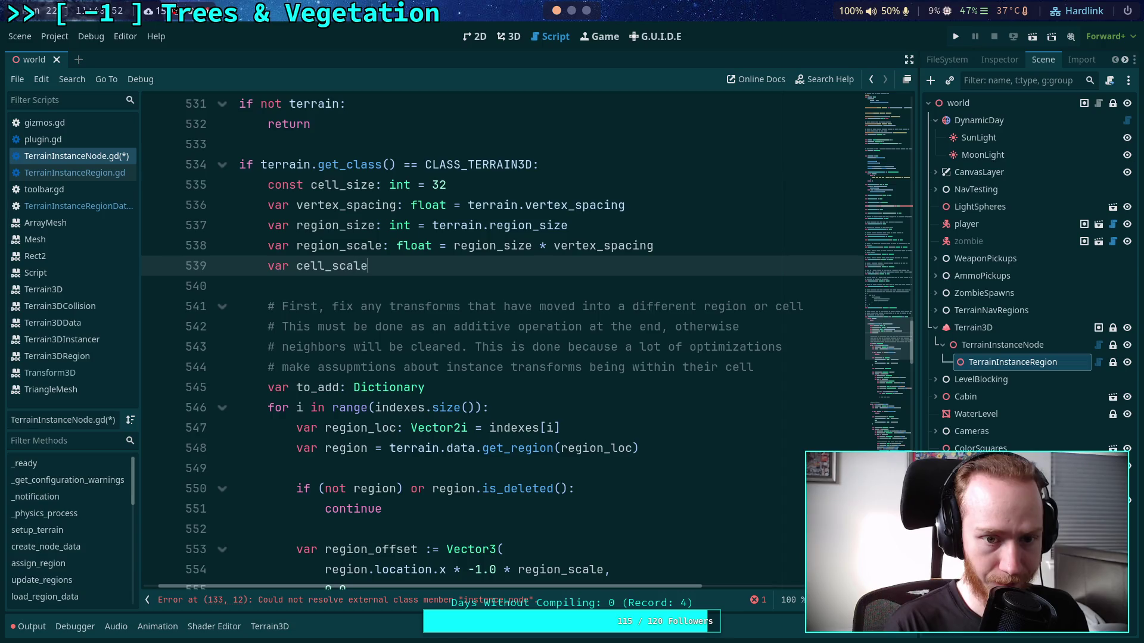
pyautogui.write(': float')
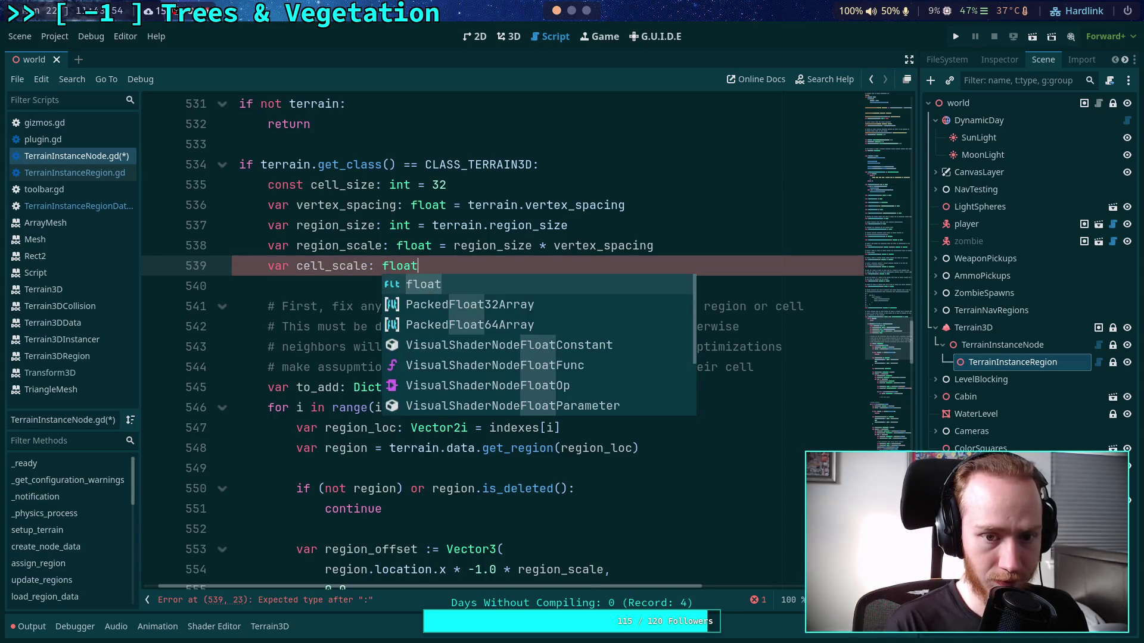
pyautogui.write(' = cell_s')
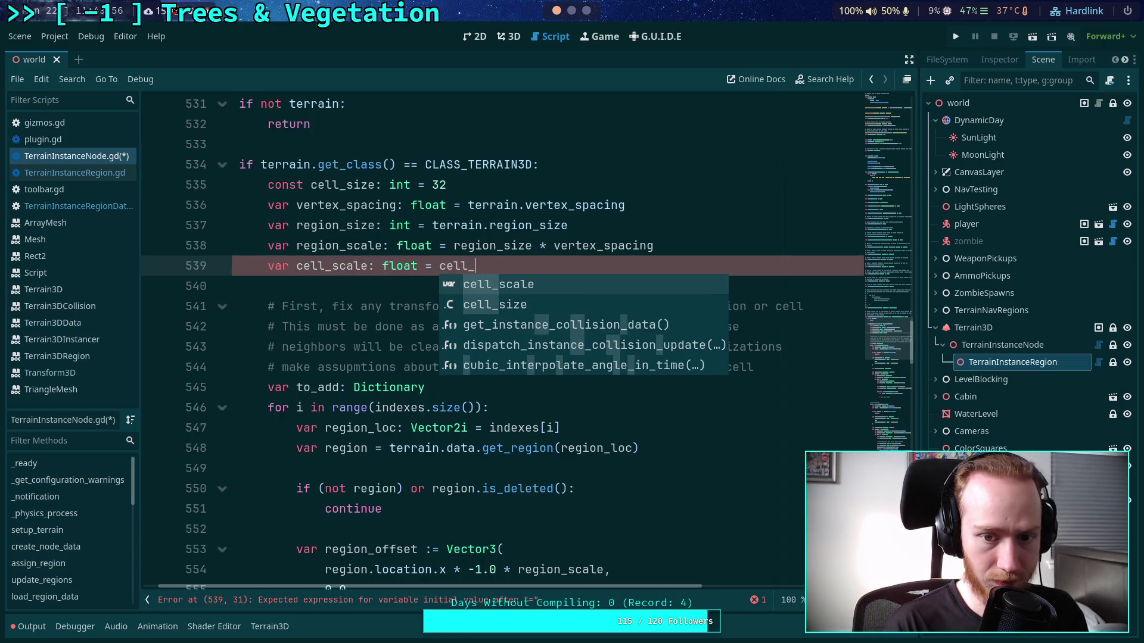
pyautogui.press('Down')
pyautogui.press('Return')
pyautogui.write('* vertex_spacing')
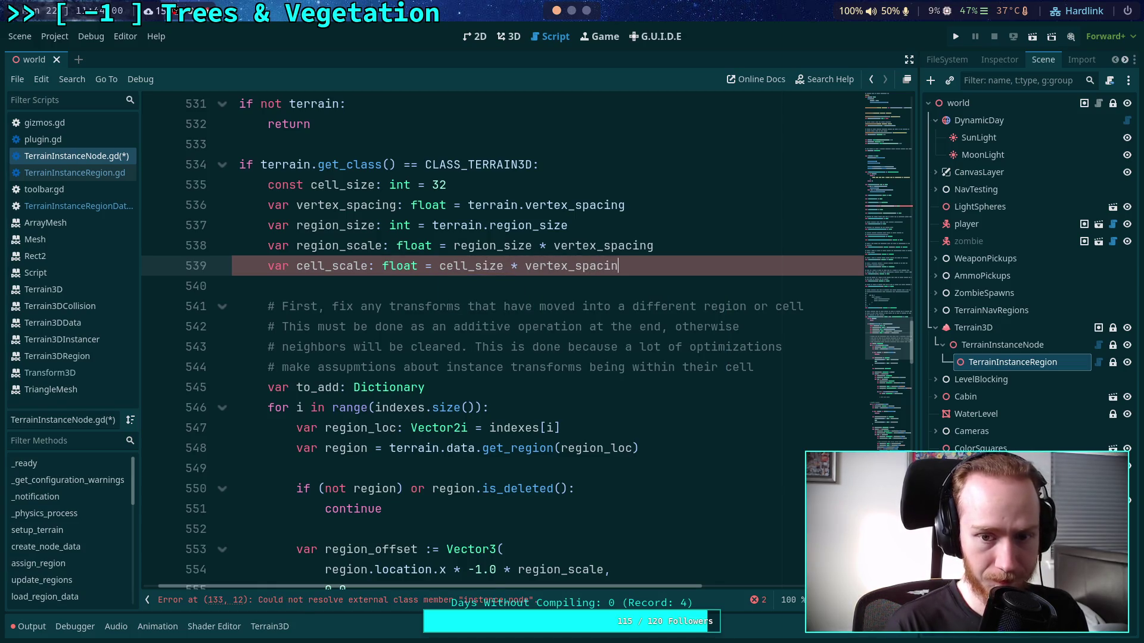
pyautogui.scroll(-4, 563, 376)
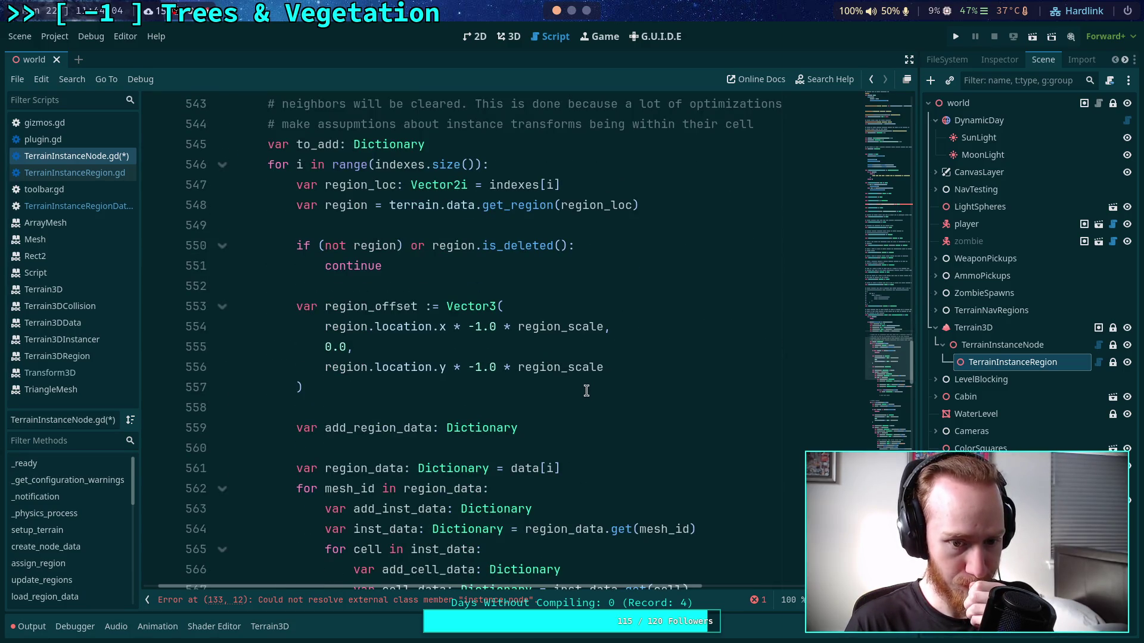
# - Change the comment to '# Region area check' and open an empty line below it
pyautogui.scroll(-6, 586, 390)
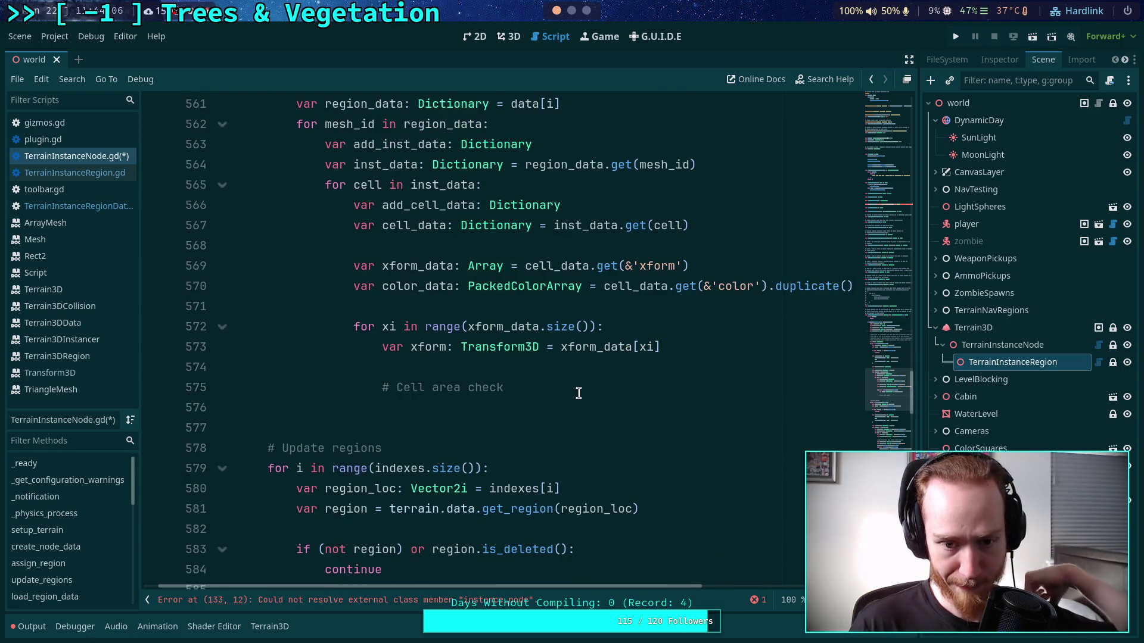
pyautogui.click(578, 393)
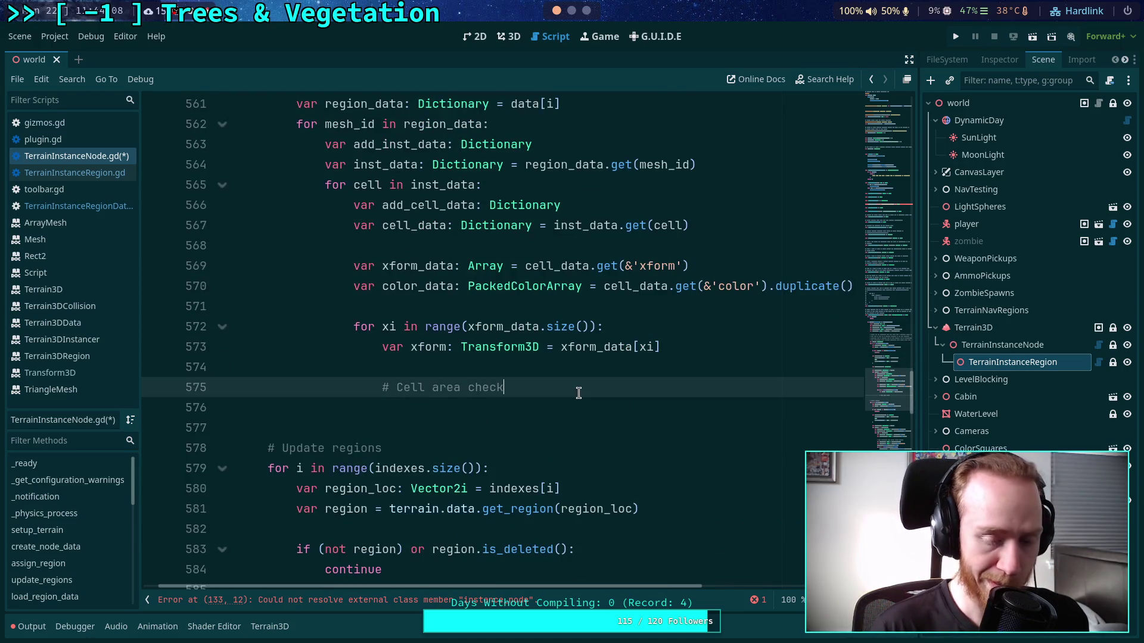
pyautogui.moveTo(578, 392); pyautogui.dragTo(390, 388)
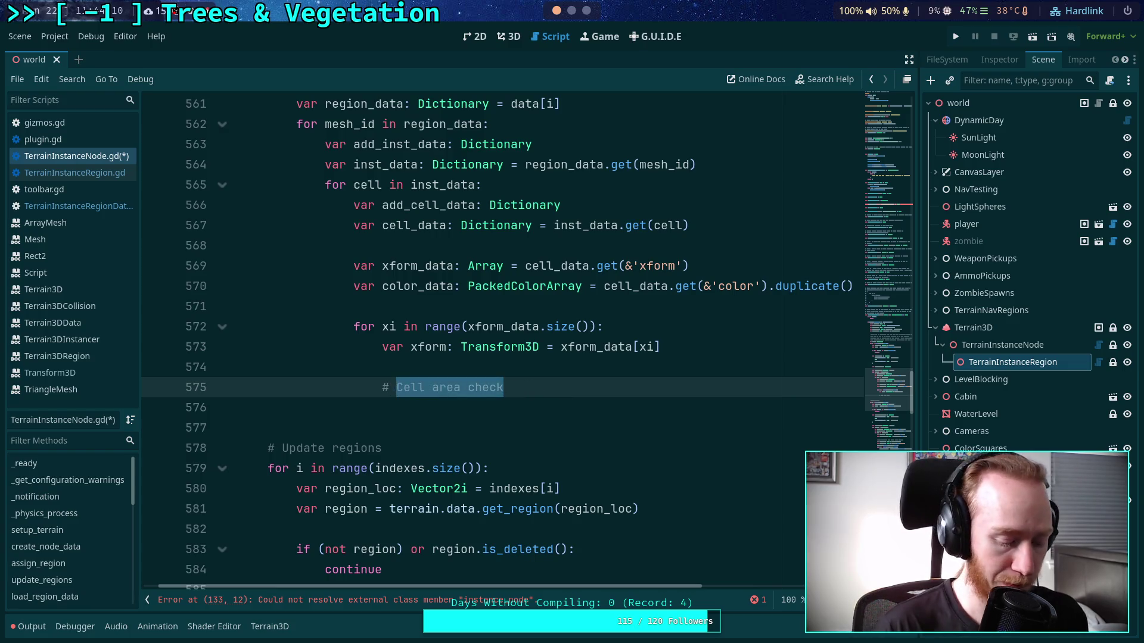
pyautogui.write('Regio')
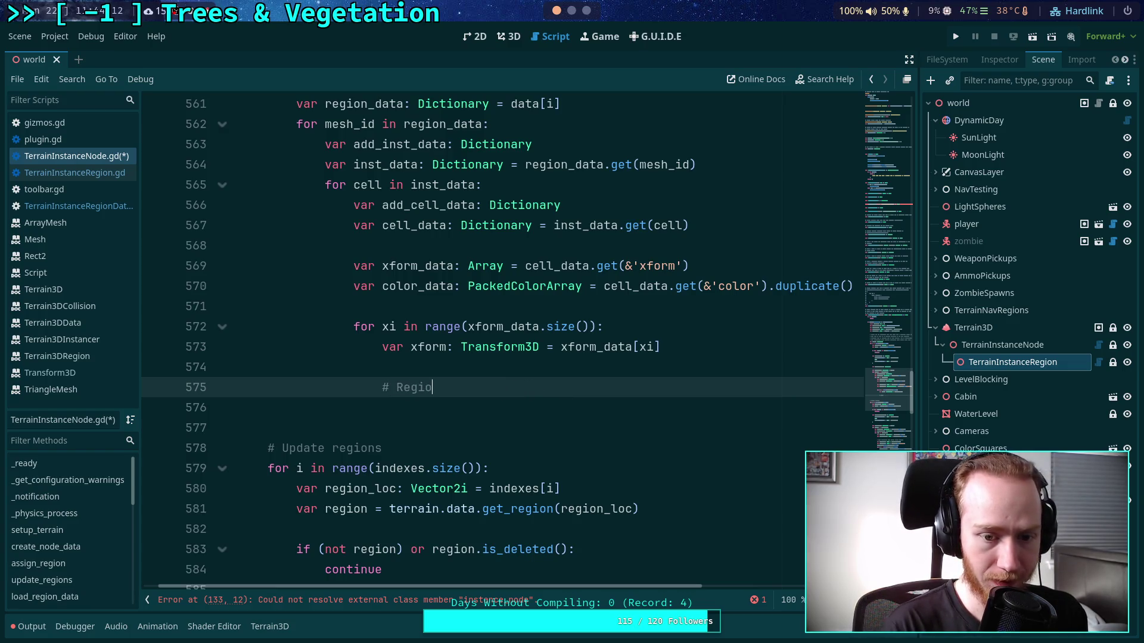
pyautogui.write('n area checx')
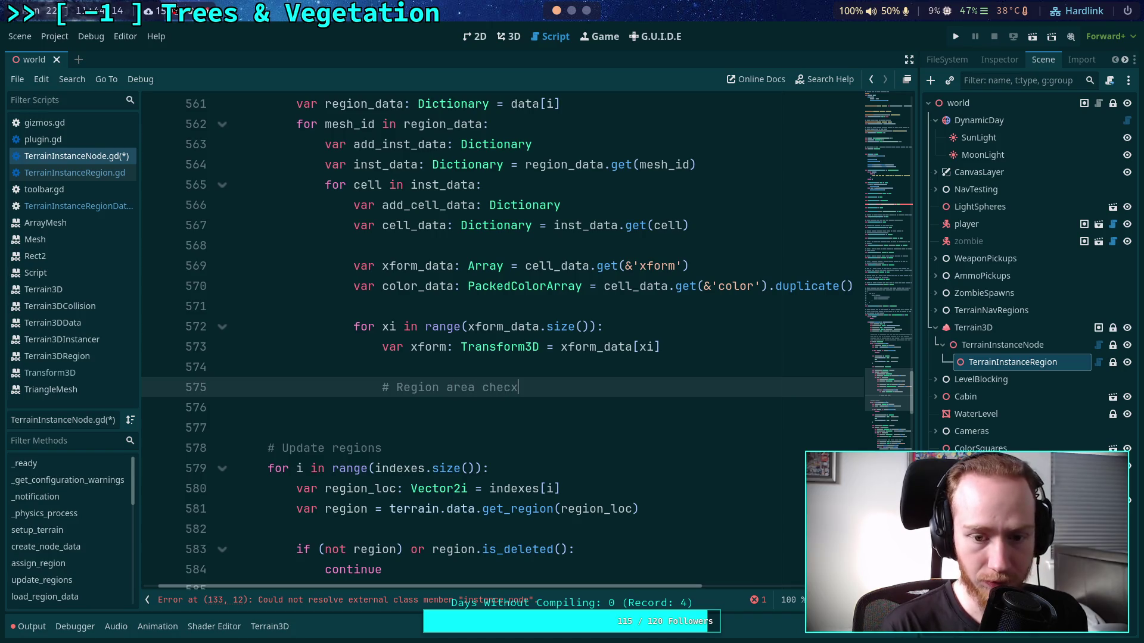
pyautogui.press('BackSpace')
pyautogui.write('k')
pyautogui.press('Return')
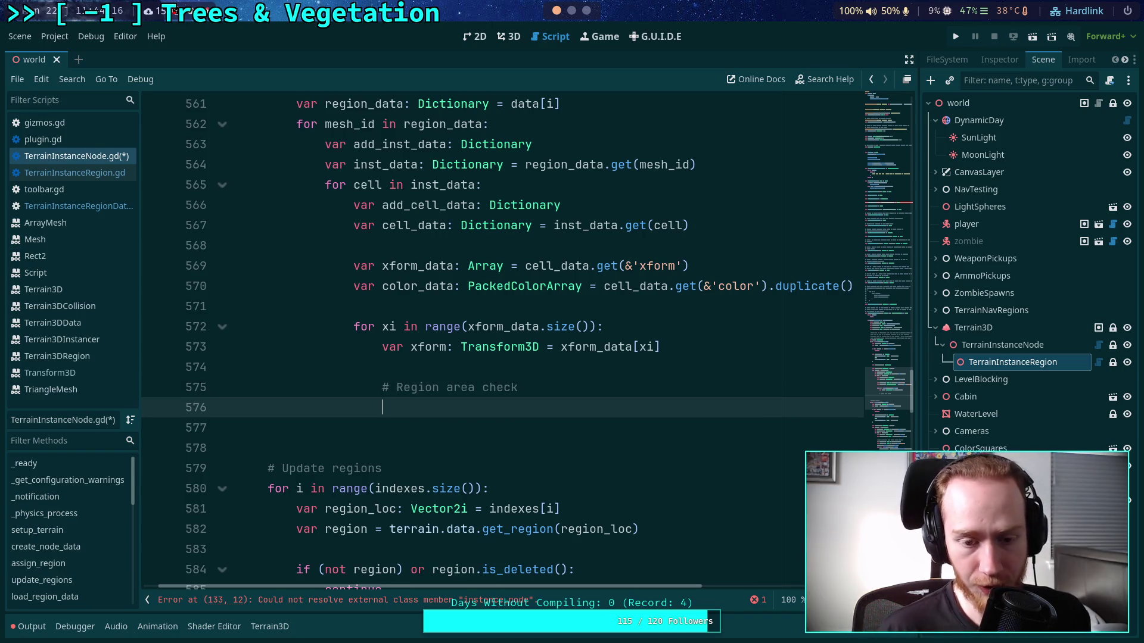
pyautogui.scroll(1, 476, 417)
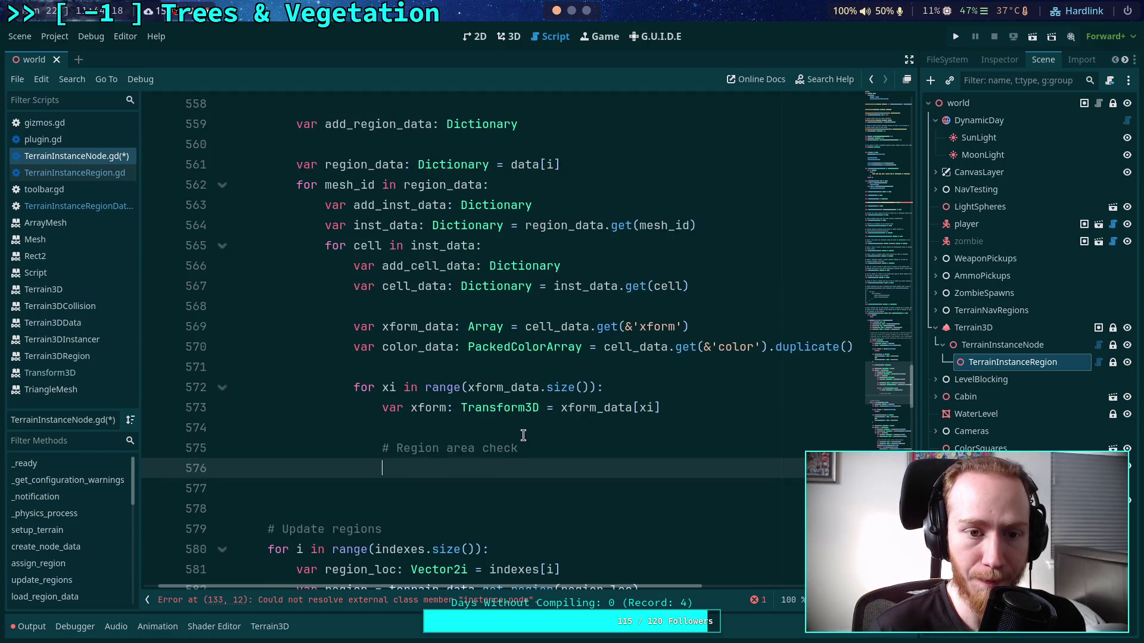
pyautogui.write('if')
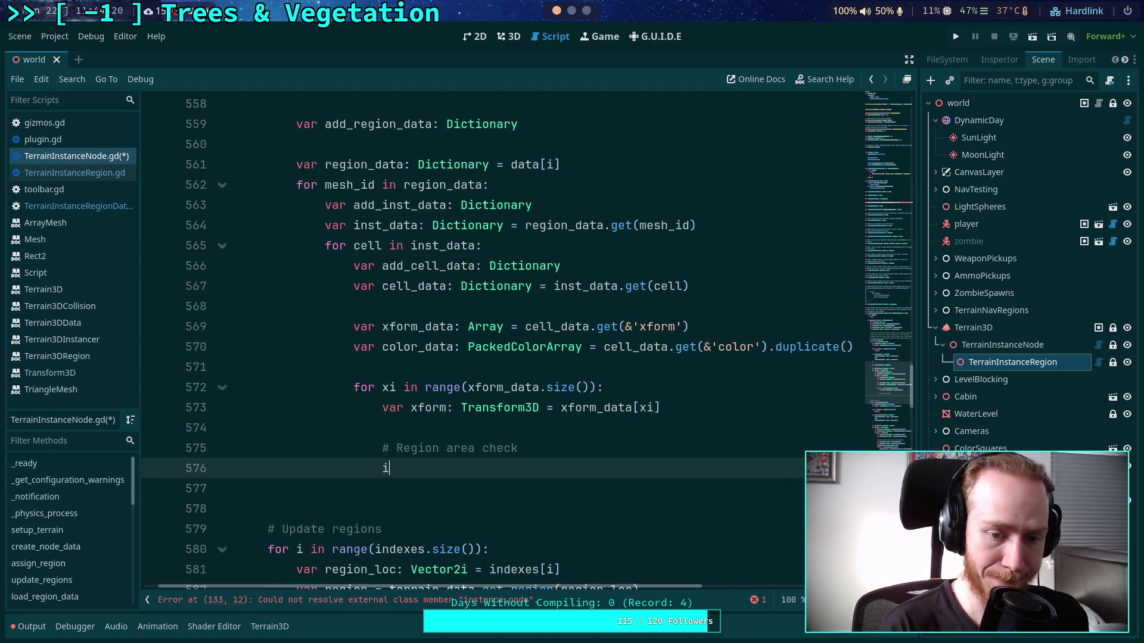
pyautogui.press('BackSpace')
pyautogui.press('BackSpace')
pyautogui.press('BackSpace')
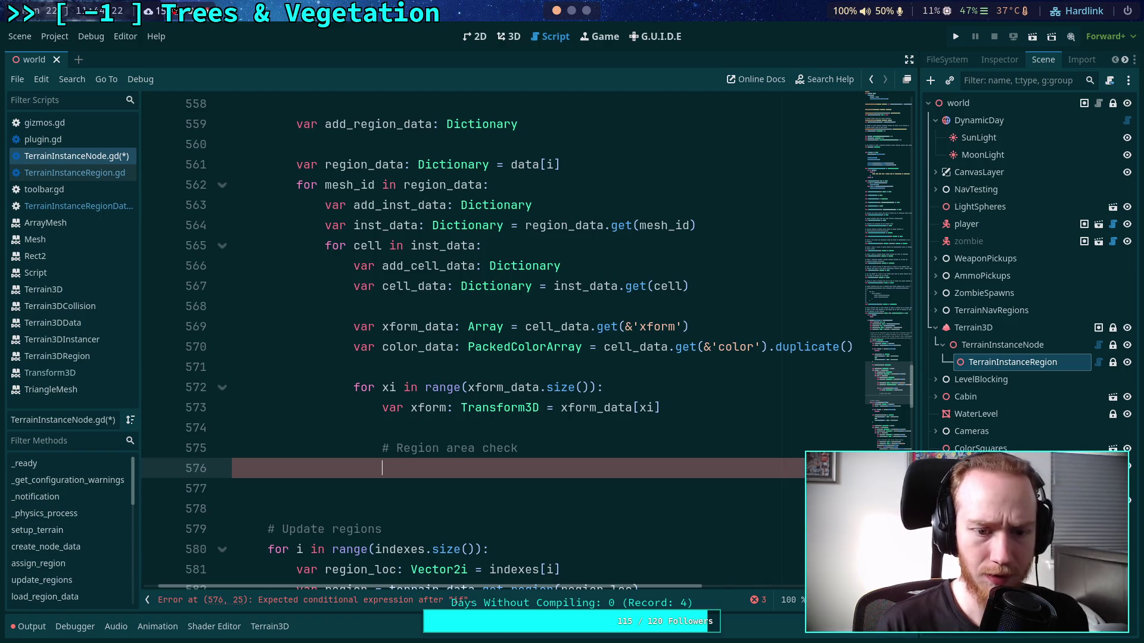
# - Select the region_offset Vector3 block in the region loop
pyautogui.scroll(2, 505, 379)
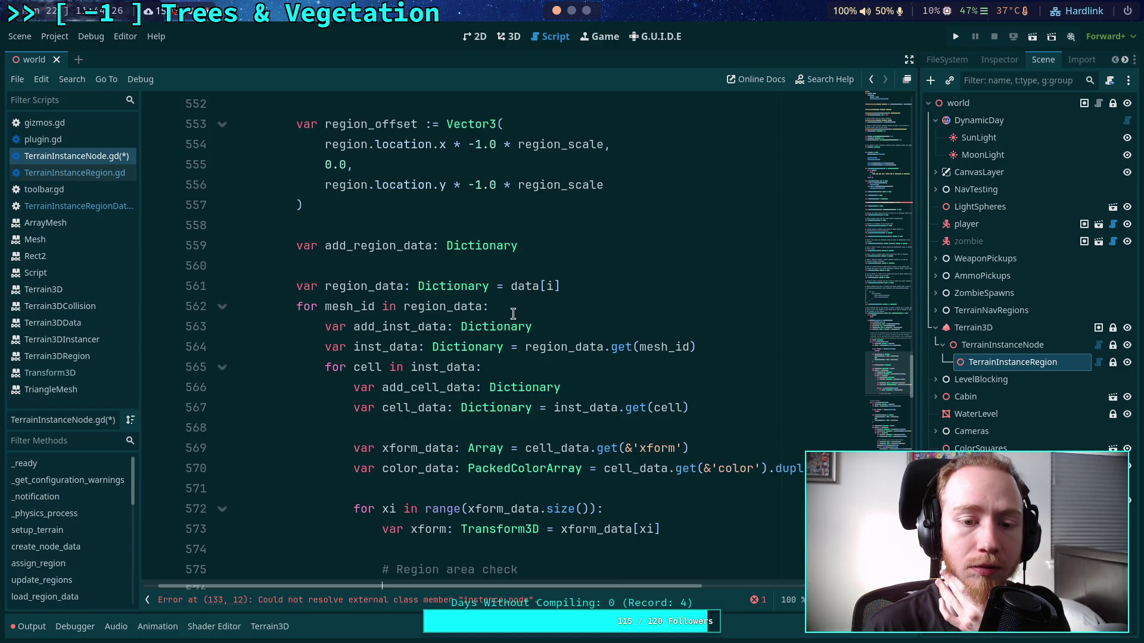
pyautogui.scroll(2, 512, 313)
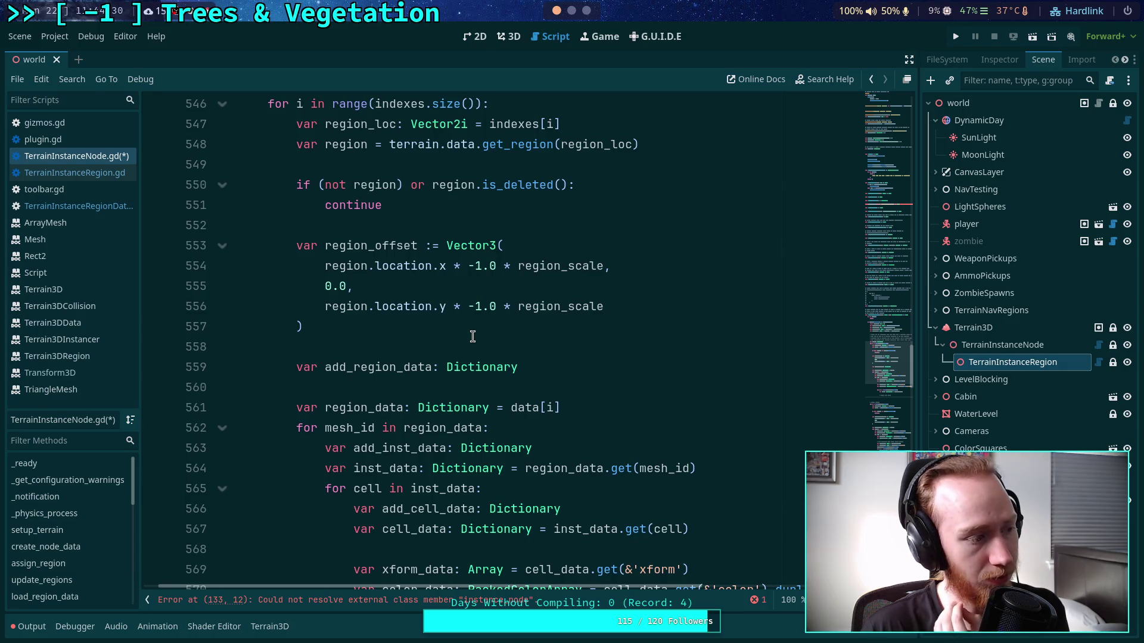
pyautogui.click(494, 330)
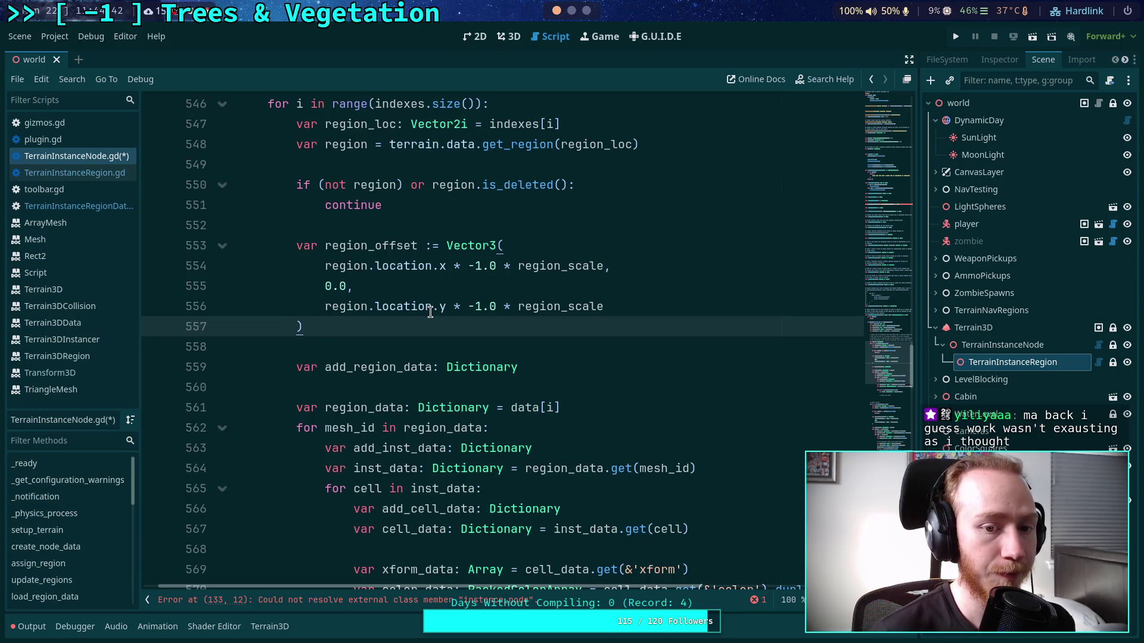
pyautogui.moveTo(319, 327); pyautogui.dragTo(293, 245)
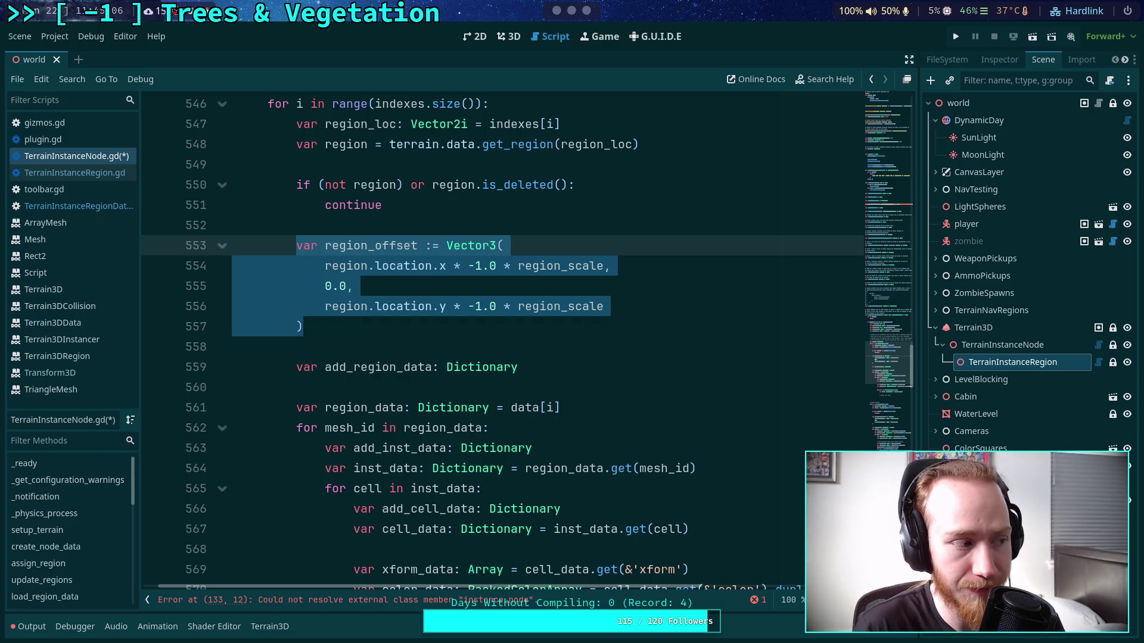
# - Cut the var region_offset := Vector3(...) lines out of the region loop
pyautogui.moveTo(410, 353)
pyautogui.mouseDown()
pyautogui.moveTo(333, 307)
pyautogui.moveTo(317, 247)
pyautogui.mouseUp()
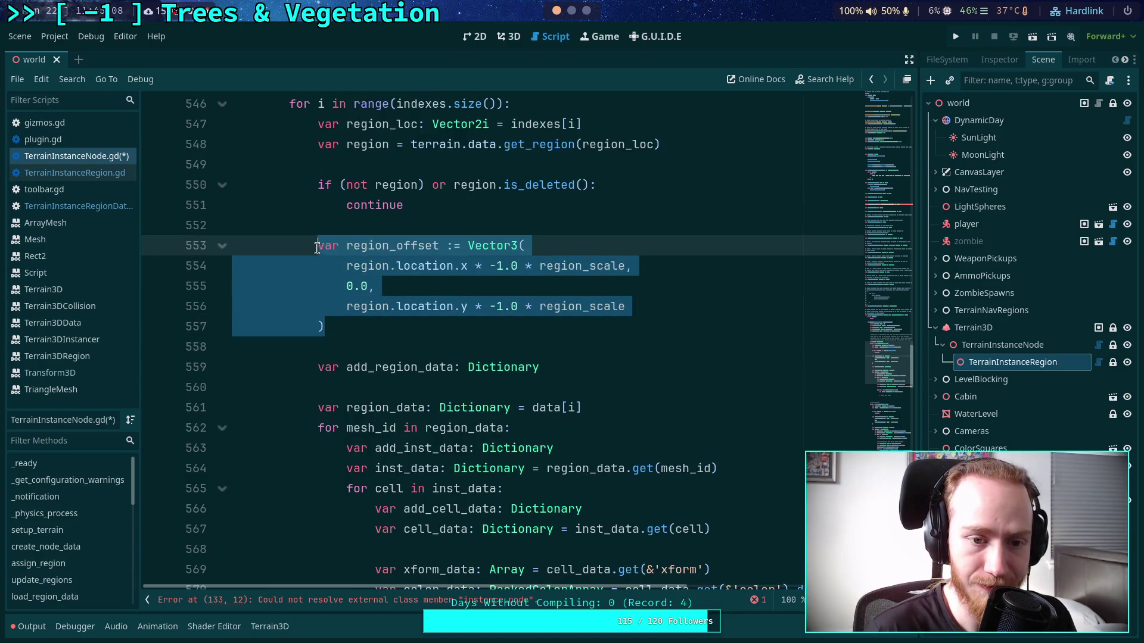
pyautogui.hotkey('ctrl', 'x')
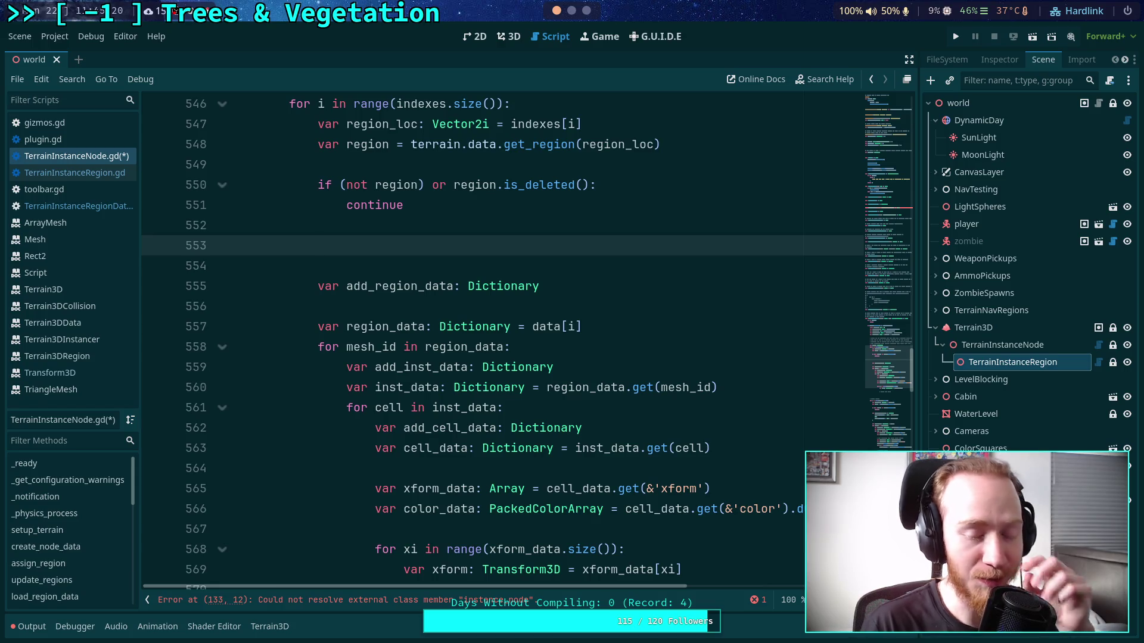
pyautogui.scroll(1, 505, 294)
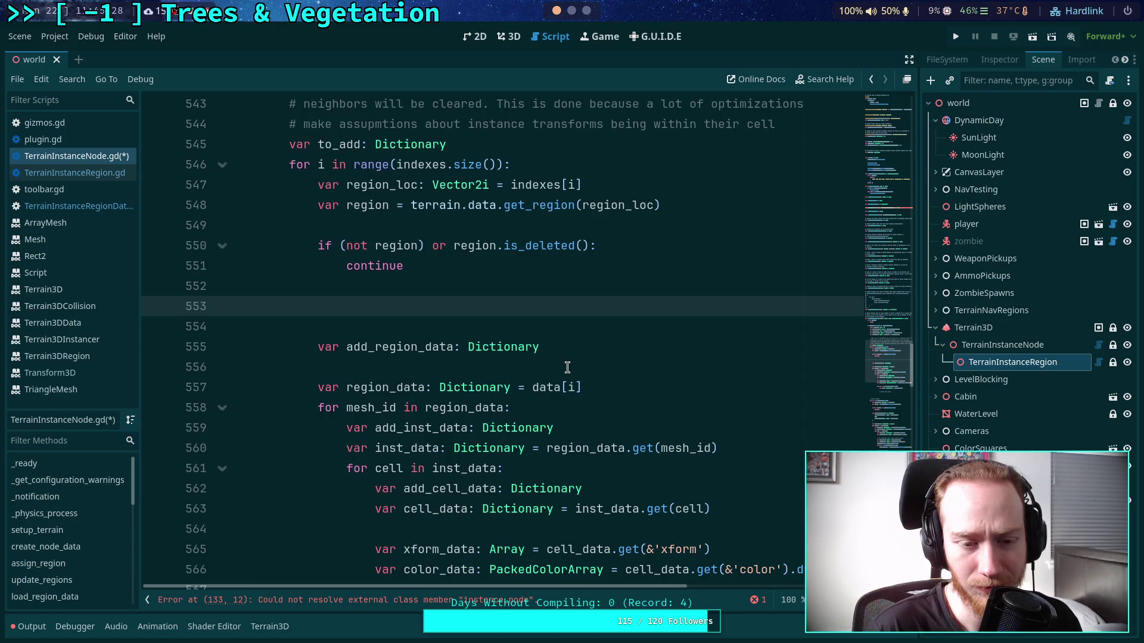
# - Define region_area as Rect2(0, 0, region_scale, region_scale) and move it above the region loop
pyautogui.write('var region_area: ')
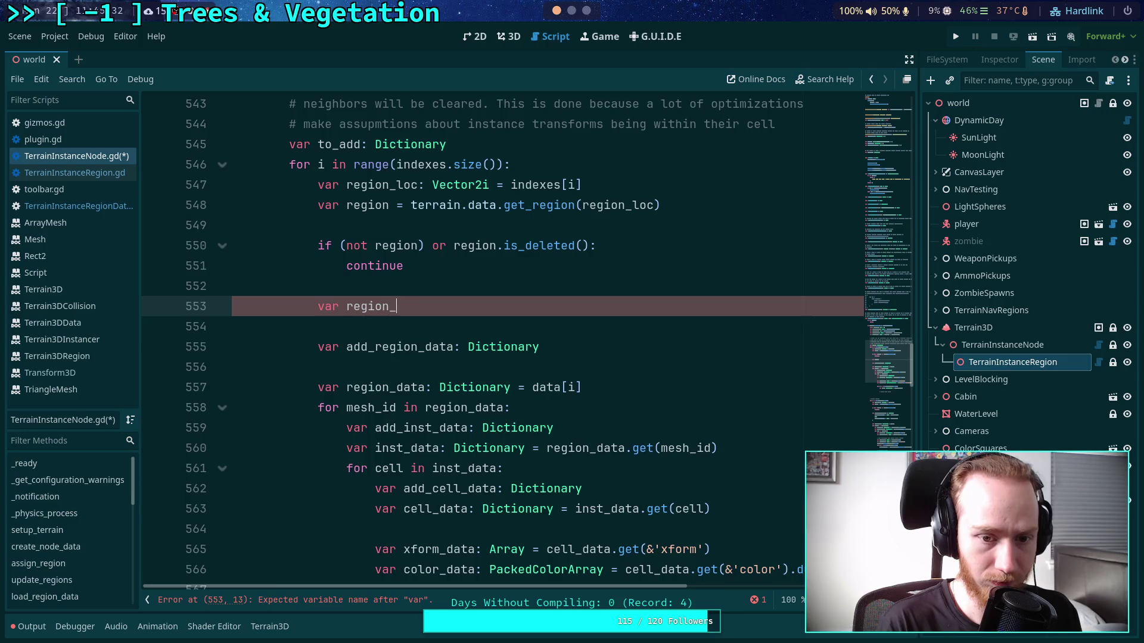
pyautogui.write('Rect')
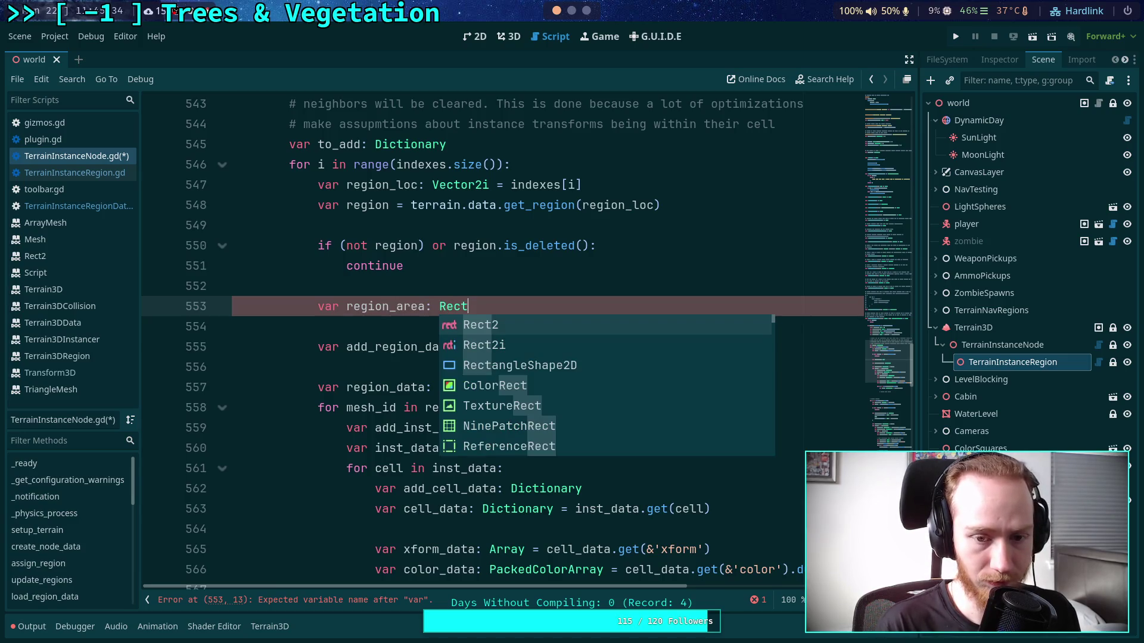
pyautogui.write('2')
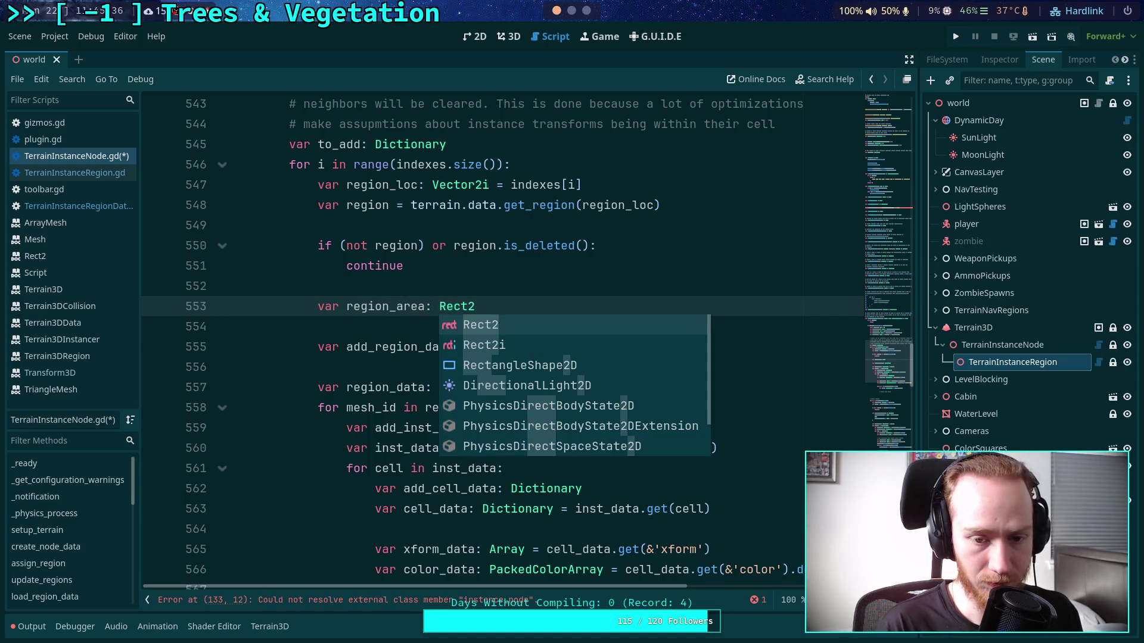
pyautogui.write(' =')
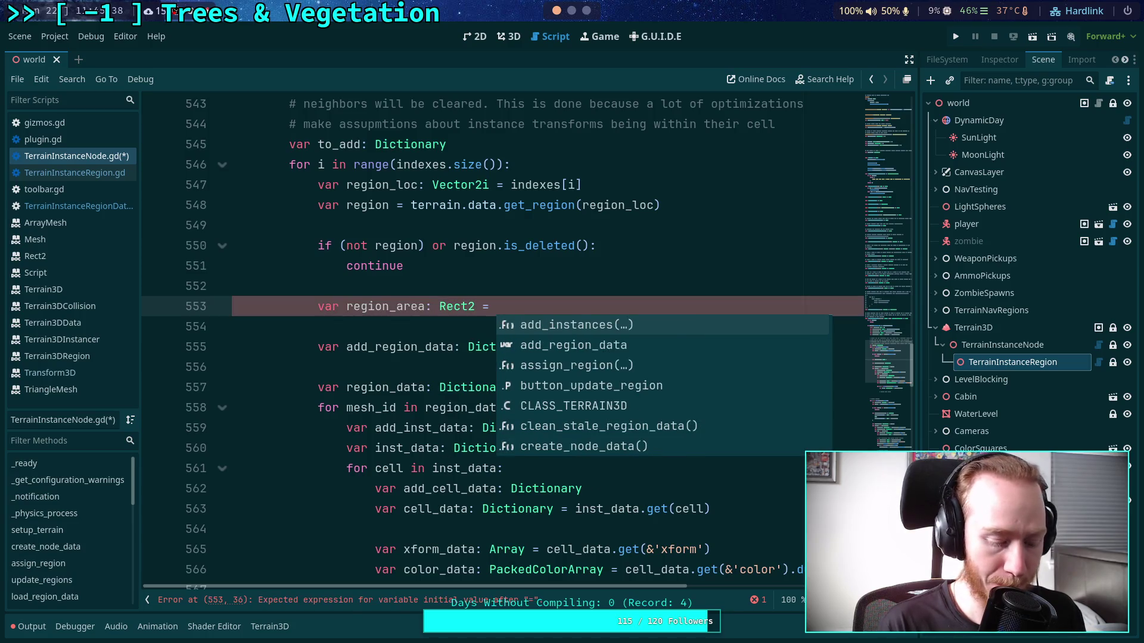
pyautogui.write(' Rect2(')
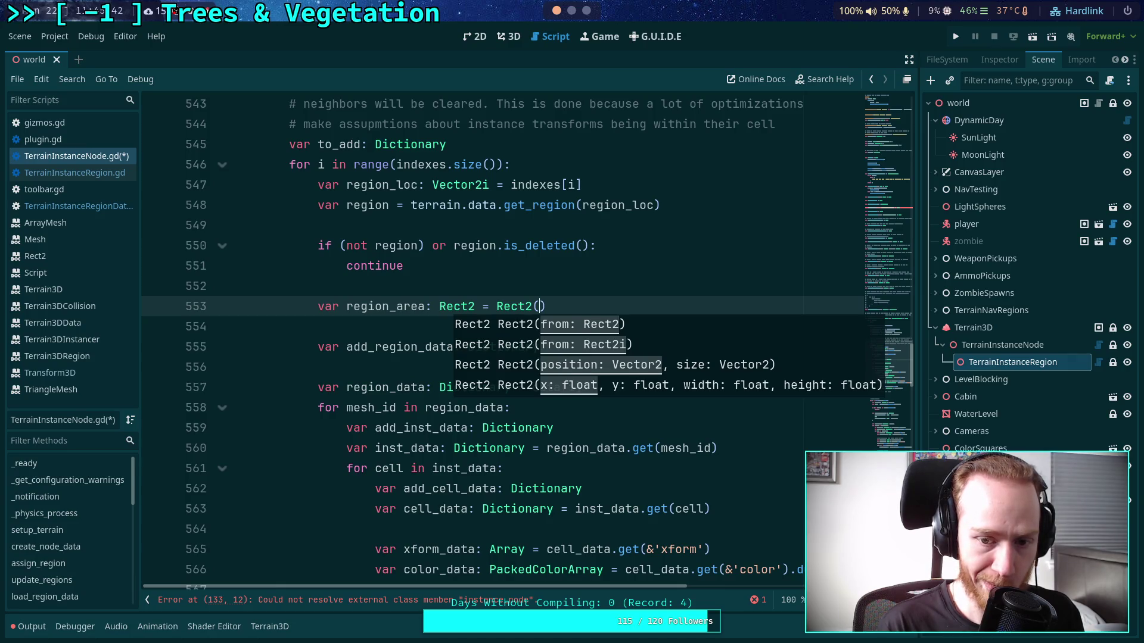
pyautogui.write('0, 0, ')
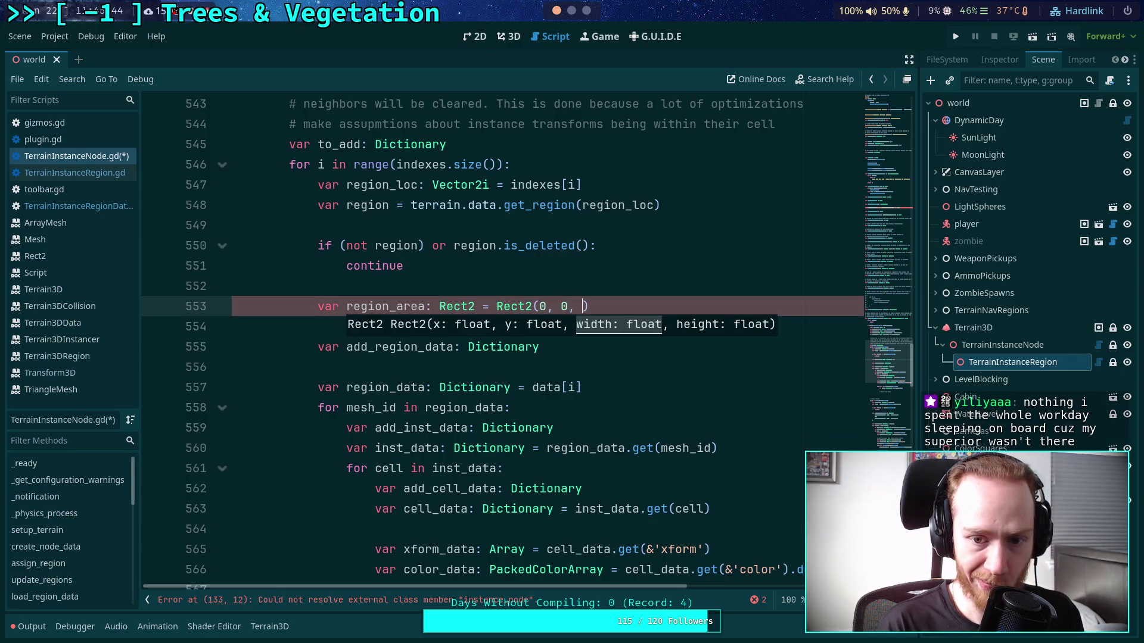
pyautogui.write('region_s')
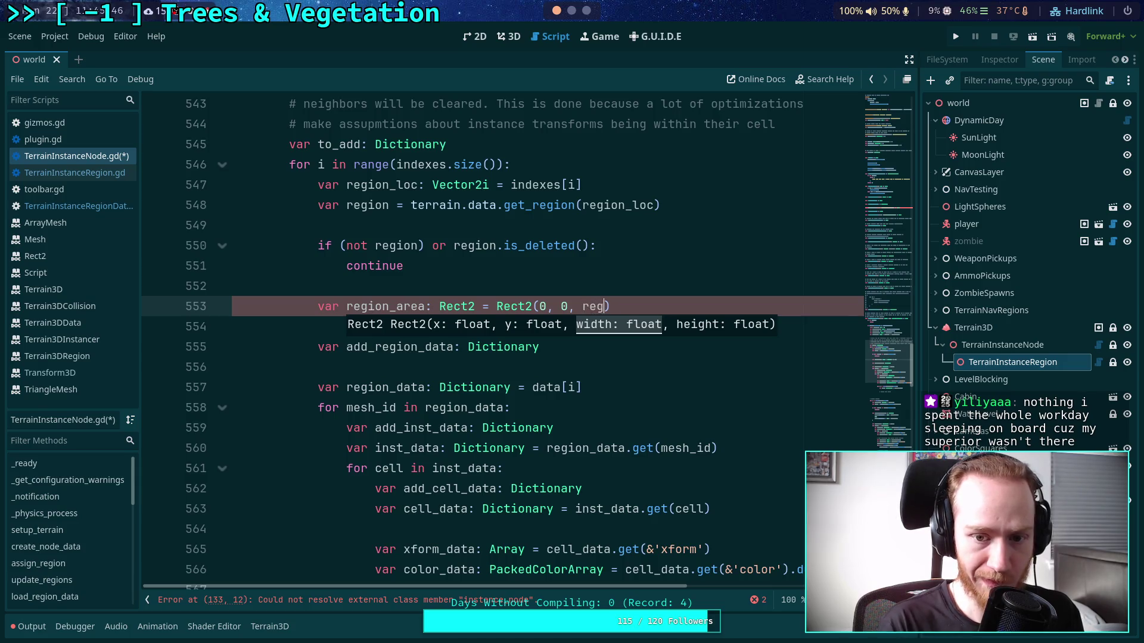
pyautogui.press('Return')
pyautogui.write(', region')
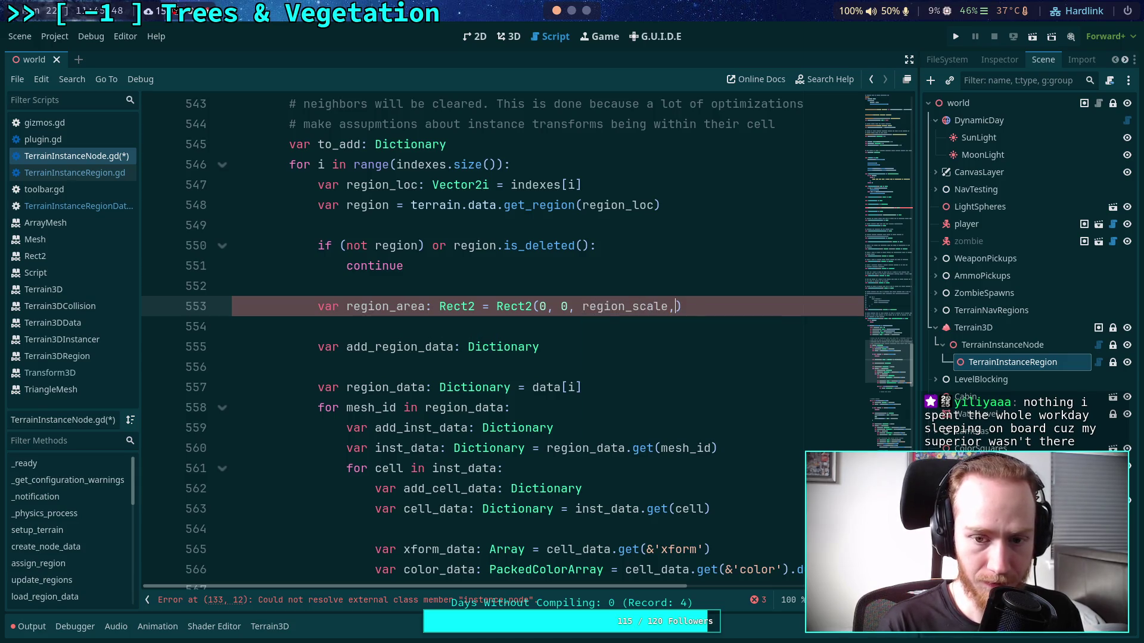
pyautogui.write('_s')
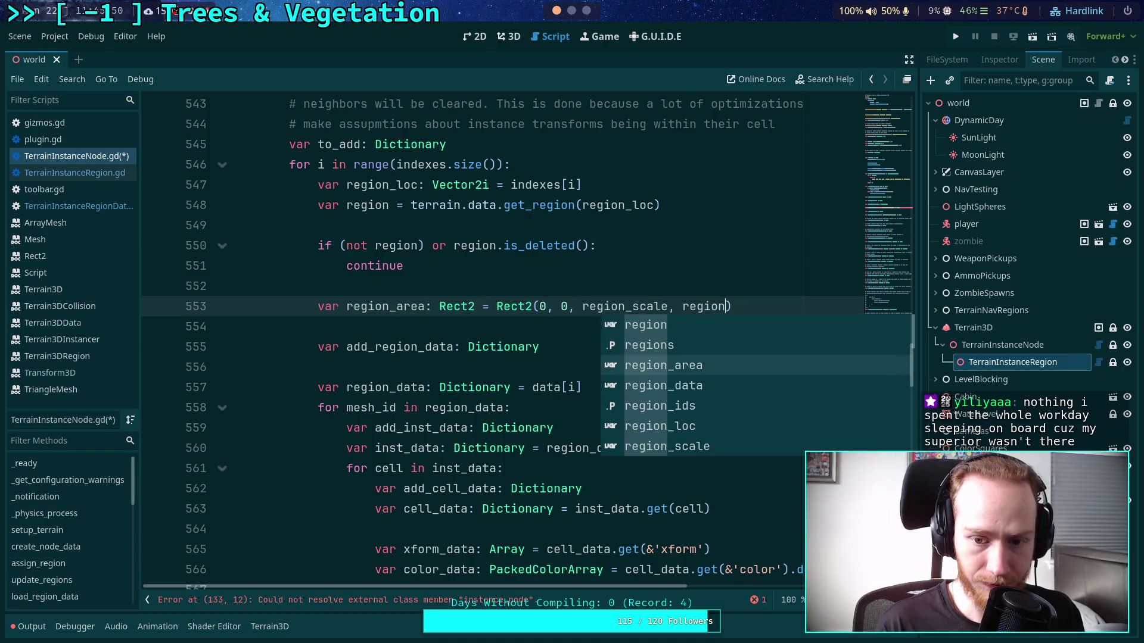
pyautogui.press('Return')
pyautogui.scroll(3, 500, 340)
pyautogui.hotkey('alt', 'Up')
pyautogui.hotkey('alt', 'Up')
pyautogui.hotkey('alt', 'Up')
pyautogui.hotkey('alt', 'Up')
pyautogui.hotkey('alt', 'Down')
pyautogui.hotkey('alt', 'Up')
pyautogui.hotkey('alt', 'Down')
pyautogui.hotkey('alt', 'Down')
pyautogui.hotkey('alt', 'Down')
pyautogui.hotkey('alt', 'Down')
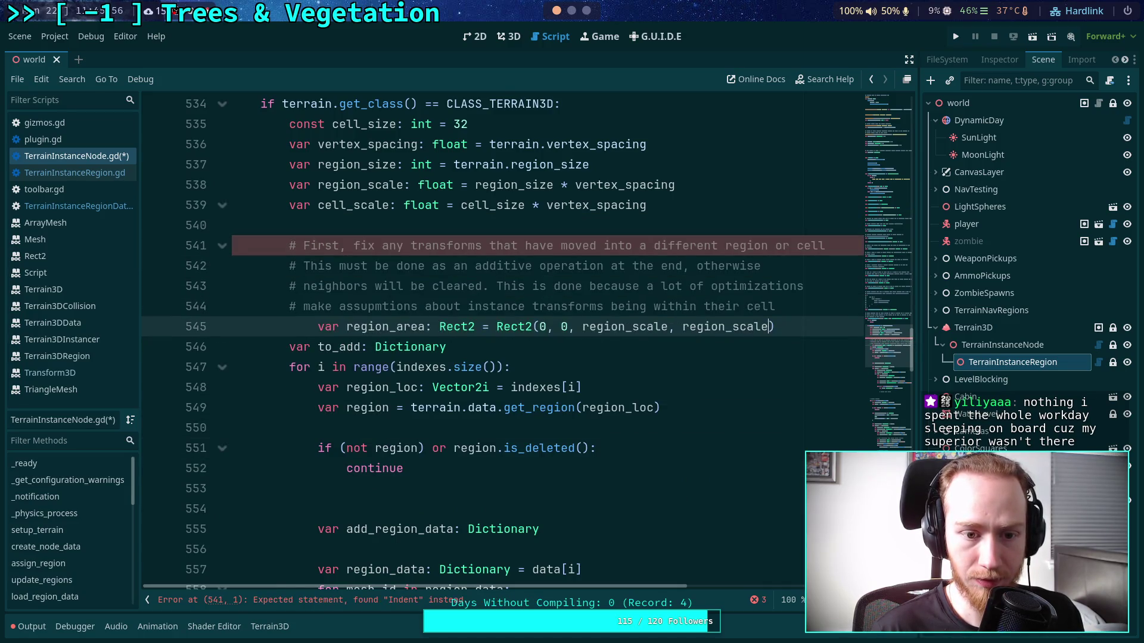
pyautogui.hotkey('shift', 'Tab')
# - Add 'var cell_area: Rect2 = Rect2(0, 0, cell_scale, cell_scale)' below region_area
pyautogui.press('Return')
pyautogui.scroll(-2, 721, 356)
pyautogui.write('var cel')
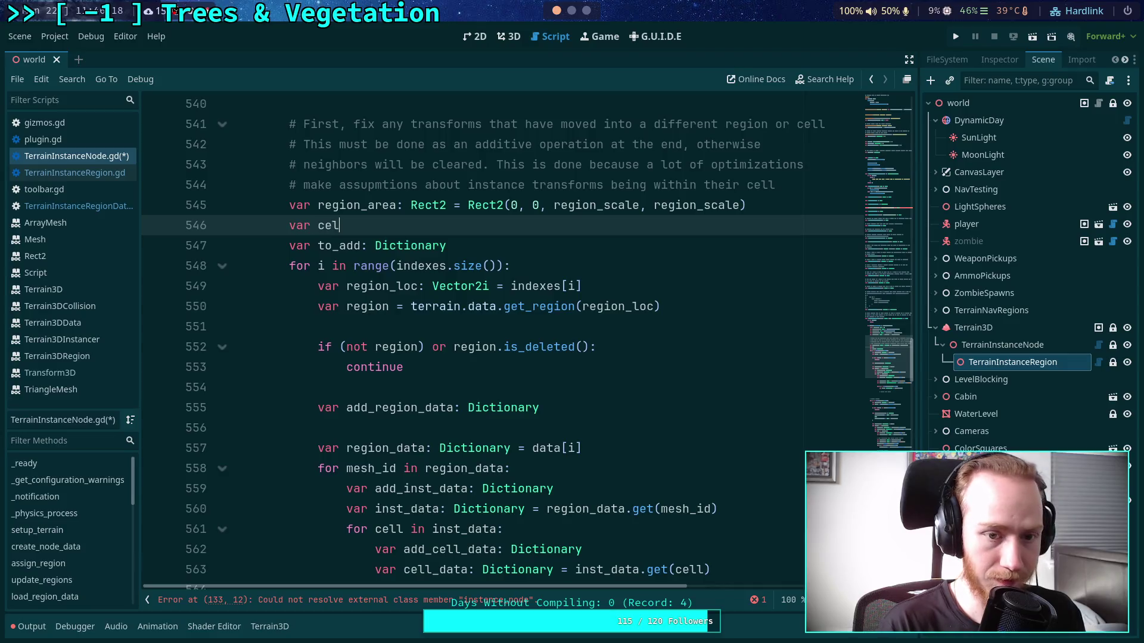
pyautogui.write('l_area')
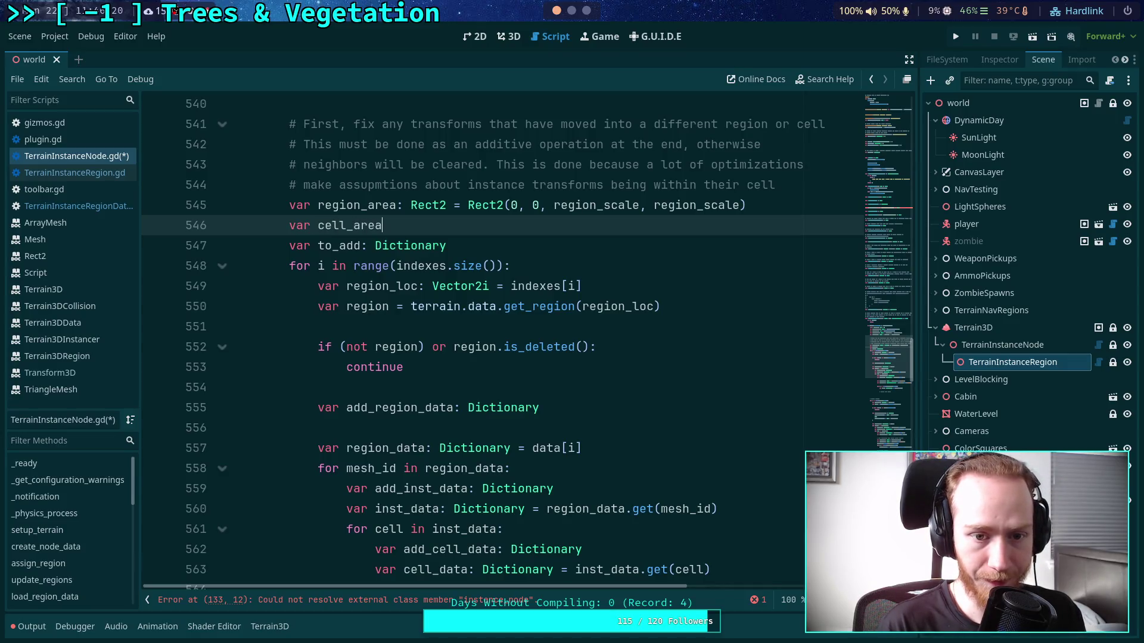
pyautogui.write(': Rect2 = Rect')
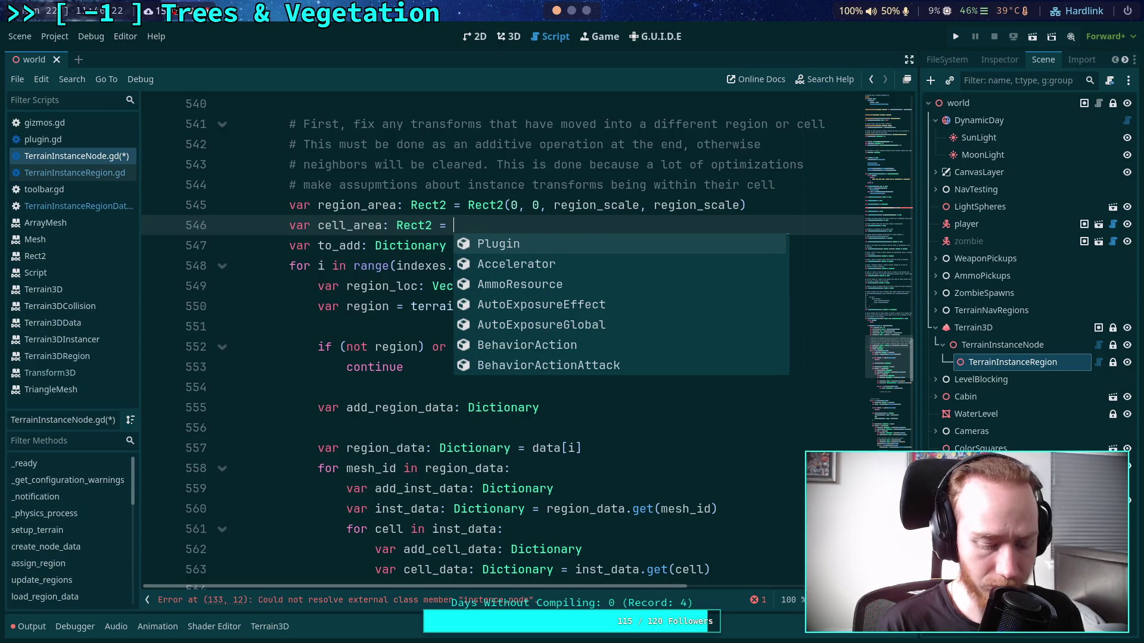
pyautogui.press('Return')
pyautogui.press('End')
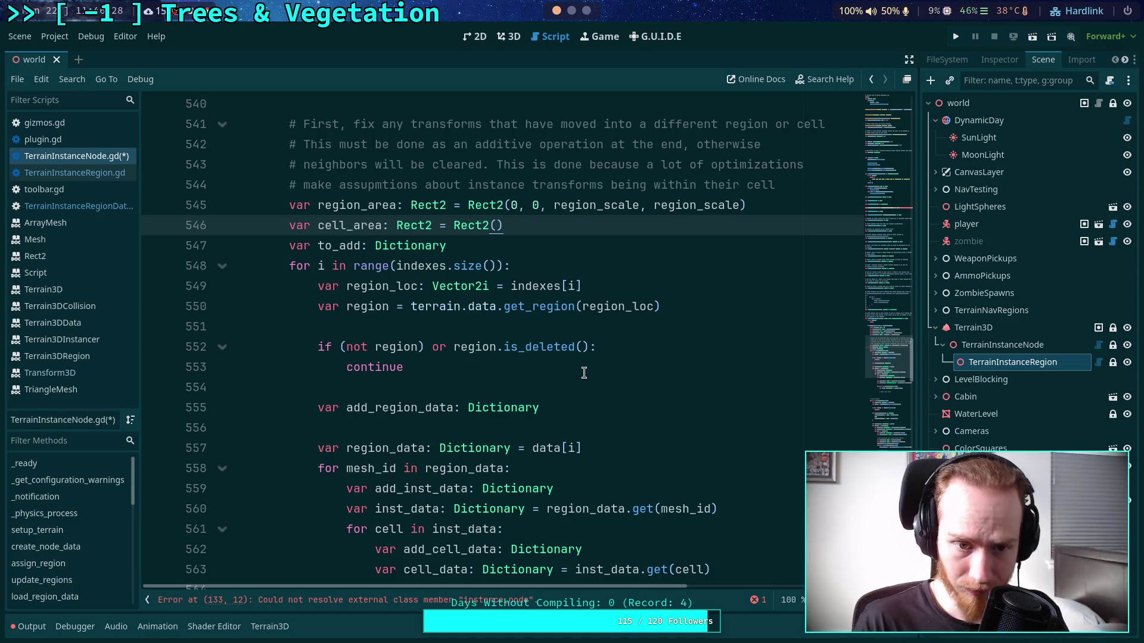
pyautogui.scroll(3, 553, 359)
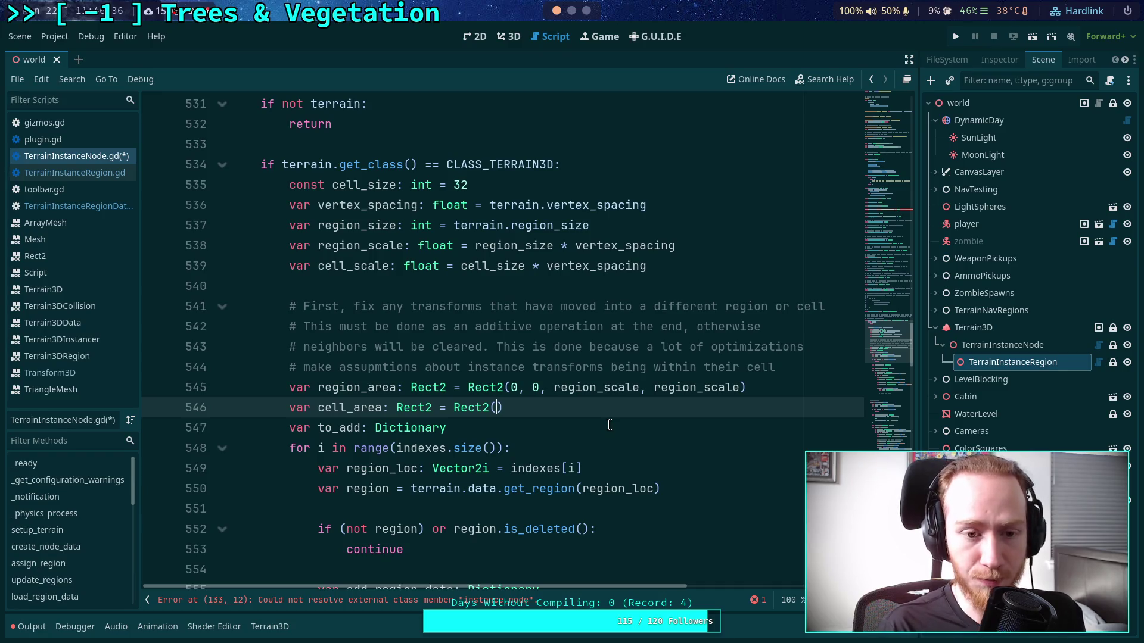
pyautogui.scroll(-6, 608, 424)
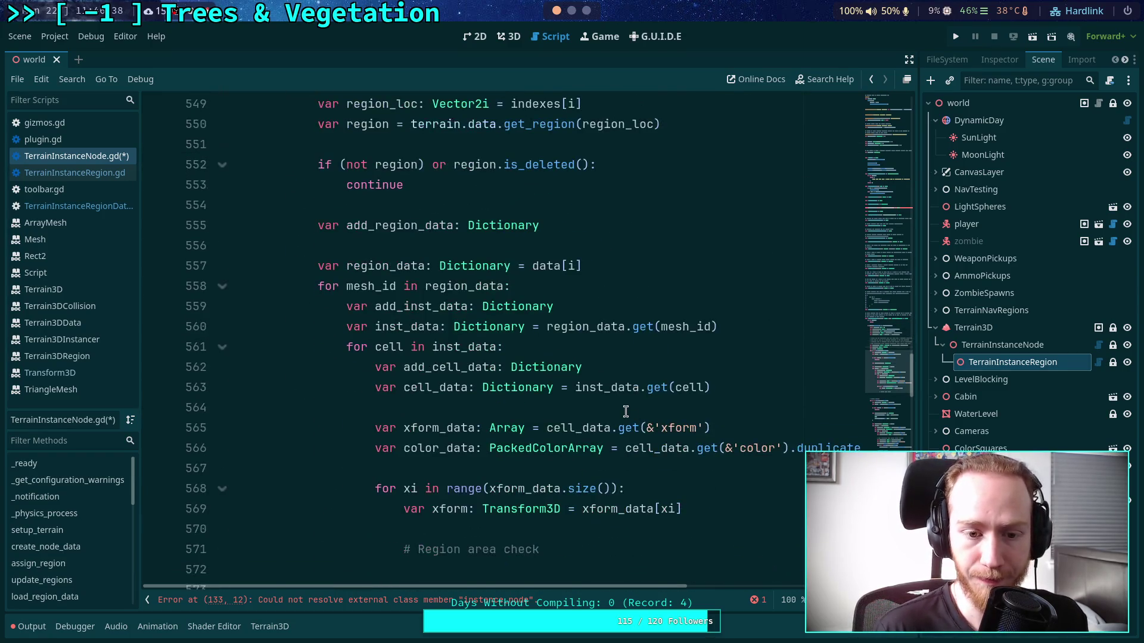
pyautogui.scroll(4, 608, 408)
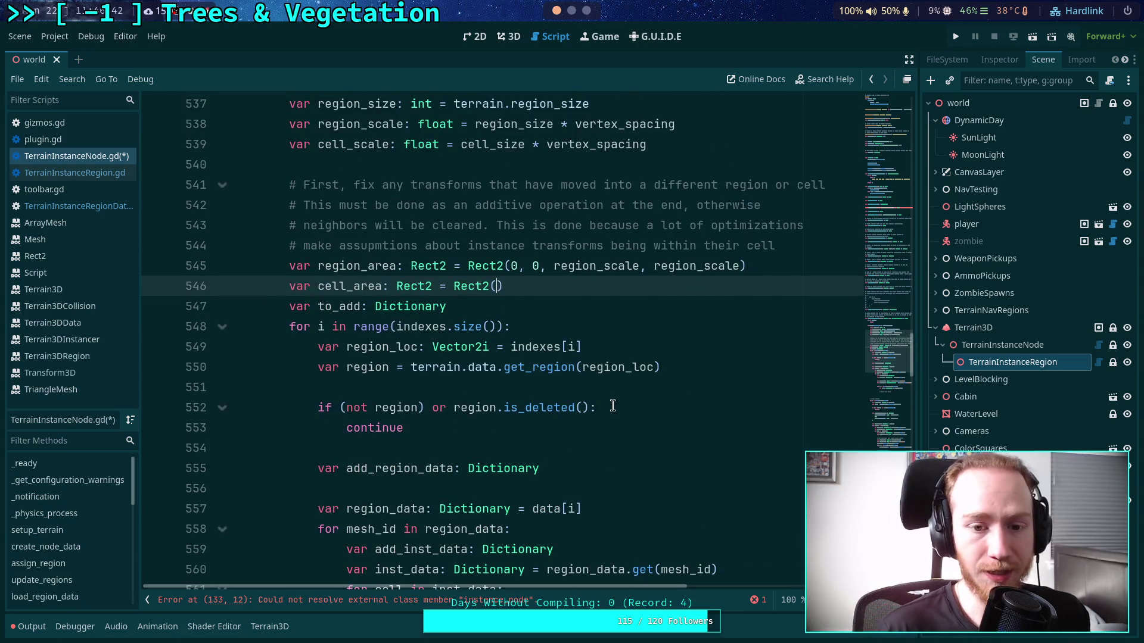
pyautogui.write('0, 0,')
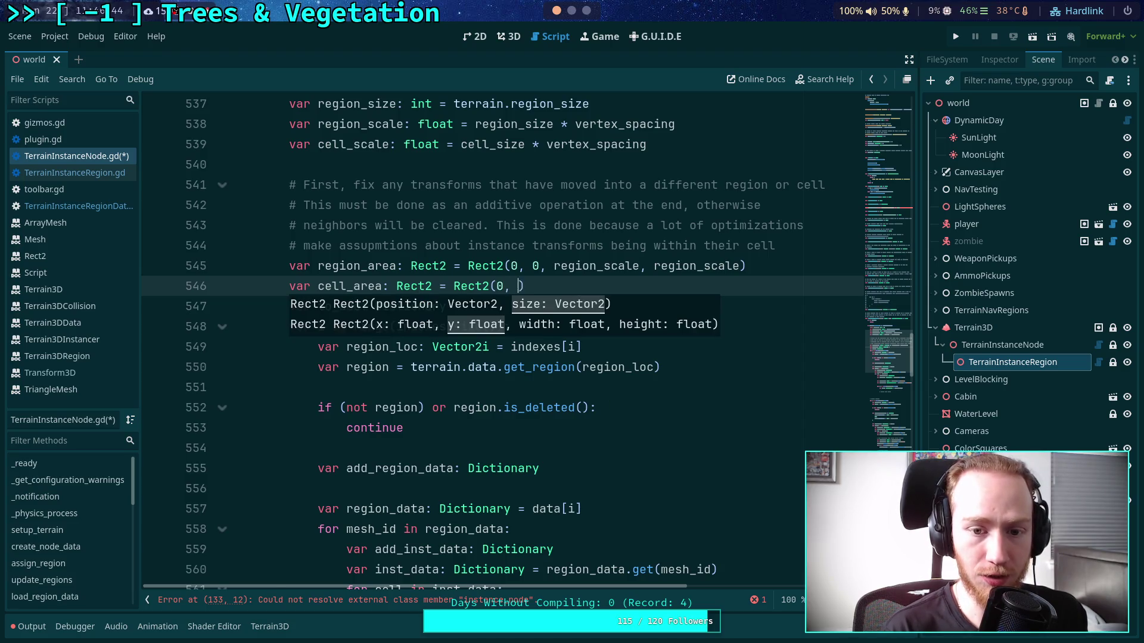
pyautogui.write(' cell_scale,')
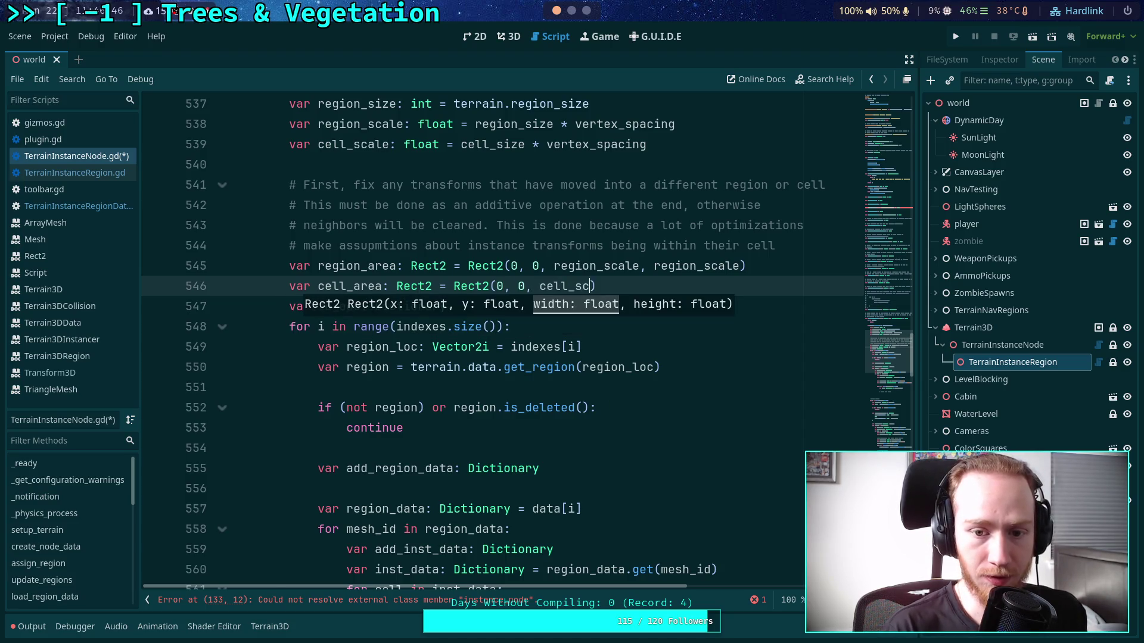
pyautogui.write(' cell_scale')
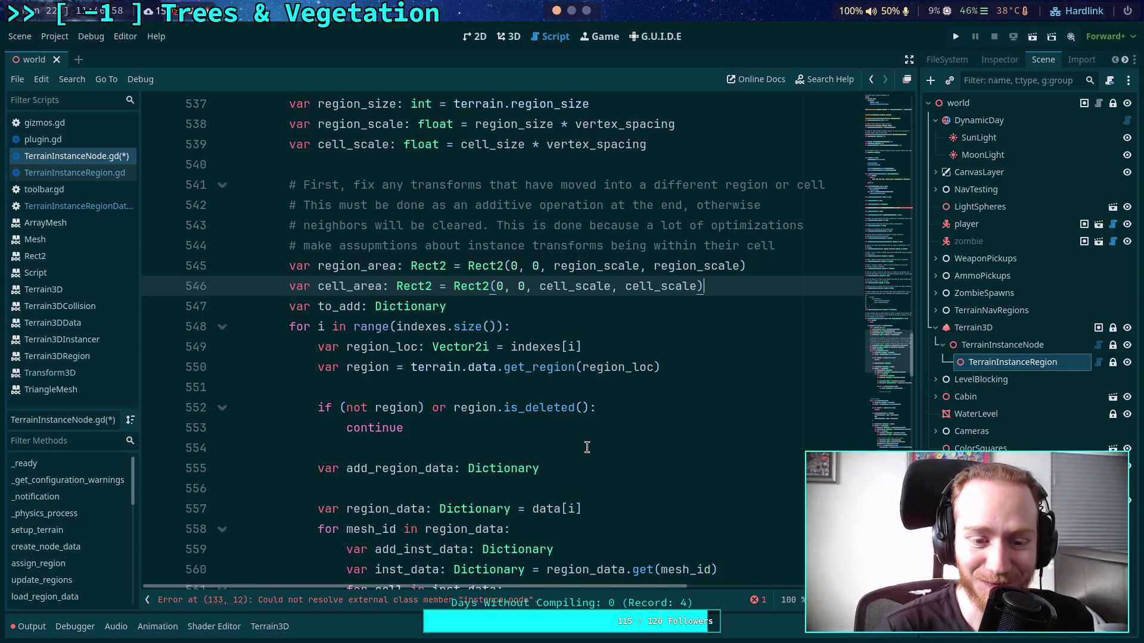
pyautogui.click(415, 468)
pyautogui.click(420, 448)
pyautogui.scroll(-3, 417, 441)
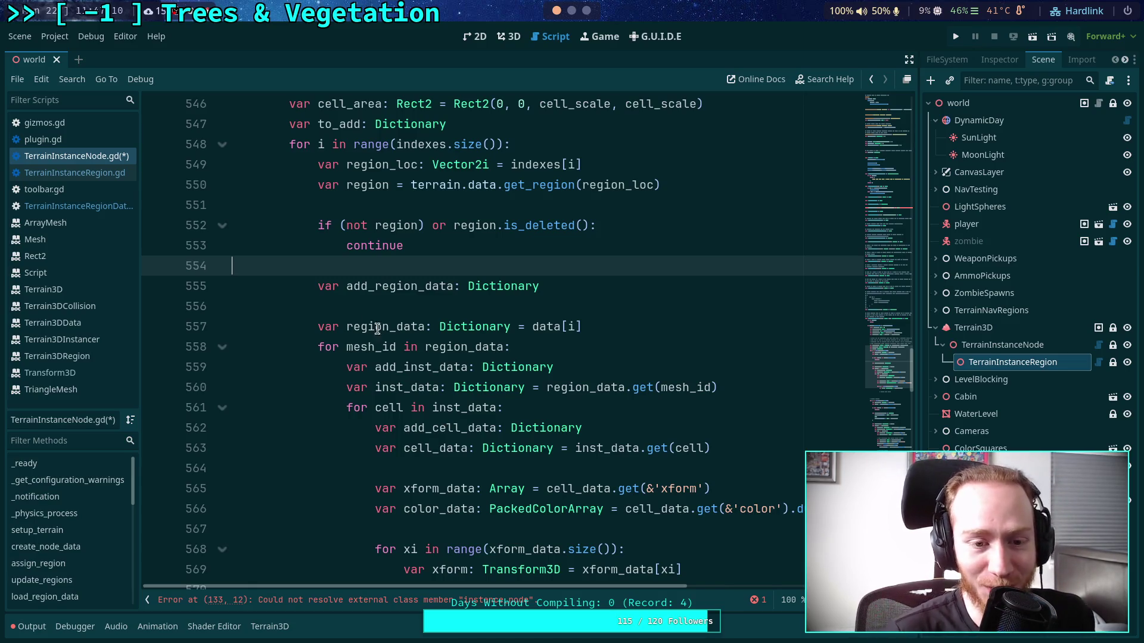
# - Save TerrainInstanceNode.gd and place the cursor under the '# Region area check' comment
pyautogui.click(359, 306)
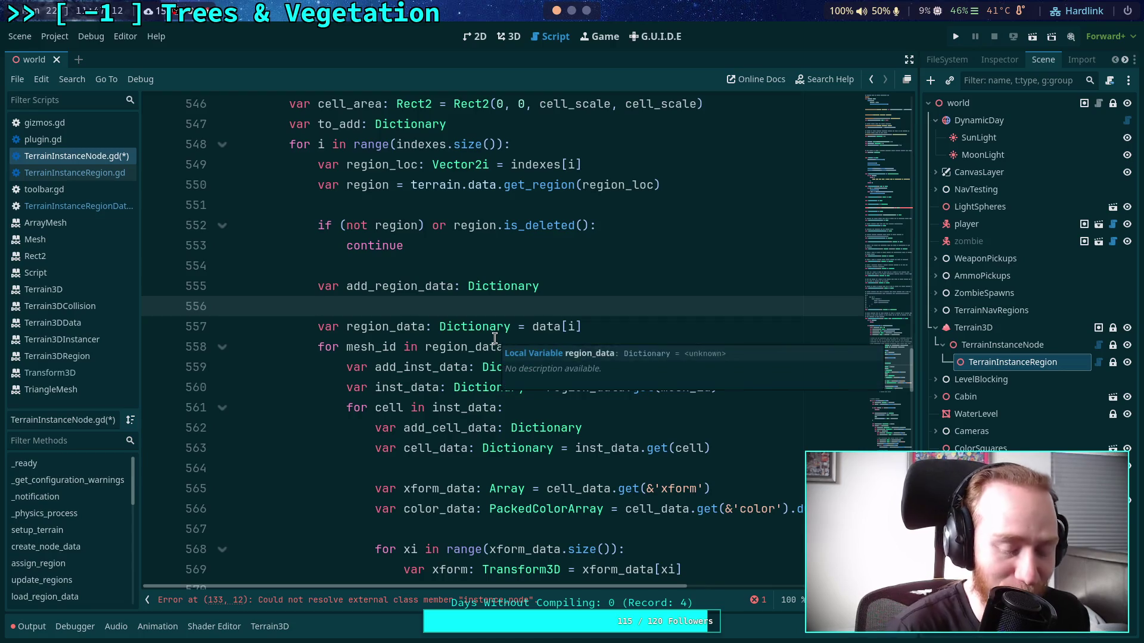
pyautogui.hotkey('ctrl', 's')
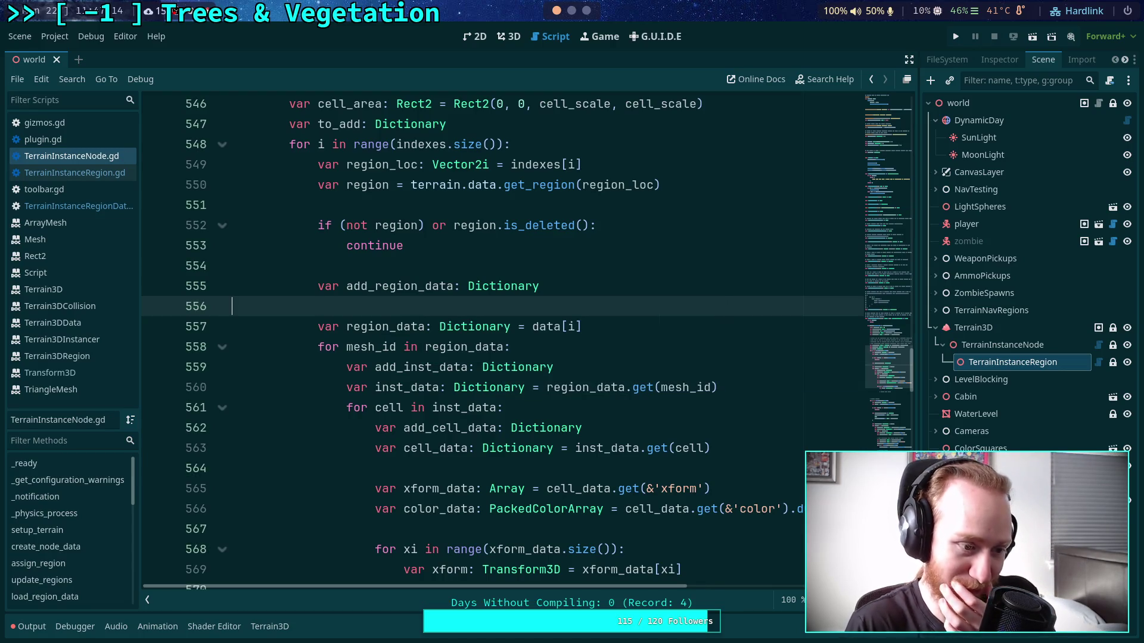
pyautogui.scroll(-3, 457, 321)
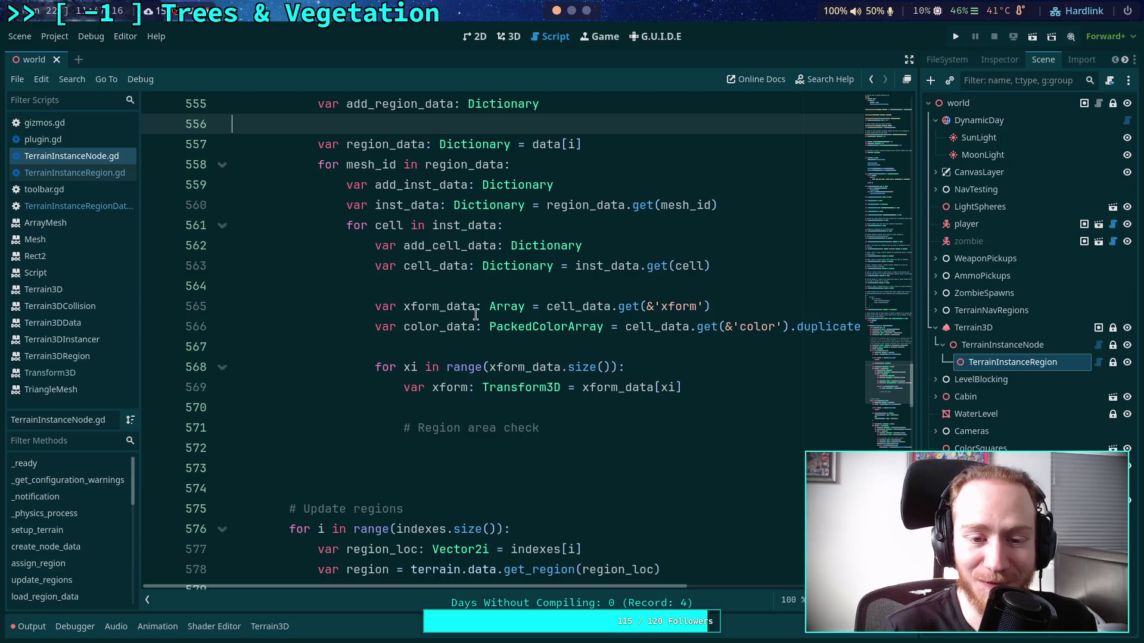
pyautogui.click(554, 451)
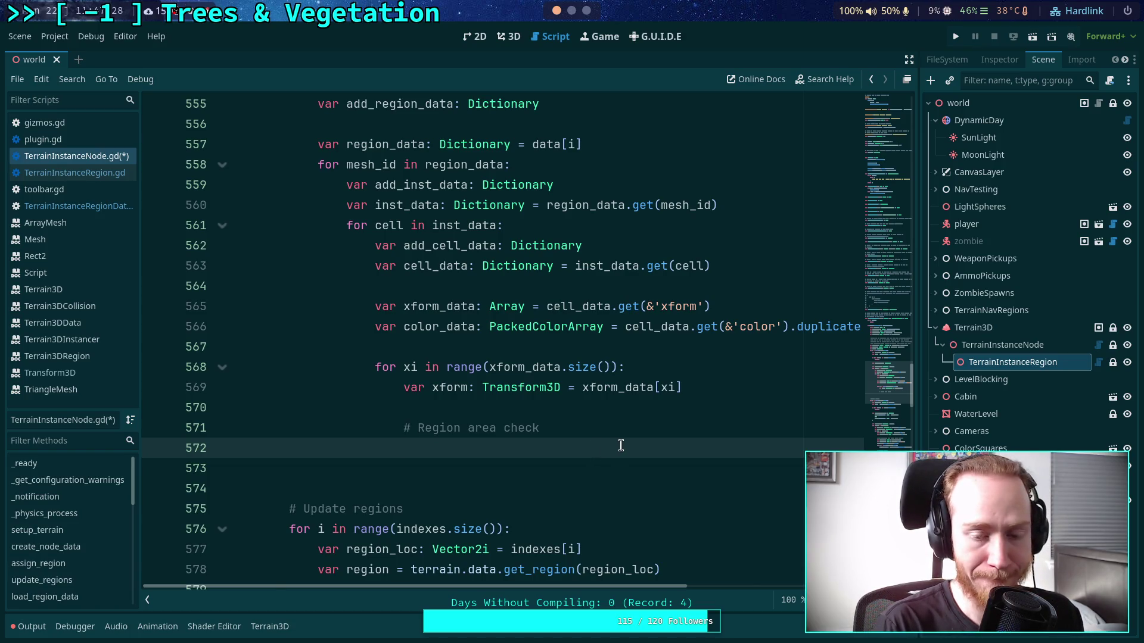
# - Begin 'if region_area.has_point()' under the comment, then switch to the 3D view
pyautogui.write('if ')
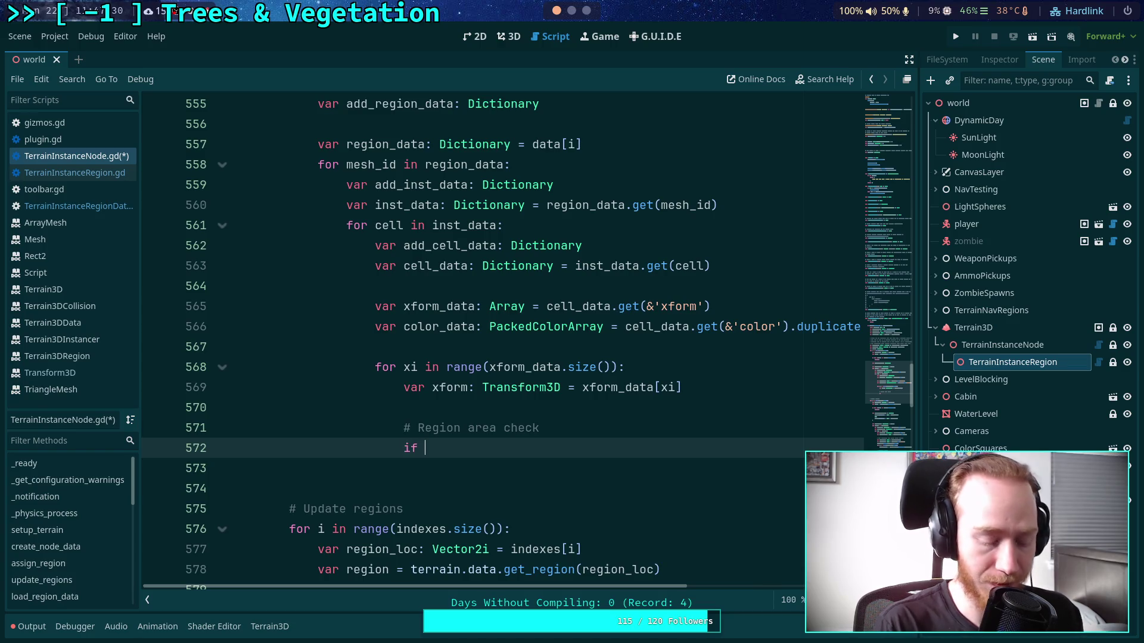
pyautogui.write('reg')
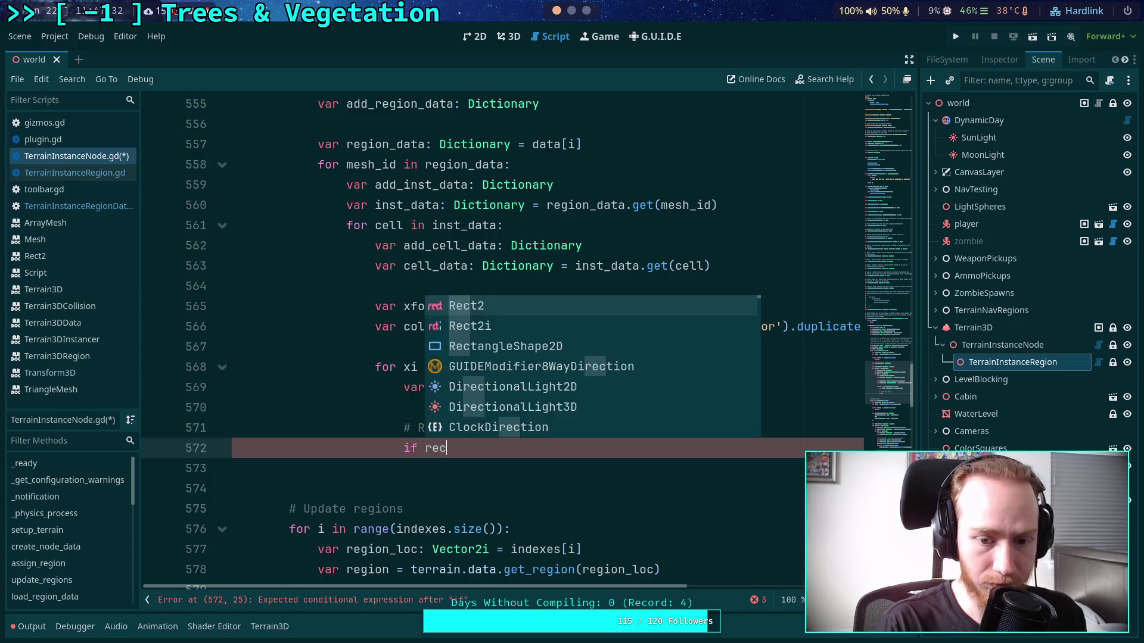
pyautogui.press('Down')
pyautogui.press('Down')
pyautogui.press('Down')
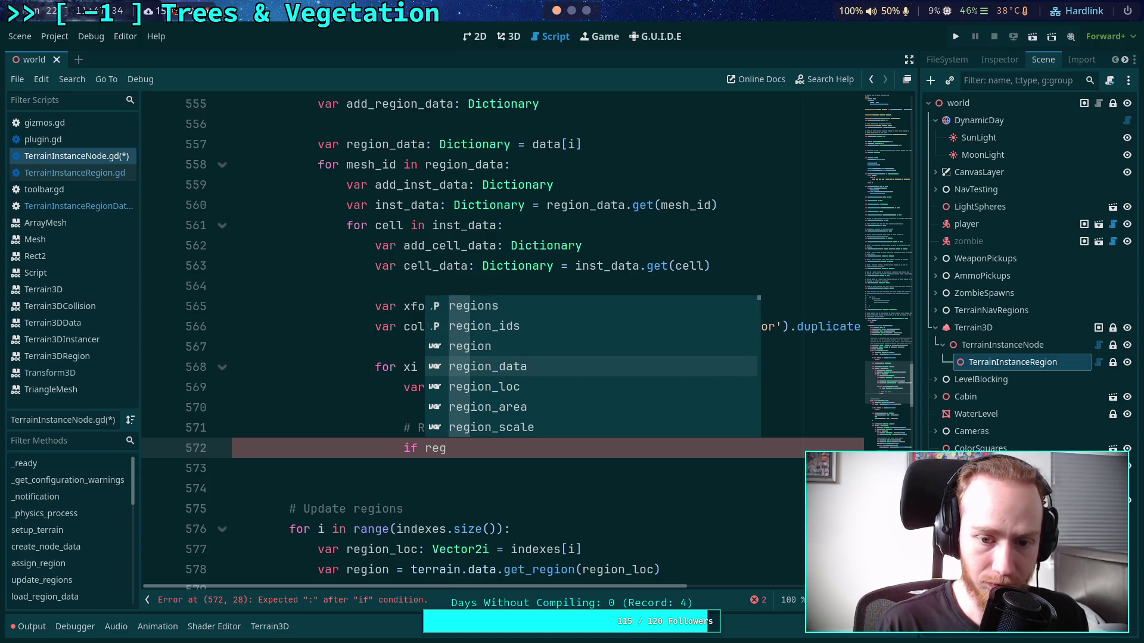
pyautogui.press('Return')
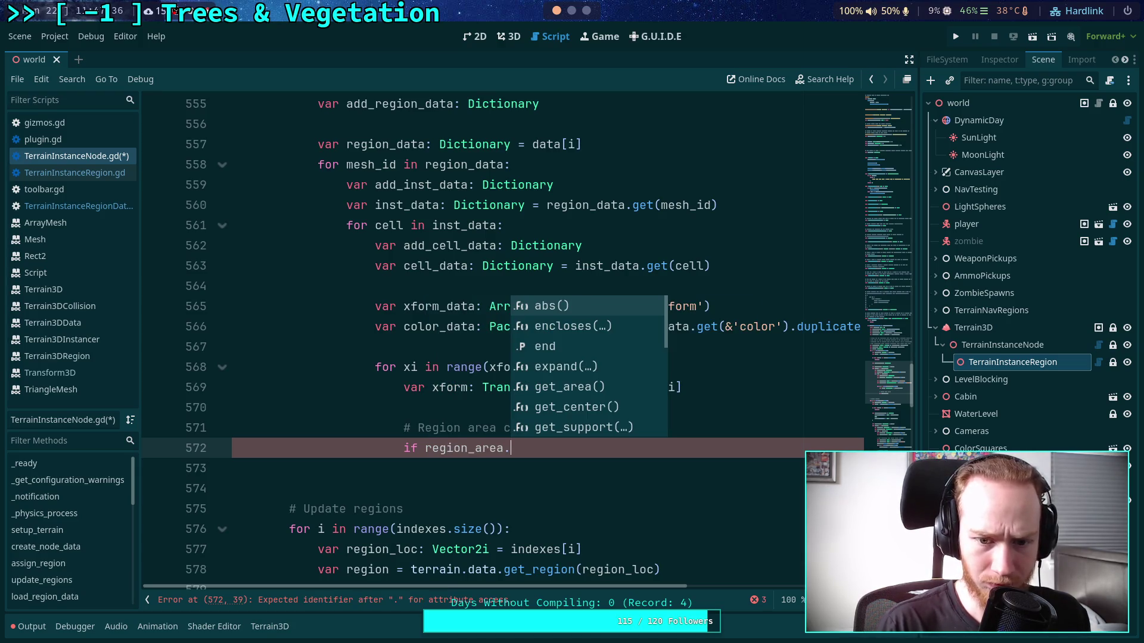
pyautogui.press('Down')
pyautogui.press('Down')
pyautogui.press('Down')
pyautogui.press('Down')
pyautogui.press('Down')
pyautogui.press('Down')
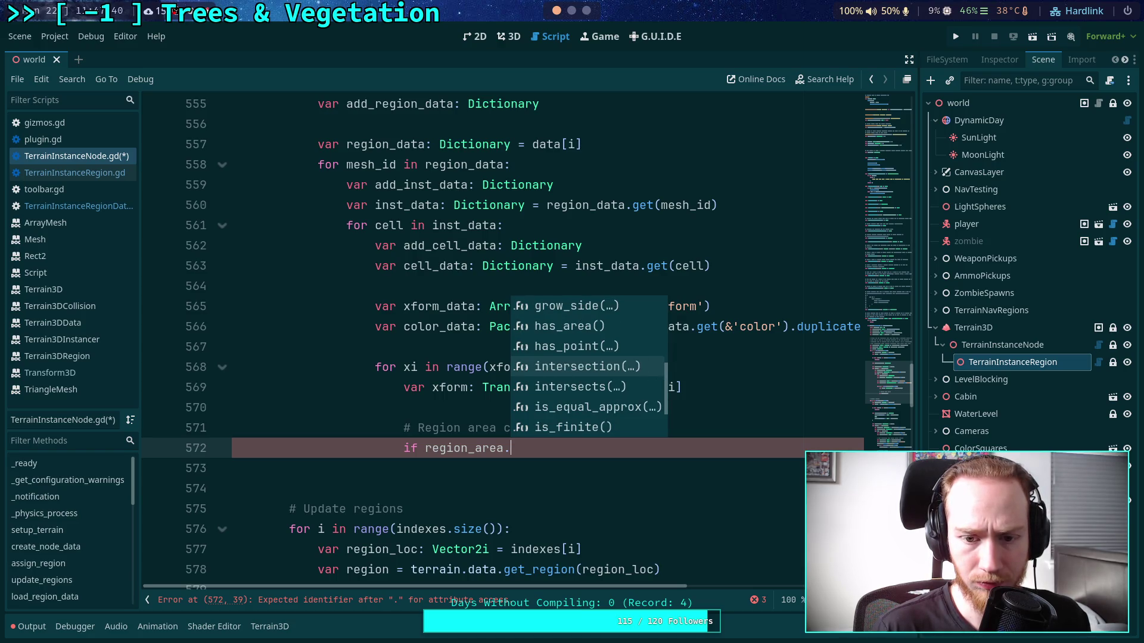
pyautogui.press('Up')
pyautogui.press('Return')
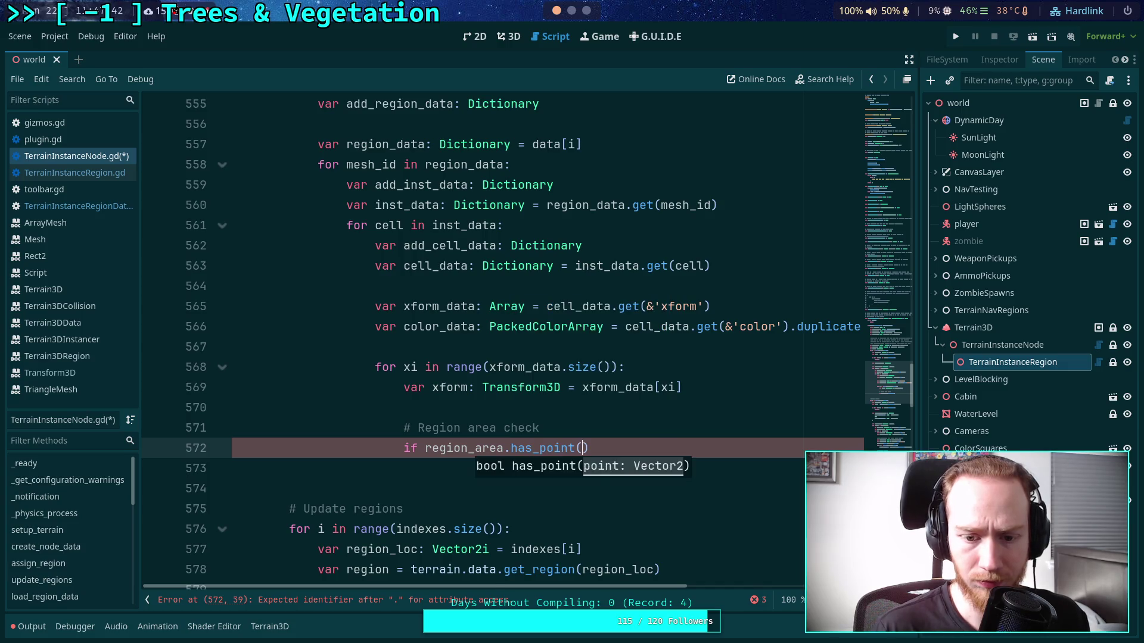
pyautogui.moveTo(542, 451)
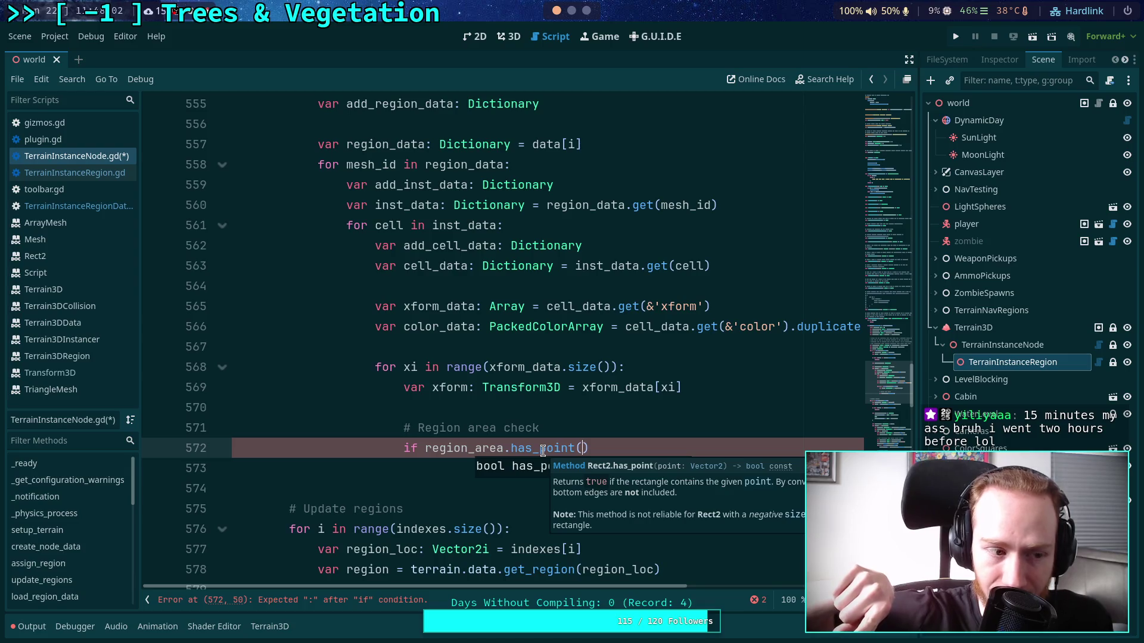
pyautogui.click(514, 37)
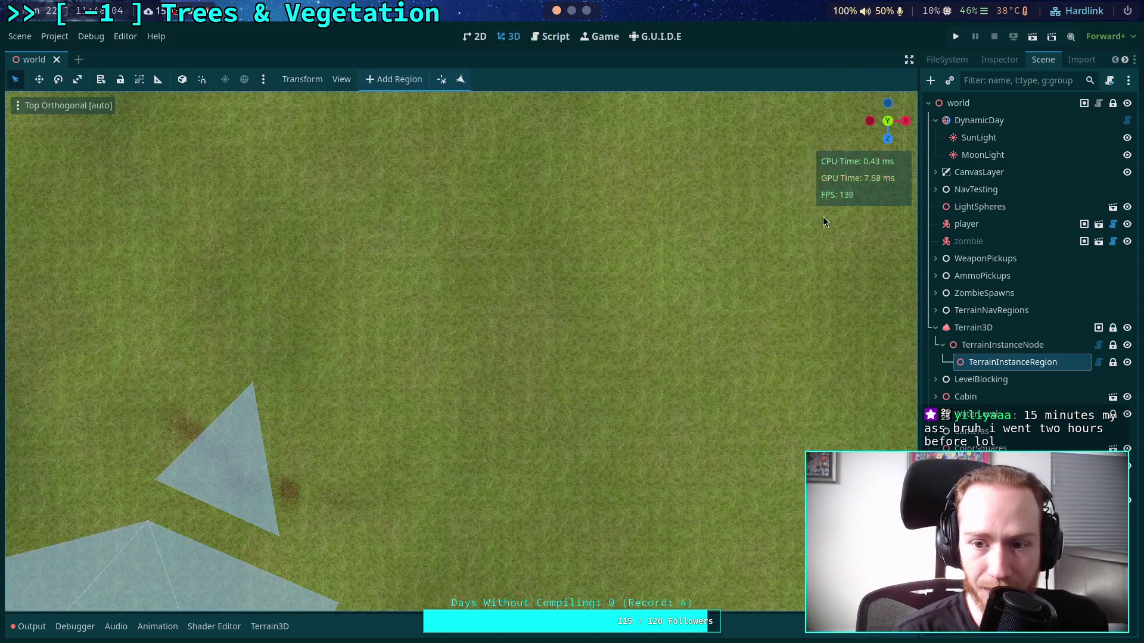
# - Flip the viewport to Front, then back to Top orthographic view, and move to the terminal workspace
pyautogui.click(887, 138)
pyautogui.click(889, 106)
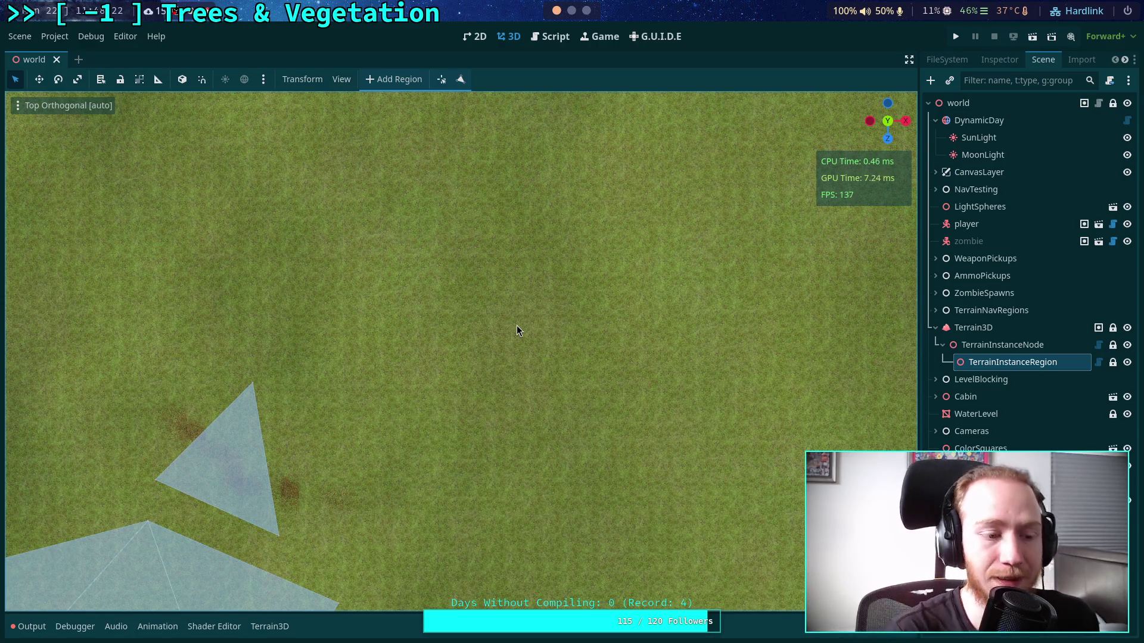
pyautogui.press('super+2')
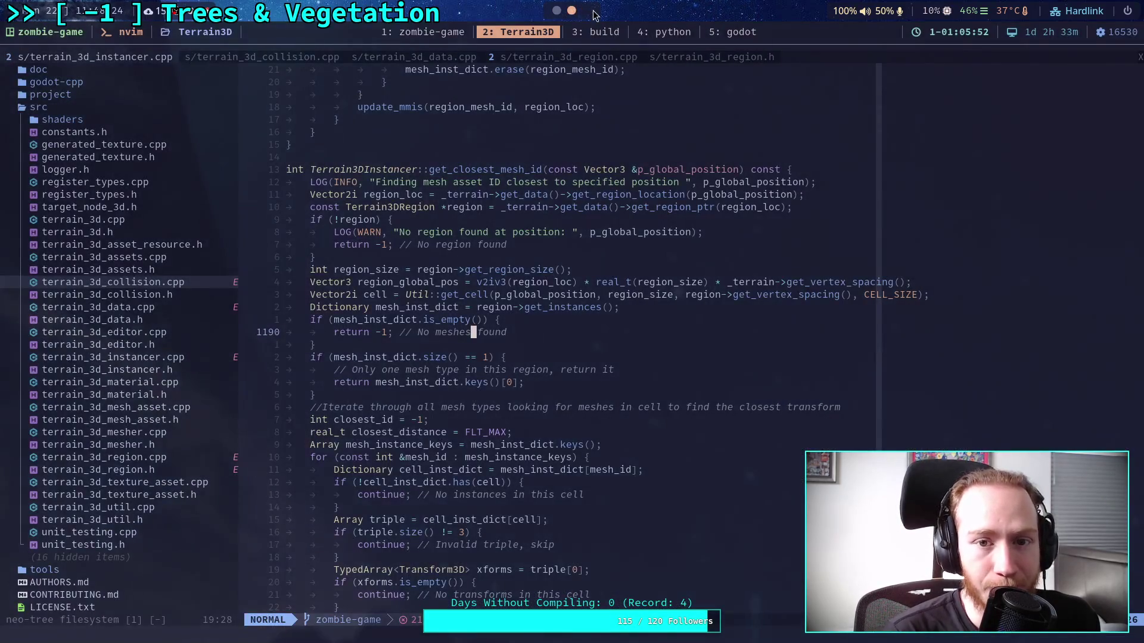
# - In the '5: godot' tab, inspect the position and size comparisons in Rect2's has_point, then return to Godot
pyautogui.click(733, 37)
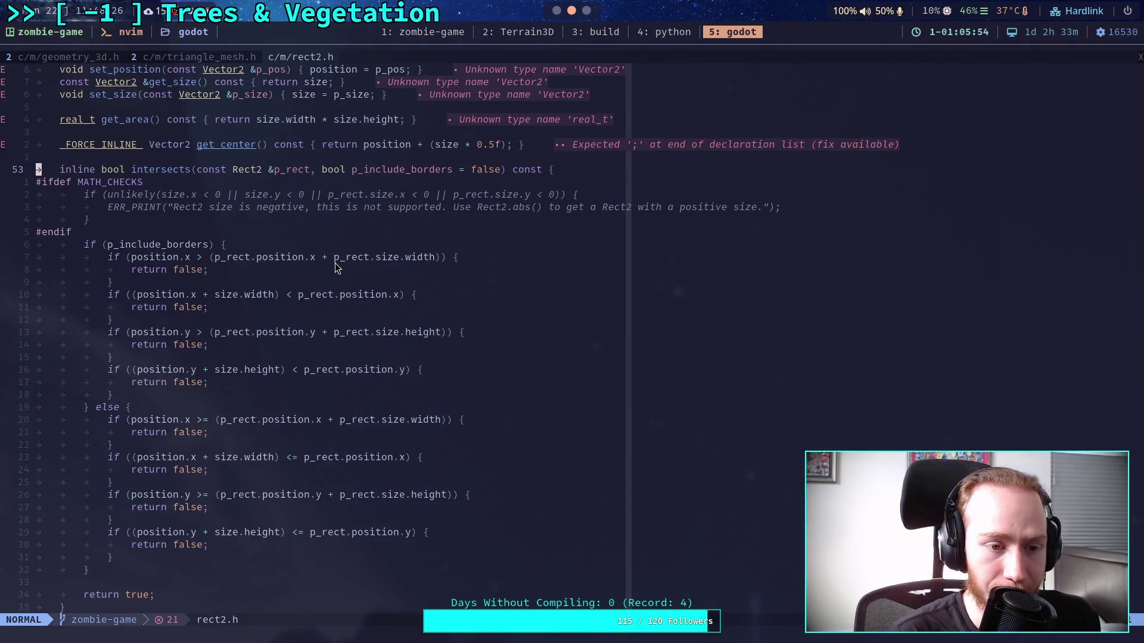
pyautogui.scroll(4, 334, 275)
pyautogui.scroll(-20, 334, 274)
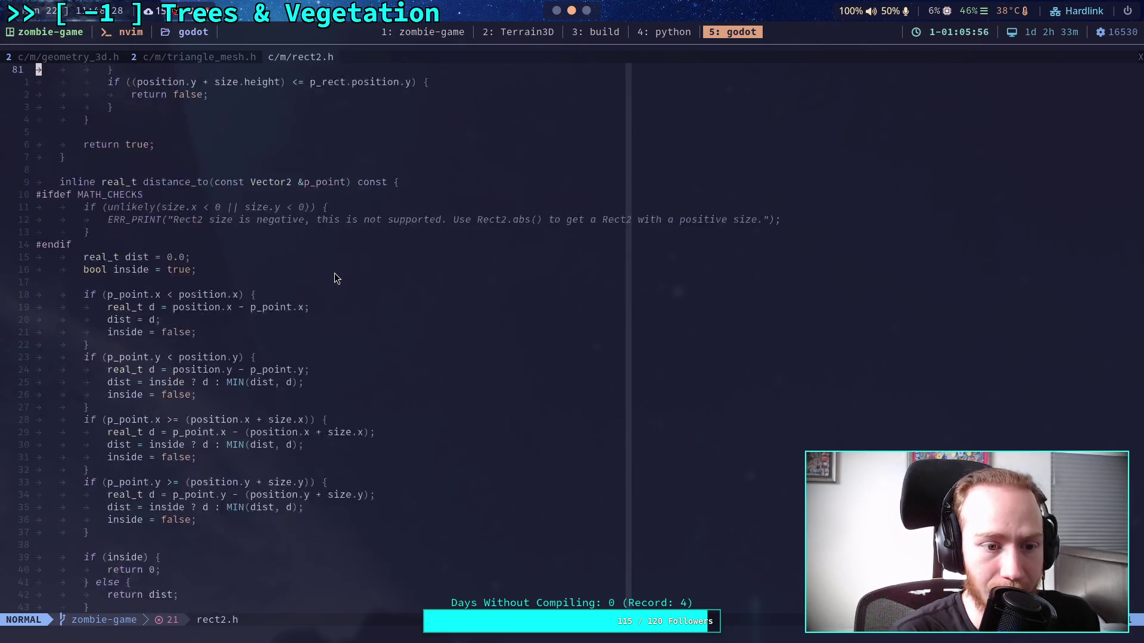
pyautogui.scroll(-19, 334, 273)
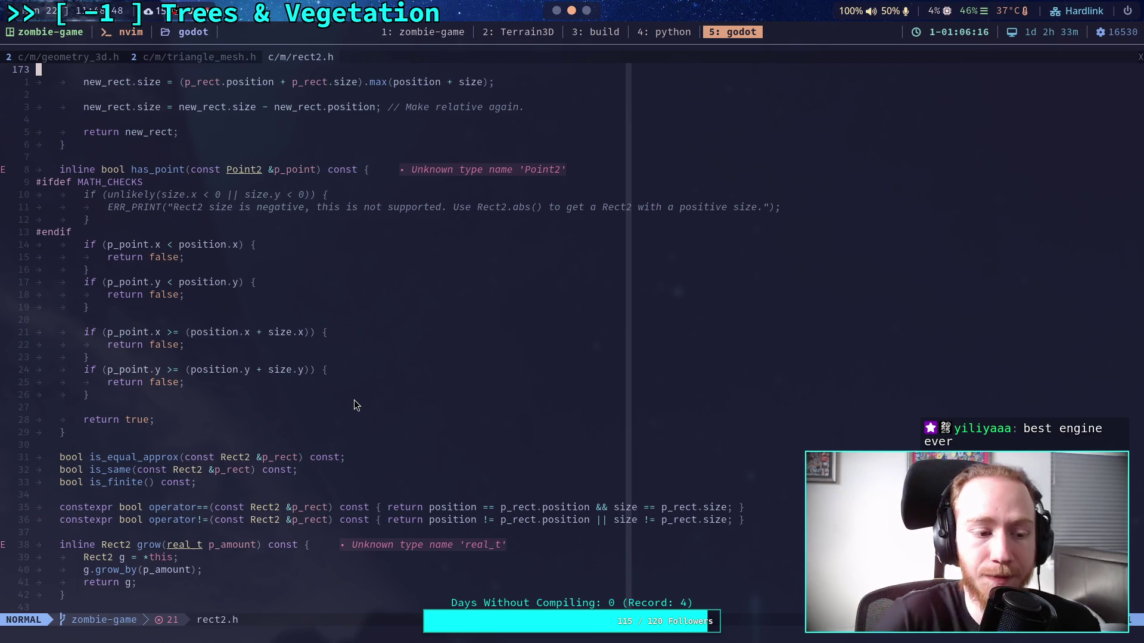
pyautogui.click(226, 393)
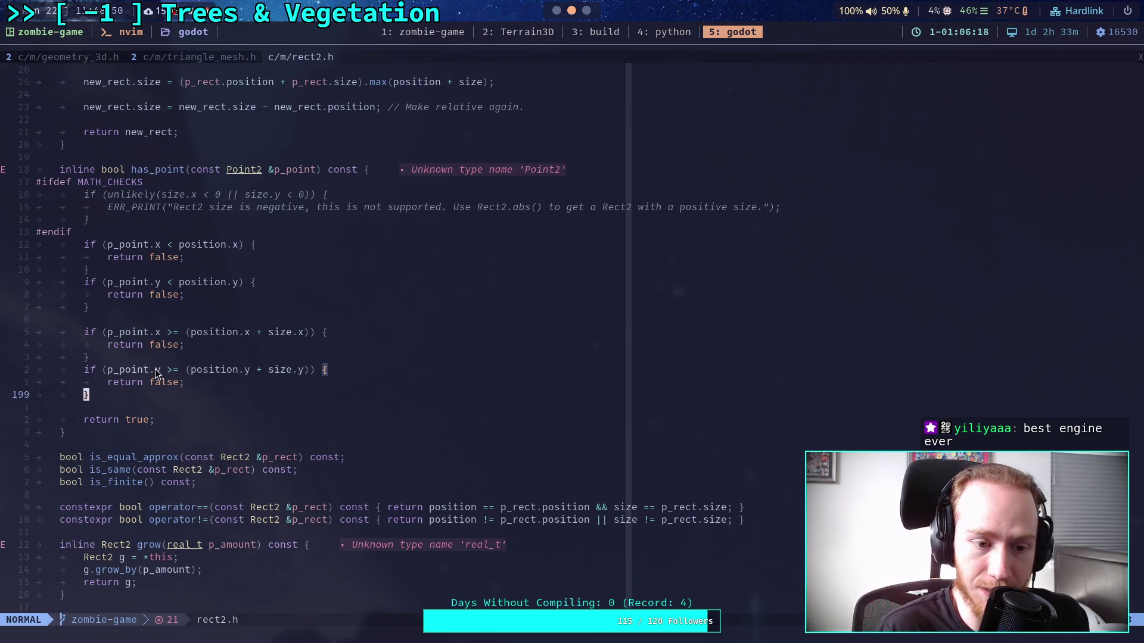
pyautogui.moveTo(161, 369); pyautogui.dragTo(304, 370)
pyautogui.click(146, 247)
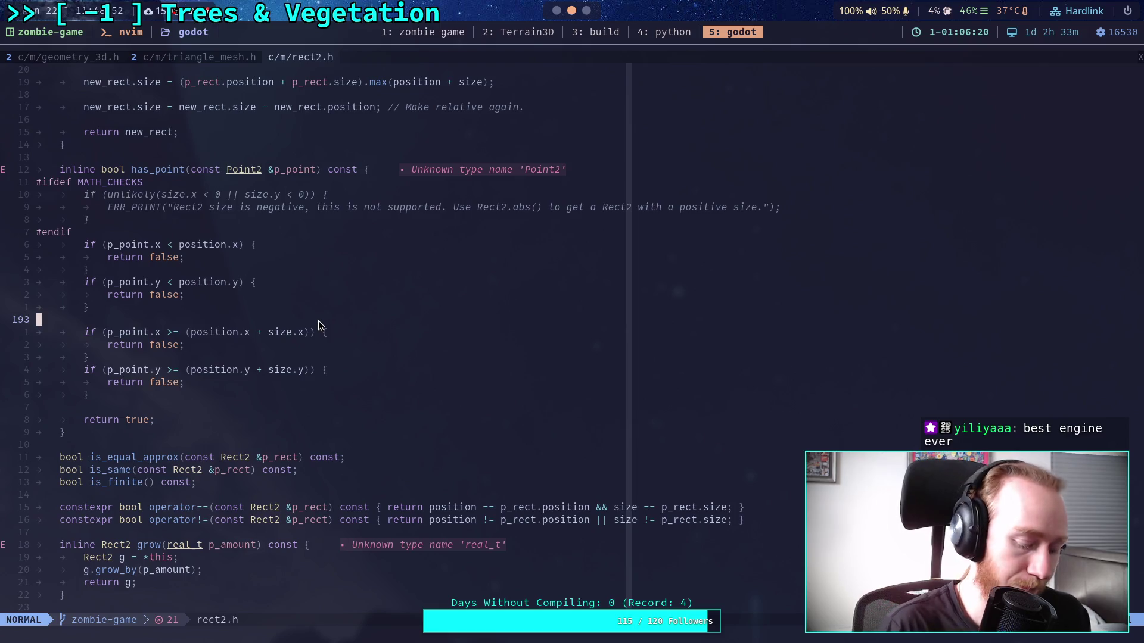
pyautogui.hotkey('alt', 'Tab')
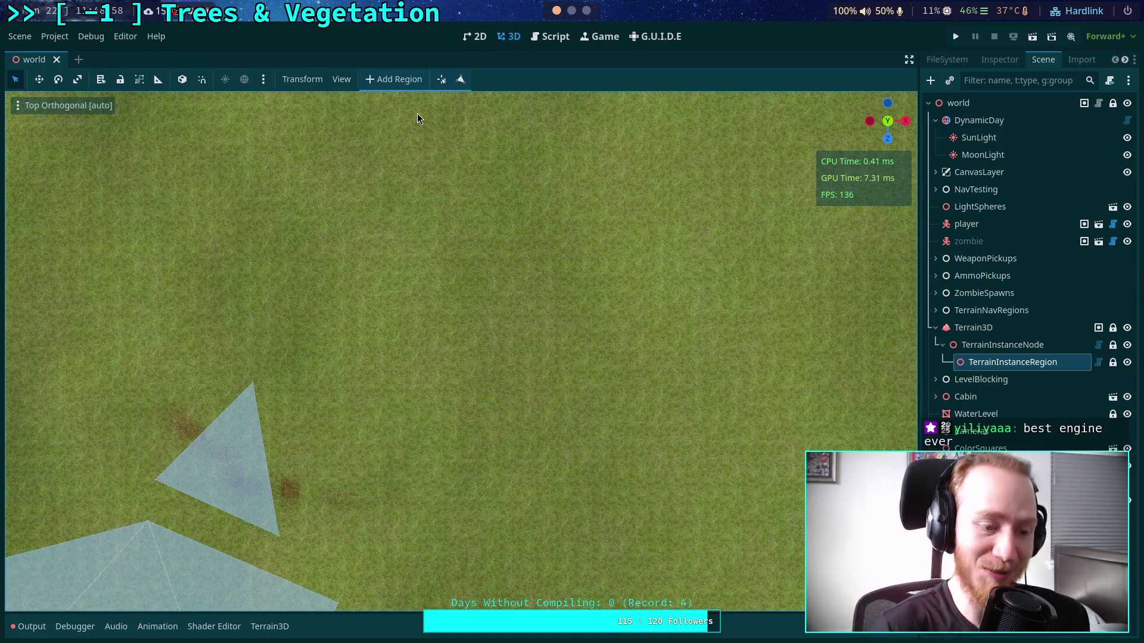
pyautogui.click(555, 40)
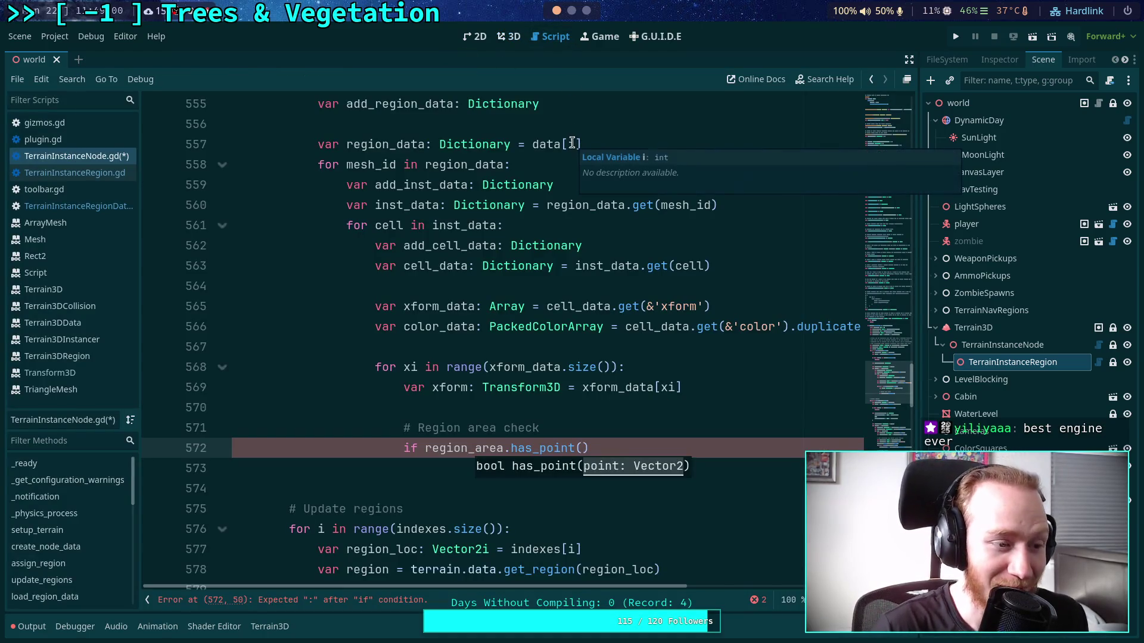
pyautogui.click(613, 433)
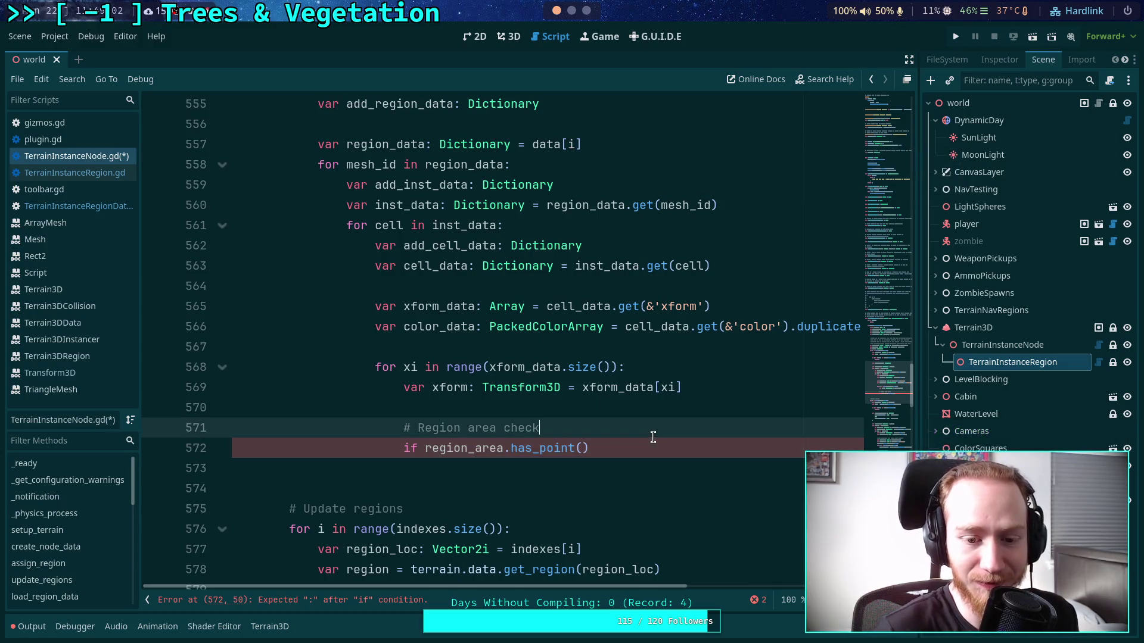
pyautogui.click(608, 451)
pyautogui.press('Left')
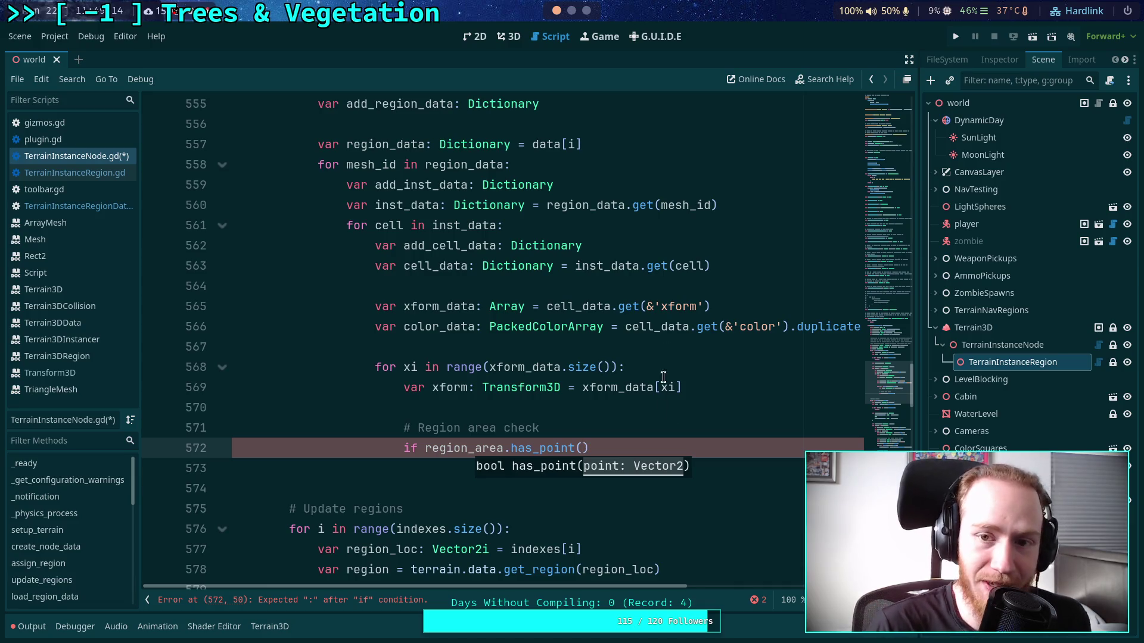
pyautogui.click(516, 40)
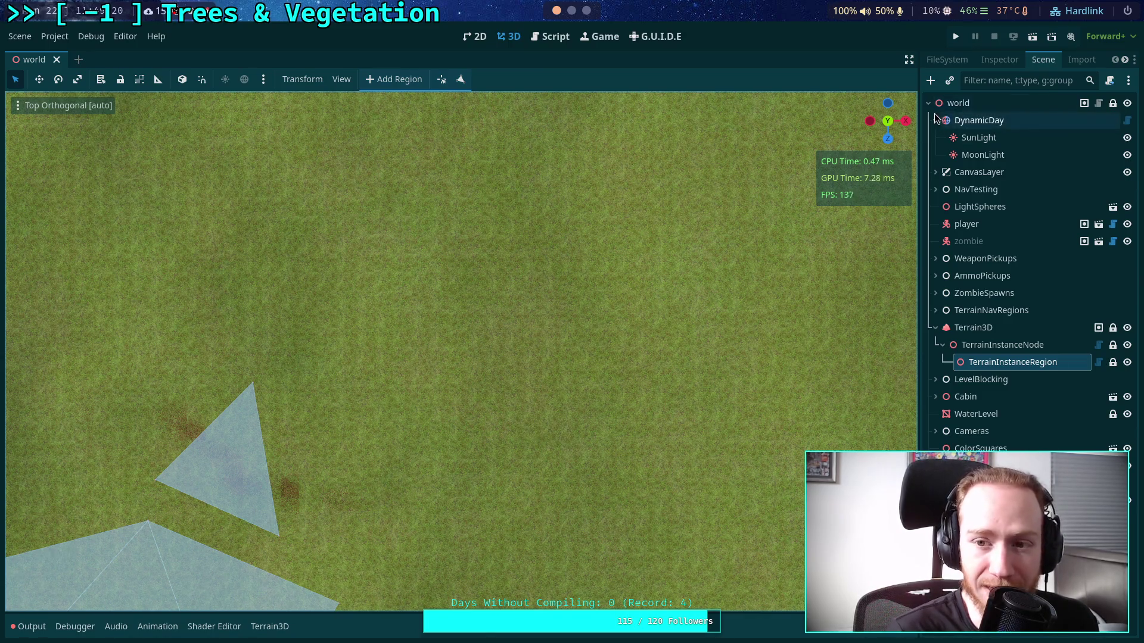
# - Orbit the 3D viewport across the hills, town and lake to survey the terrain
pyautogui.moveTo(680, 345)
pyautogui.mouseDown()
pyautogui.moveTo(672, 354)
pyautogui.moveTo(667, 209)
pyautogui.mouseUp()
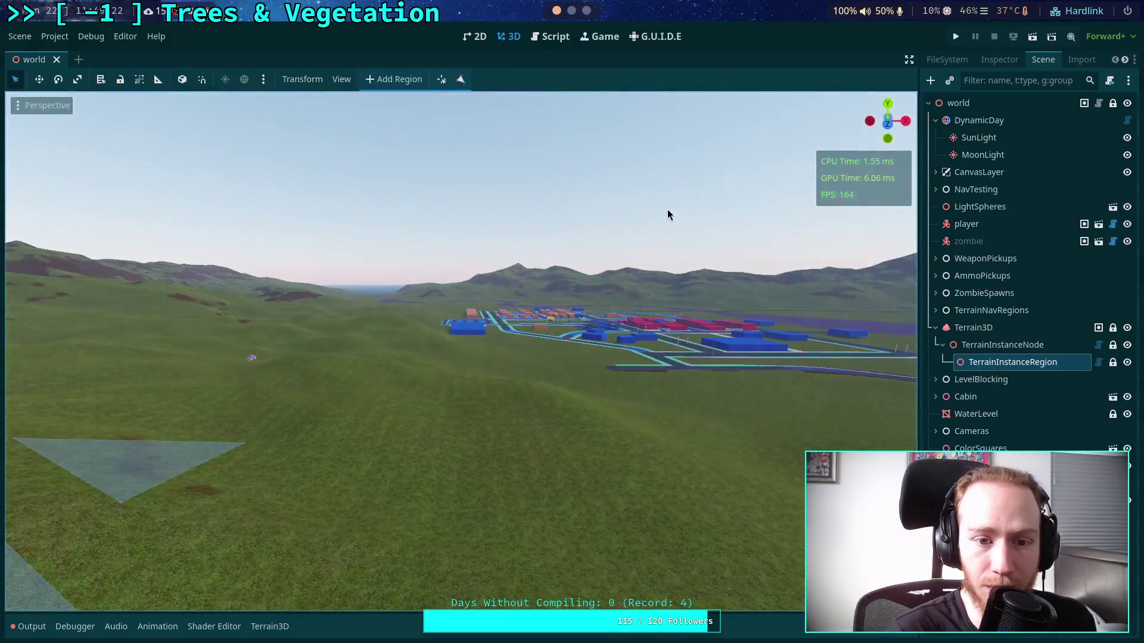
pyautogui.moveTo(762, 237)
pyautogui.mouseDown()
pyautogui.moveTo(671, 259)
pyautogui.moveTo(485, 260)
pyautogui.moveTo(288, 184)
pyautogui.moveTo(184, 171)
pyautogui.moveTo(438, 256)
pyautogui.moveTo(532, 258)
pyautogui.mouseUp()
pyautogui.moveTo(436, 227)
pyautogui.mouseDown()
pyautogui.moveTo(581, 244)
pyautogui.moveTo(850, 228)
pyautogui.moveTo(634, 252)
pyautogui.moveTo(446, 248)
pyautogui.moveTo(550, 262)
pyautogui.moveTo(670, 255)
pyautogui.moveTo(677, 240)
pyautogui.mouseUp()
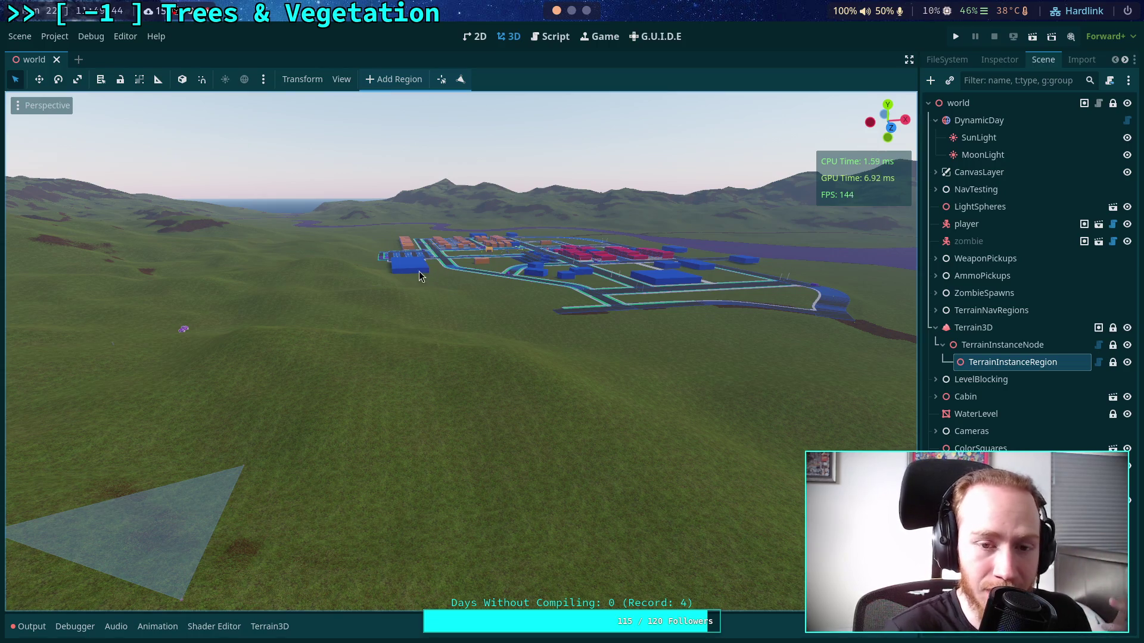
pyautogui.scroll(1, 421, 266)
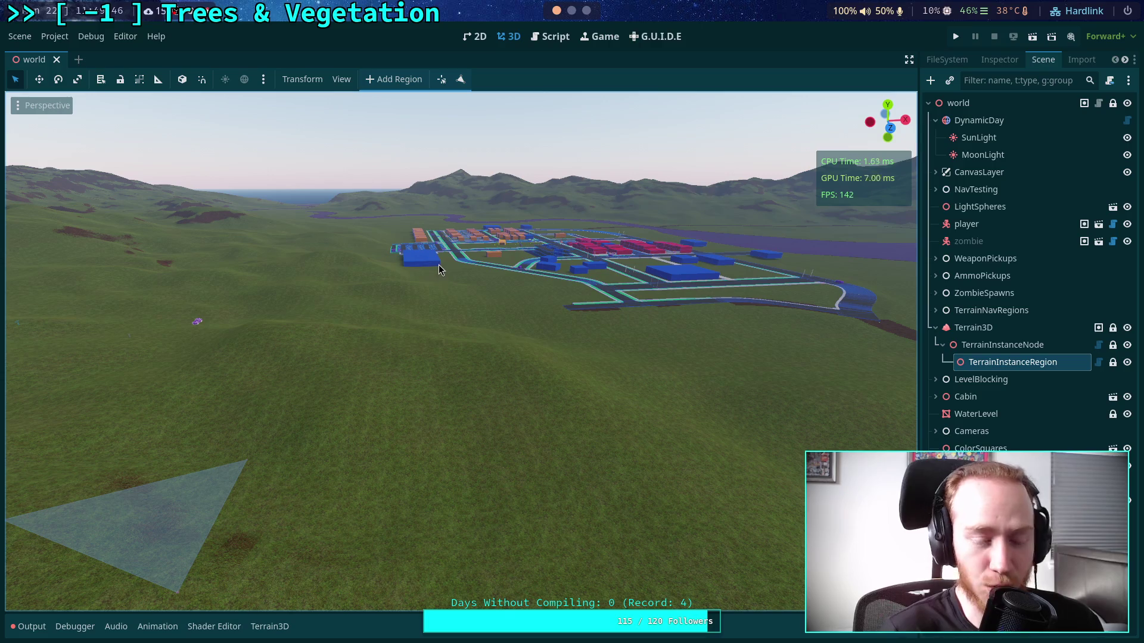
pyautogui.moveTo(340, 296)
pyautogui.mouseDown()
pyautogui.moveTo(516, 324)
pyautogui.moveTo(717, 306)
pyautogui.moveTo(530, 310)
pyautogui.mouseUp()
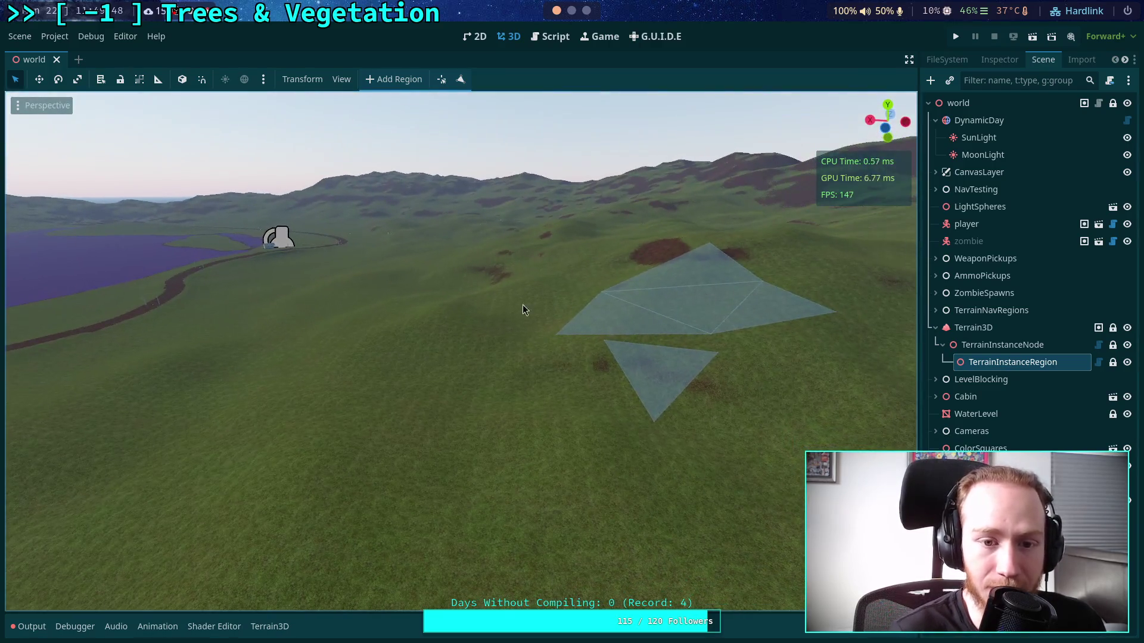
pyautogui.moveTo(420, 397); pyautogui.dragTo(454, 559)
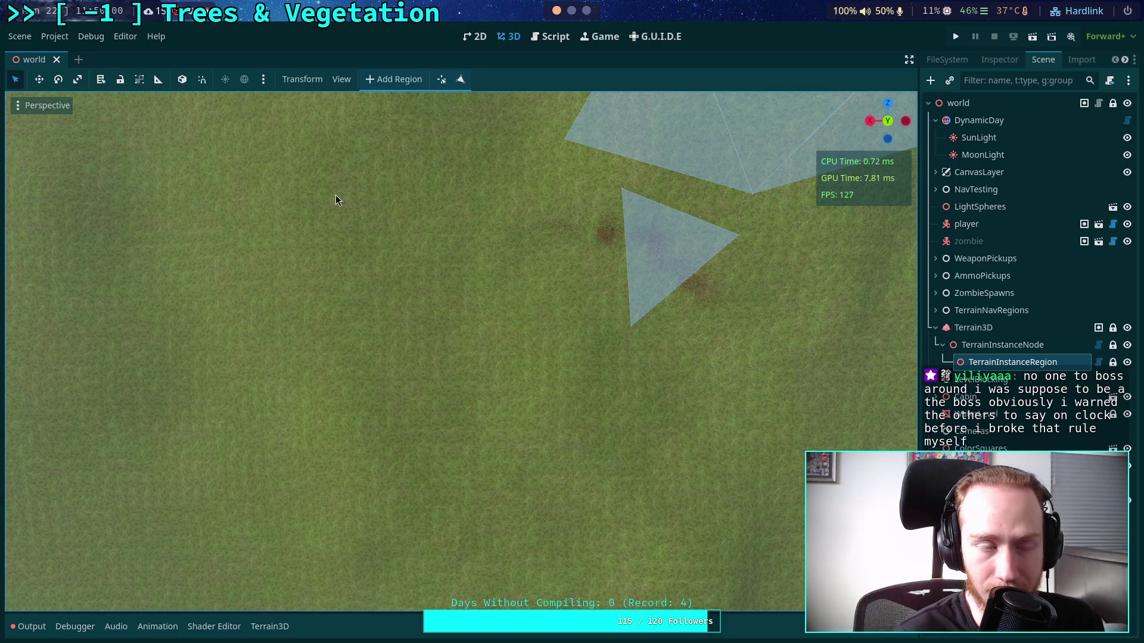
pyautogui.moveTo(455, 462)
pyautogui.mouseDown()
pyautogui.moveTo(463, 230)
pyautogui.moveTo(437, 248)
pyautogui.mouseUp()
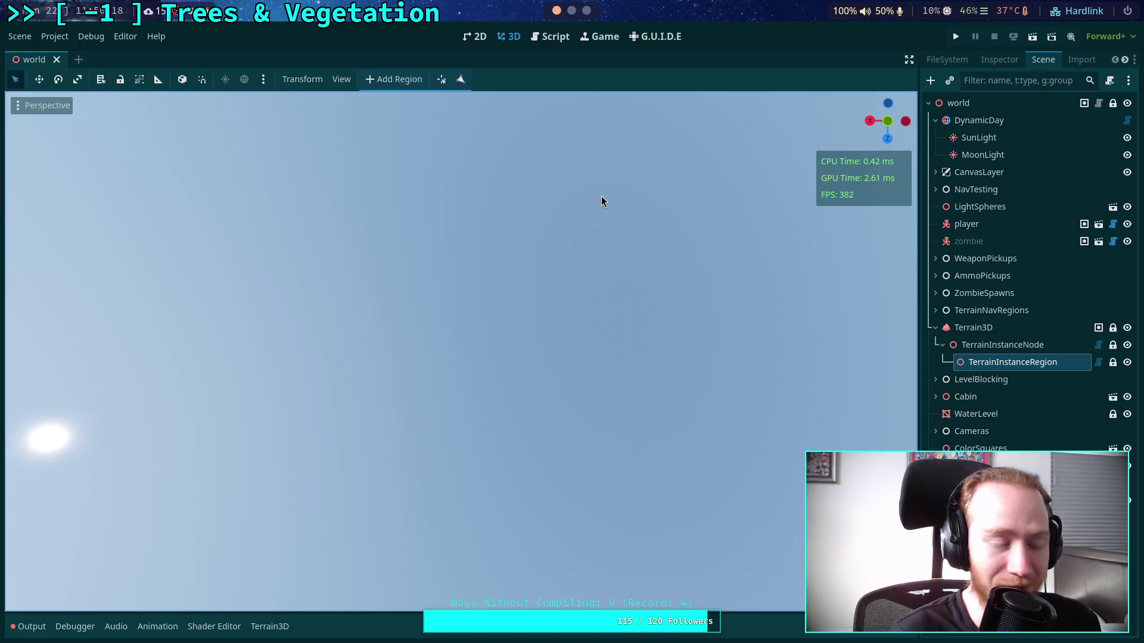
# - Look down over the translucent region triangles from several angles, then switch to Neovim showing rect2.h
pyautogui.moveTo(603, 222)
pyautogui.mouseDown()
pyautogui.moveTo(610, 466)
pyautogui.moveTo(594, 334)
pyautogui.moveTo(598, 202)
pyautogui.mouseUp()
pyautogui.moveTo(592, 259); pyautogui.dragTo(593, 256)
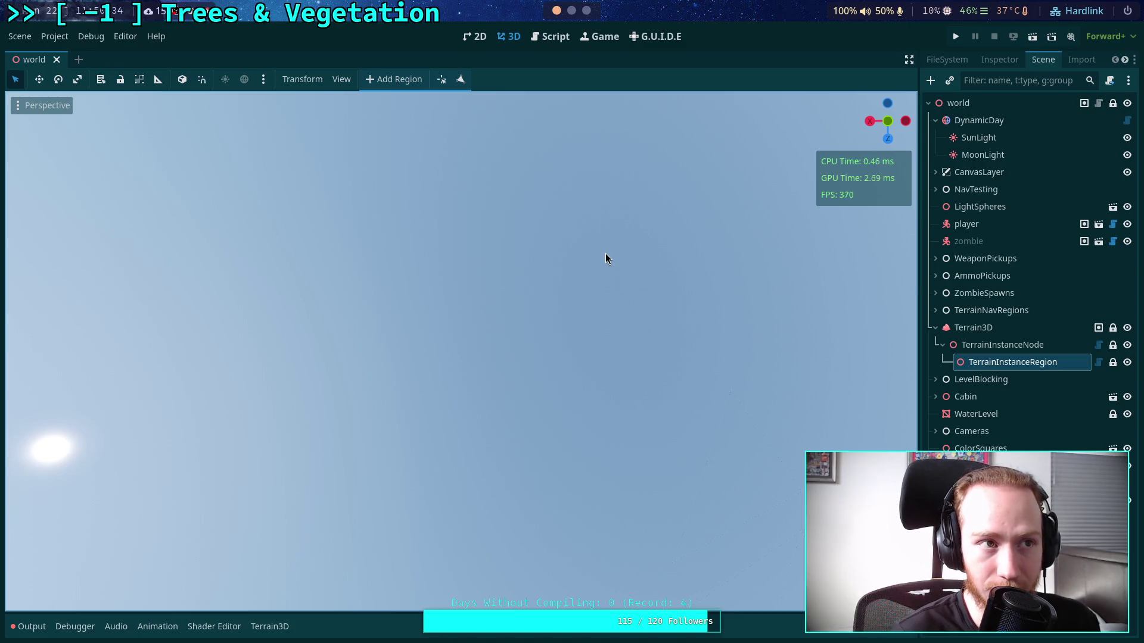
pyautogui.moveTo(605, 253)
pyautogui.mouseDown()
pyautogui.moveTo(599, 509)
pyautogui.moveTo(418, 334)
pyautogui.moveTo(473, 358)
pyautogui.moveTo(470, 370)
pyautogui.mouseUp()
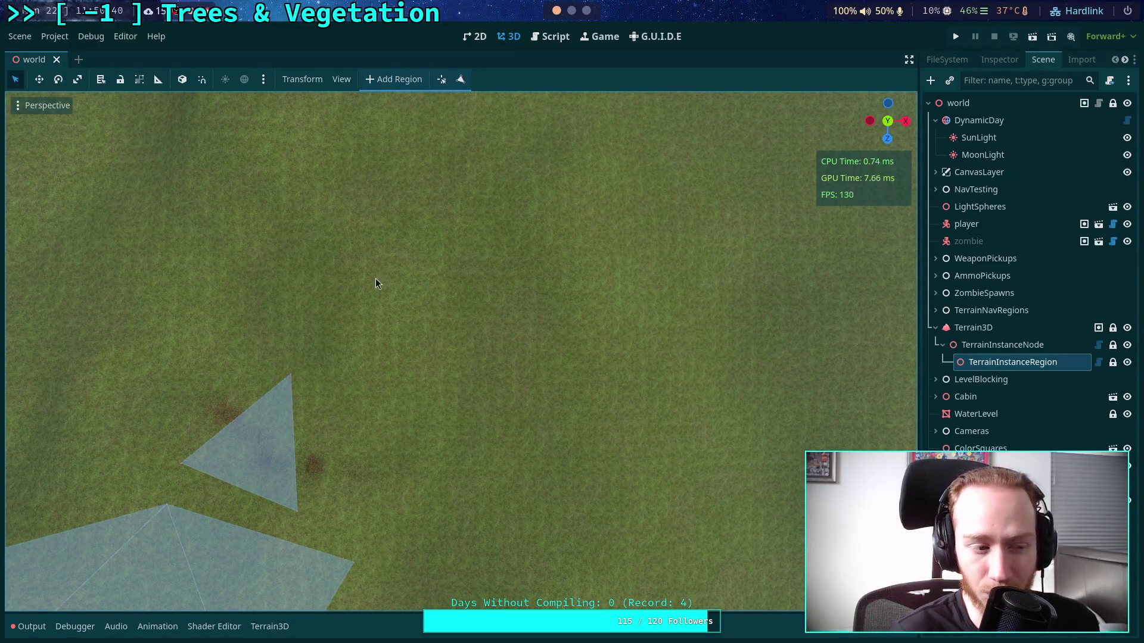
pyautogui.moveTo(425, 394)
pyautogui.mouseDown()
pyautogui.moveTo(431, 415)
pyautogui.moveTo(389, 450)
pyautogui.moveTo(757, 469)
pyautogui.moveTo(541, 403)
pyautogui.mouseUp()
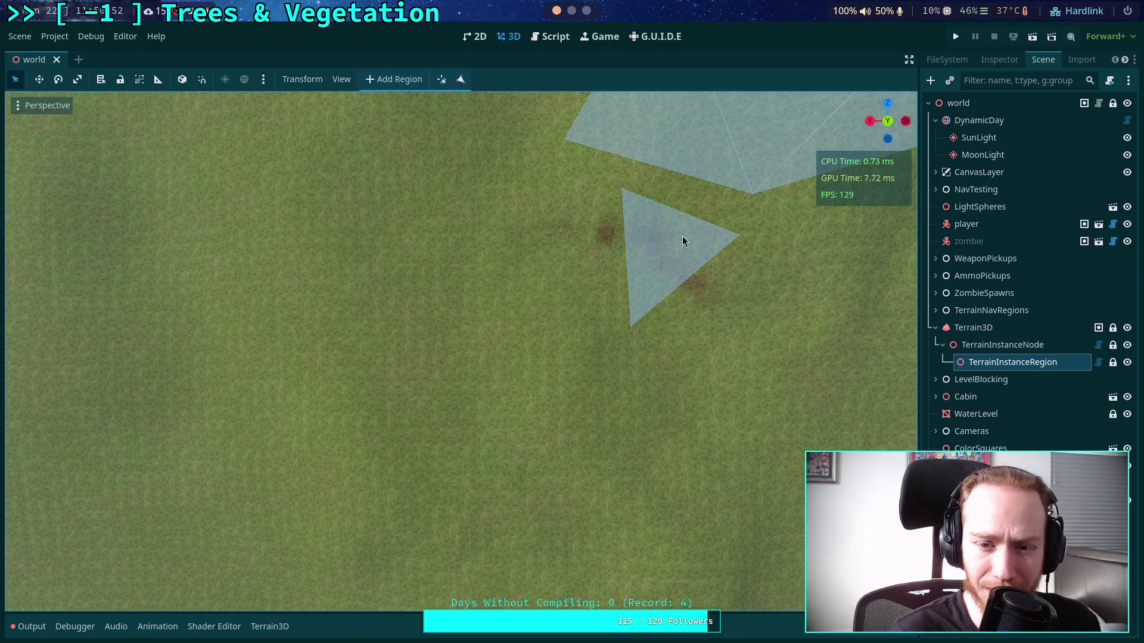
pyautogui.moveTo(546, 470)
pyautogui.mouseDown()
pyautogui.moveTo(553, 200)
pyautogui.moveTo(508, 179)
pyautogui.moveTo(480, 198)
pyautogui.mouseUp()
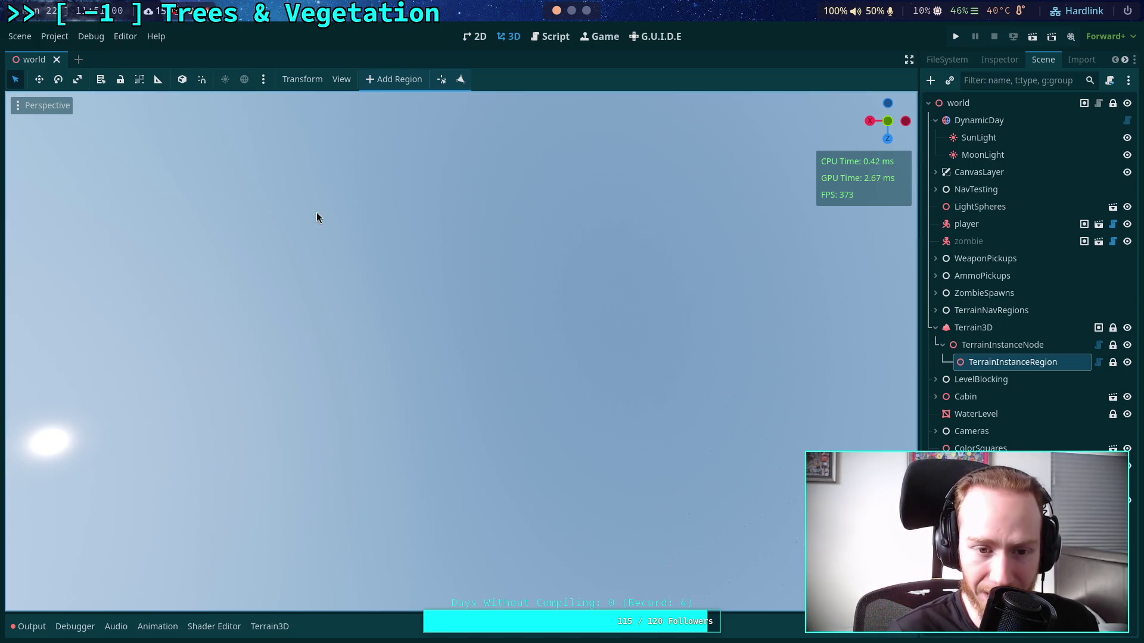
pyautogui.moveTo(494, 318)
pyautogui.mouseDown()
pyautogui.moveTo(517, 527)
pyautogui.moveTo(506, 440)
pyautogui.moveTo(484, 428)
pyautogui.moveTo(451, 324)
pyautogui.moveTo(454, 496)
pyautogui.moveTo(462, 480)
pyautogui.moveTo(441, 416)
pyautogui.moveTo(441, 267)
pyautogui.mouseUp()
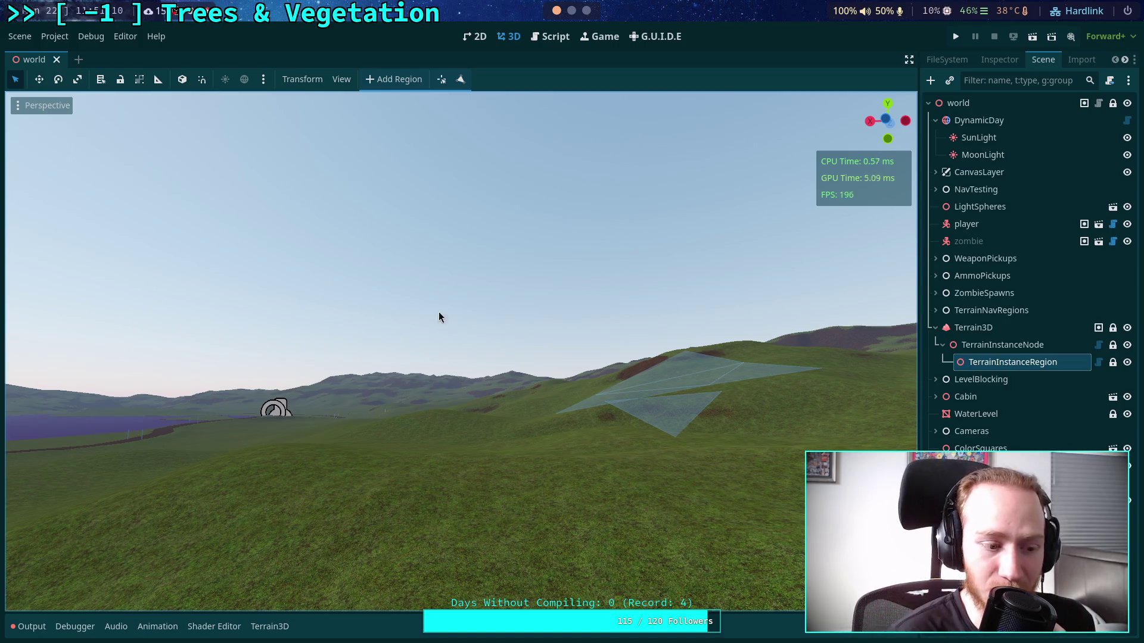
pyautogui.moveTo(572, 155); pyautogui.dragTo(595, 348)
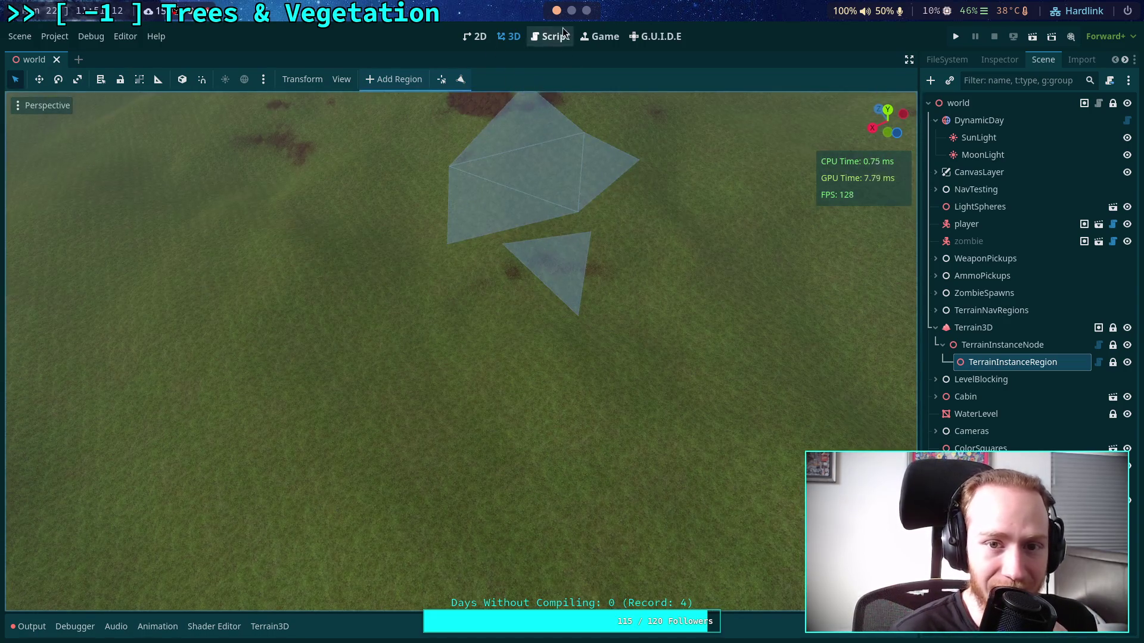
pyautogui.click(562, 36)
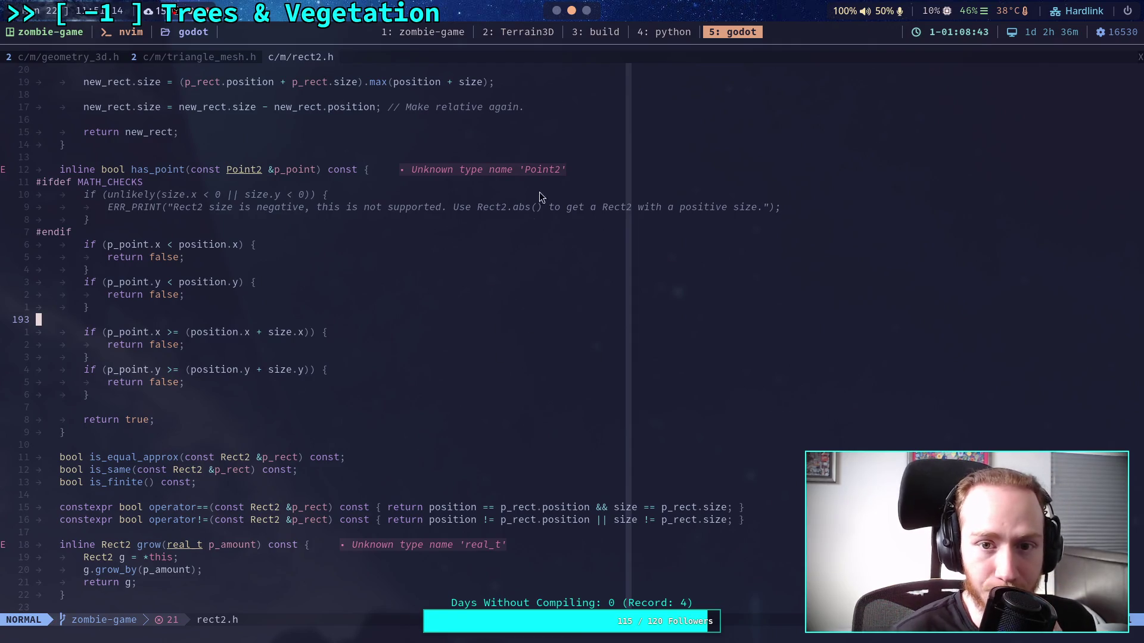
# - Return from Neovim to the Godot editor and bring the 3D terrain view back after the 2D HUD
pyautogui.click(556, 10)
pyautogui.click(475, 36)
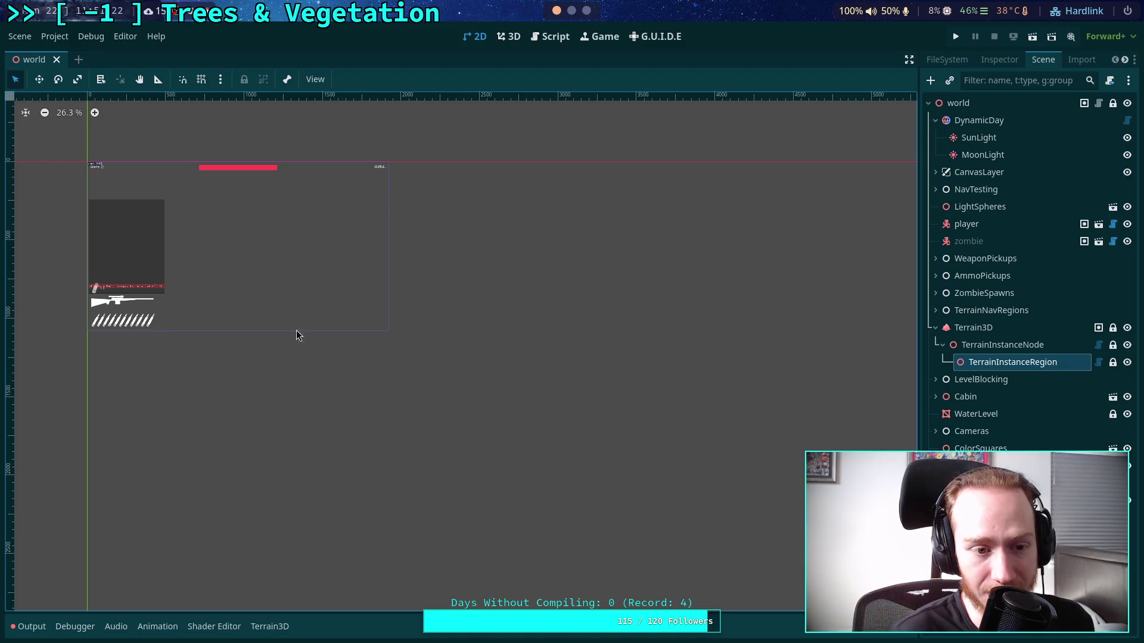
pyautogui.click(509, 37)
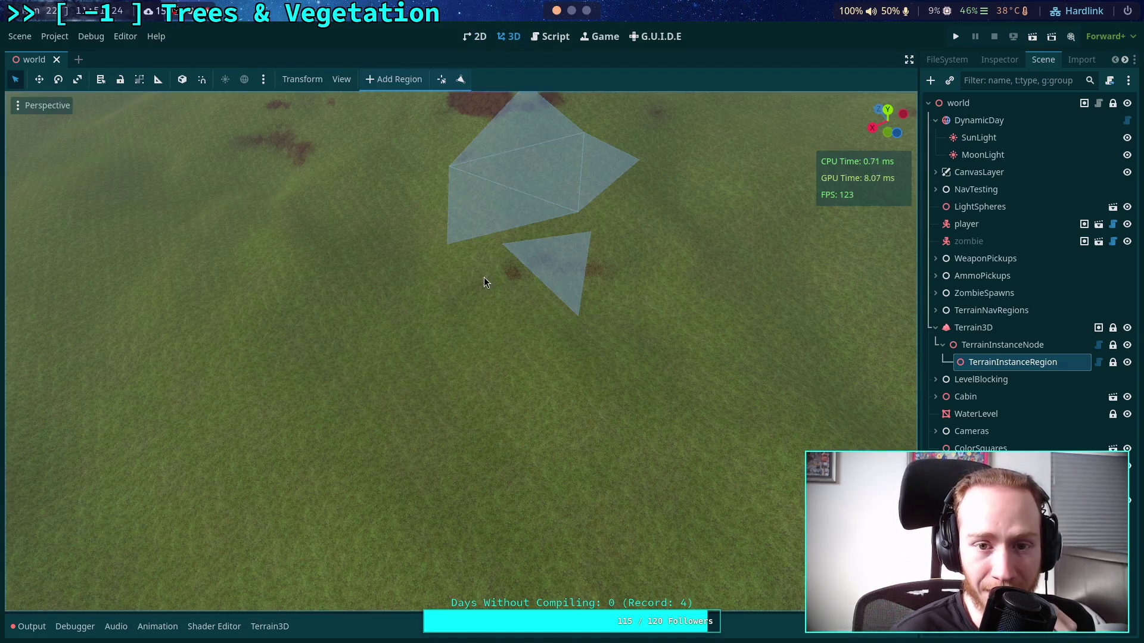
pyautogui.moveTo(383, 330)
pyautogui.mouseDown()
pyautogui.moveTo(414, 256)
pyautogui.moveTo(541, 495)
pyautogui.moveTo(253, 345)
pyautogui.moveTo(333, 401)
pyautogui.moveTo(403, 411)
pyautogui.moveTo(416, 297)
pyautogui.moveTo(399, 599)
pyautogui.moveTo(434, 549)
pyautogui.moveTo(388, 485)
pyautogui.moveTo(384, 525)
pyautogui.mouseUp()
pyautogui.moveTo(888, 122)
pyautogui.mouseDown()
pyautogui.moveTo(527, 198)
pyautogui.moveTo(487, 237)
pyautogui.moveTo(388, 231)
pyautogui.moveTo(345, 289)
pyautogui.mouseUp()
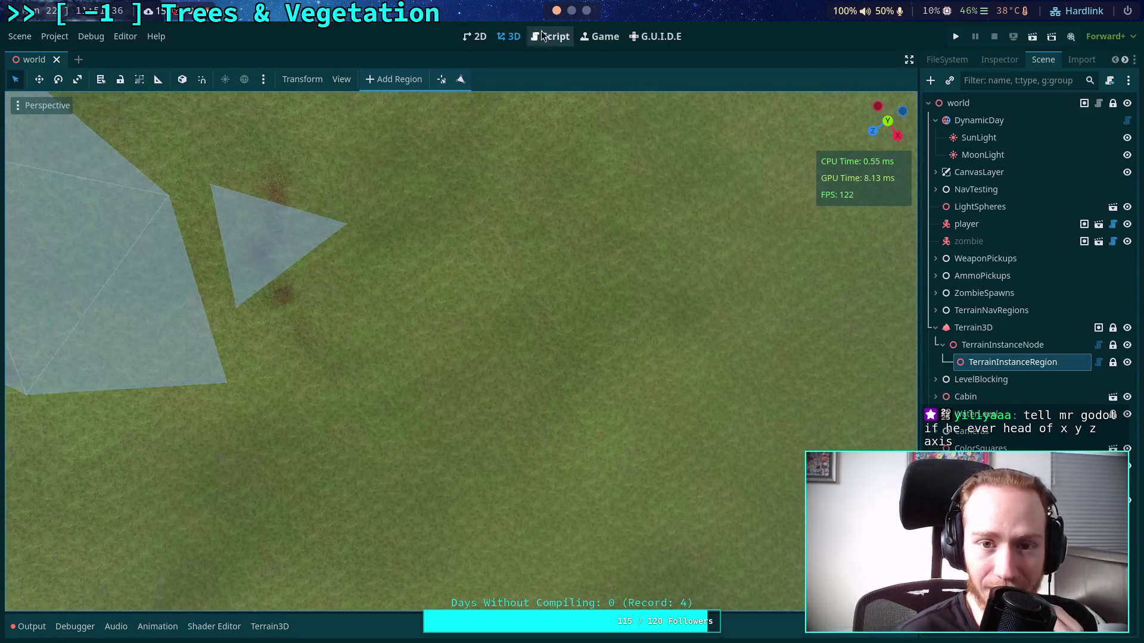
pyautogui.click(551, 37)
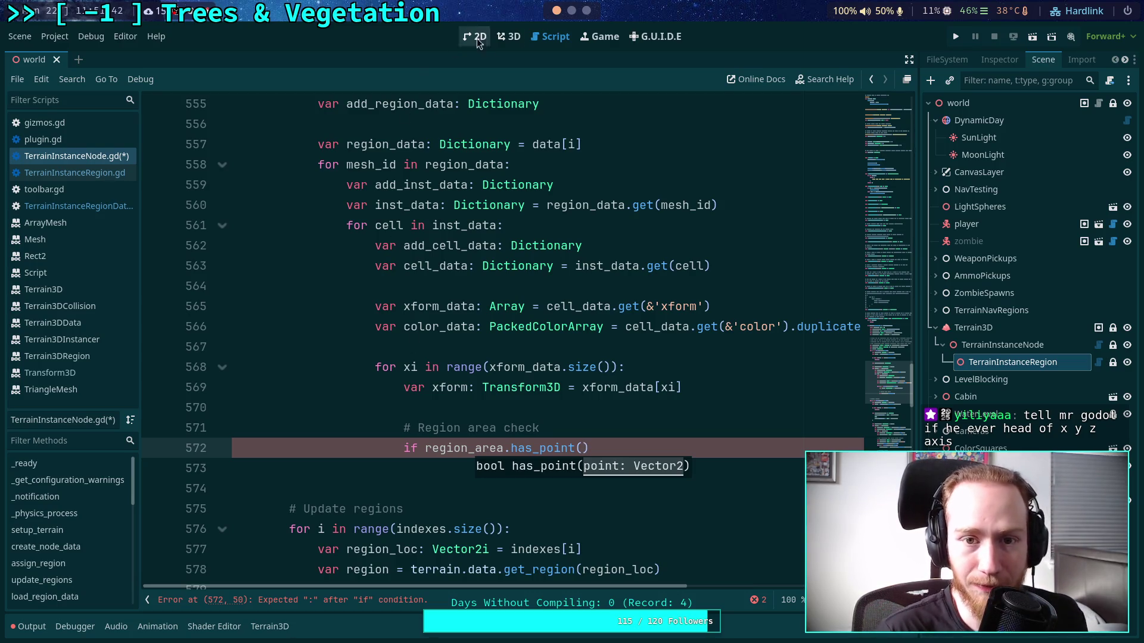
pyautogui.hotkey('ctrl', 'F2')
pyautogui.moveTo(470, 335)
pyautogui.mouseDown()
pyautogui.moveTo(517, 395)
pyautogui.moveTo(547, 347)
pyautogui.moveTo(499, 334)
pyautogui.moveTo(506, 316)
pyautogui.moveTo(431, 382)
pyautogui.moveTo(437, 402)
pyautogui.moveTo(367, 410)
pyautogui.mouseUp()
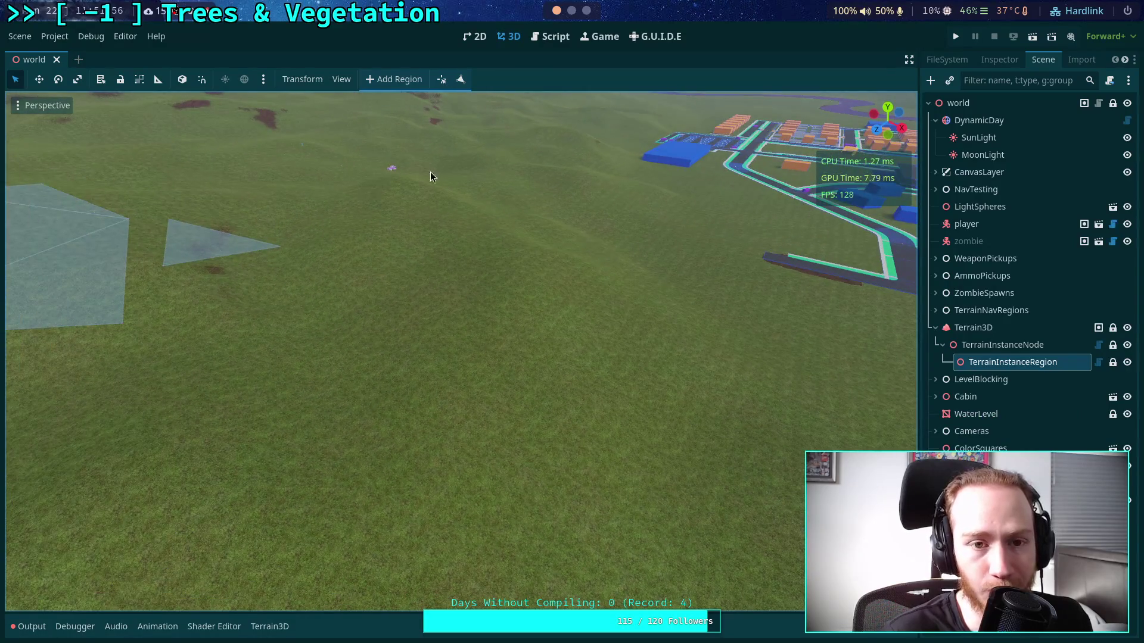
# - Toggle back and forth between the 2D canvas and 3D scene views
pyautogui.click(475, 36)
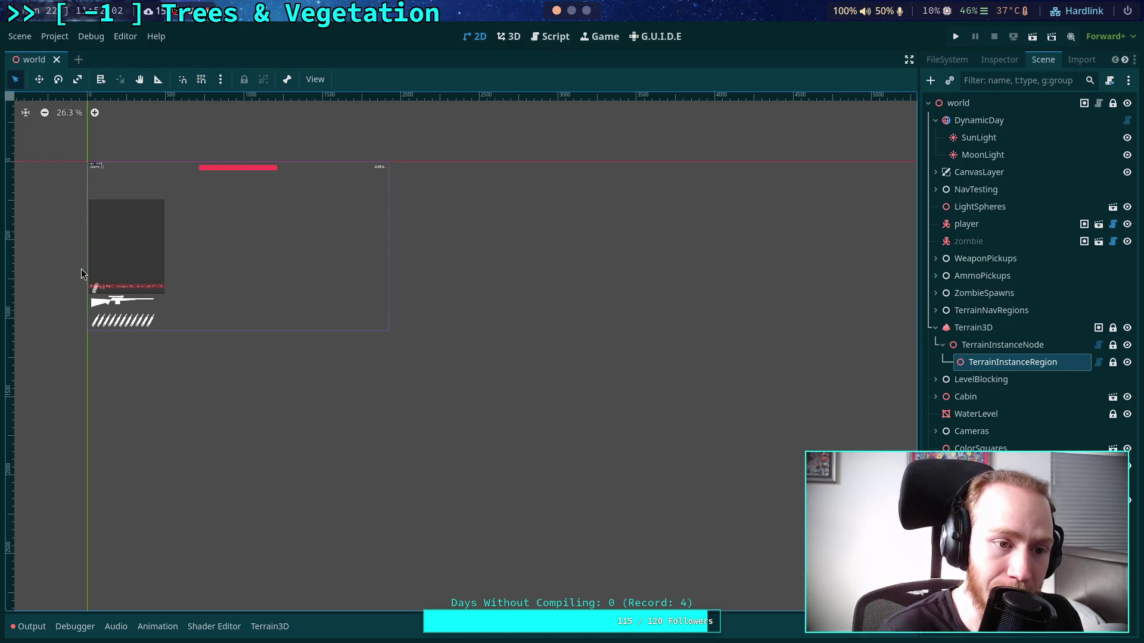
pyautogui.click(504, 40)
pyautogui.scroll(5, 537, 297)
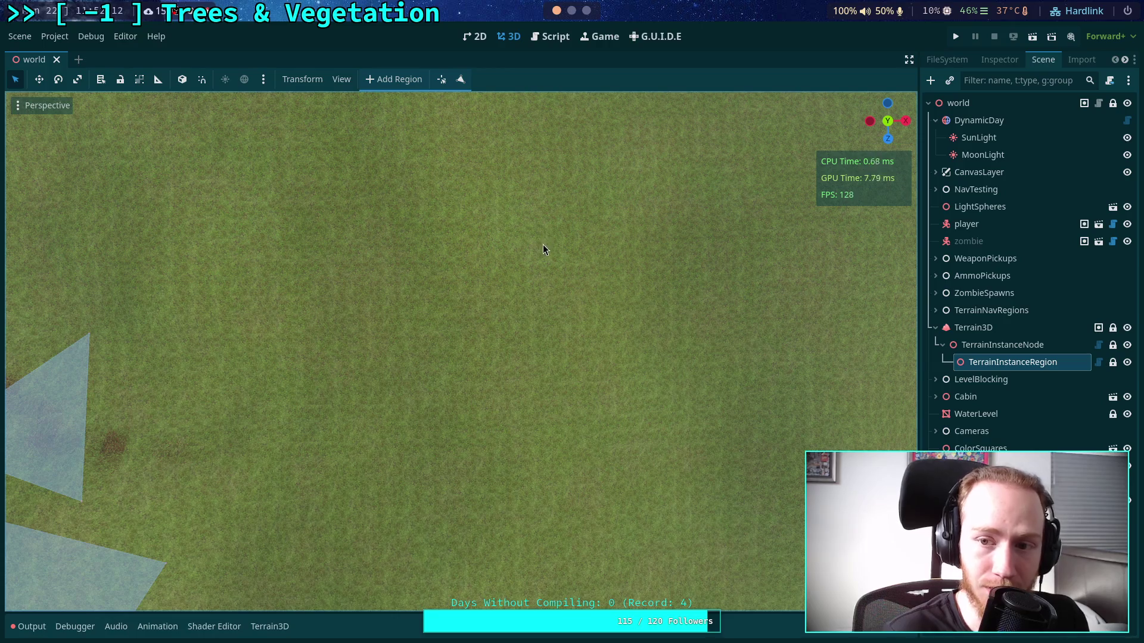
pyautogui.click(477, 36)
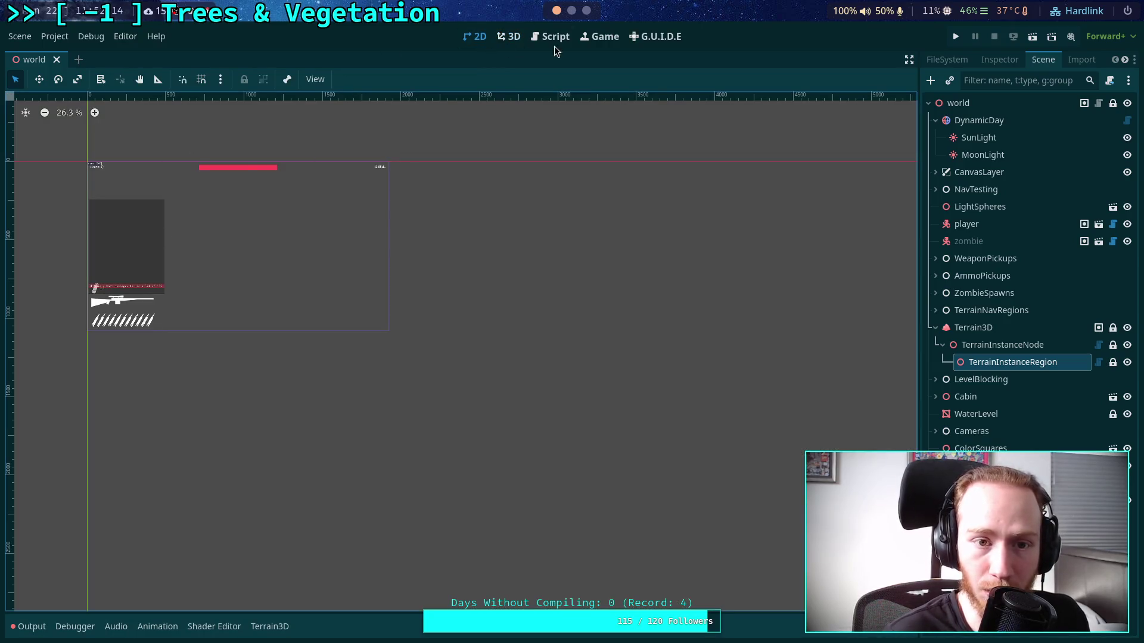
pyautogui.click(514, 36)
# - Orbit over the terrain, restore an upright view, then reopen TerrainInstanceNode.gd at line 572
pyautogui.moveTo(548, 527)
pyautogui.mouseDown()
pyautogui.moveTo(570, 307)
pyautogui.moveTo(551, 439)
pyautogui.moveTo(552, 579)
pyautogui.mouseUp()
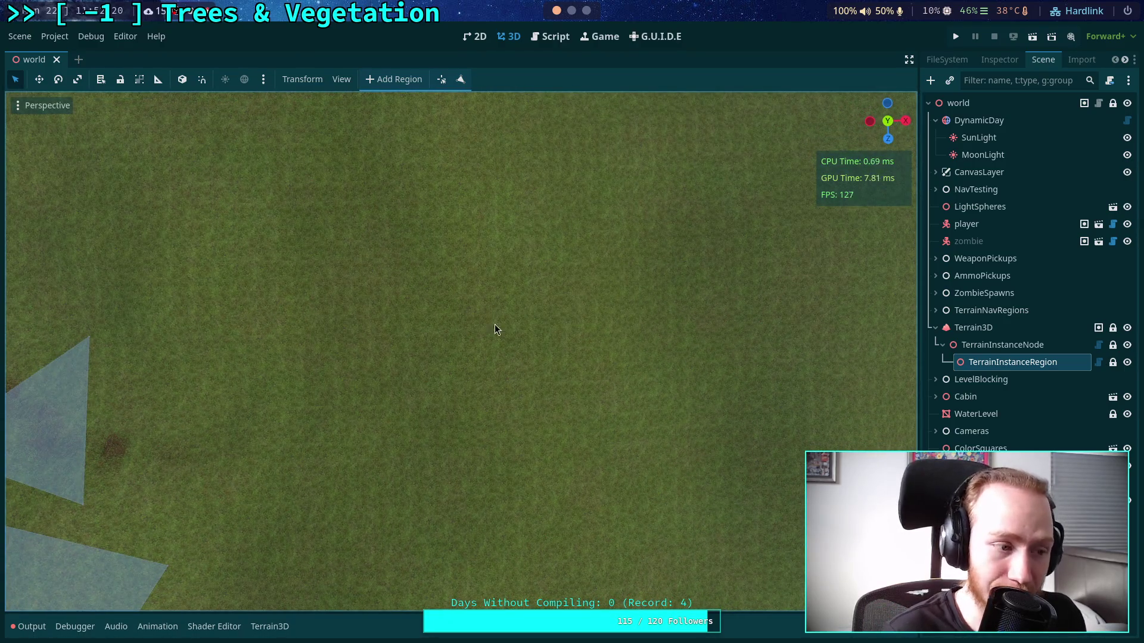
pyautogui.moveTo(562, 421)
pyautogui.mouseDown()
pyautogui.moveTo(539, 424)
pyautogui.moveTo(563, 432)
pyautogui.moveTo(554, 447)
pyautogui.mouseUp()
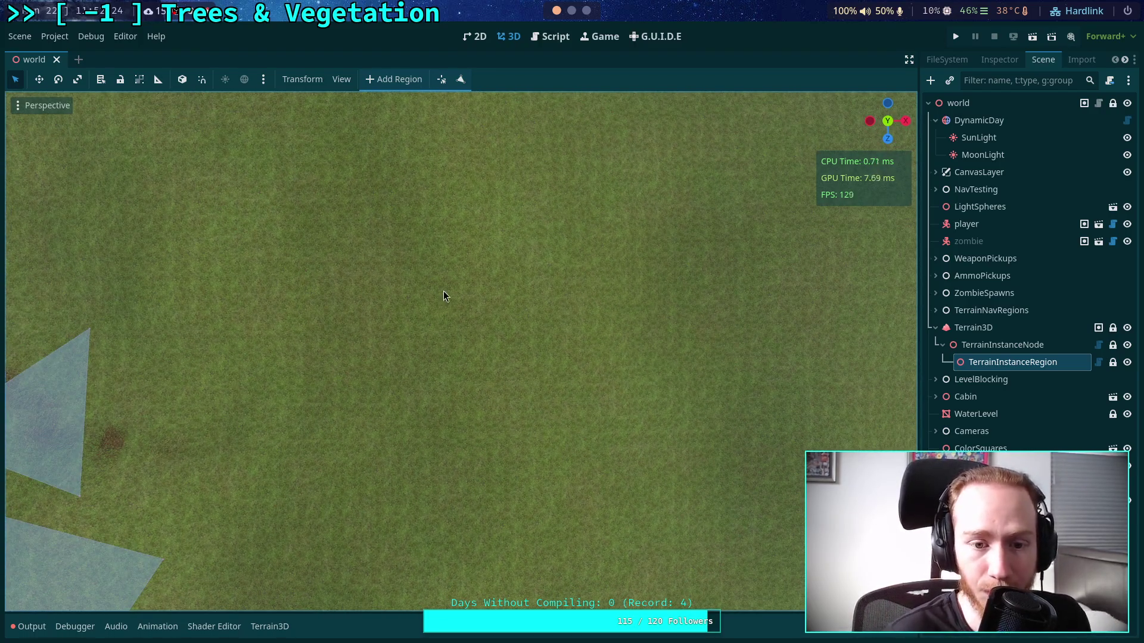
pyautogui.moveTo(491, 408)
pyautogui.mouseDown()
pyautogui.moveTo(473, 423)
pyautogui.moveTo(476, 266)
pyautogui.moveTo(471, 325)
pyautogui.mouseUp()
pyautogui.moveTo(484, 373)
pyautogui.mouseDown()
pyautogui.moveTo(480, 209)
pyautogui.moveTo(506, 314)
pyautogui.moveTo(556, 293)
pyautogui.moveTo(691, 312)
pyautogui.moveTo(733, 260)
pyautogui.moveTo(546, 241)
pyautogui.moveTo(809, 227)
pyautogui.moveTo(713, 220)
pyautogui.moveTo(727, 204)
pyautogui.mouseUp()
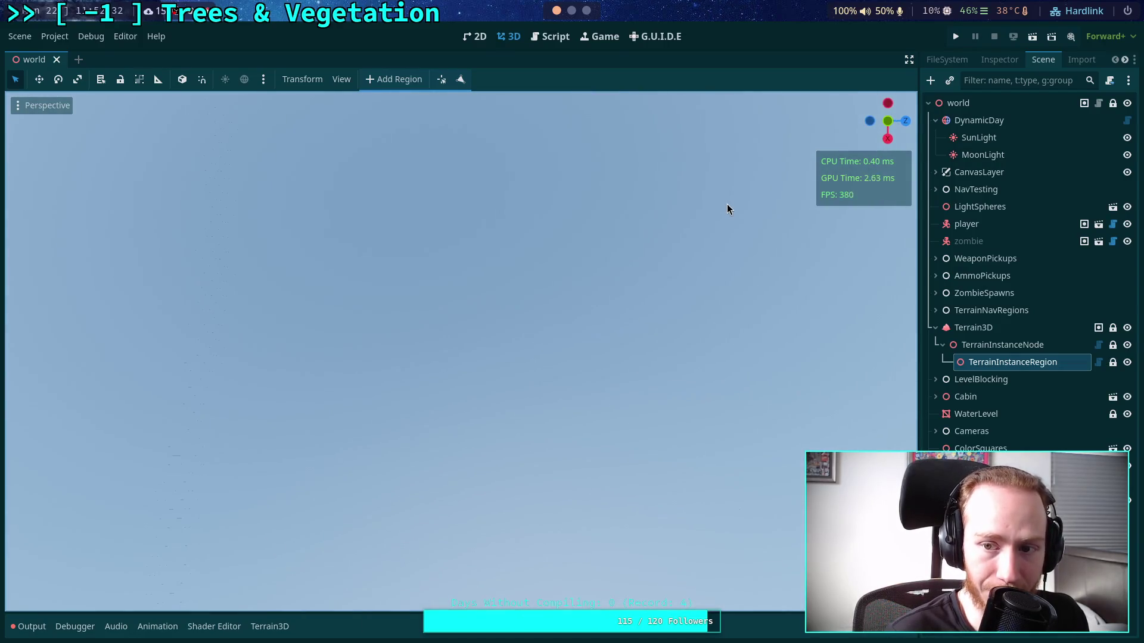
pyautogui.moveTo(902, 128)
pyautogui.mouseDown()
pyautogui.moveTo(591, 287)
pyautogui.moveTo(413, 291)
pyautogui.moveTo(521, 265)
pyautogui.moveTo(424, 259)
pyautogui.moveTo(904, 250)
pyautogui.moveTo(573, 254)
pyautogui.moveTo(651, 242)
pyautogui.mouseUp()
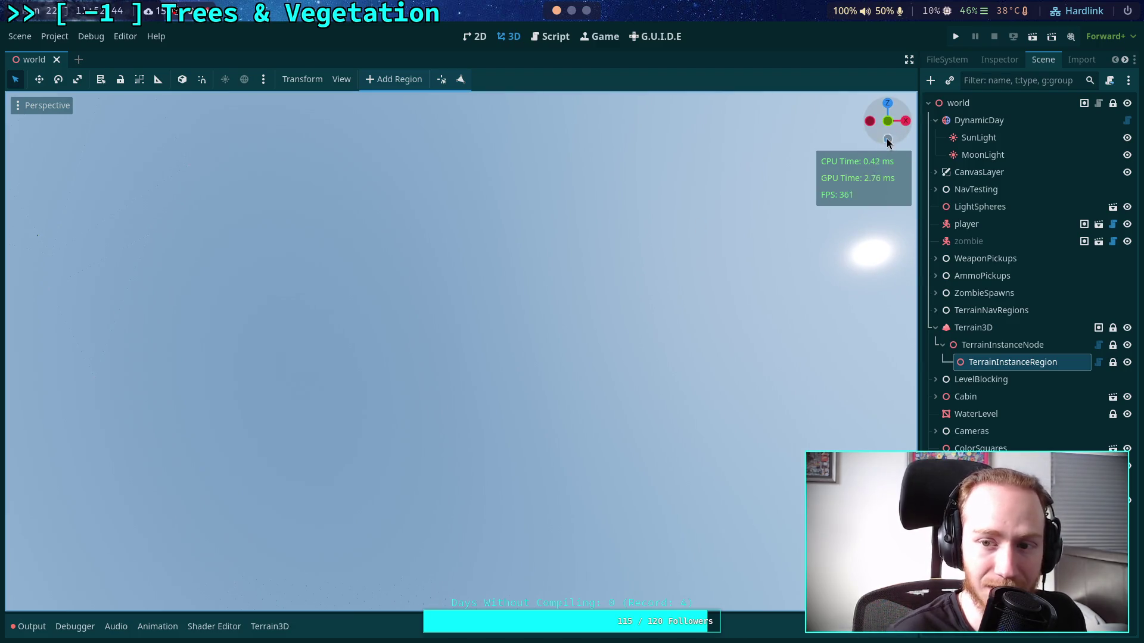
pyautogui.click(895, 122)
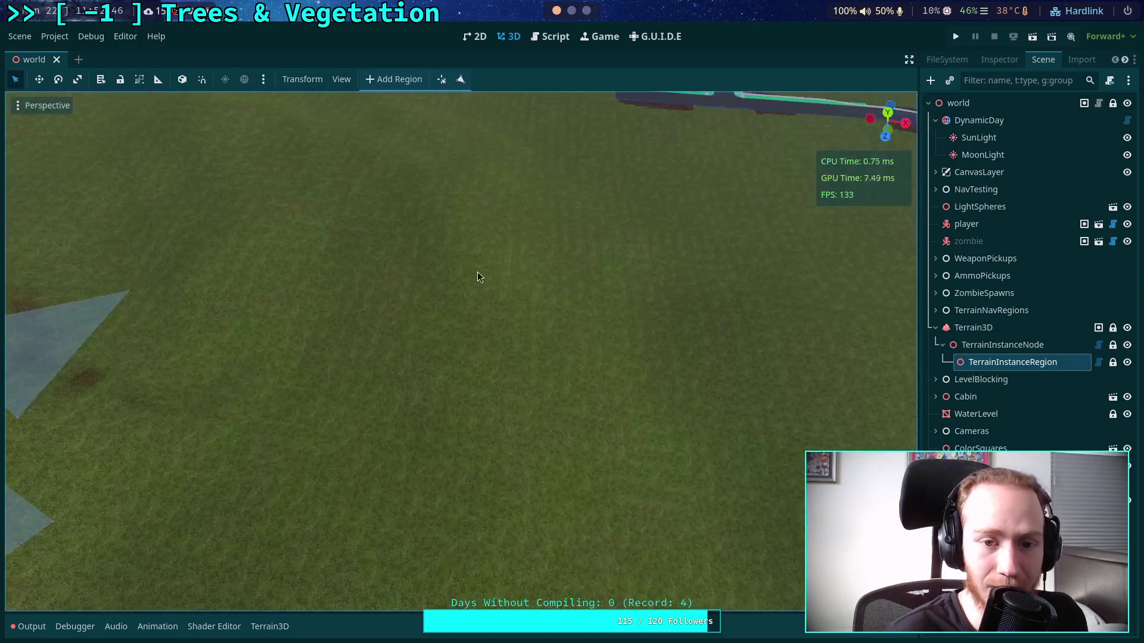
pyautogui.click(544, 38)
pyautogui.click(651, 423)
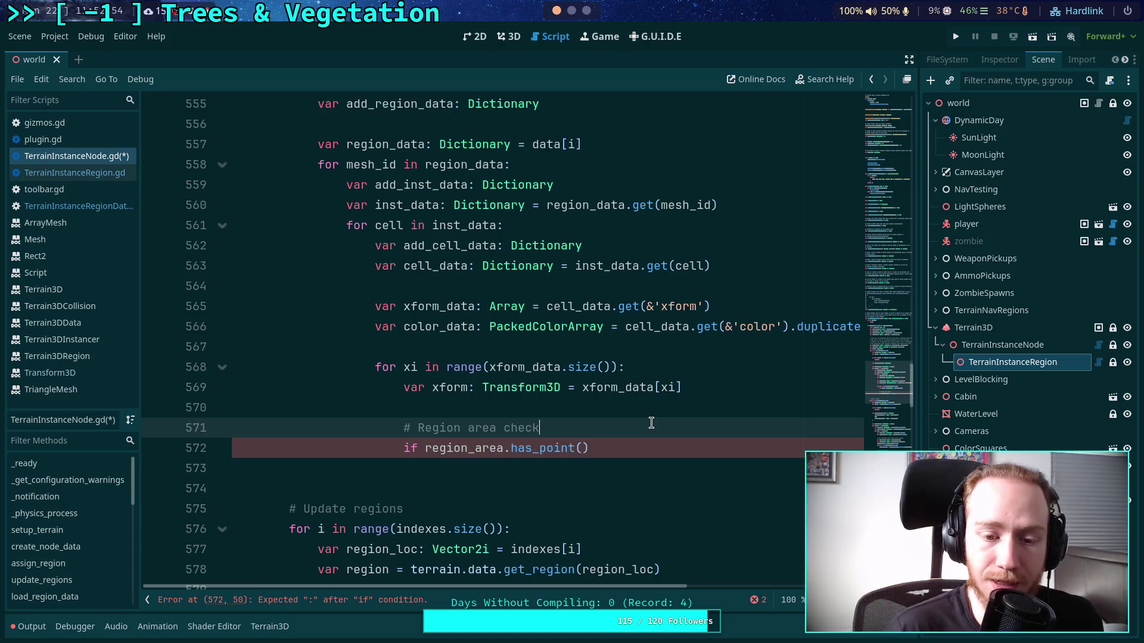
# - Place the caret at the end of the has_point line, then tilt the 3D view over hills and grass
pyautogui.click(603, 446)
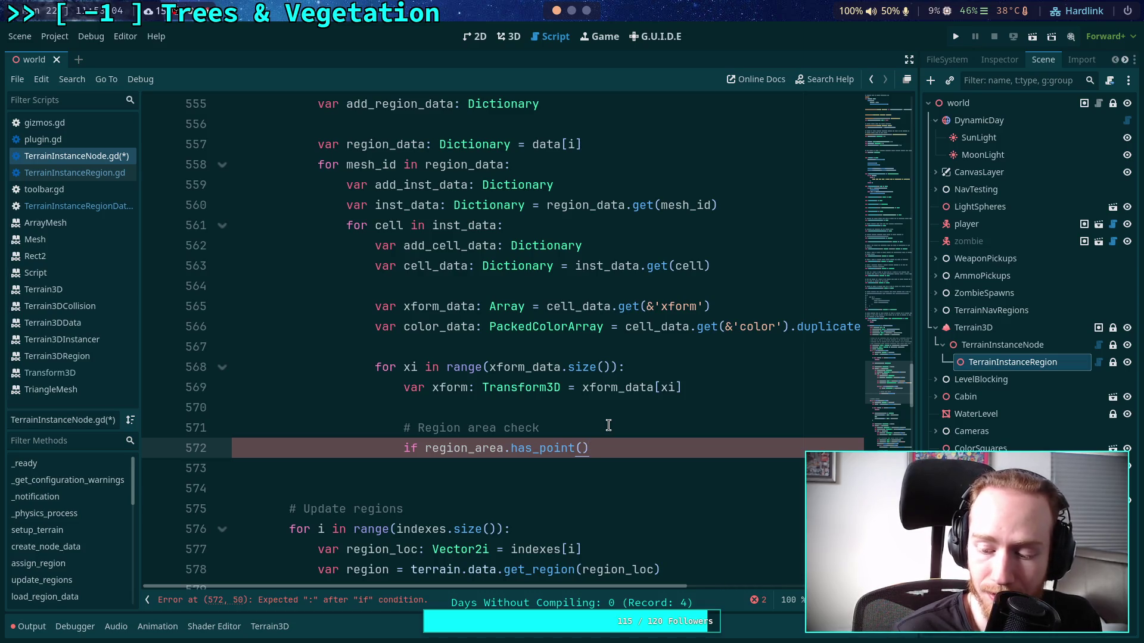
pyautogui.click(505, 37)
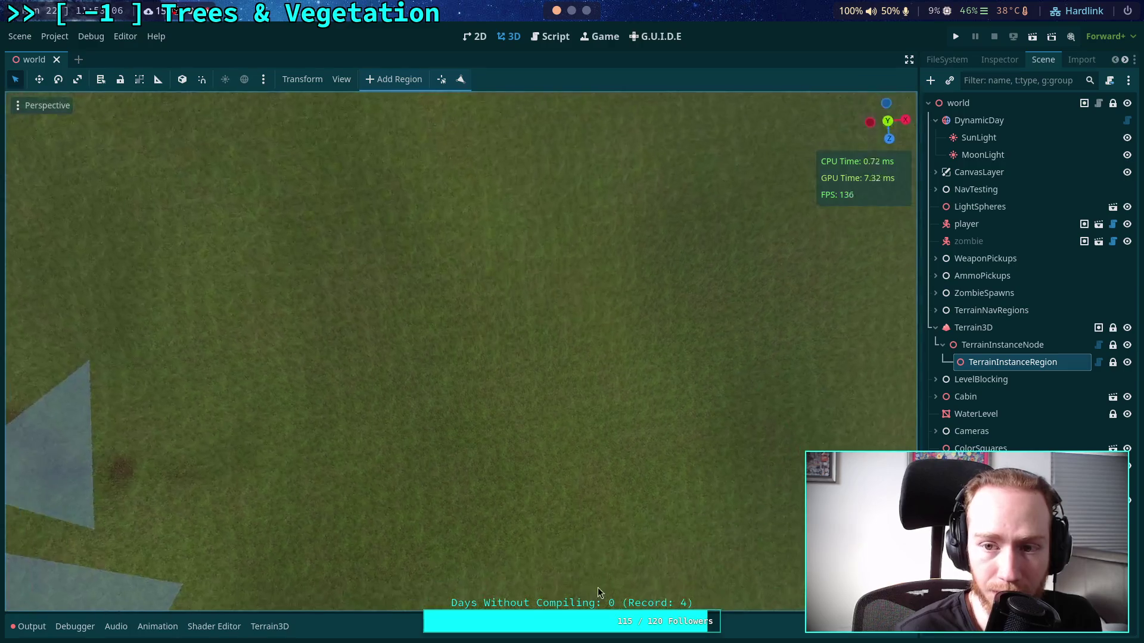
pyautogui.moveTo(481, 556); pyautogui.dragTo(470, 365)
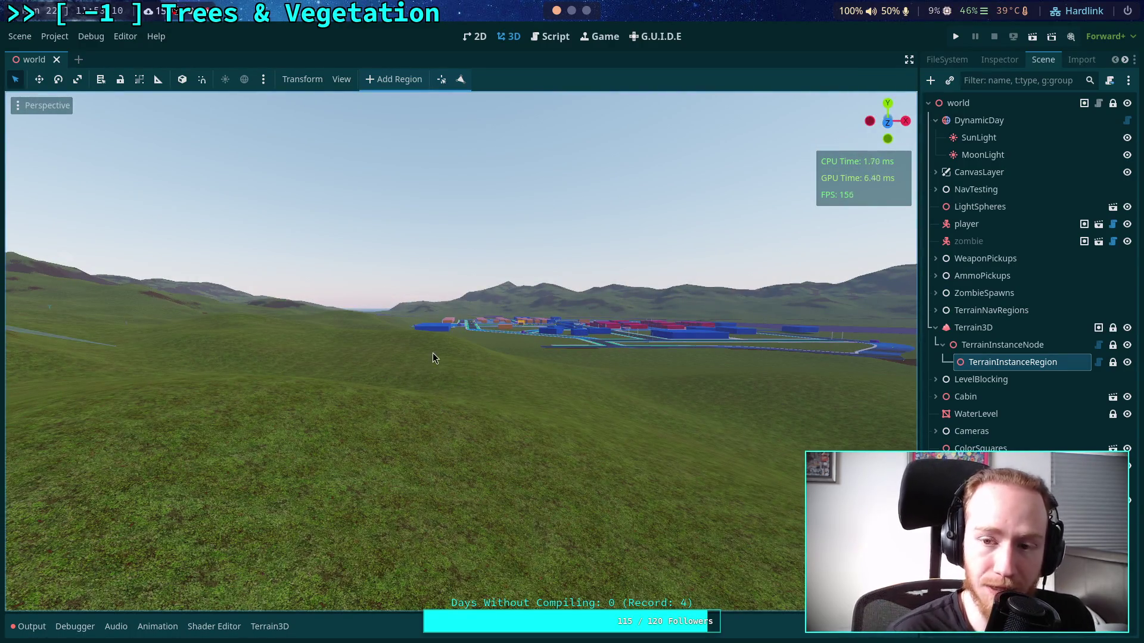
pyautogui.moveTo(441, 406)
pyautogui.mouseDown()
pyautogui.moveTo(460, 491)
pyautogui.moveTo(433, 553)
pyautogui.moveTo(460, 517)
pyautogui.mouseUp()
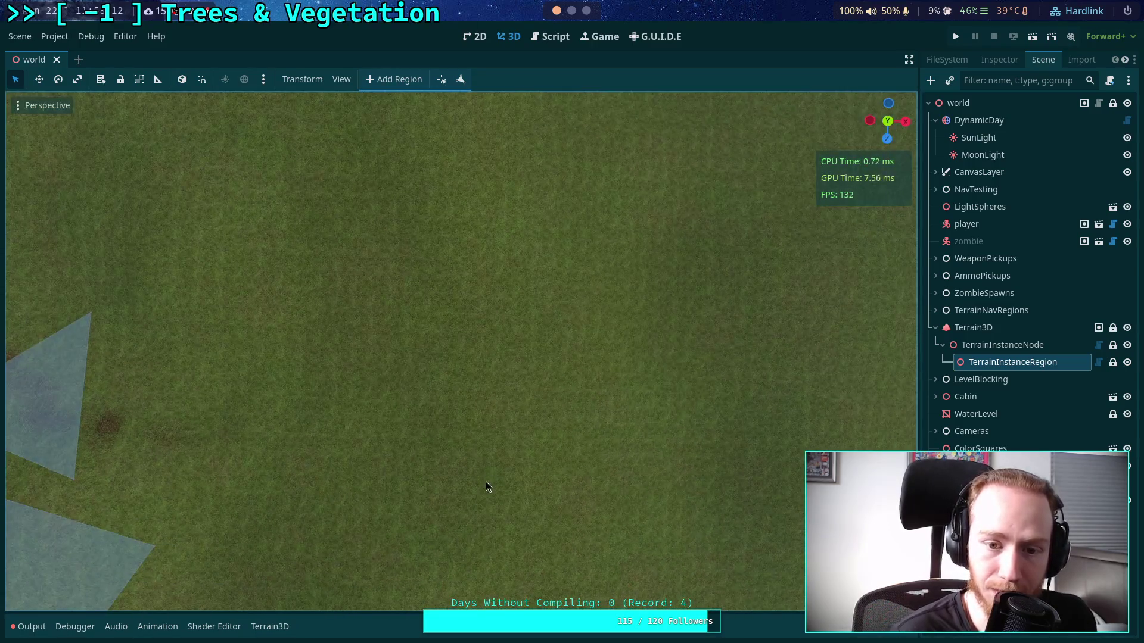
pyautogui.moveTo(554, 464)
pyautogui.mouseDown()
pyautogui.moveTo(566, 295)
pyautogui.moveTo(551, 413)
pyautogui.moveTo(520, 47)
pyautogui.mouseUp()
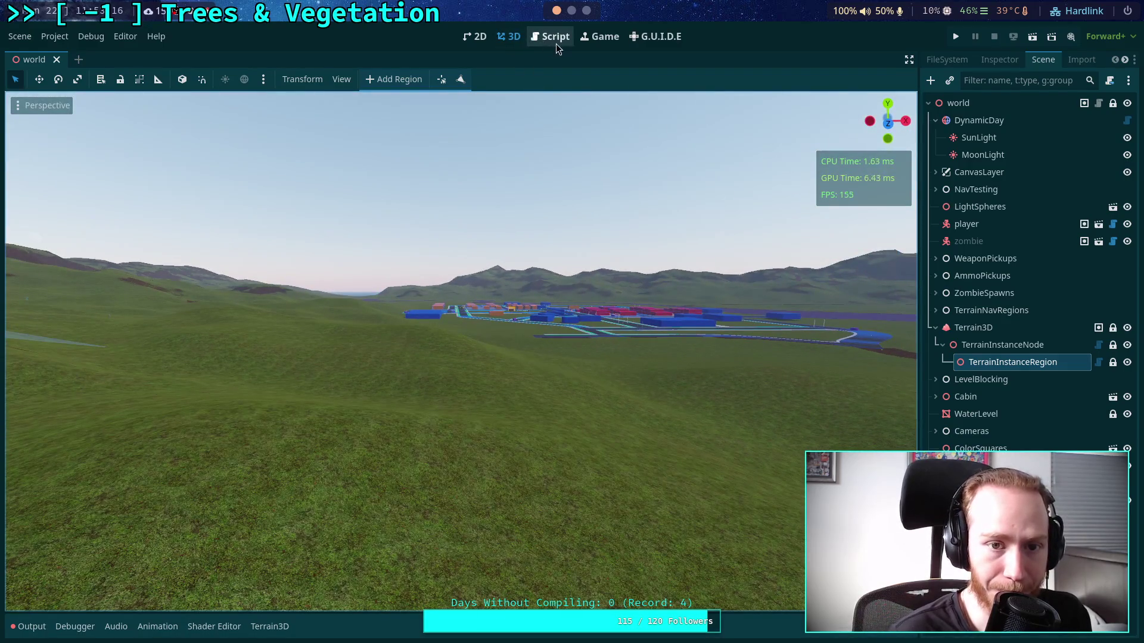
# - Return to the script editor on TerrainInstanceNode.gd
pyautogui.click(556, 44)
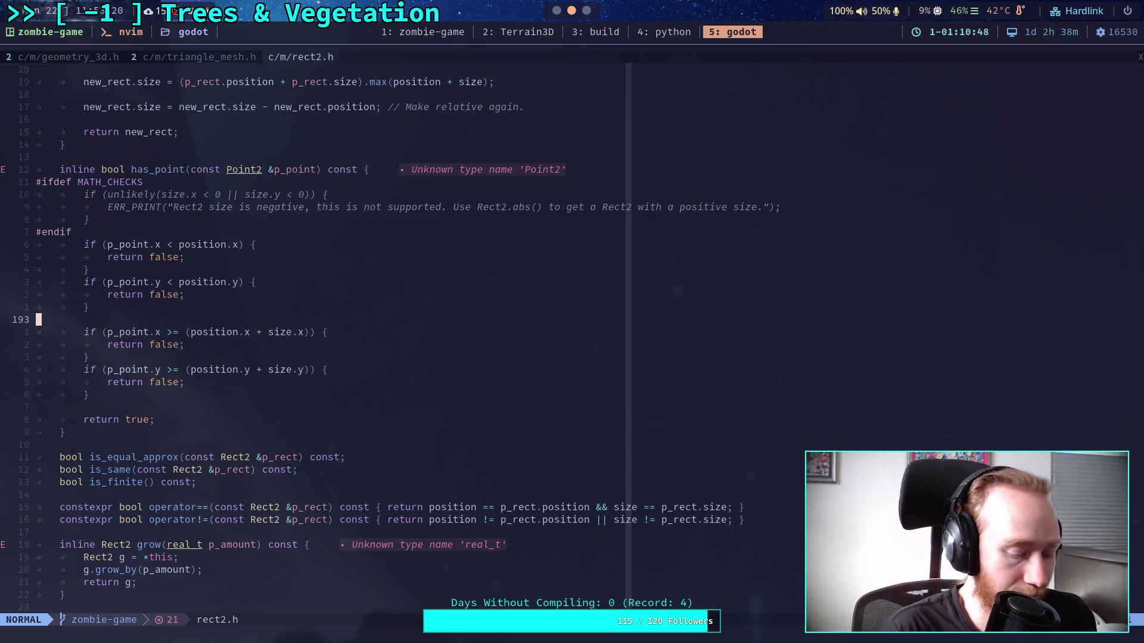
pyautogui.hotkey('alt', 'Tab')
pyautogui.click(554, 36)
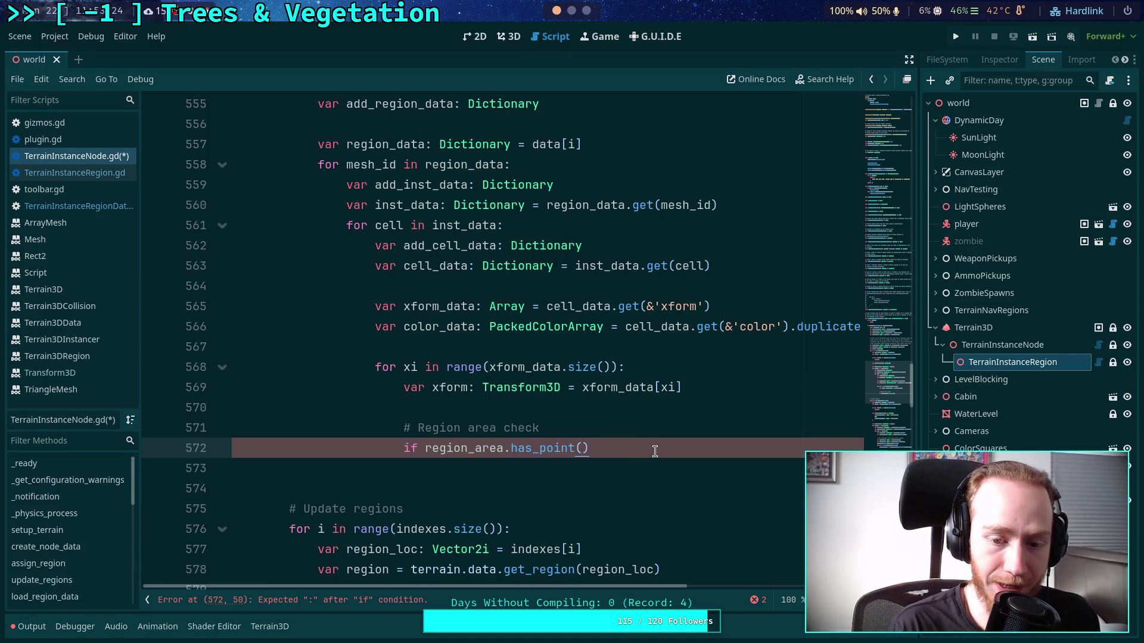
# - Rewrite line 572 as 'if not region_area.has_point(Vector2(xform.origin.x, xform.origin.z)):' and start its indented body
pyautogui.click(425, 448)
pyautogui.write('not')
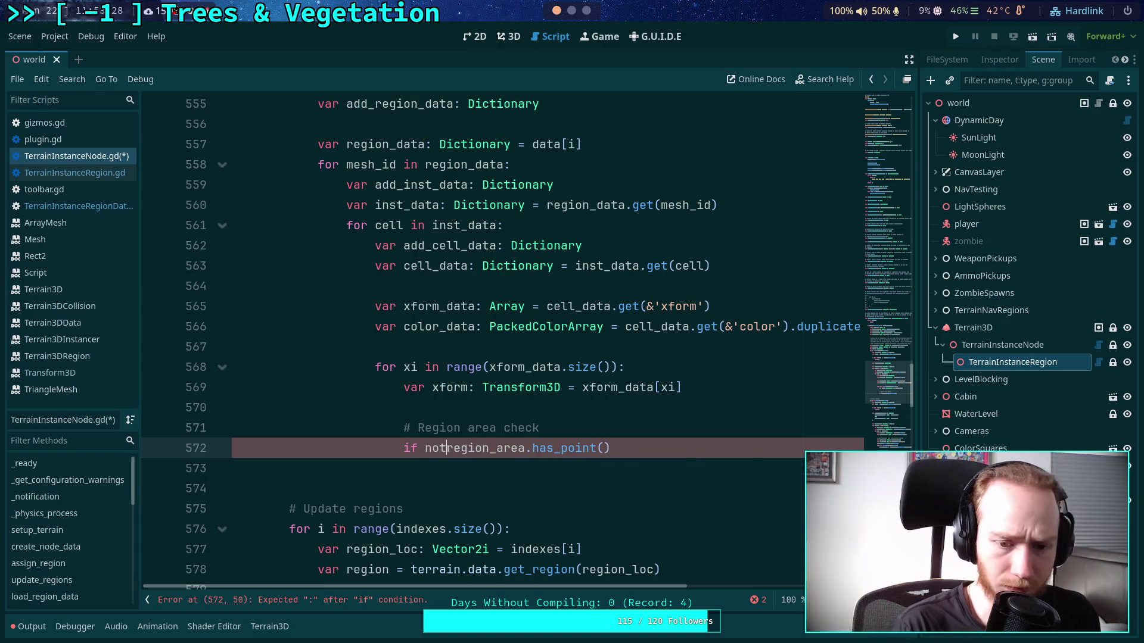
pyautogui.press('Left')
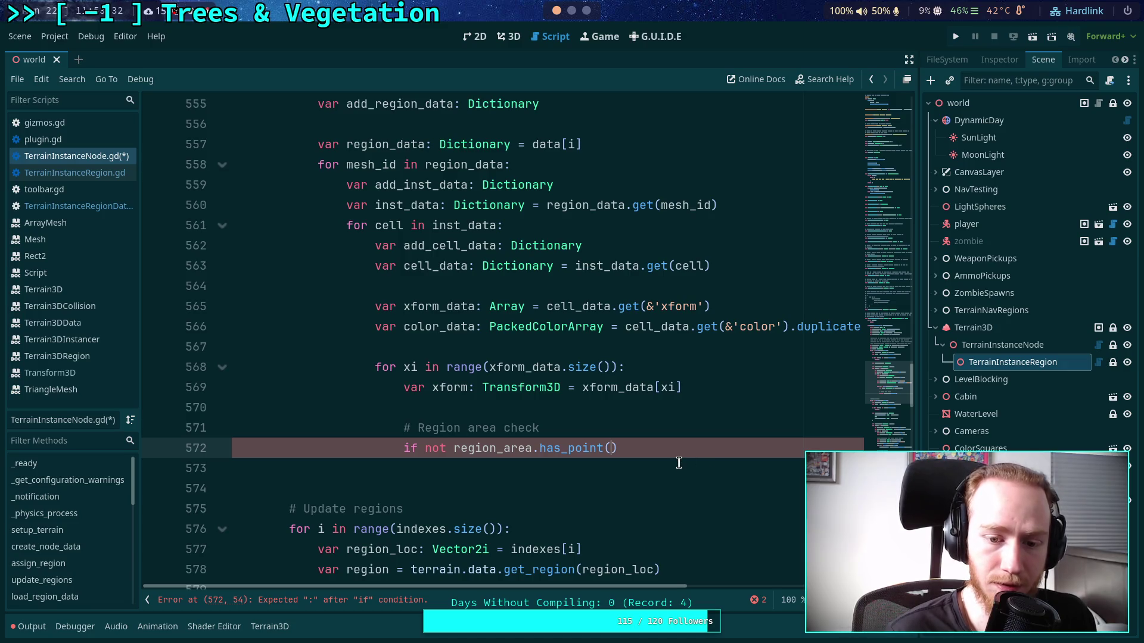
pyautogui.write('Vector2(')
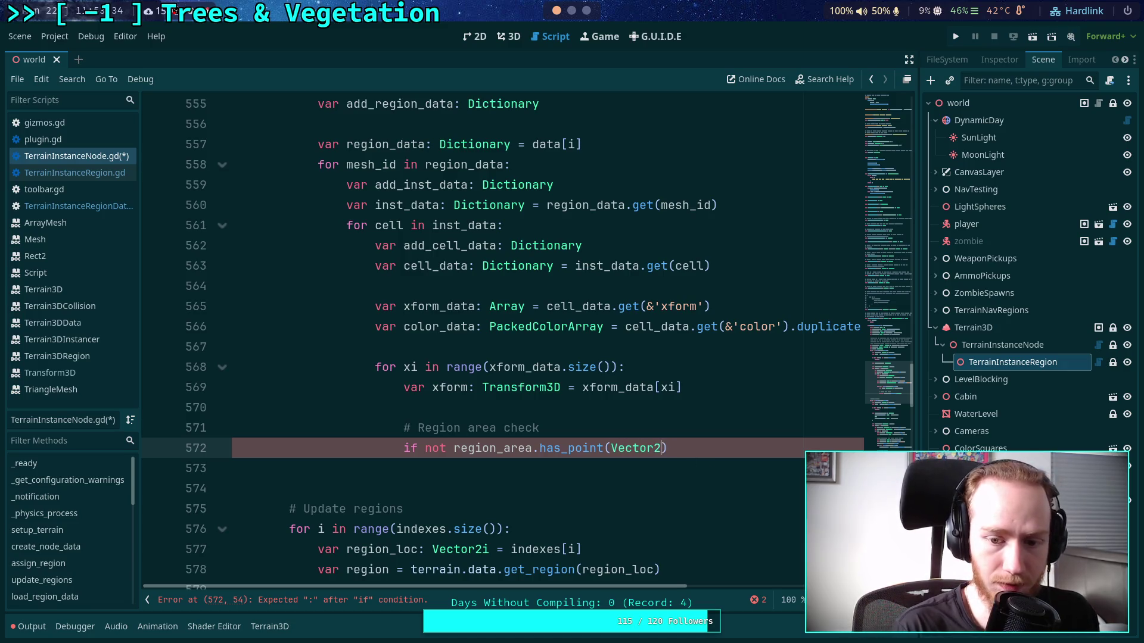
pyautogui.write('xform.')
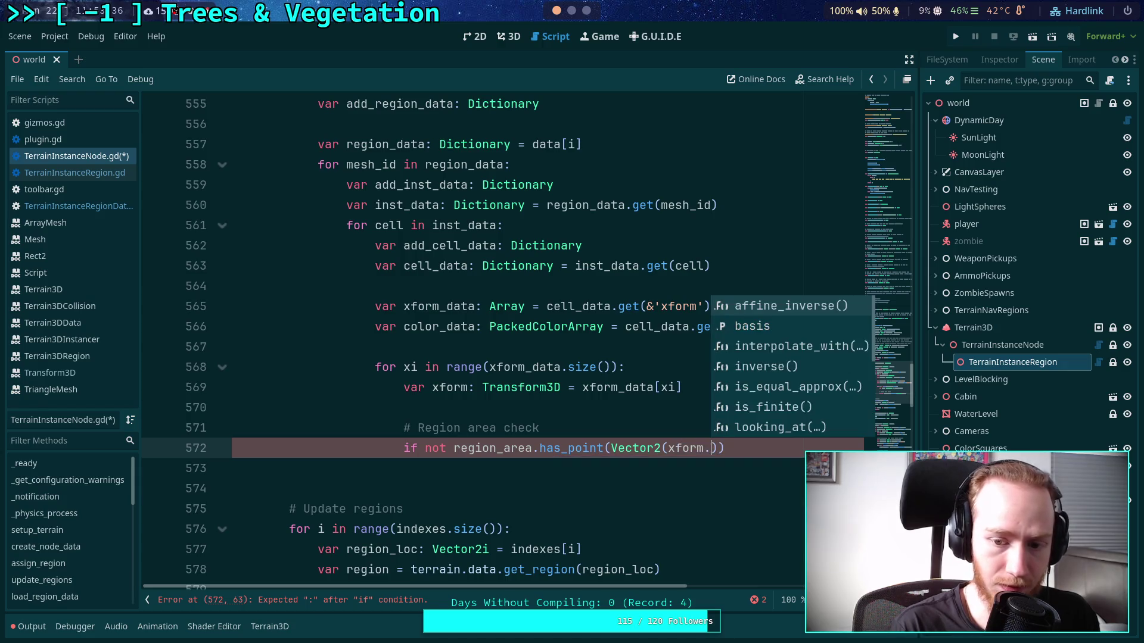
pyautogui.write('origin,')
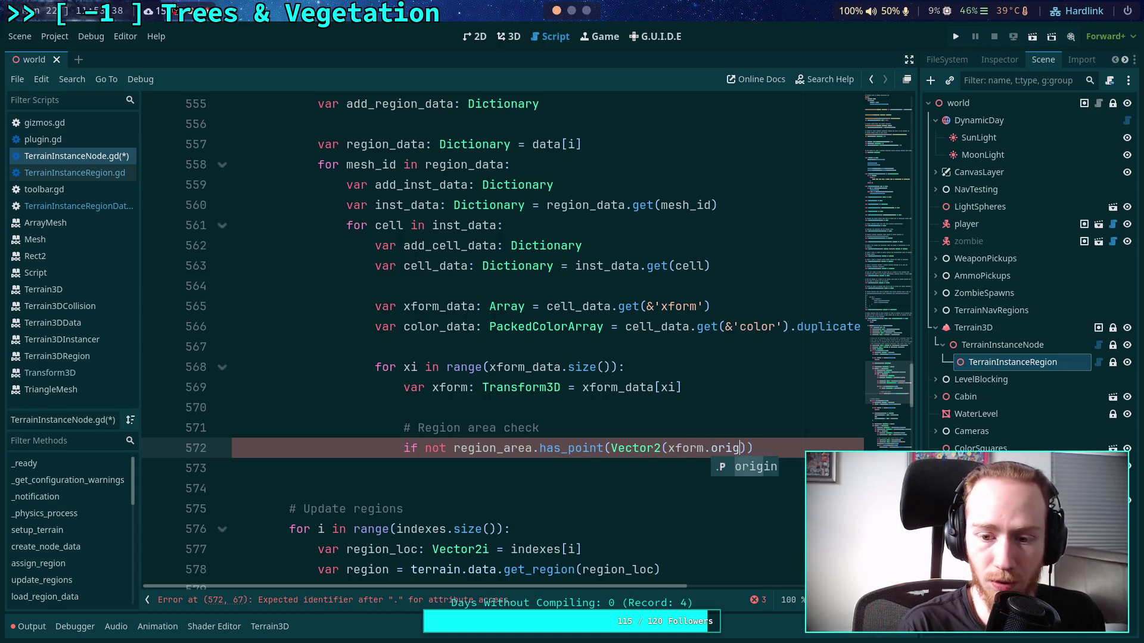
pyautogui.press('BackSpace')
pyautogui.write('.x, ')
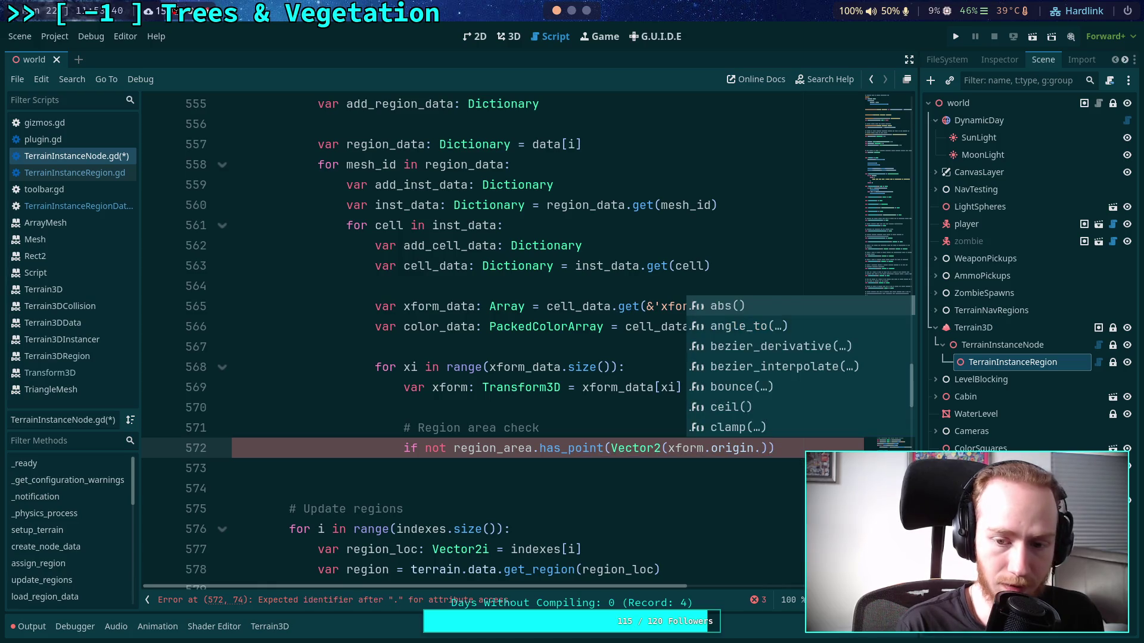
pyautogui.write('xform.')
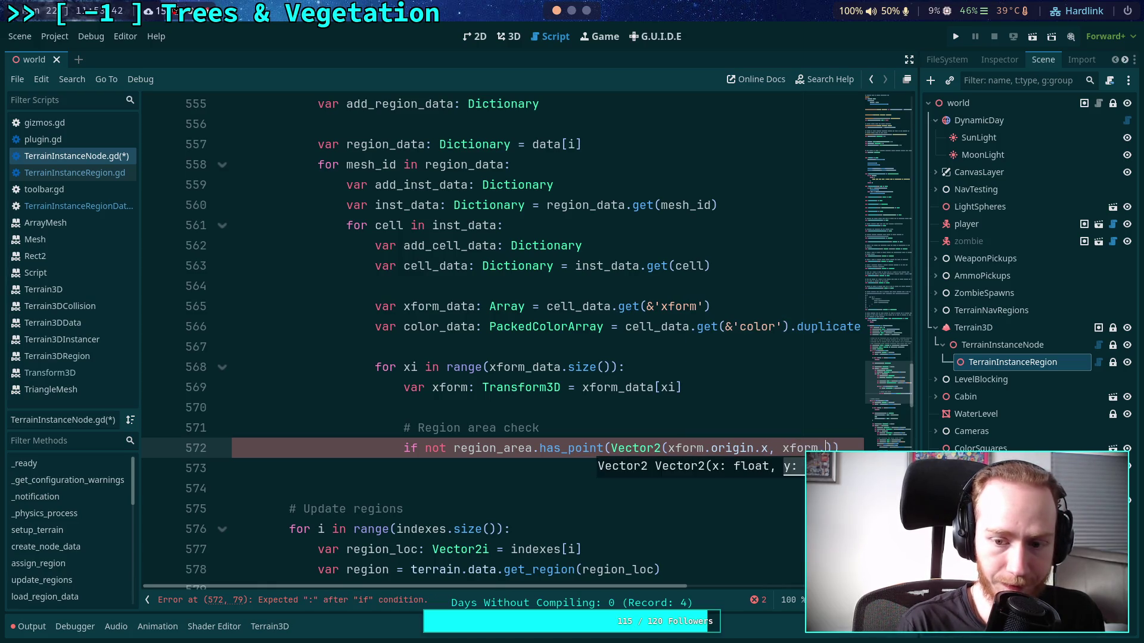
pyautogui.write('origin.z')
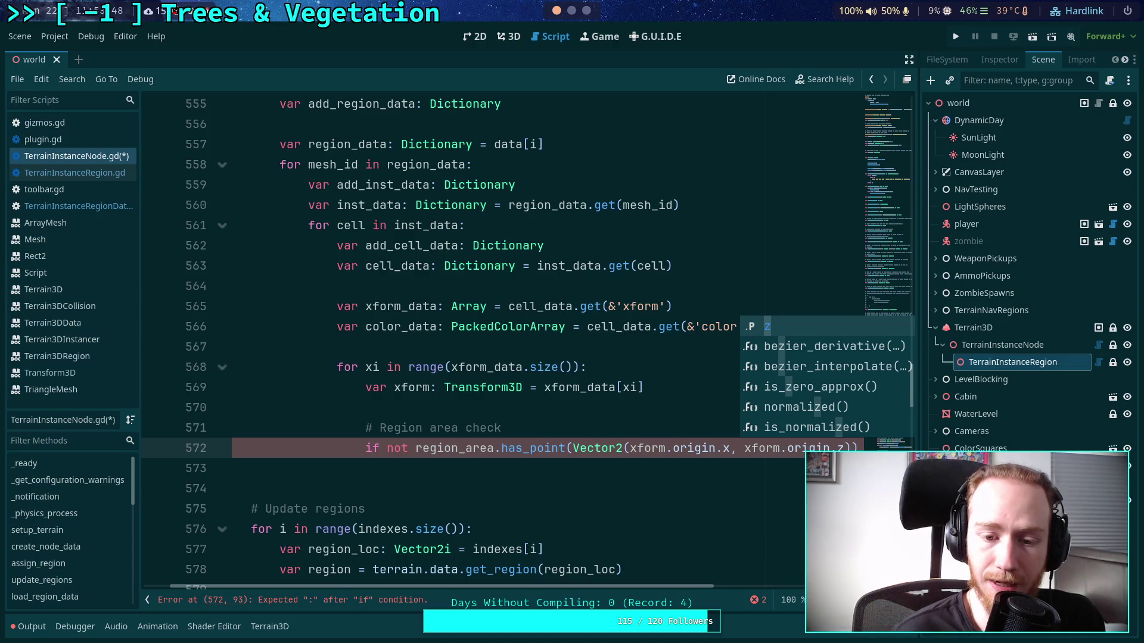
pyautogui.press('End')
pyautogui.write(':')
pyautogui.press('Return')
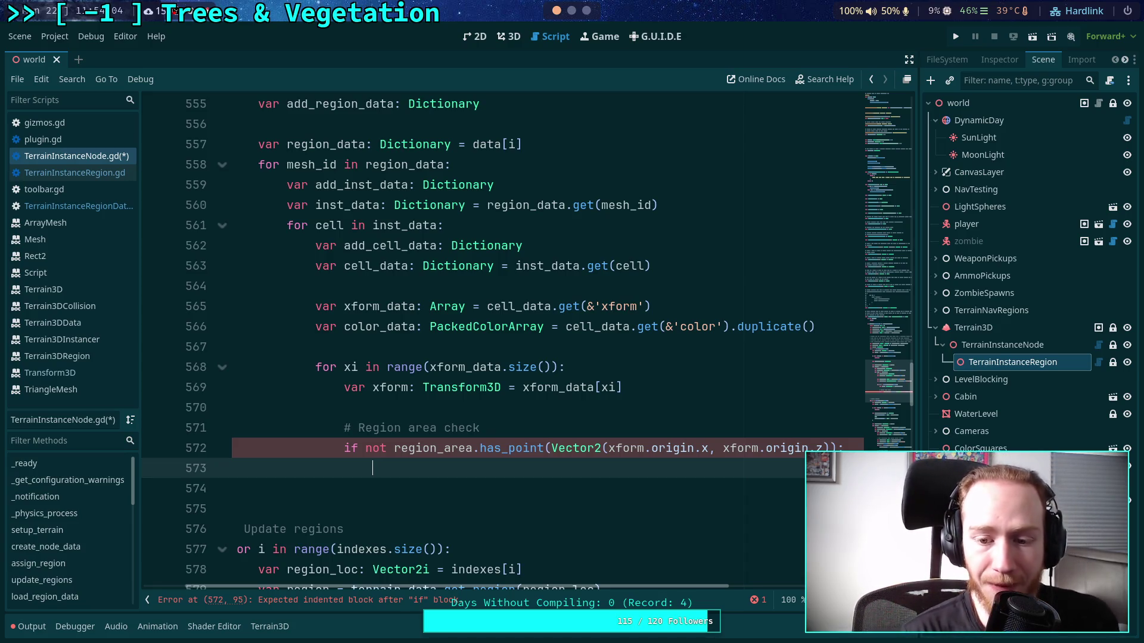
# - Write '# compute actual region and cell' under the region check and insert a blank line above the xform loop
pyautogui.click(822, 447)
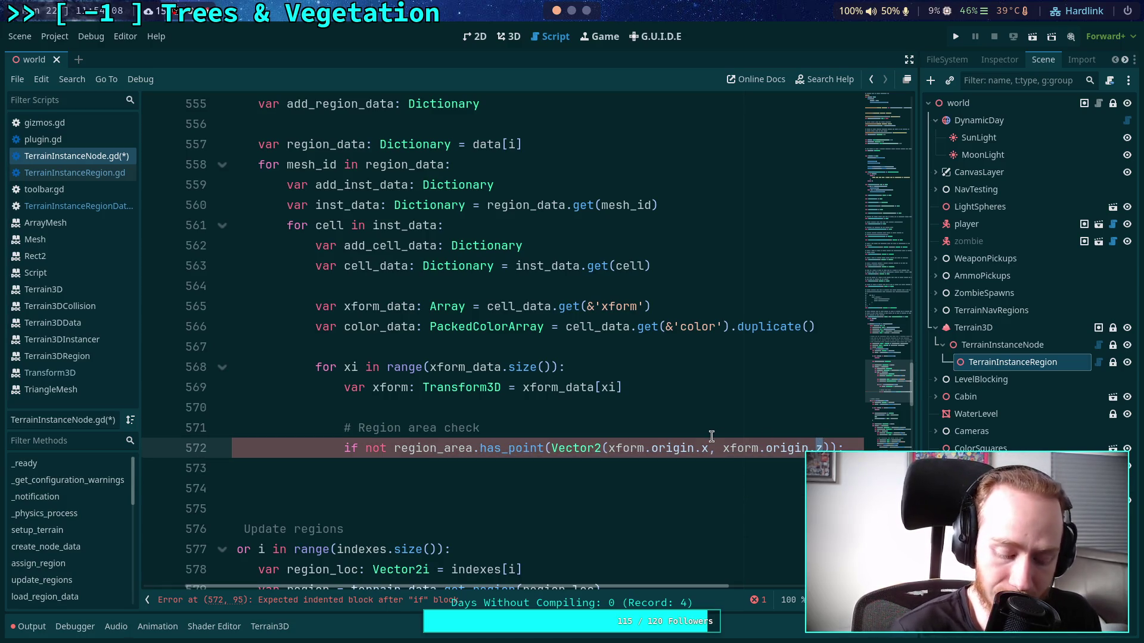
pyautogui.click(587, 475)
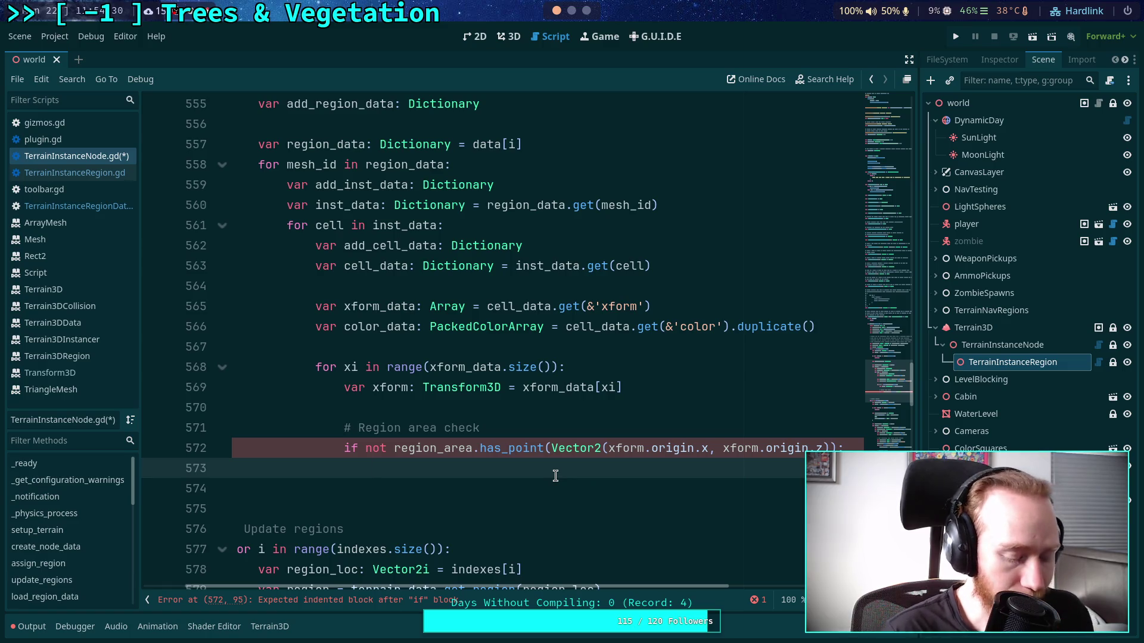
pyautogui.write('# compute actual region and place insi')
pyautogui.press('BackSpace')
pyautogui.press('BackSpace')
pyautogui.press('BackSpace')
pyautogui.press('BackSpace')
pyautogui.press('BackSpace')
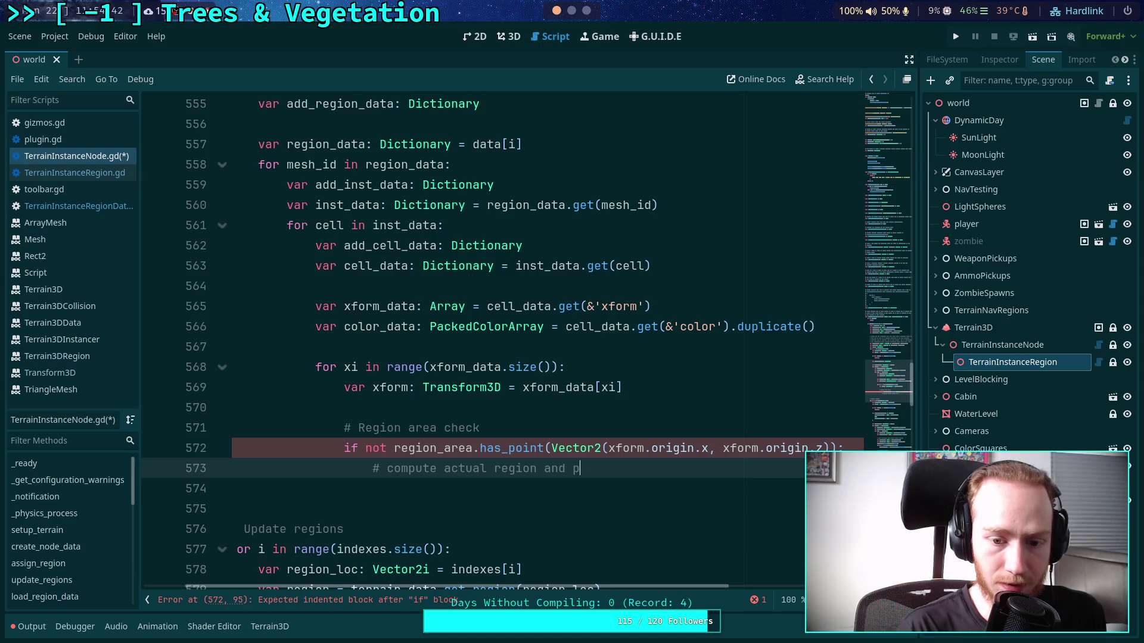
pyautogui.write('cell')
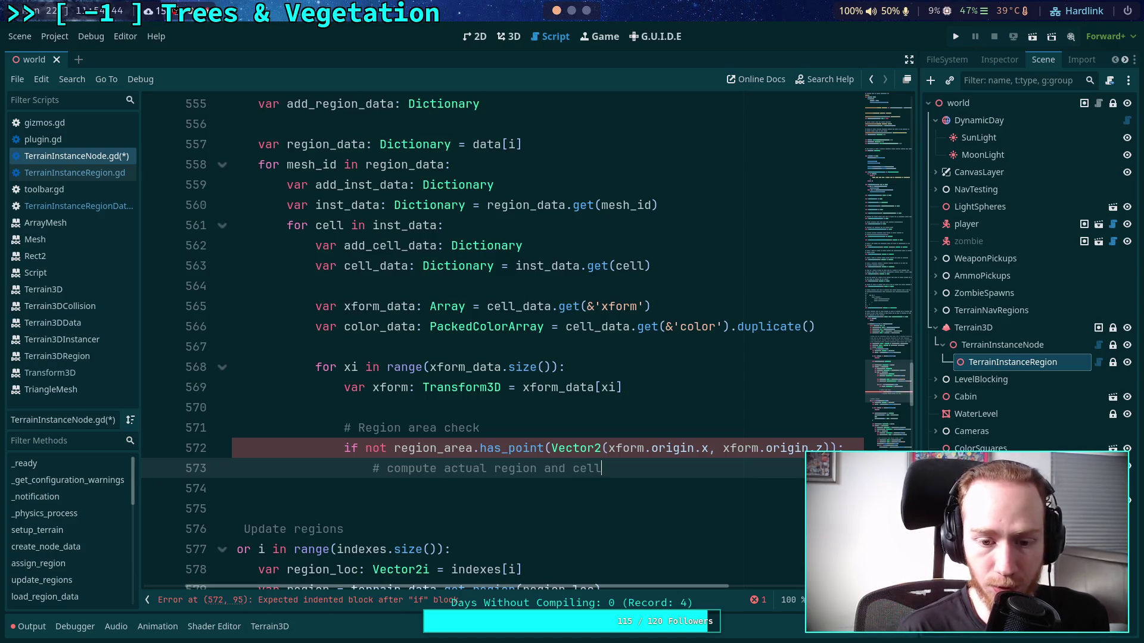
pyautogui.press('Return')
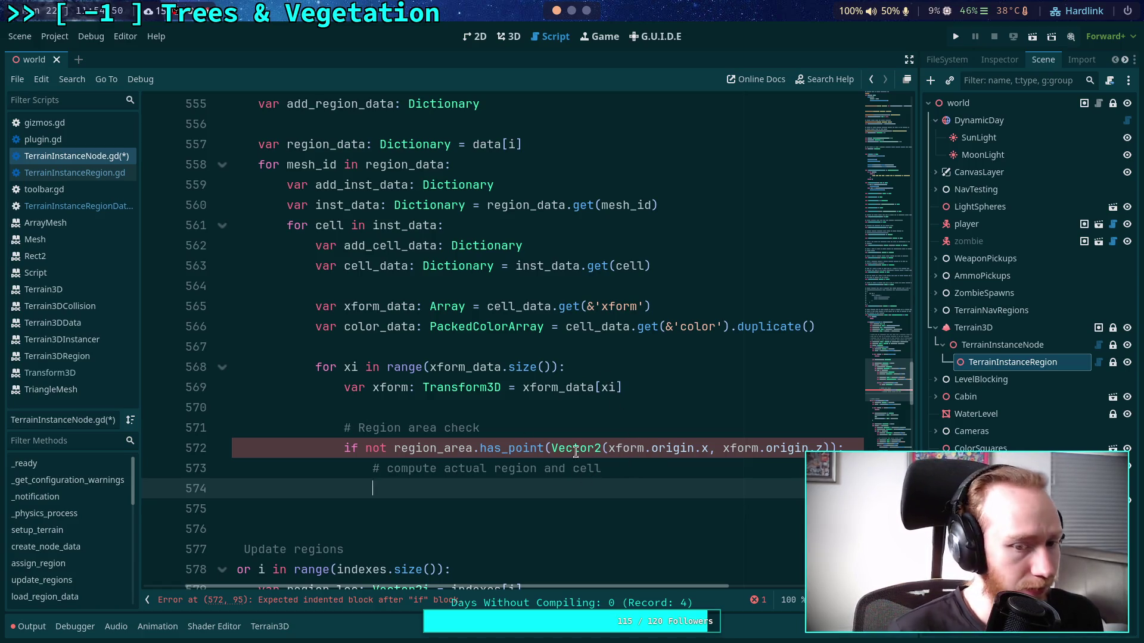
pyautogui.click(361, 341)
pyautogui.press('Return')
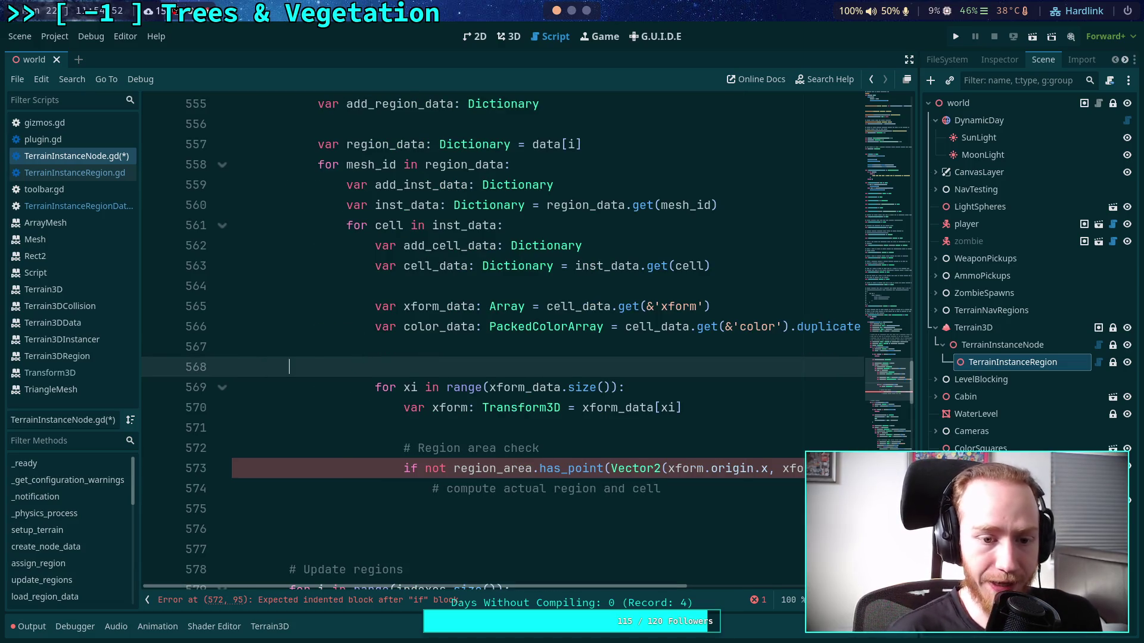
# - Add a 'var xi: int = 0' counter above the loop
pyautogui.write('var x')
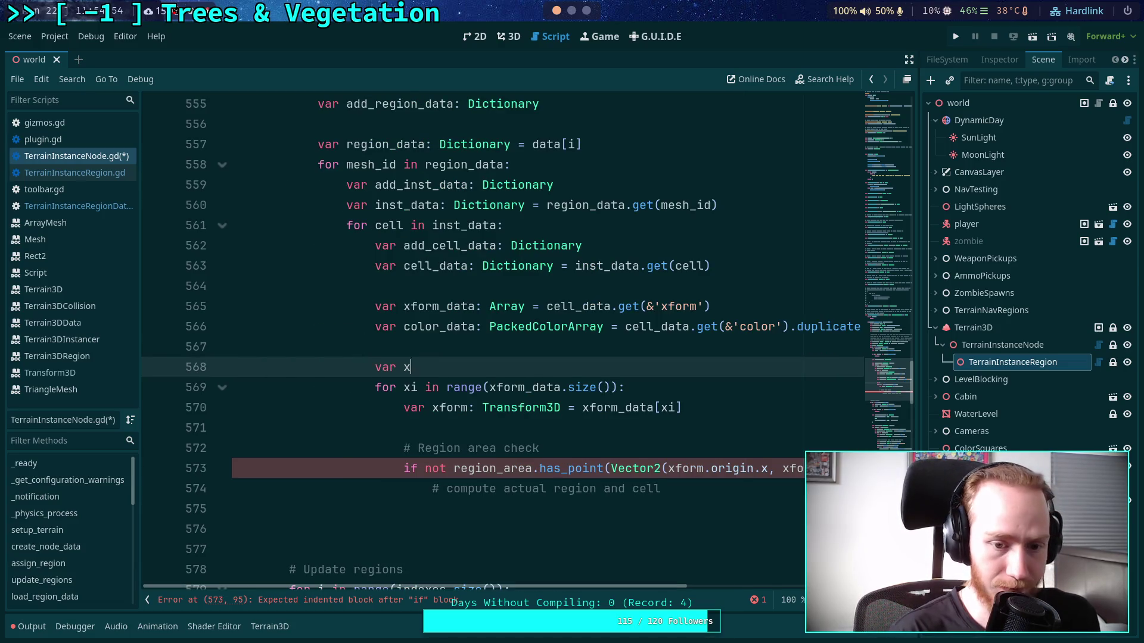
pyautogui.write('i: int = 0')
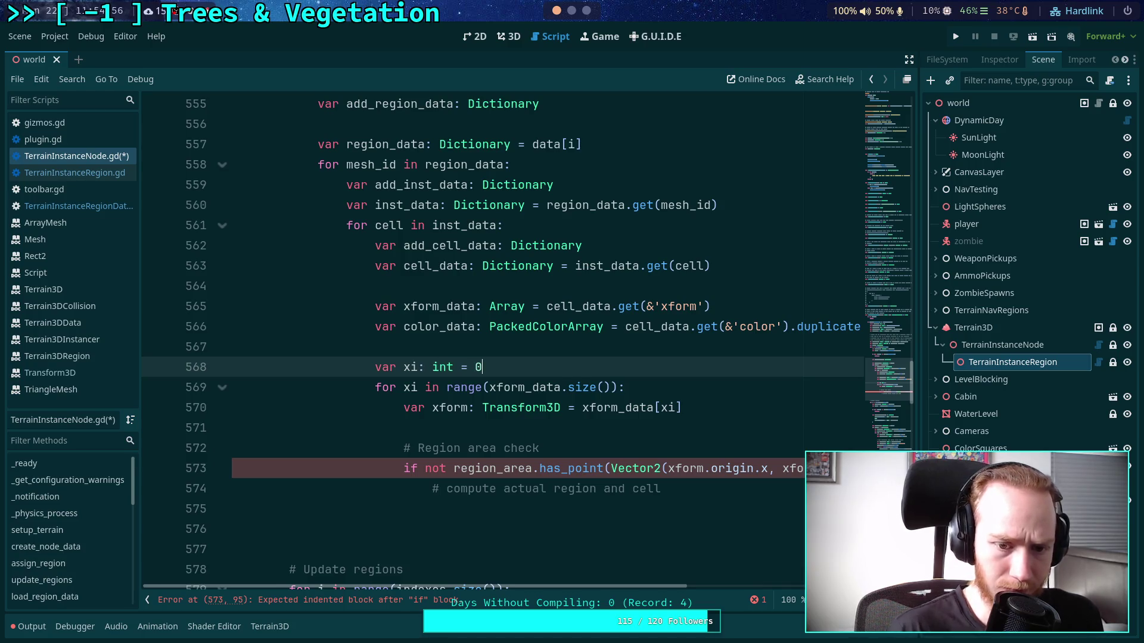
pyautogui.click(401, 387)
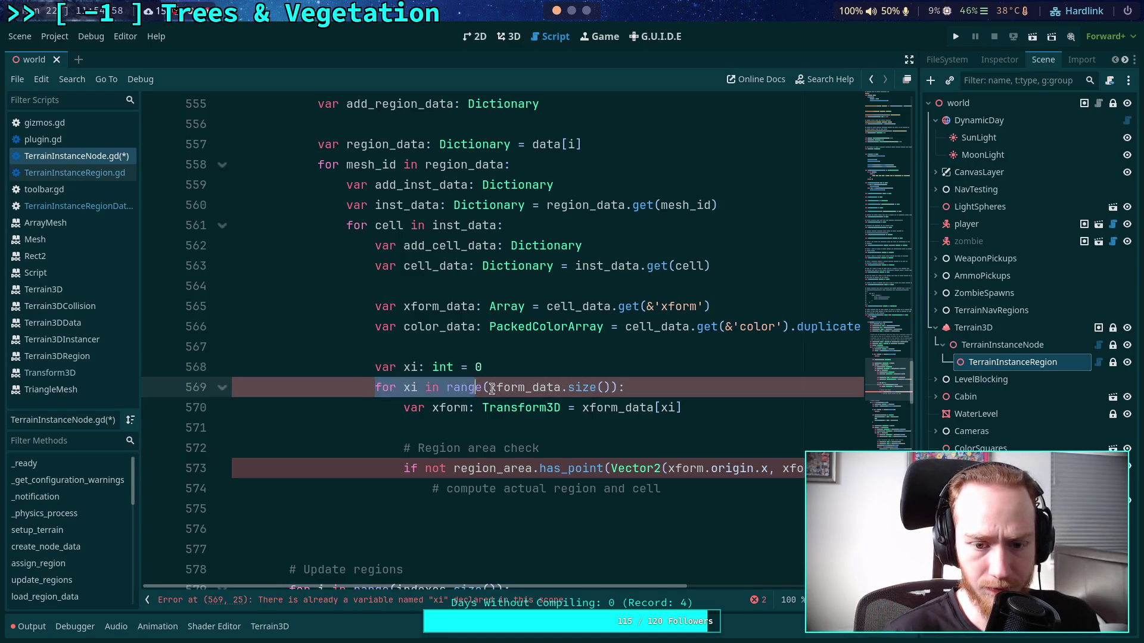
pyautogui.click(484, 367)
pyautogui.press('Return')
# - Declare 'var size: int = xform_data.size()', moving the size expression out of range()
pyautogui.write('var ')
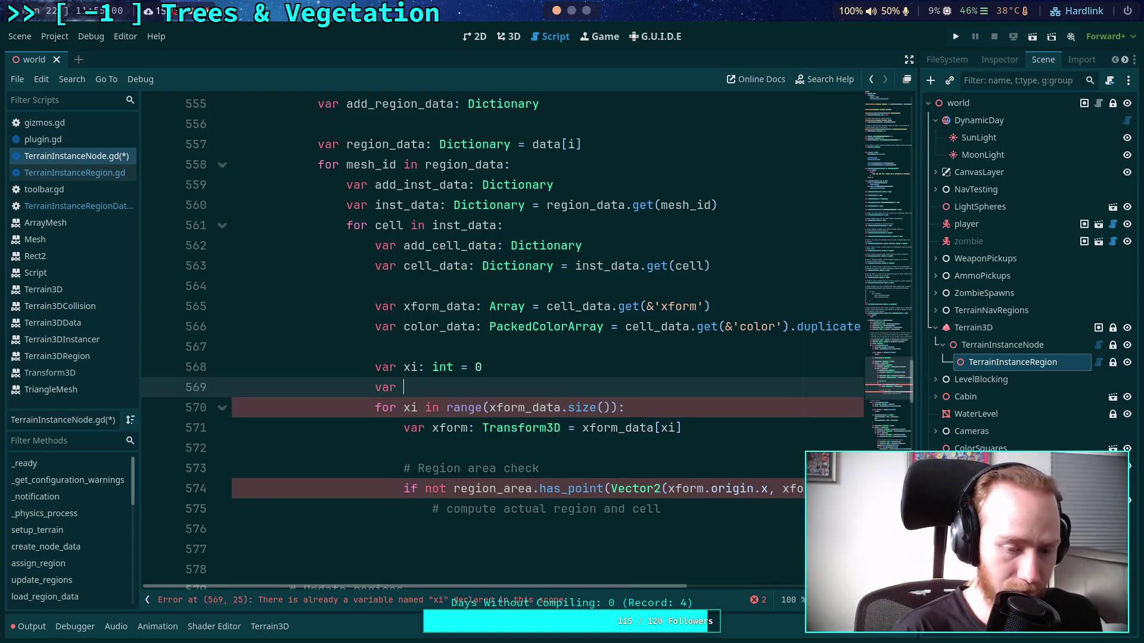
pyautogui.write('size: int =')
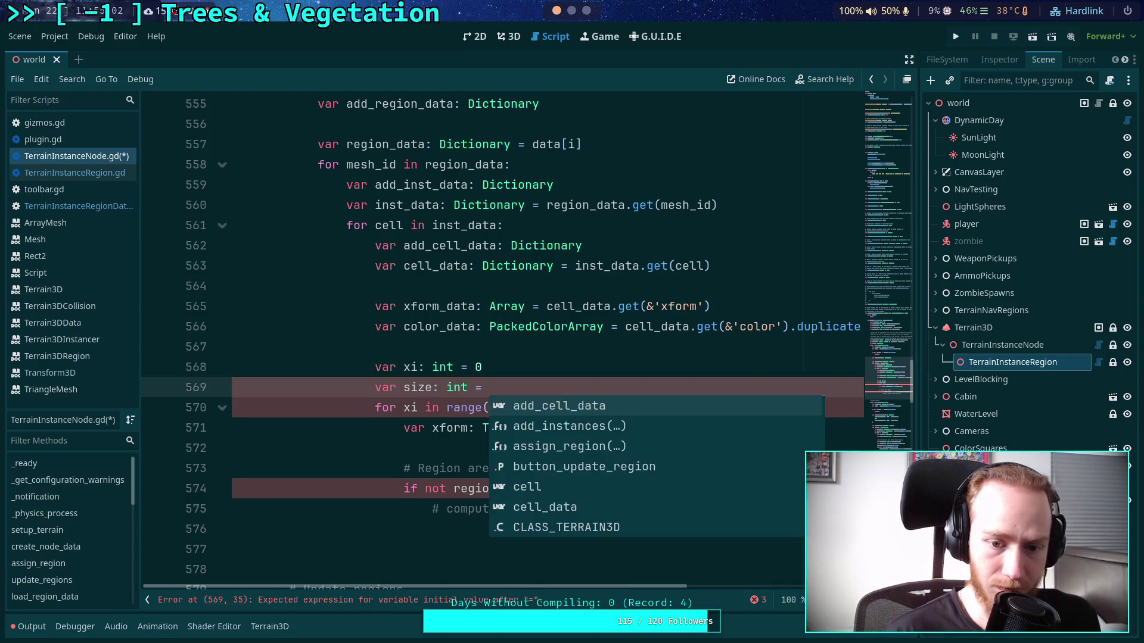
pyautogui.doubleClick(503, 407)
pyautogui.keyDown('shift'); pyautogui.click(609, 407); pyautogui.keyUp('shift')
pyautogui.hotkey('ctrl', 'x')
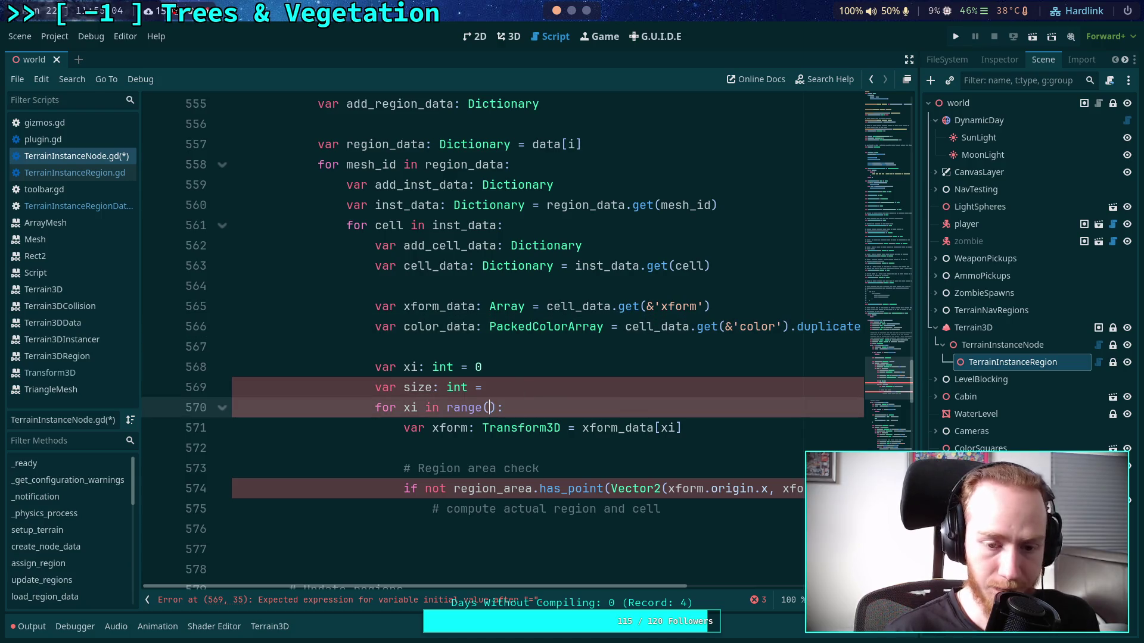
pyautogui.click(549, 386)
pyautogui.hotkey('ctrl', 'v')
# - Replace the for-range loop header with 'while xi < size'
pyautogui.moveTo(403, 407); pyautogui.dragTo(497, 407)
pyautogui.press('BackSpace')
pyautogui.press('BackSpace')
pyautogui.press('BackSpace')
pyautogui.write('while ')
pyautogui.write('xi < siz')
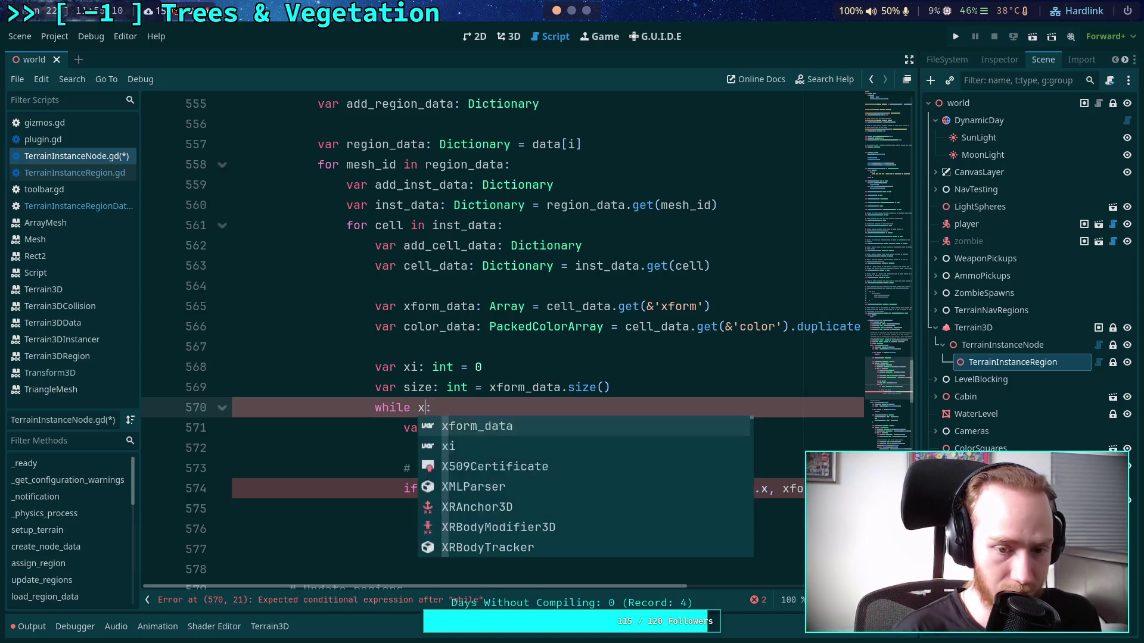
pyautogui.write('e')
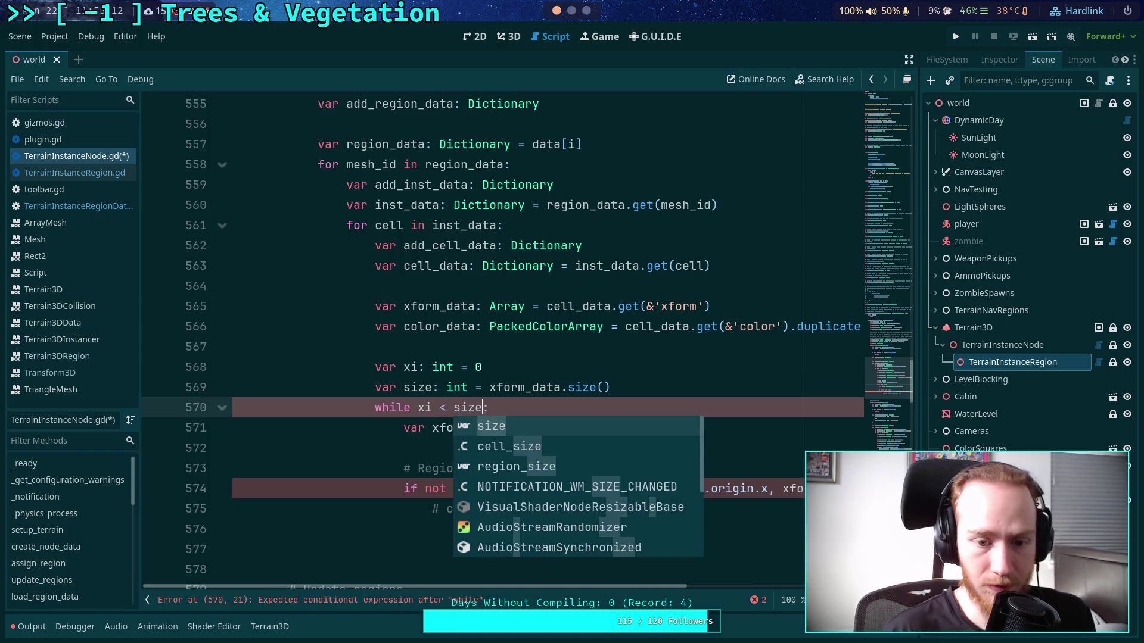
pyautogui.click(382, 387)
pyautogui.click(733, 510)
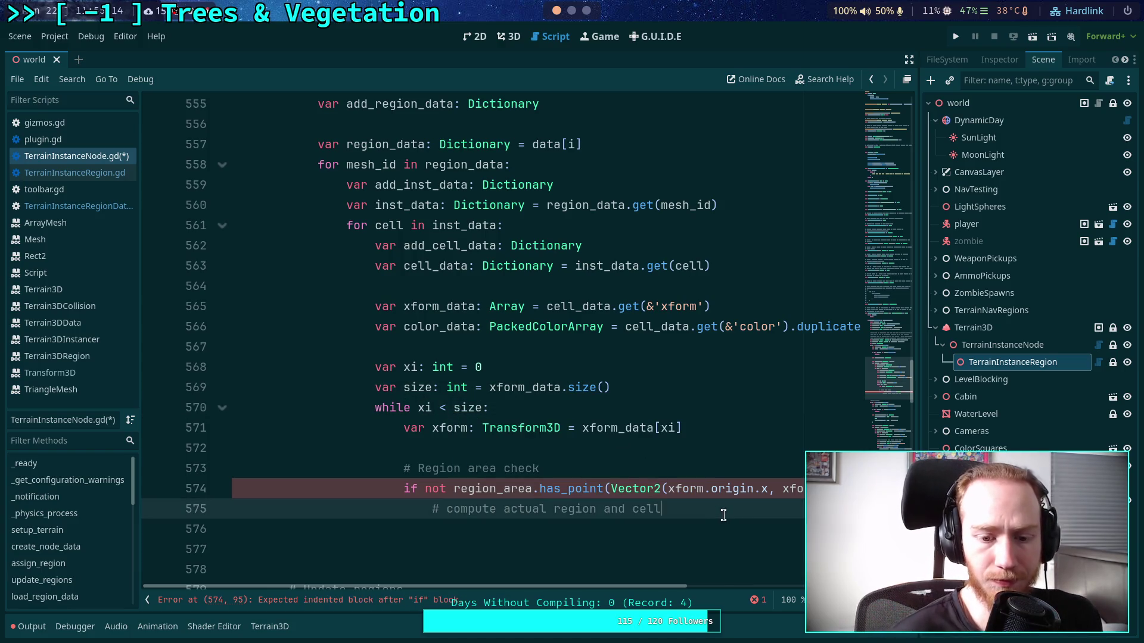
pyautogui.scroll(-1, 718, 511)
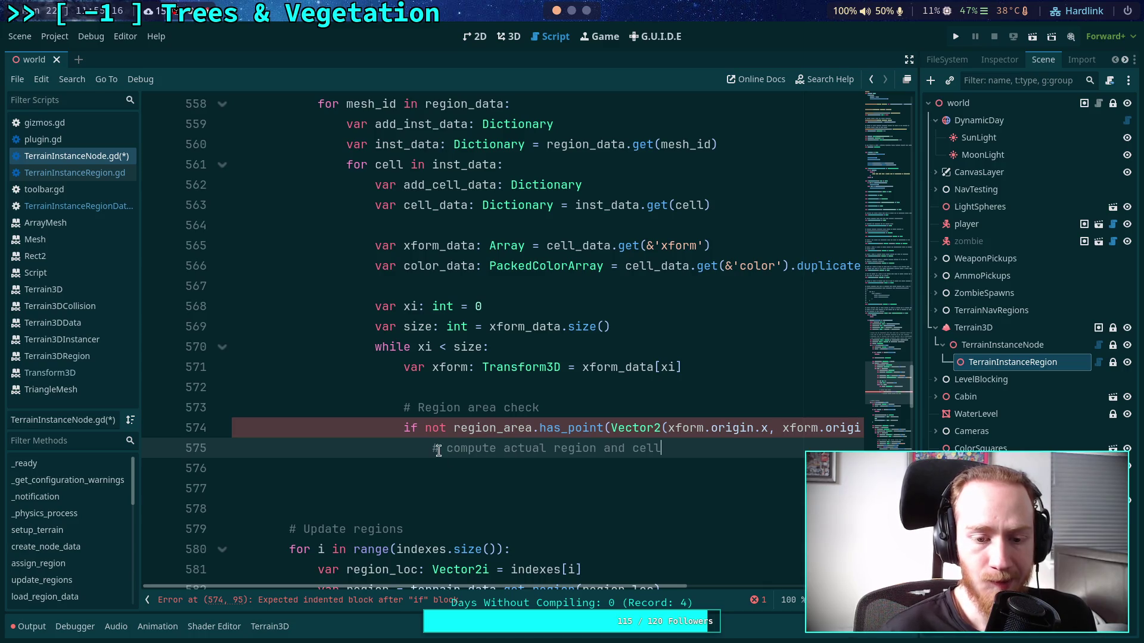
pyautogui.click(735, 466)
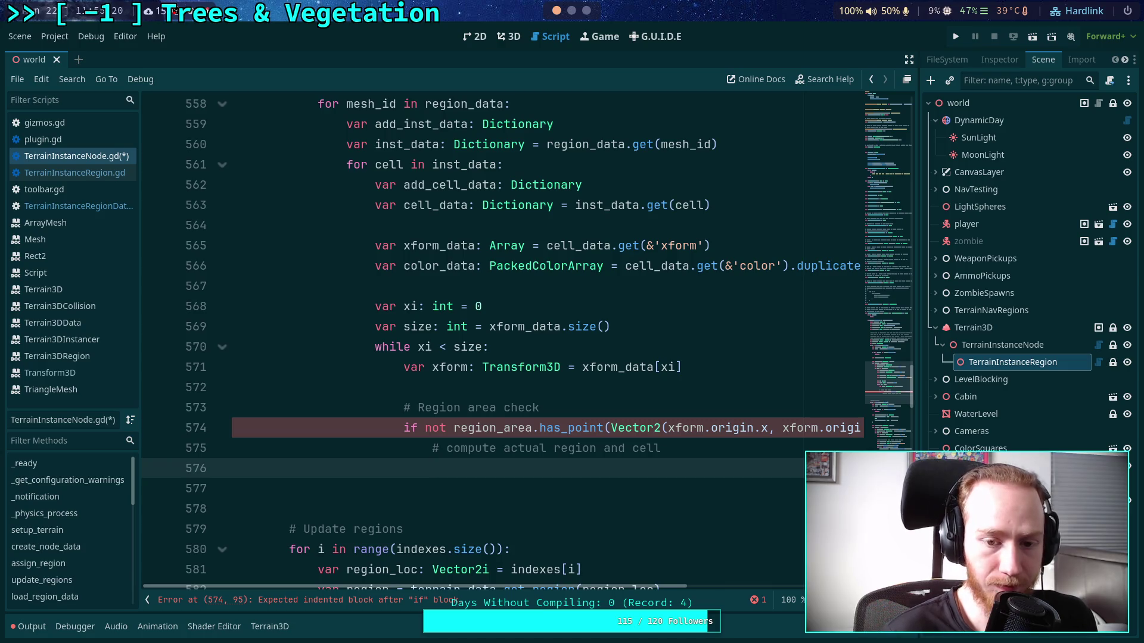
# - Add 'var modified: bool = false' on a new line just before the while loop
pyautogui.moveTo(612, 246)
pyautogui.mouseDown()
pyautogui.moveTo(417, 245)
pyautogui.moveTo(620, 266)
pyautogui.moveTo(861, 266)
pyautogui.mouseUp()
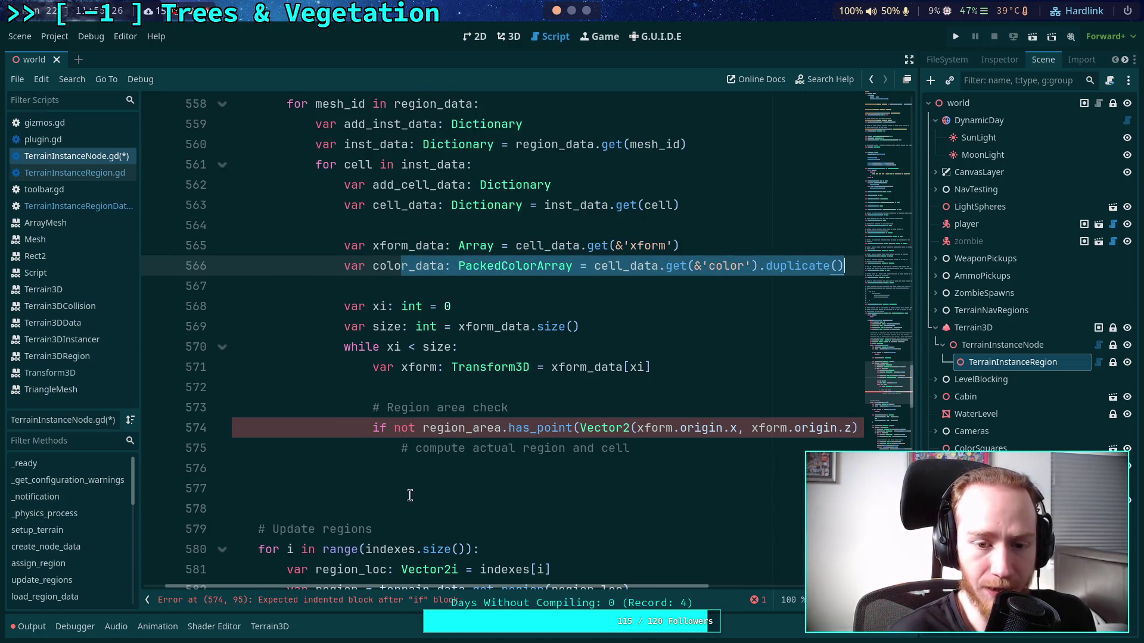
pyautogui.click(654, 466)
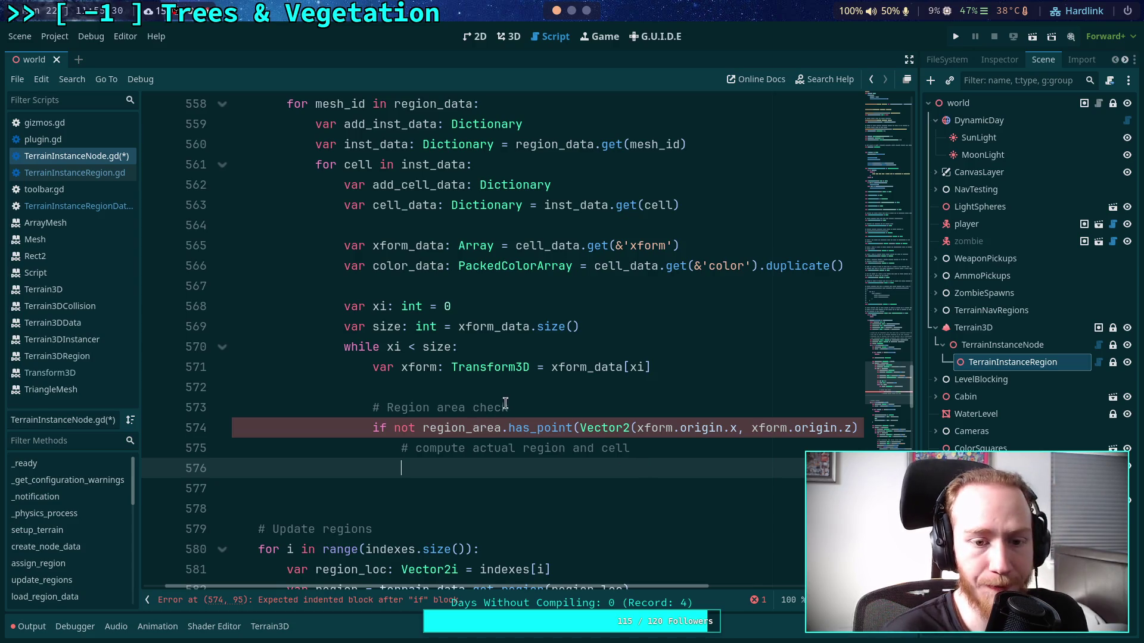
pyautogui.click(662, 323)
pyautogui.press('Return')
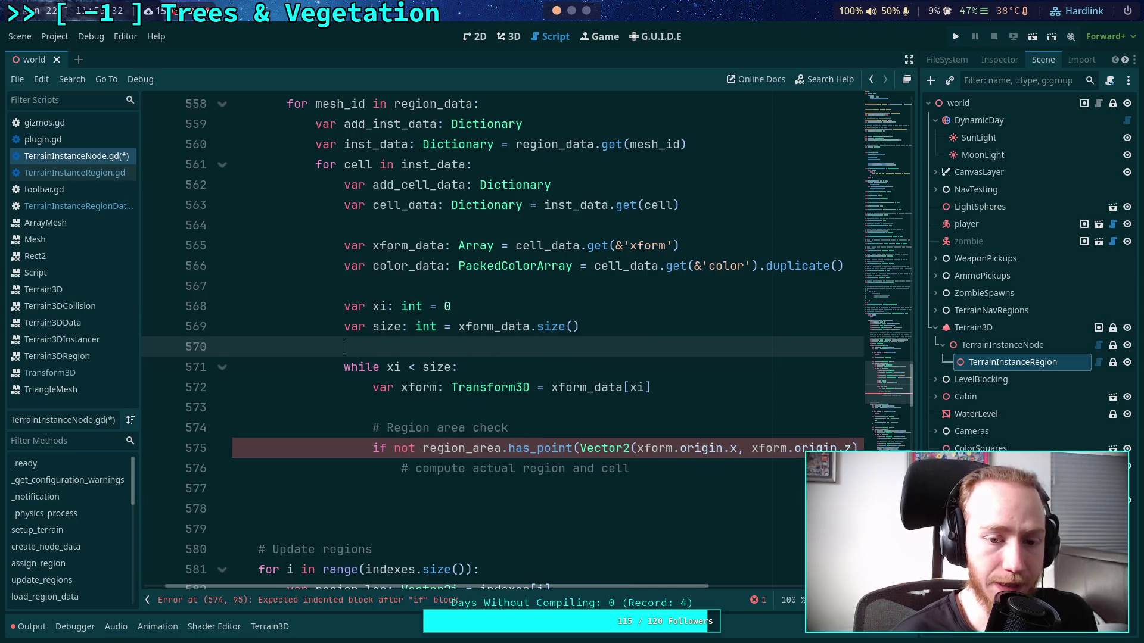
pyautogui.write('var mod')
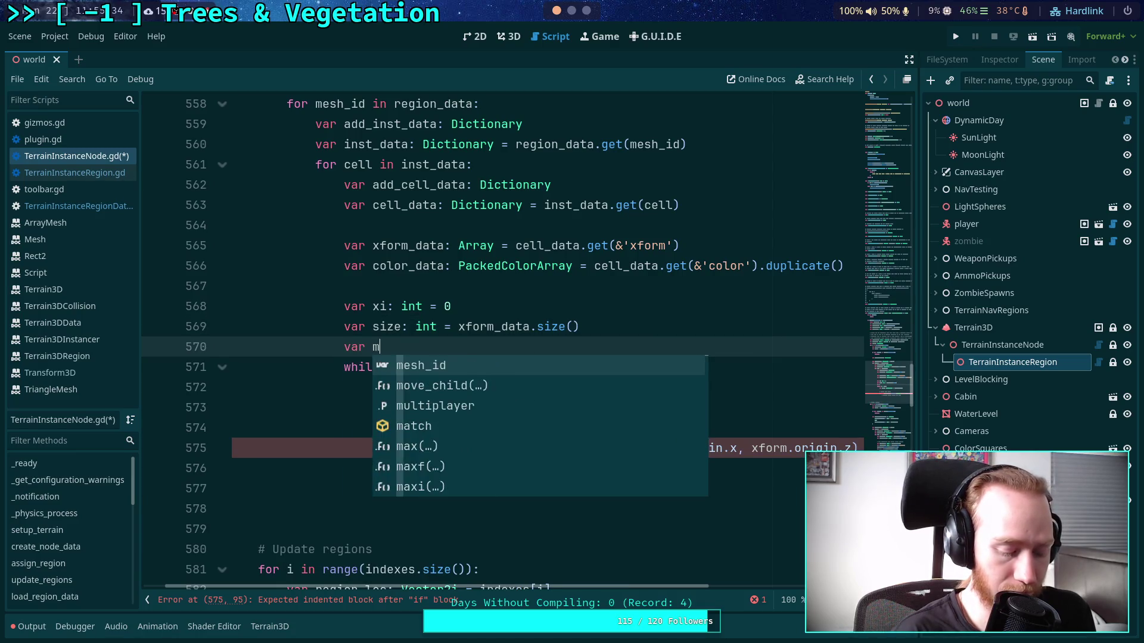
pyautogui.press('Escape')
pyautogui.write('ified: ')
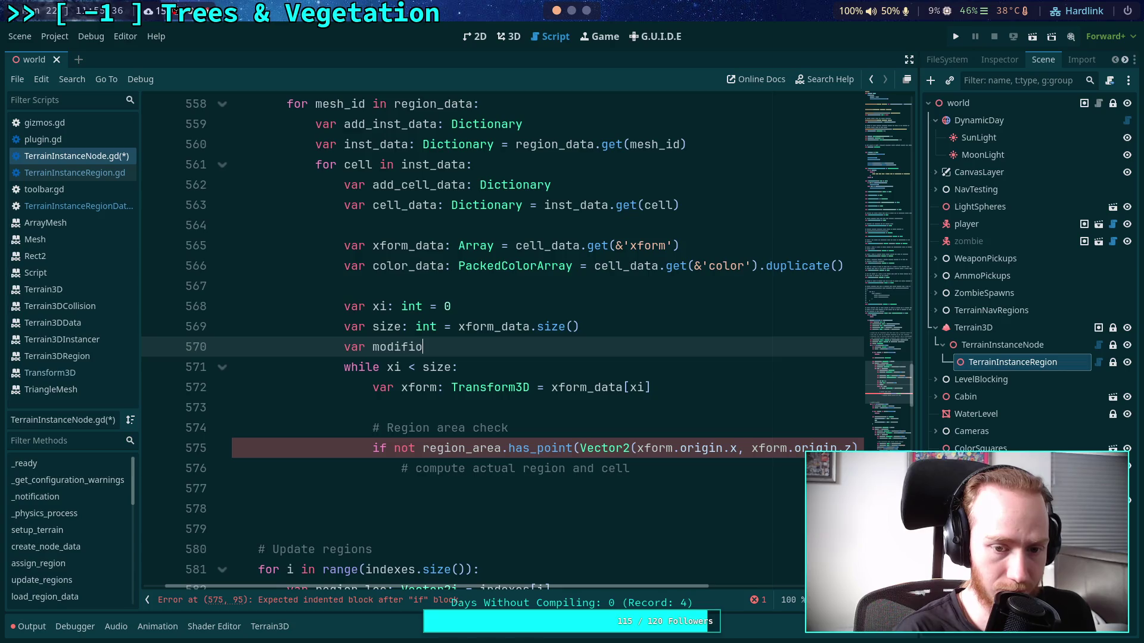
pyautogui.write('bool')
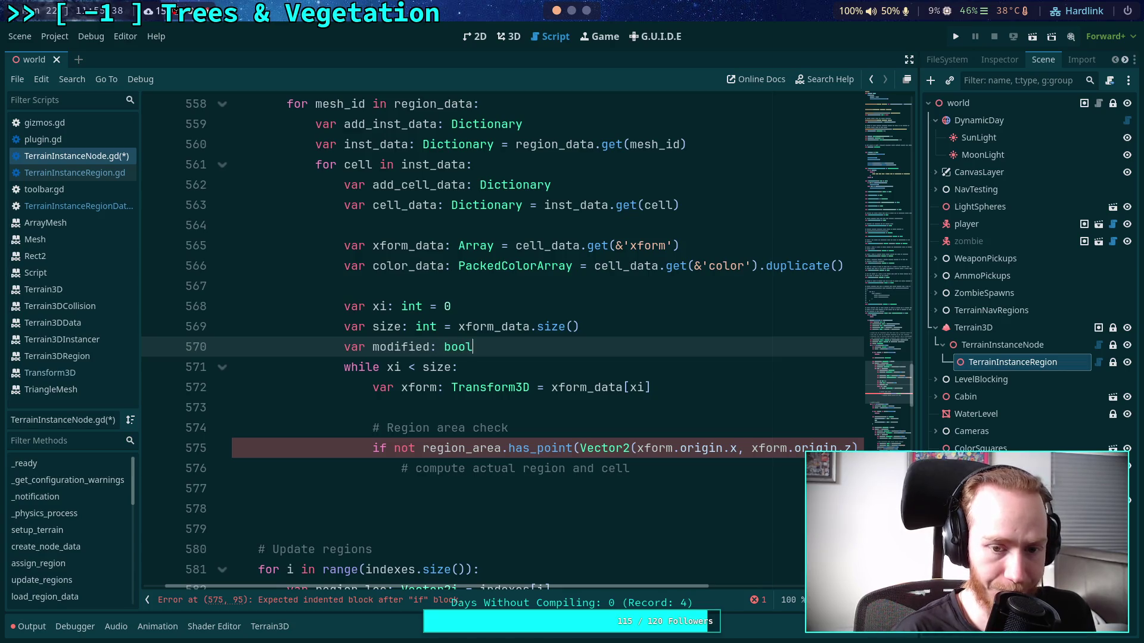
pyautogui.write(' = false')
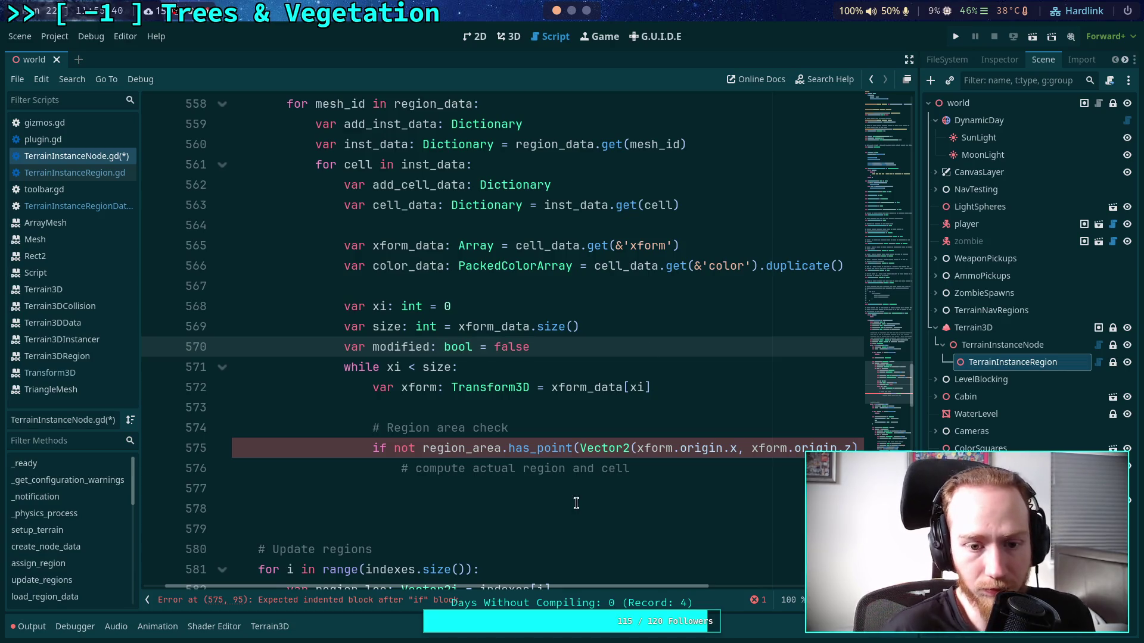
pyautogui.click(623, 469)
pyautogui.click(629, 490)
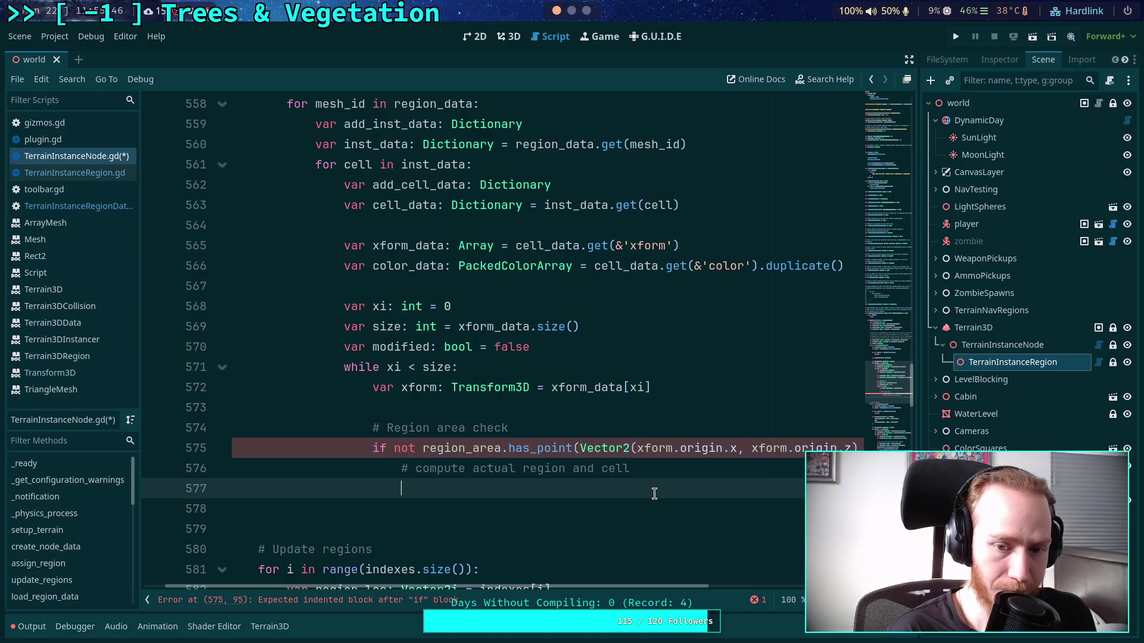
# - Add 'xform_data.remove_at(xi)' and 'color_data.remove_at(xi)' inside the out-of-region branch
pyautogui.write('xform_')
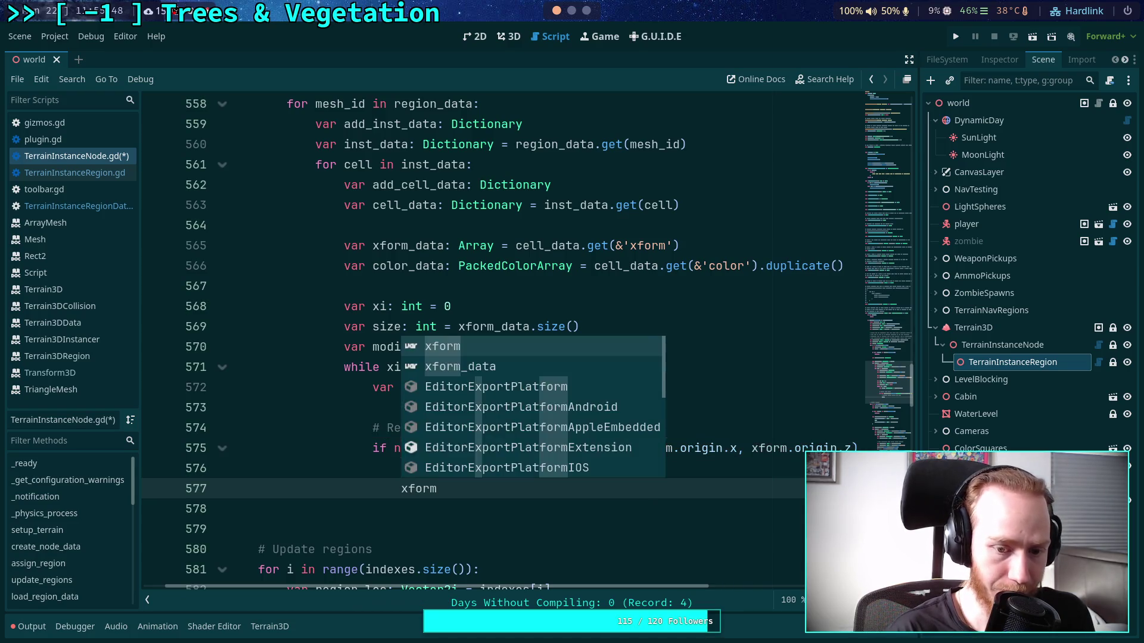
pyautogui.press('Return')
pyautogui.write('.')
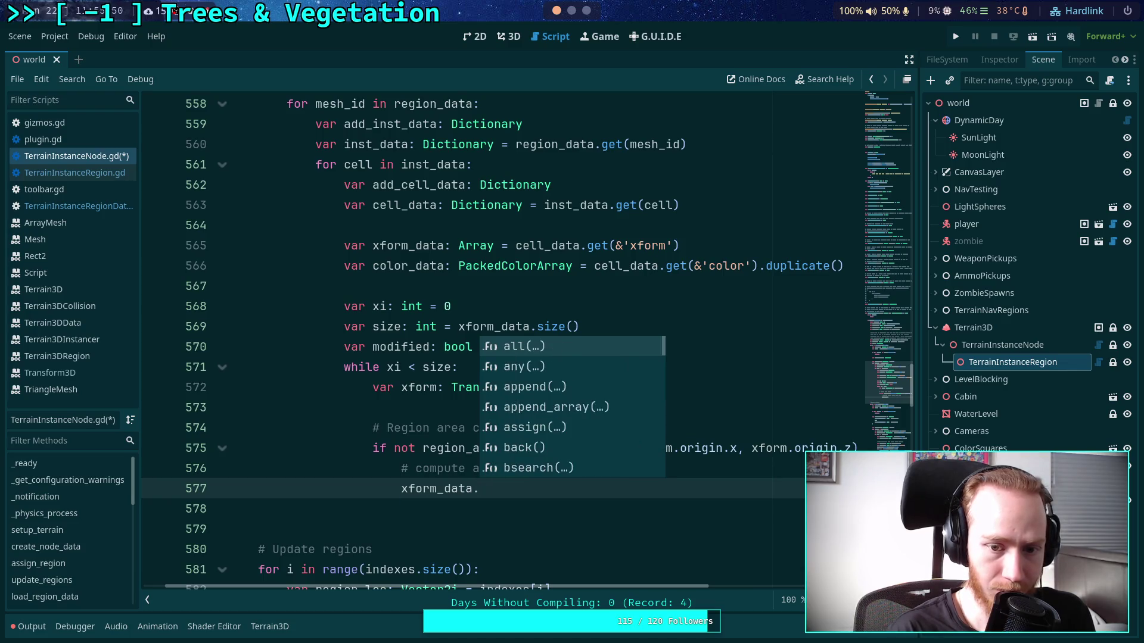
pyautogui.write('rem')
pyautogui.press('Return')
pyautogui.write('xi)')
pyautogui.press('Return')
pyautogui.write('color')
pyautogui.press('Return')
pyautogui.write('.rem')
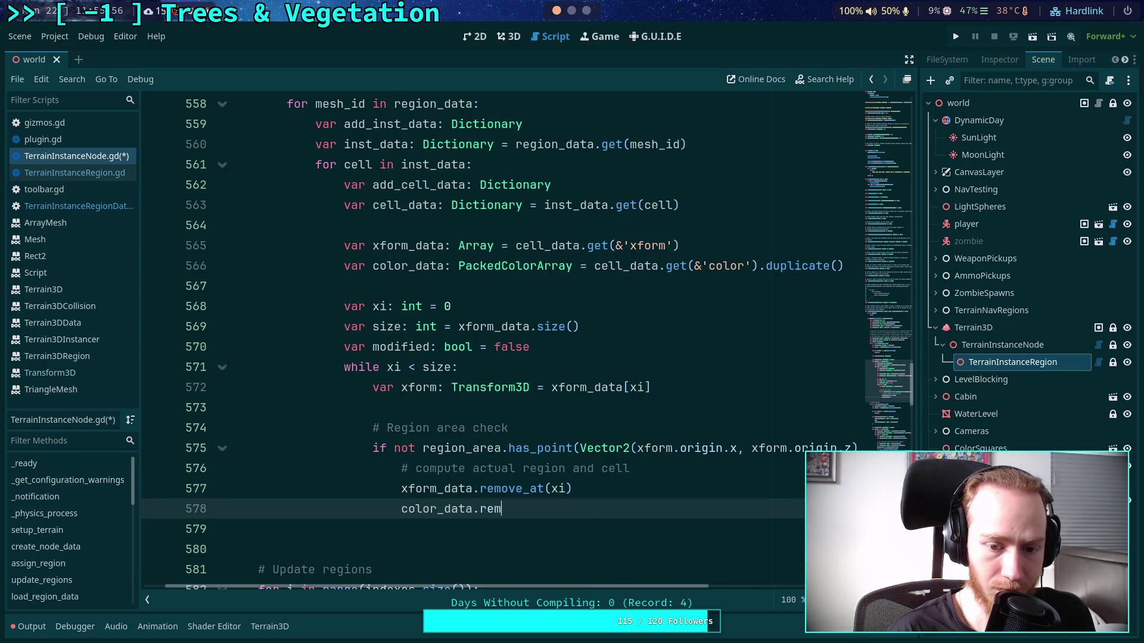
pyautogui.press('Return')
pyautogui.write('xi)')
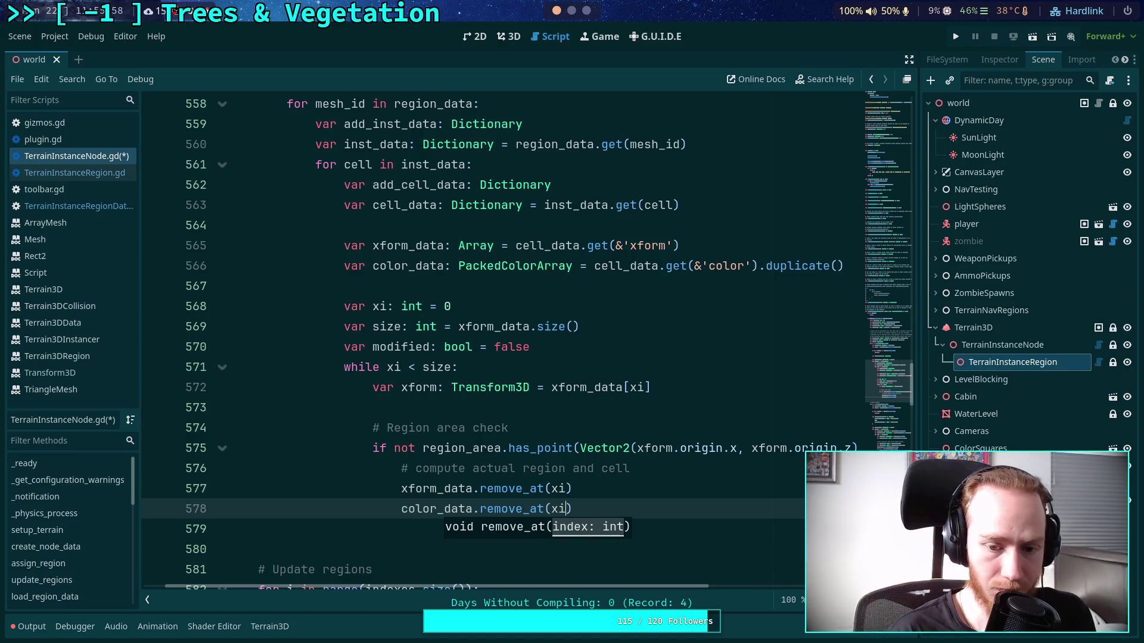
pyautogui.press('Return')
# - Add 'modified = true' and 'size -= 1', moving the compute-region comment below them
pyautogui.write('mod')
pyautogui.press('Return')
pyautogui.write('= true')
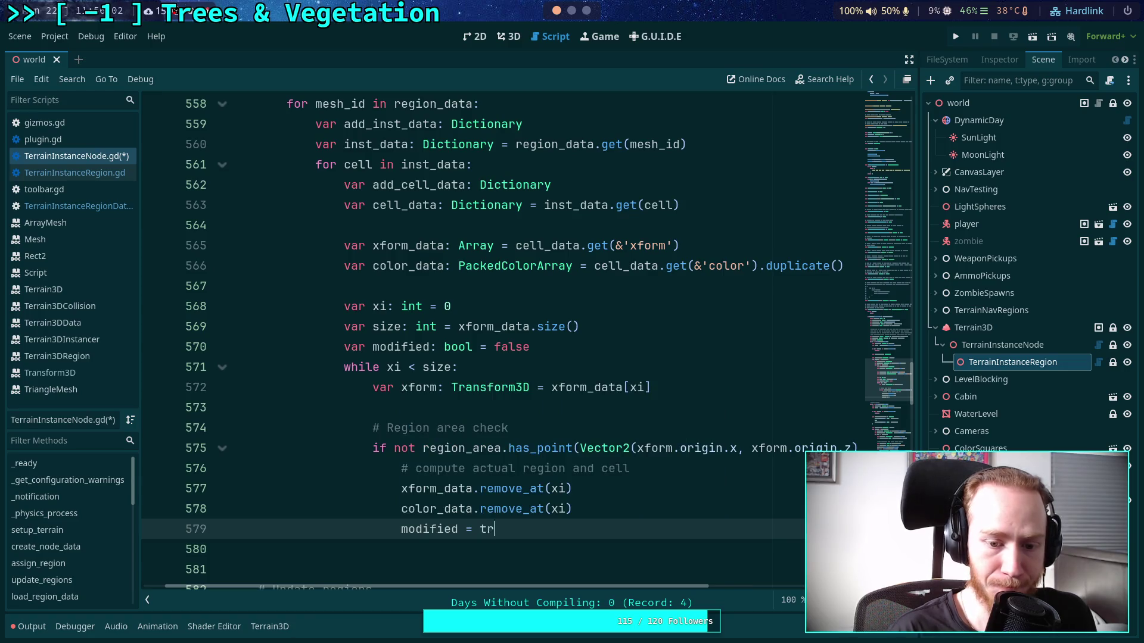
pyautogui.press('Return')
pyautogui.write('size -= 1')
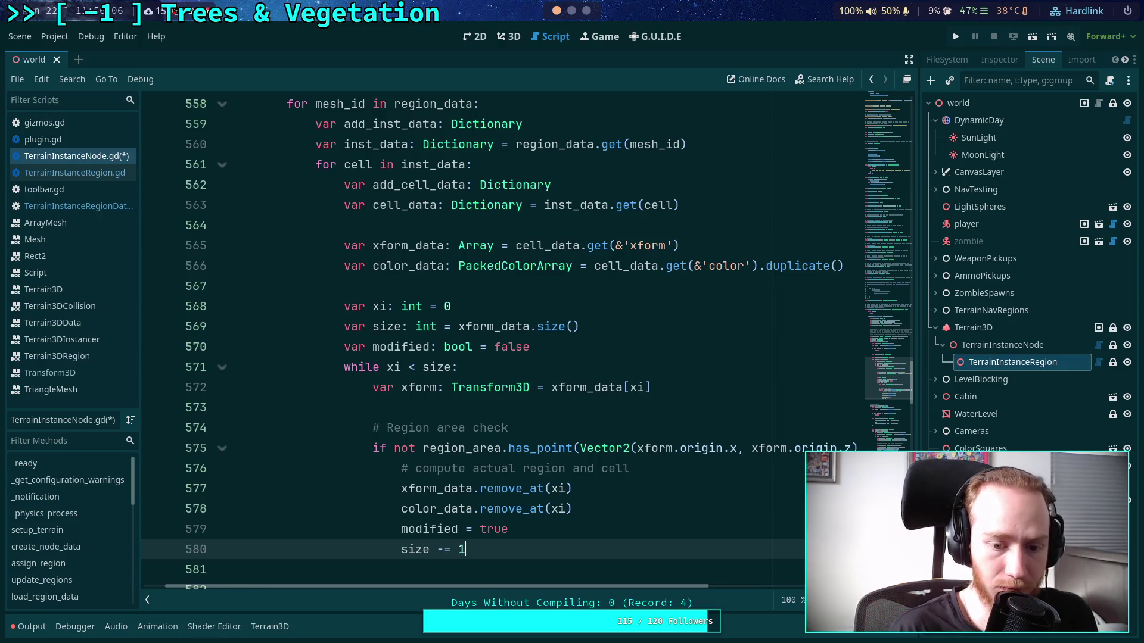
pyautogui.scroll(-2, 631, 462)
pyautogui.press('Up')
pyautogui.press('Up')
pyautogui.press('Up')
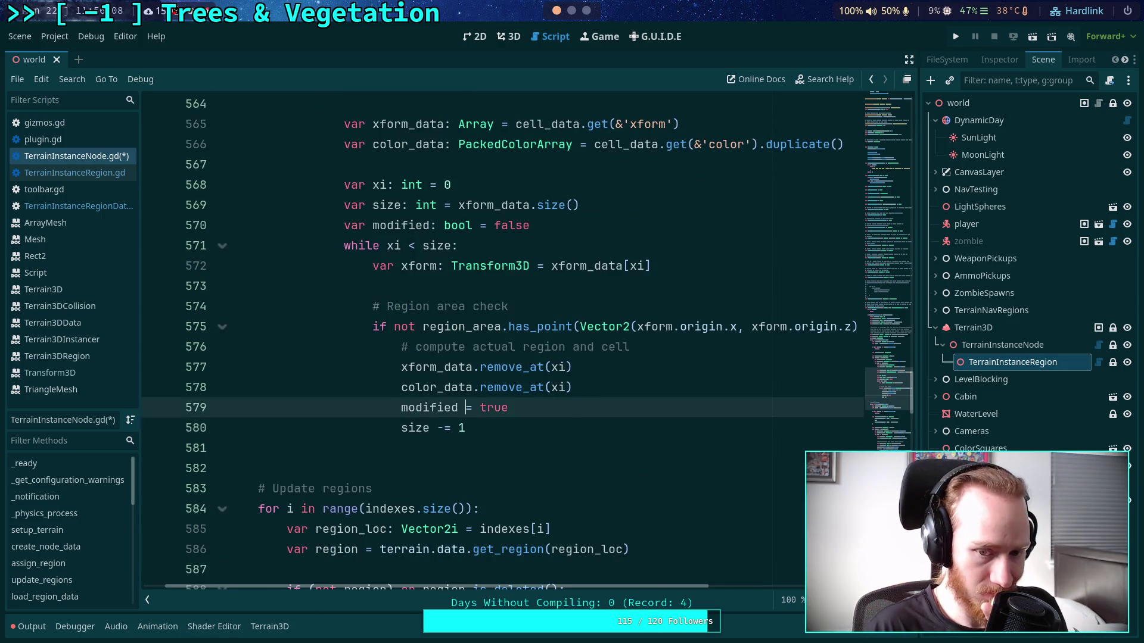
pyautogui.hotkey('alt', 'Down')
pyautogui.hotkey('alt', 'Down')
pyautogui.hotkey('alt', 'Down')
# - Put a '# Remove from data' comment above the removals and a blank line after 'size -= 1'
pyautogui.press('Up')
pyautogui.press('Up')
pyautogui.press('Up')
pyautogui.press('Return')
pyautogui.press('Up')
pyautogui.write('#')
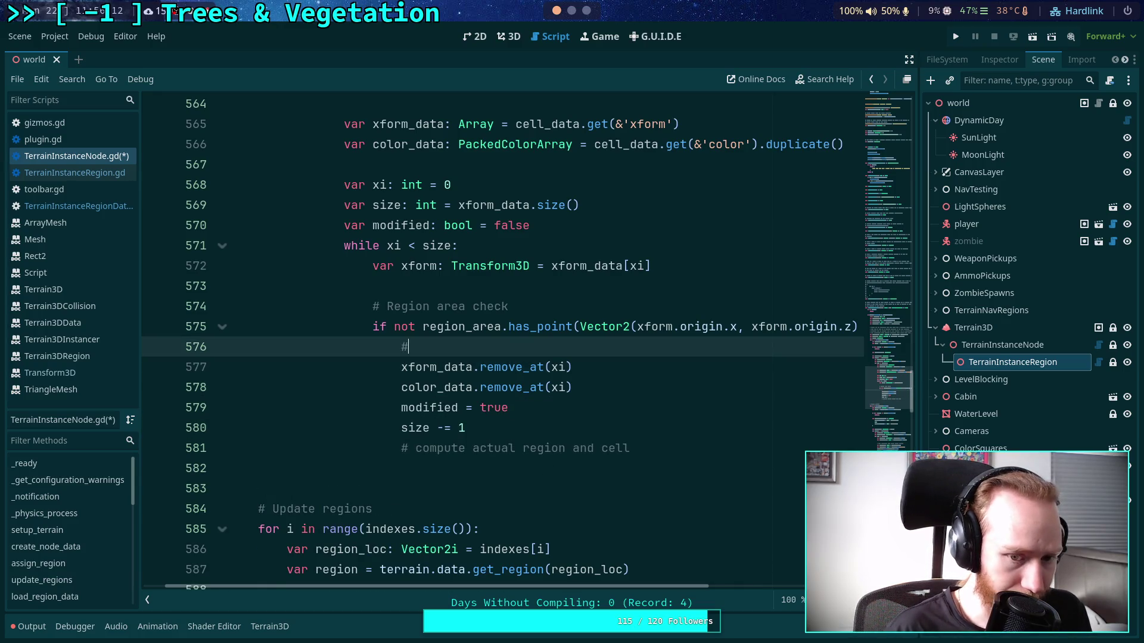
pyautogui.write(' Remove fro')
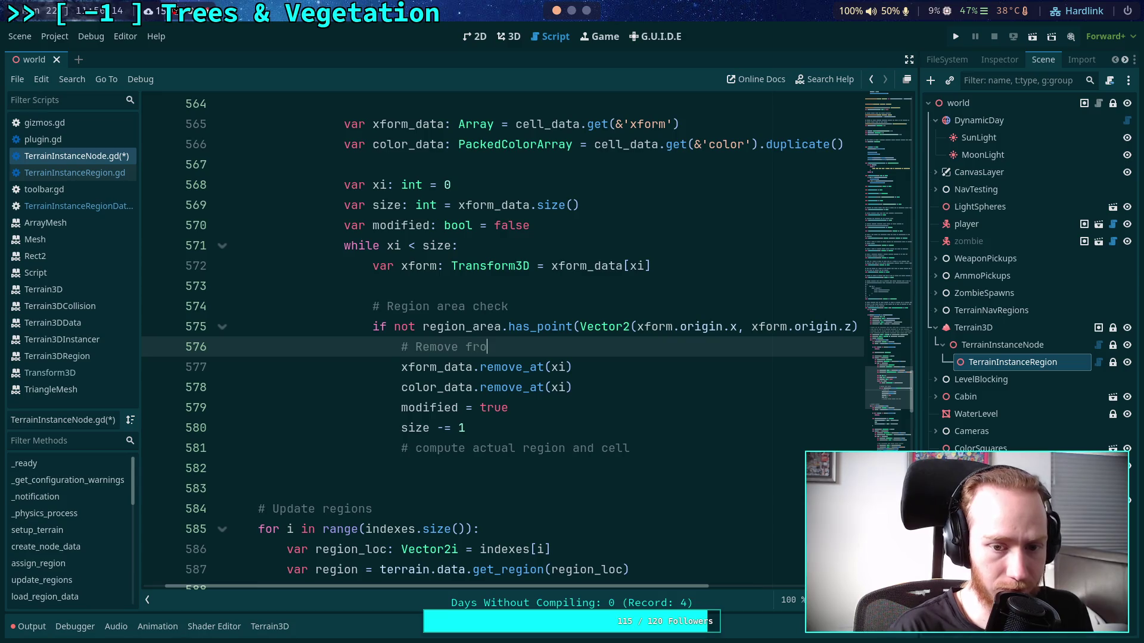
pyautogui.write('m this cell')
pyautogui.press('BackSpace')
pyautogui.press('BackSpace')
pyautogui.press('BackSpace')
pyautogui.press('BackSpace')
pyautogui.press('BackSpace')
pyautogui.press('BackSpace')
pyautogui.write('original data')
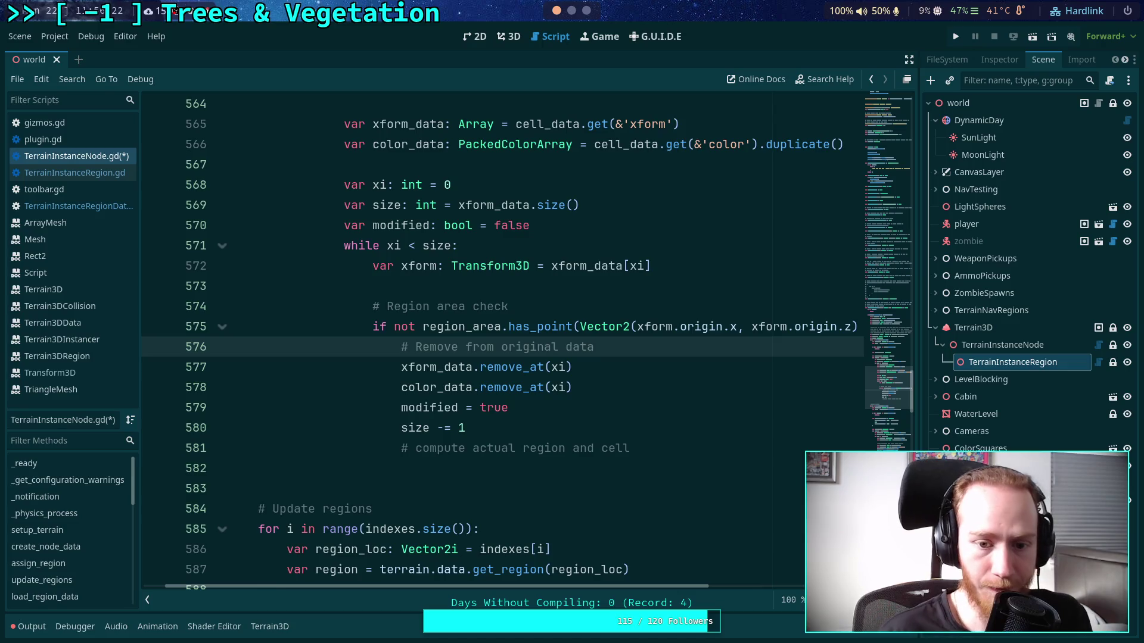
pyautogui.moveTo(494, 346); pyautogui.dragTo(555, 346)
pyautogui.press('BackSpace')
pyautogui.click(587, 428)
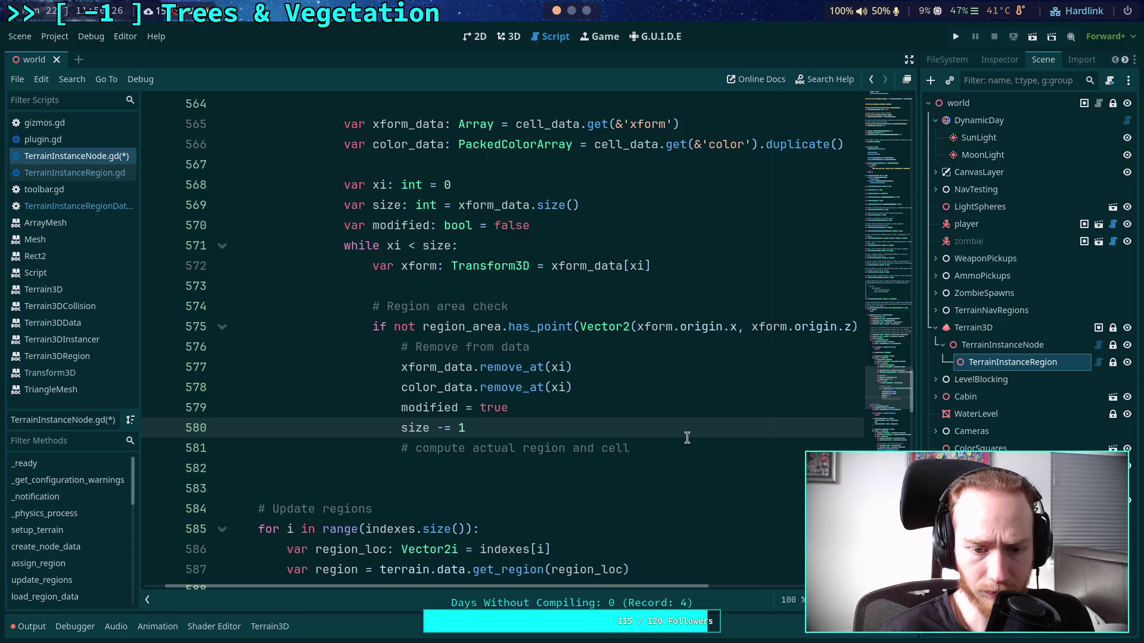
pyautogui.press('Return')
pyautogui.click(722, 494)
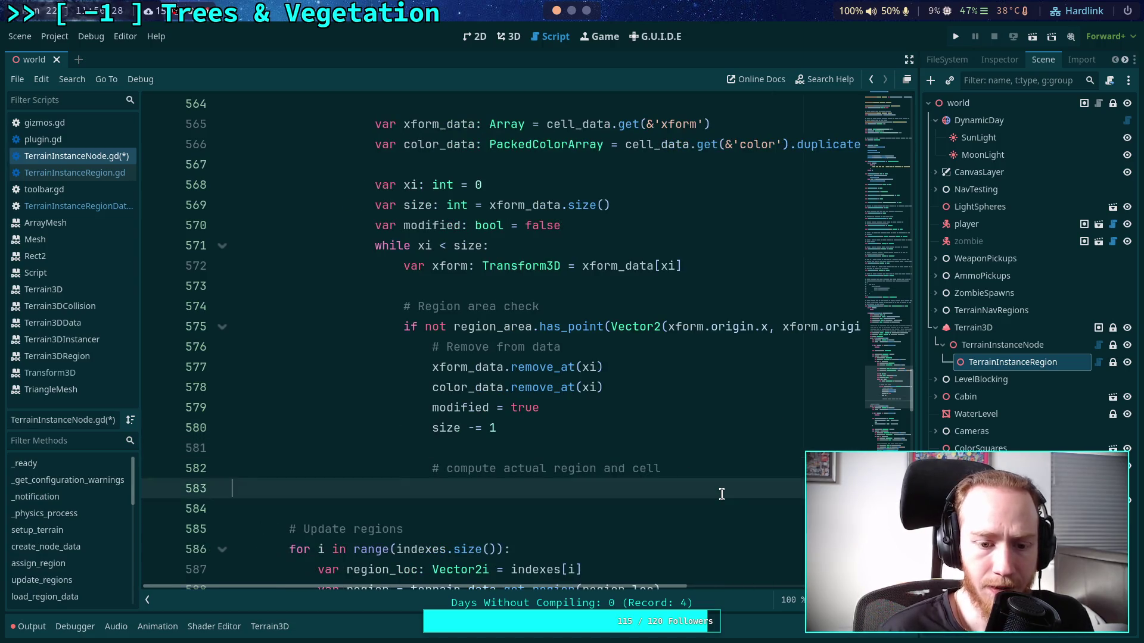
# - Add an 'if modified:' block after the while loop with the comment '# Must write back color data'
pyautogui.press('Return')
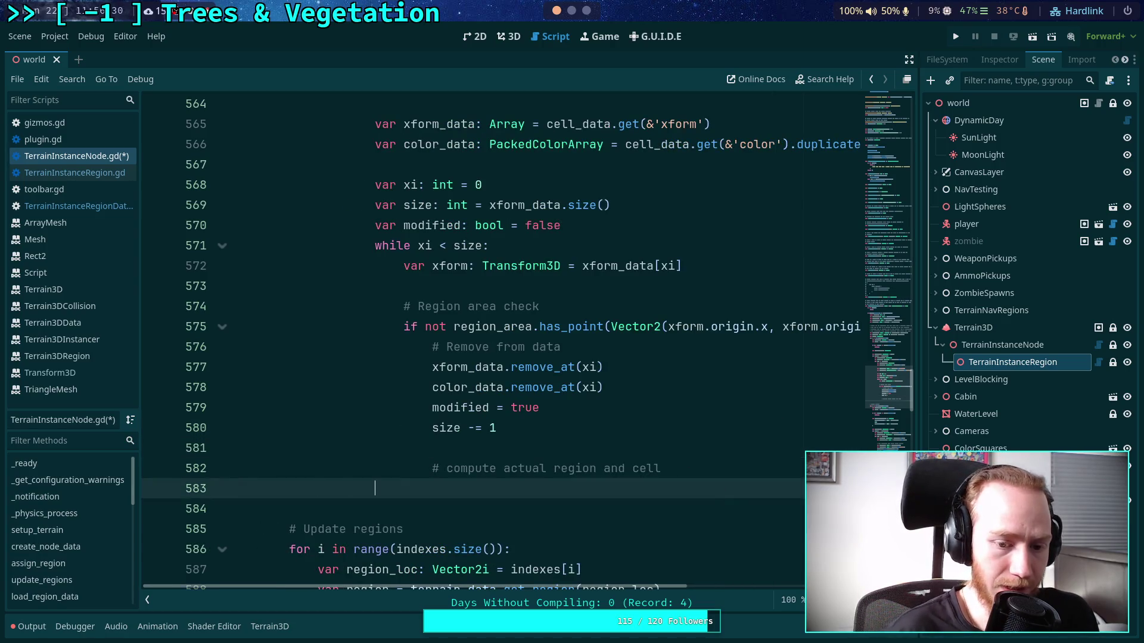
pyautogui.write('if modi')
pyautogui.press('Return')
pyautogui.press('Return')
pyautogui.write('# Must write back color data')
pyautogui.press('Return')
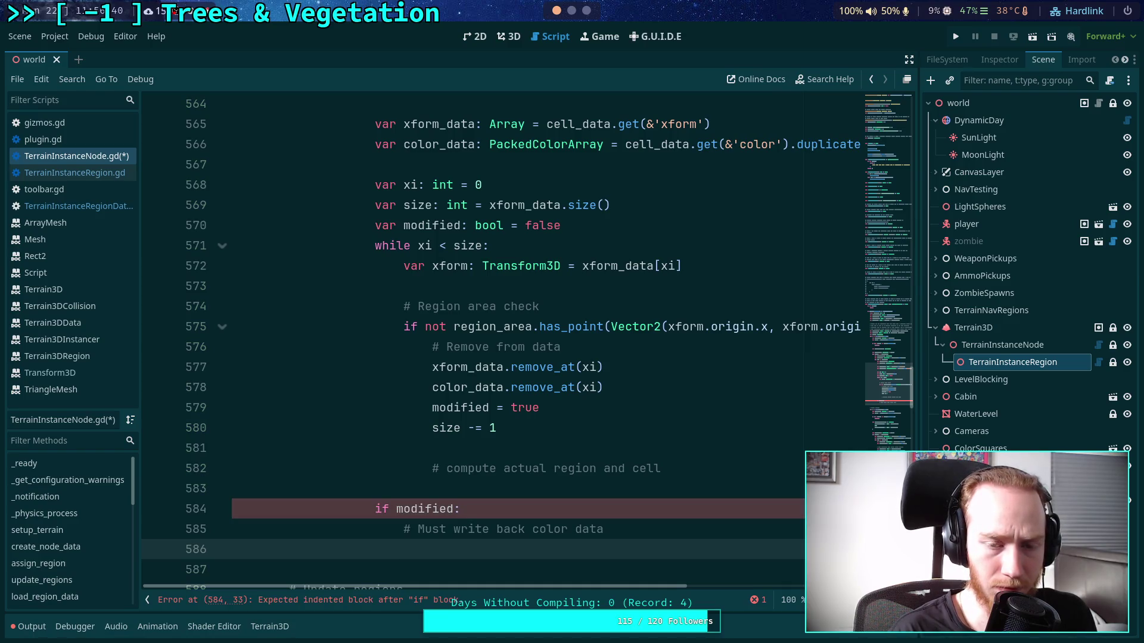
# - Draft the write-back line as cell_data.set(&'color') = color_data.duplicate()
pyautogui.scroll(3, 699, 473)
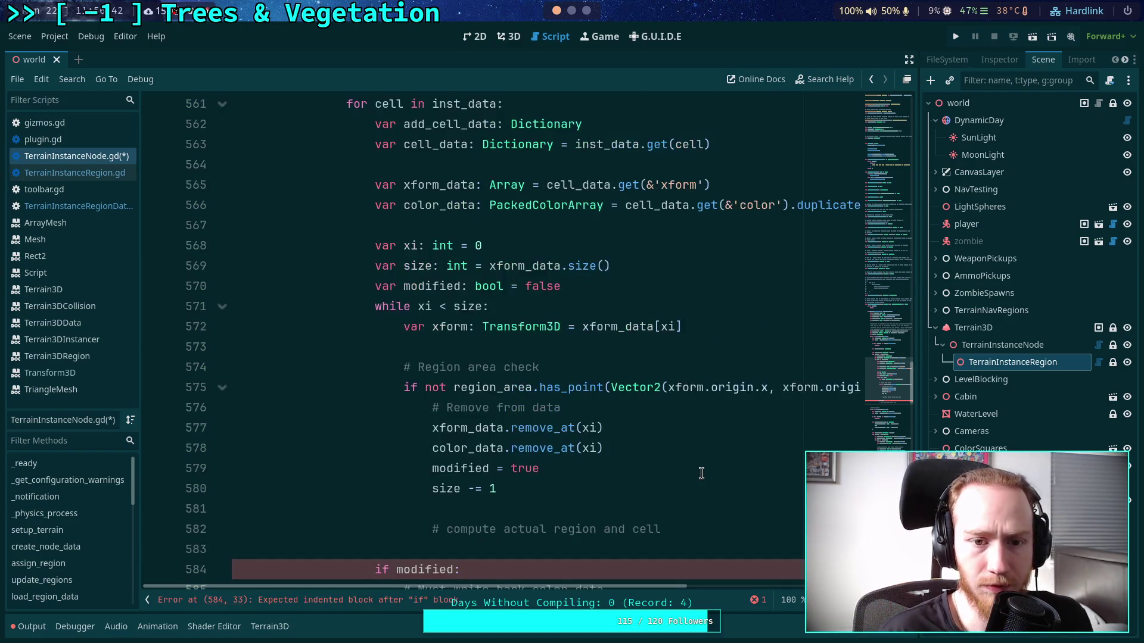
pyautogui.scroll(-3, 699, 473)
pyautogui.write('cell_d')
pyautogui.press('Return')
pyautogui.write('.set(')
pyautogui.write("&'color') ")
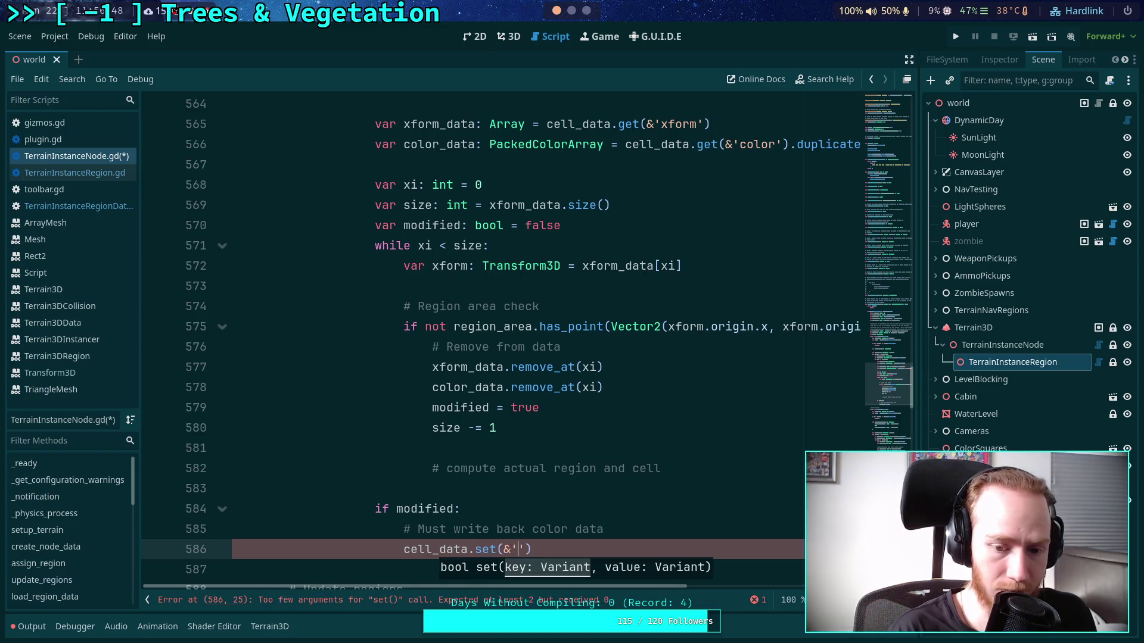
pyautogui.write('= color_data')
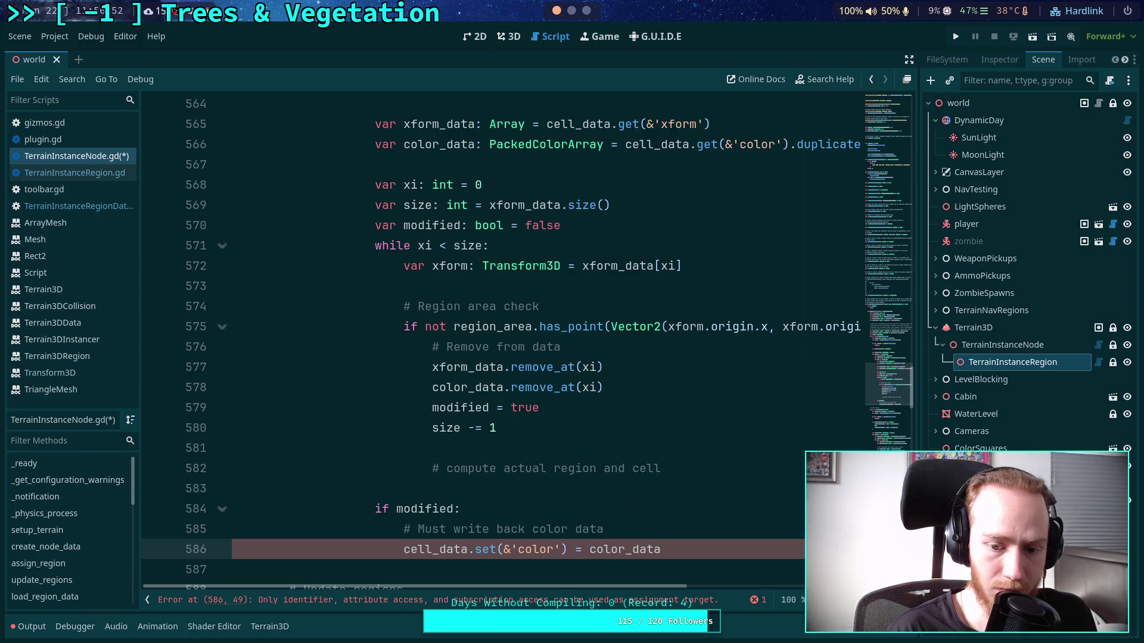
pyautogui.write('.du')
pyautogui.press('BackSpace')
pyautogui.press('BackSpace')
pyautogui.write('d')
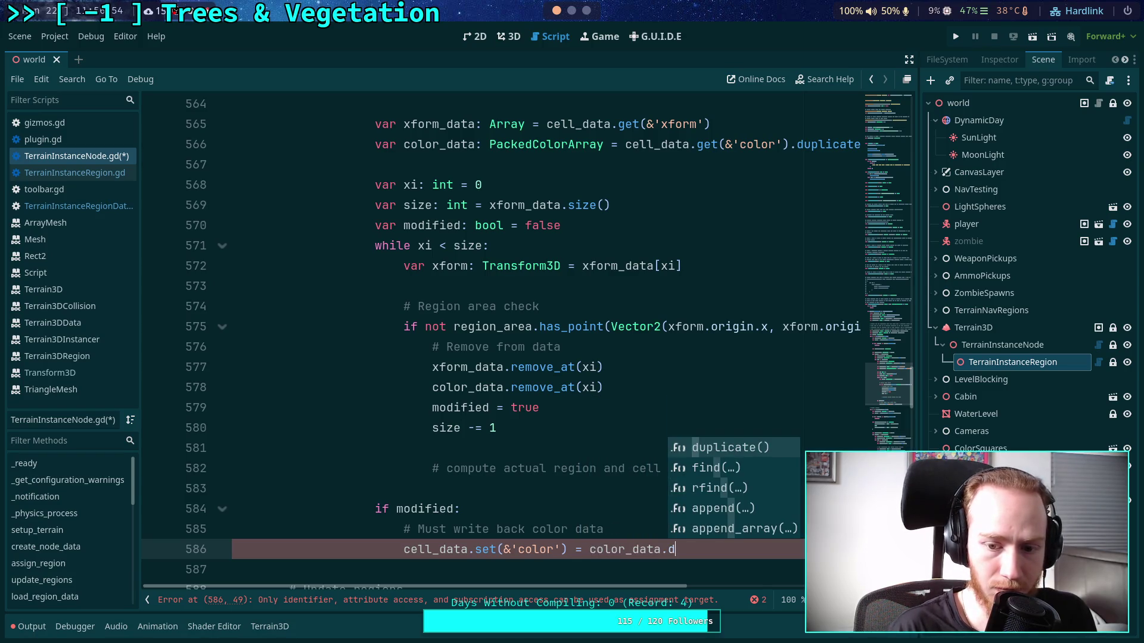
pyautogui.press('Return')
# - Correct the line to cell_data.set(&'color', color_data), removing the assignment and duplicate call
pyautogui.scroll(-1, 715, 477)
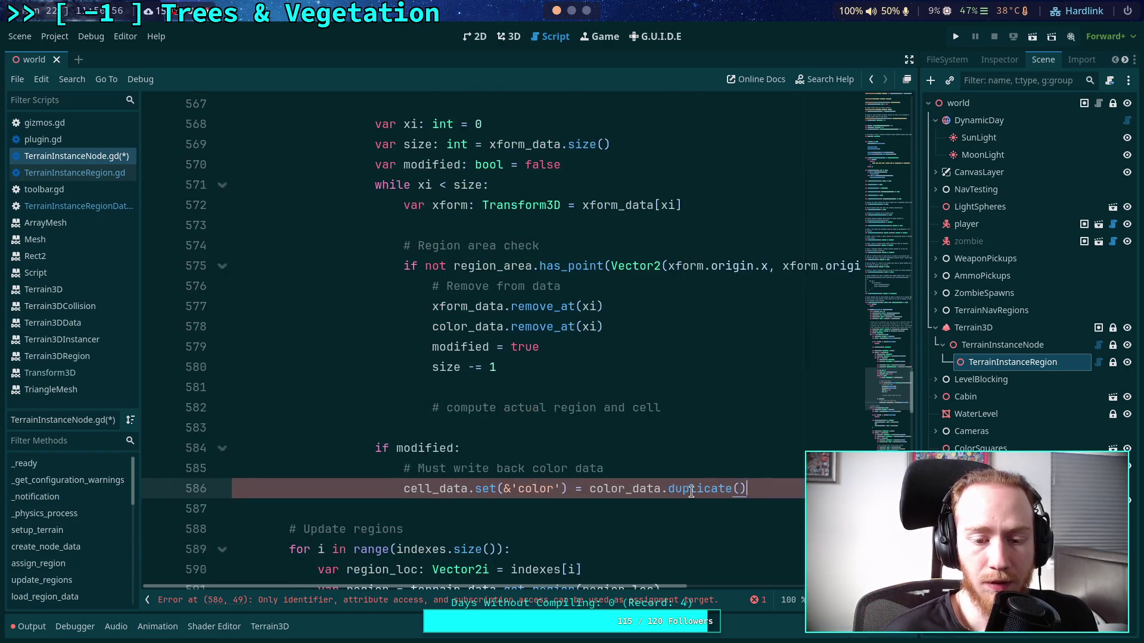
pyautogui.click(563, 489)
pyautogui.press('Delete')
pyautogui.press('Delete')
pyautogui.press('Delete')
pyautogui.write(',')
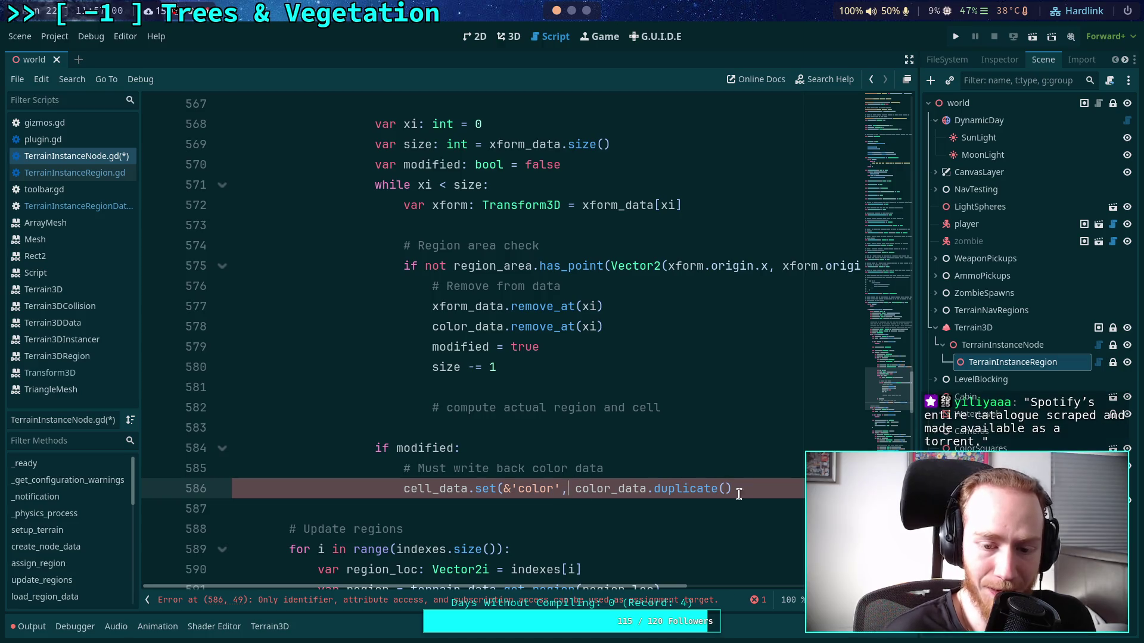
pyautogui.click(732, 488)
pyautogui.write(')')
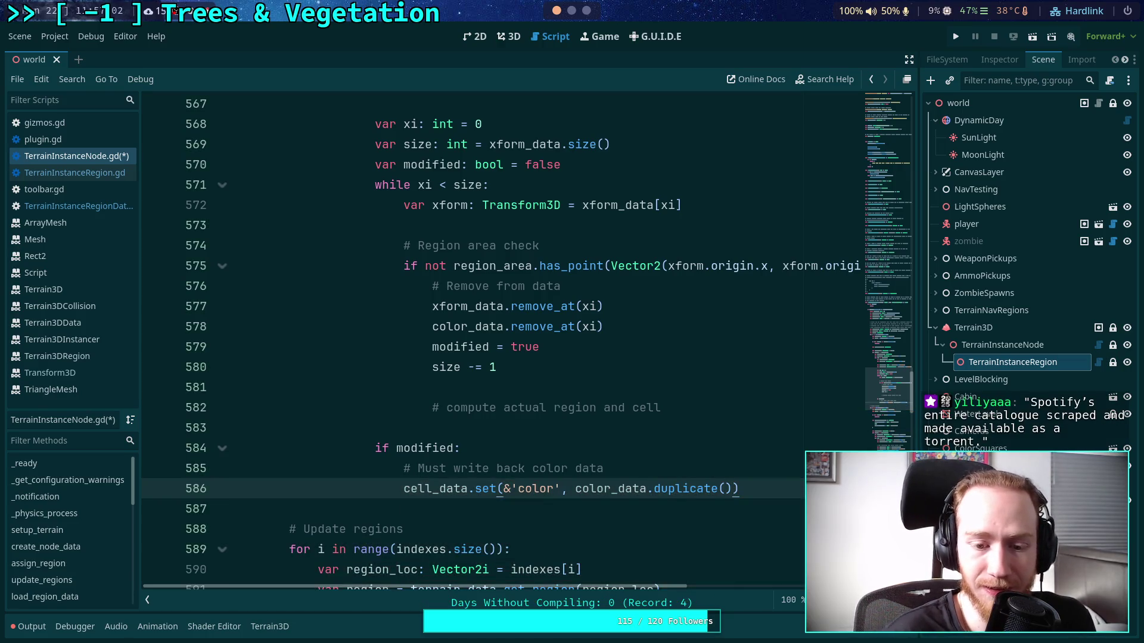
pyautogui.scroll(1, 655, 542)
pyautogui.moveTo(647, 549); pyautogui.dragTo(731, 550)
pyautogui.press('BackSpace')
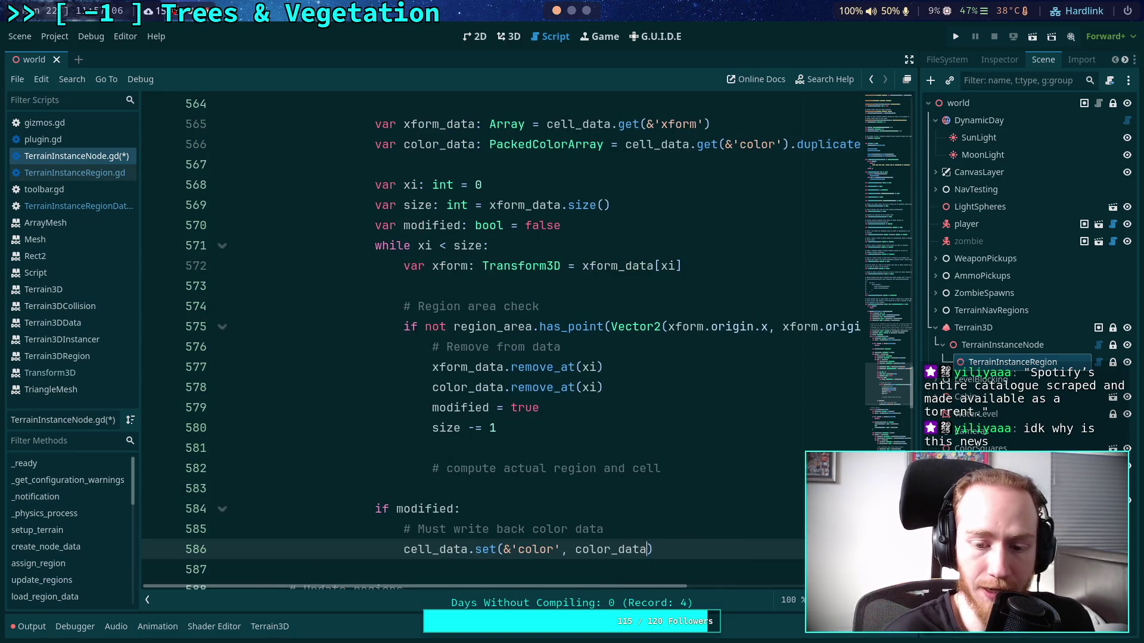
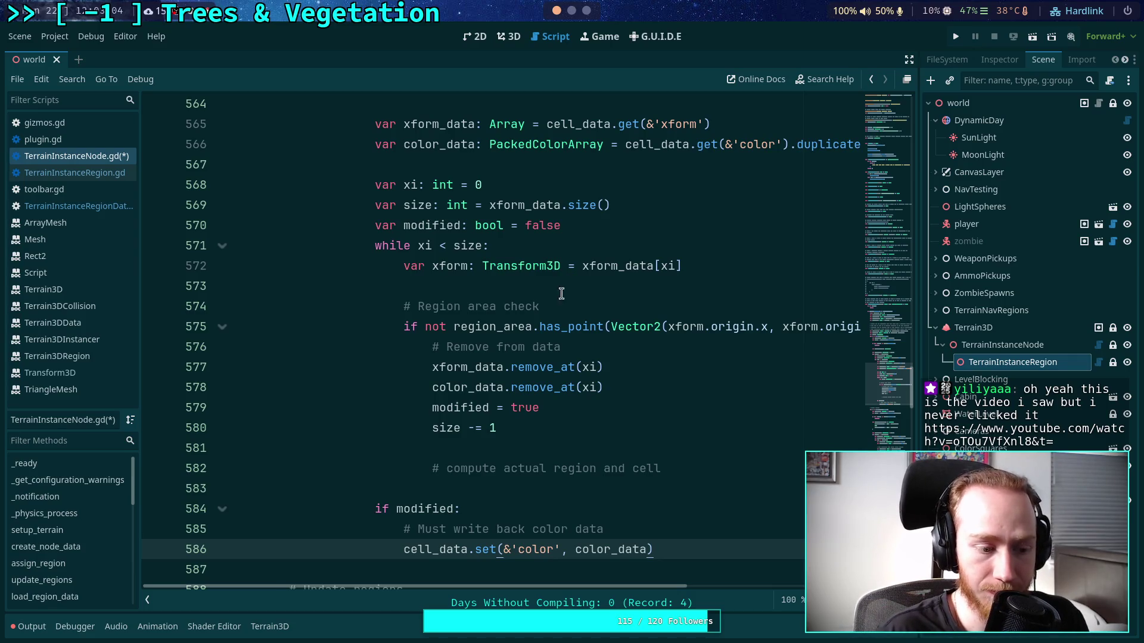
# - Add a blank line below the line 582 'compute actual region and cell' comment, then switch to the browser
pyautogui.click(534, 286)
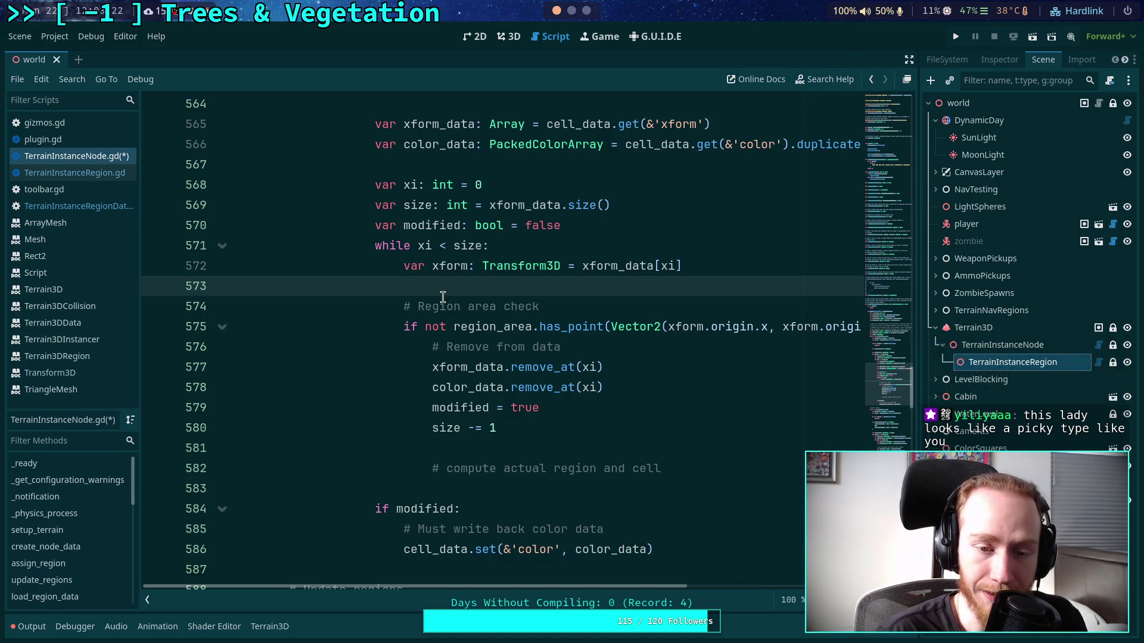
pyautogui.click(738, 469)
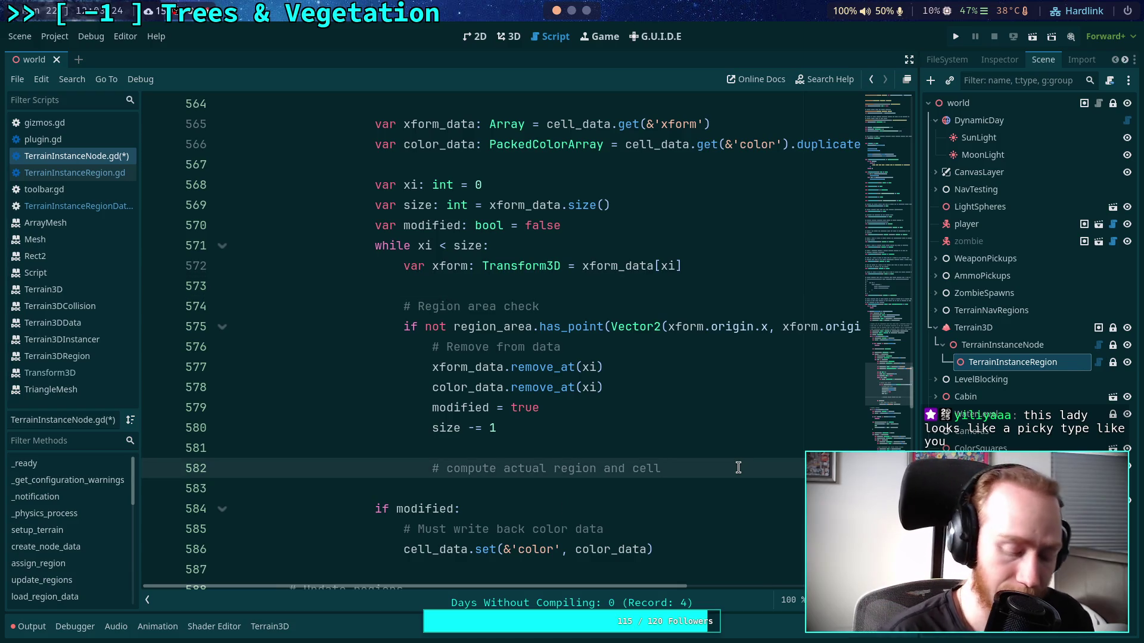
pyautogui.press('Return')
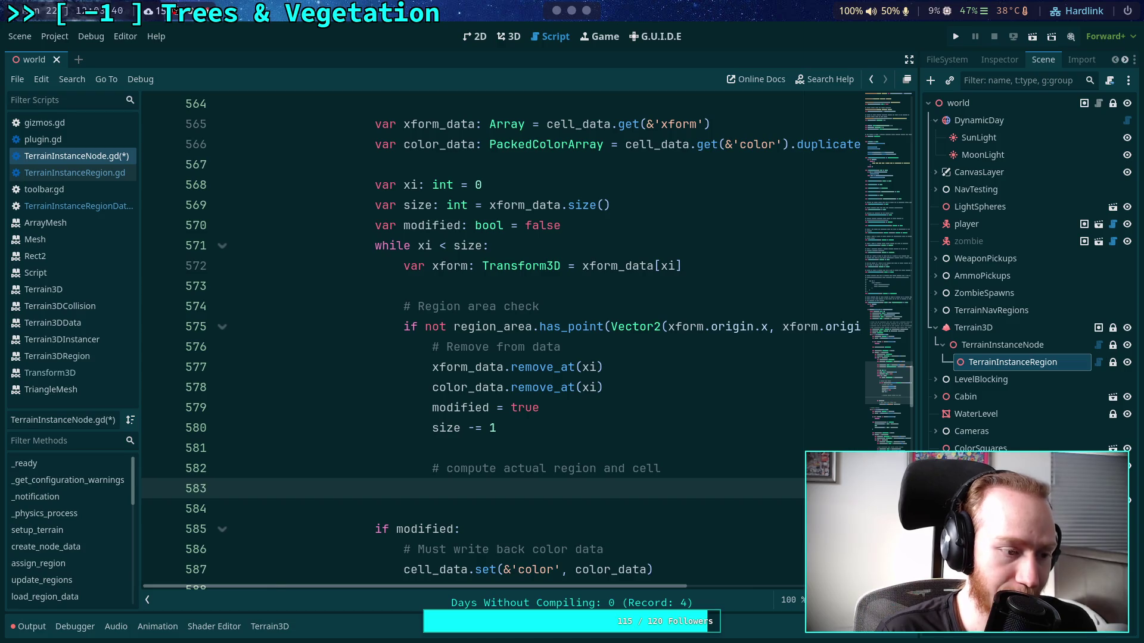
pyautogui.press('super+3')
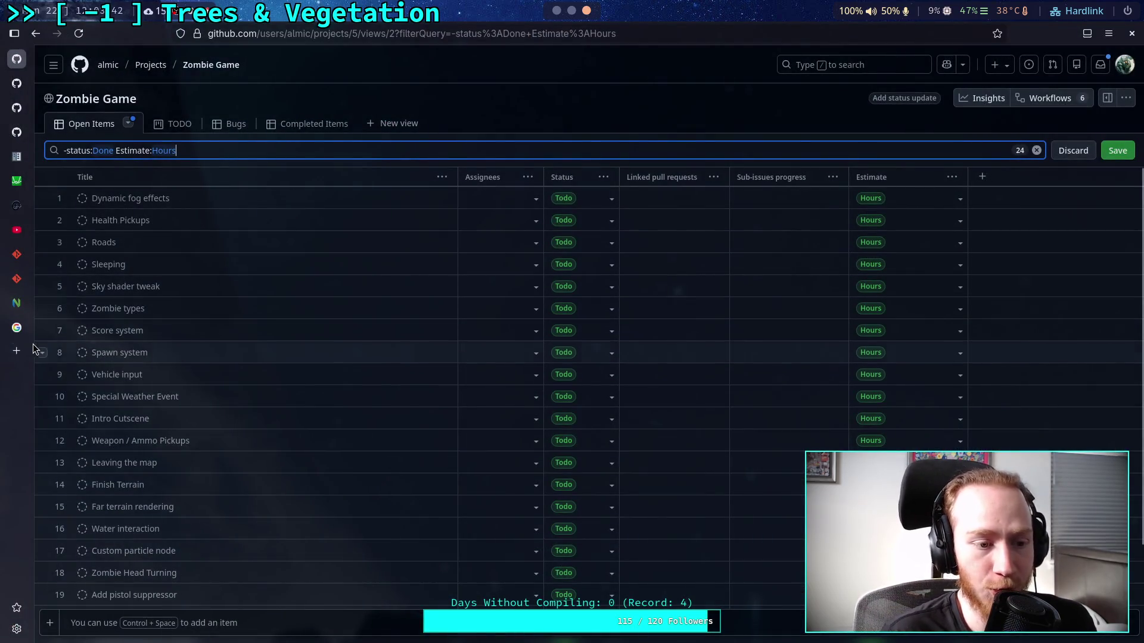
# - Load the pasted YouTube video link in a new tab with its &t= timestamp removed
pyautogui.click(16, 352)
pyautogui.write('https://www.youtube.com/watch?v=oTOu7VfXnl8&t=')
pyautogui.press('Return')
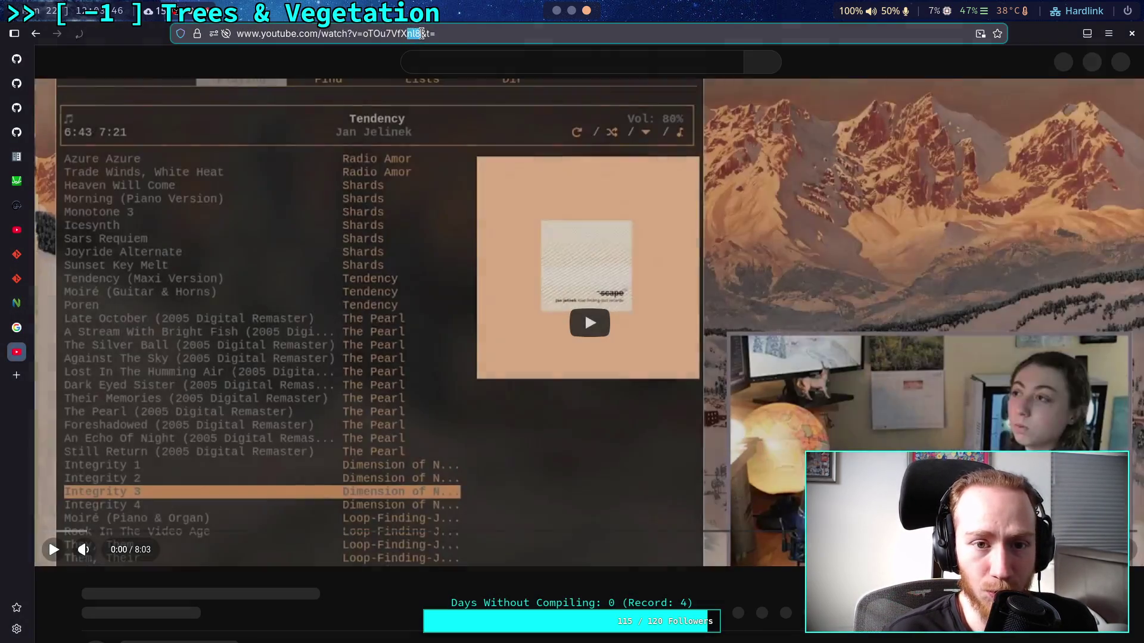
pyautogui.moveTo(438, 33); pyautogui.dragTo(466, 29)
pyautogui.press('BackSpace')
pyautogui.press('Return')
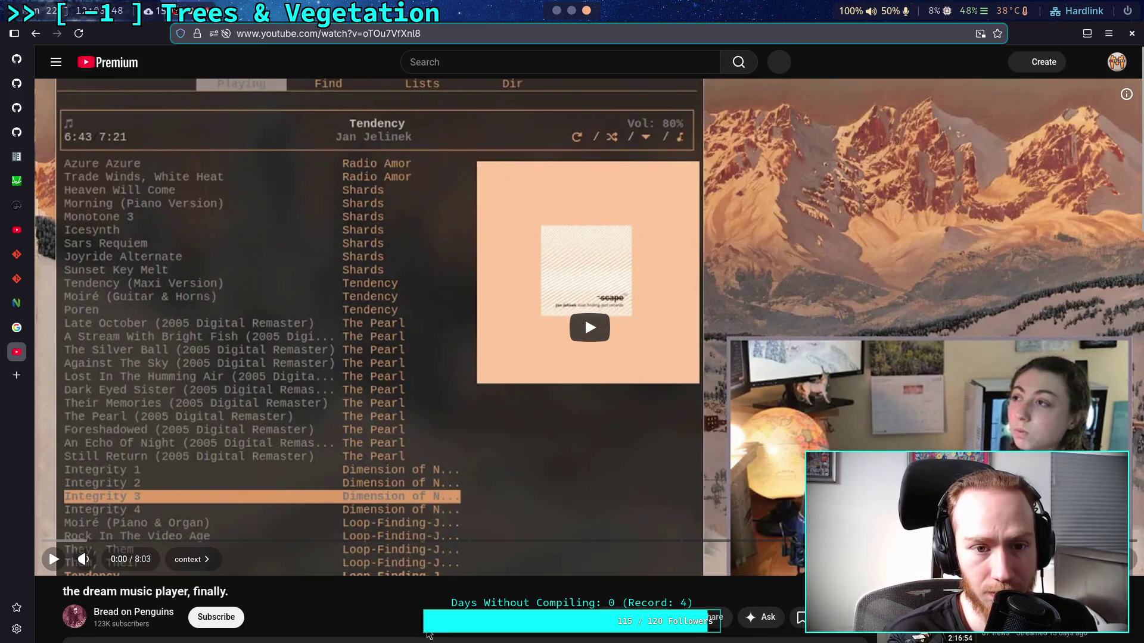
# - Expand and skim the video's full description, then start playback from the beginning
pyautogui.scroll(-2, 420, 598)
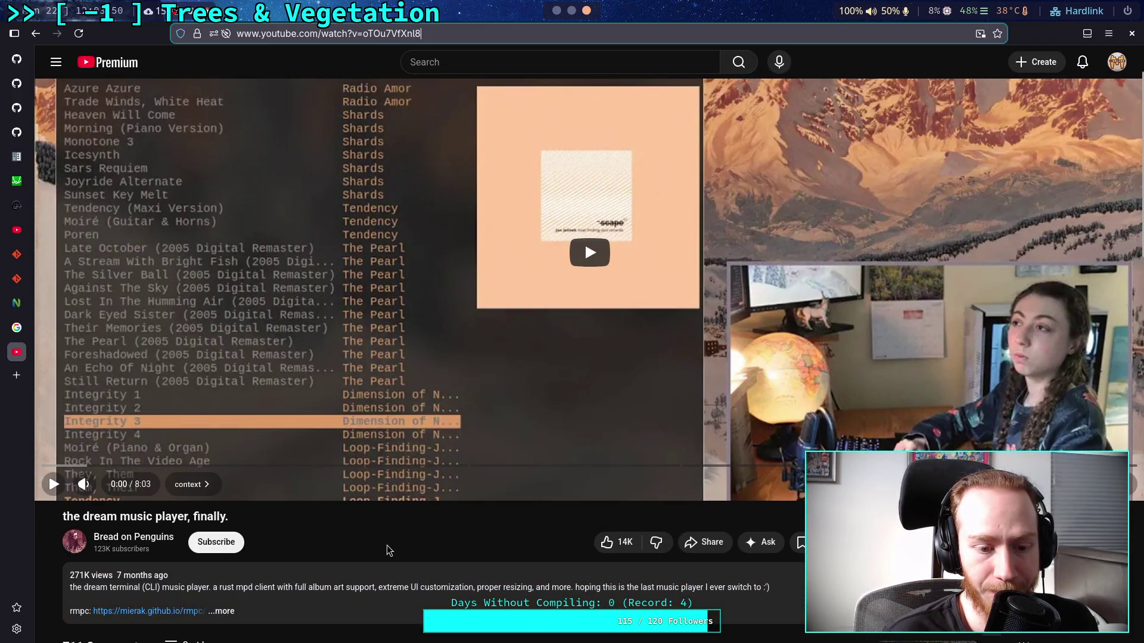
pyautogui.scroll(2, 395, 557)
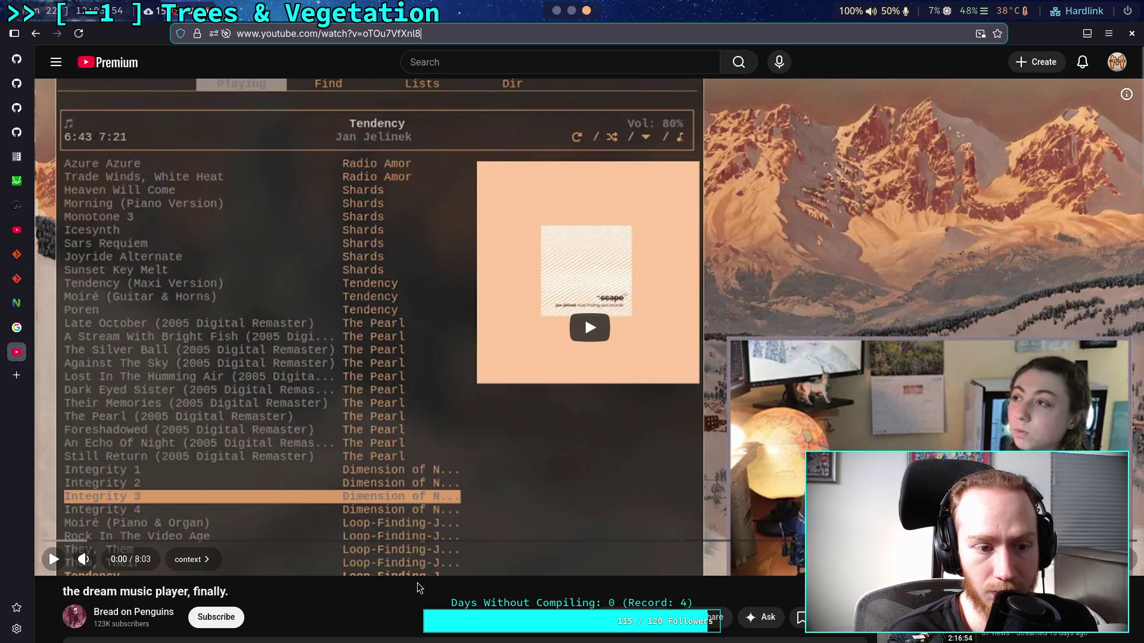
pyautogui.scroll(-3, 420, 590)
pyautogui.scroll(-5, 419, 588)
pyautogui.scroll(4, 331, 505)
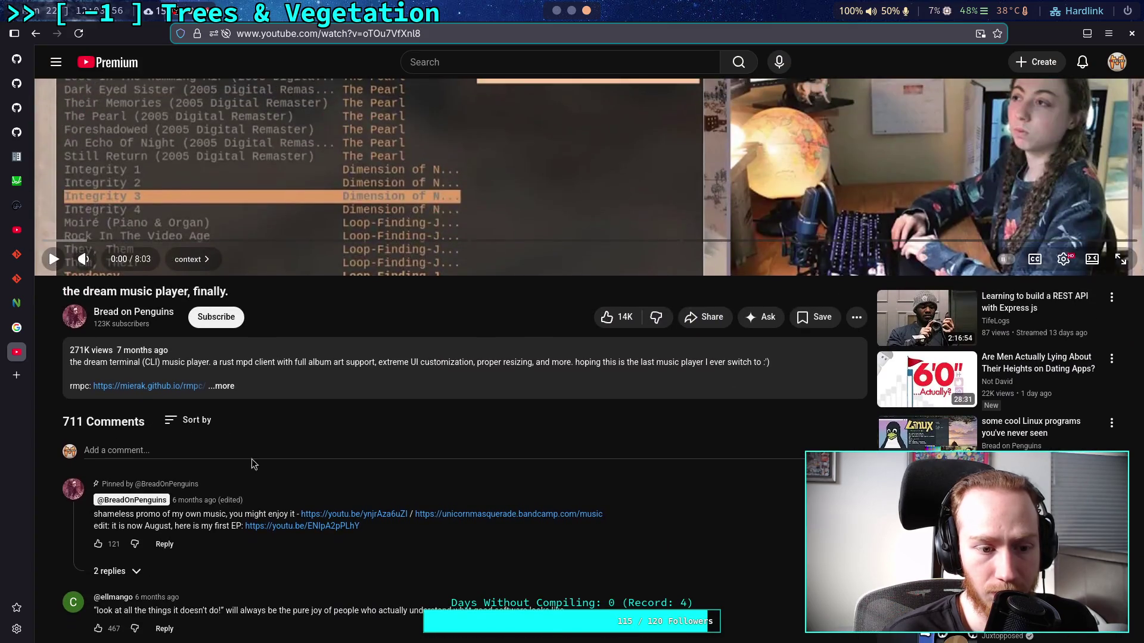
pyautogui.click(318, 393)
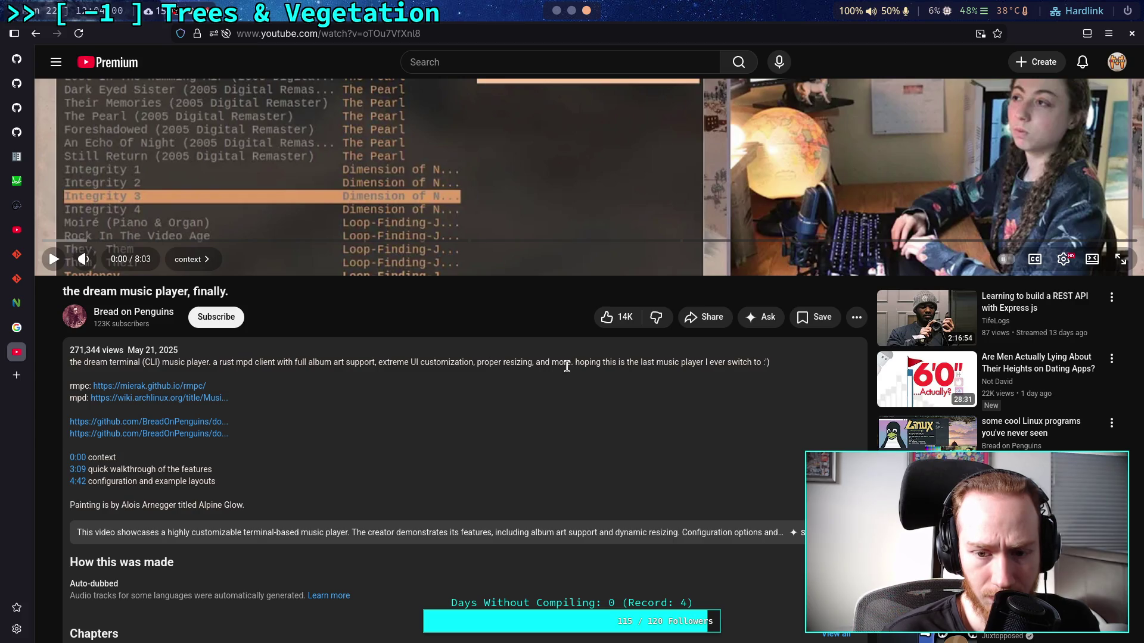
pyautogui.moveTo(567, 363); pyautogui.dragTo(272, 360)
pyautogui.click(305, 370)
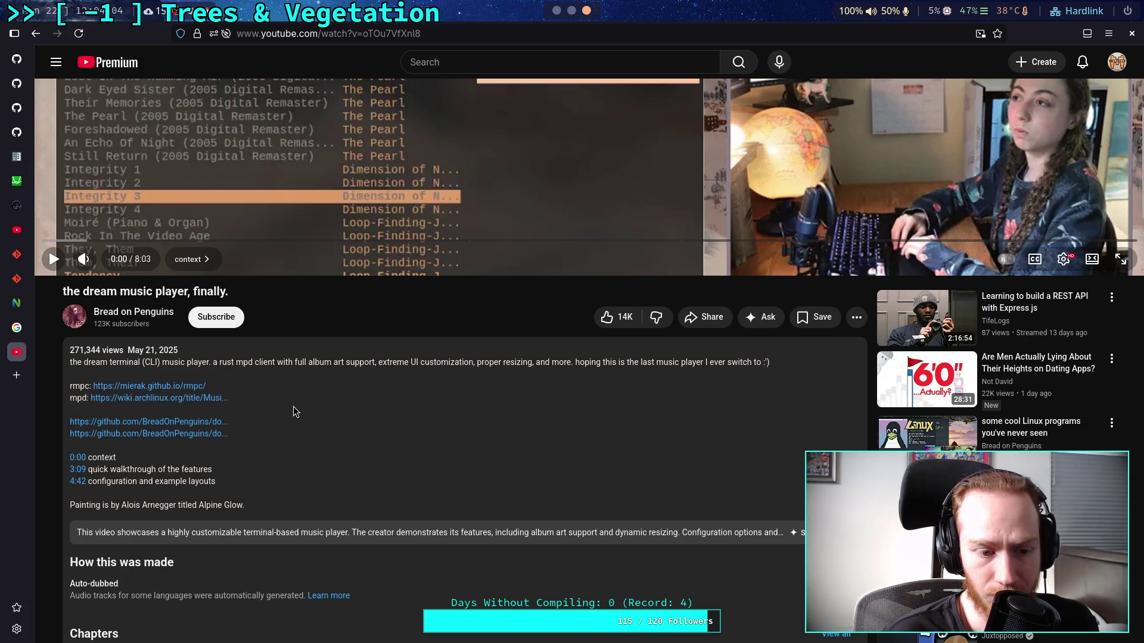
pyautogui.scroll(5, 226, 499)
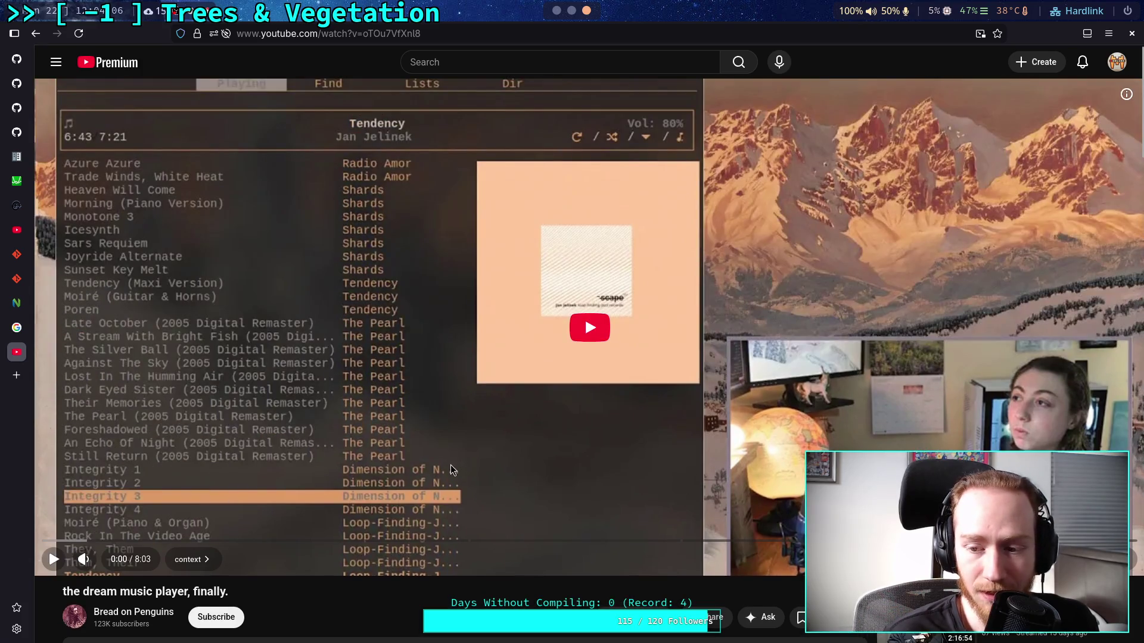
pyautogui.press('space')
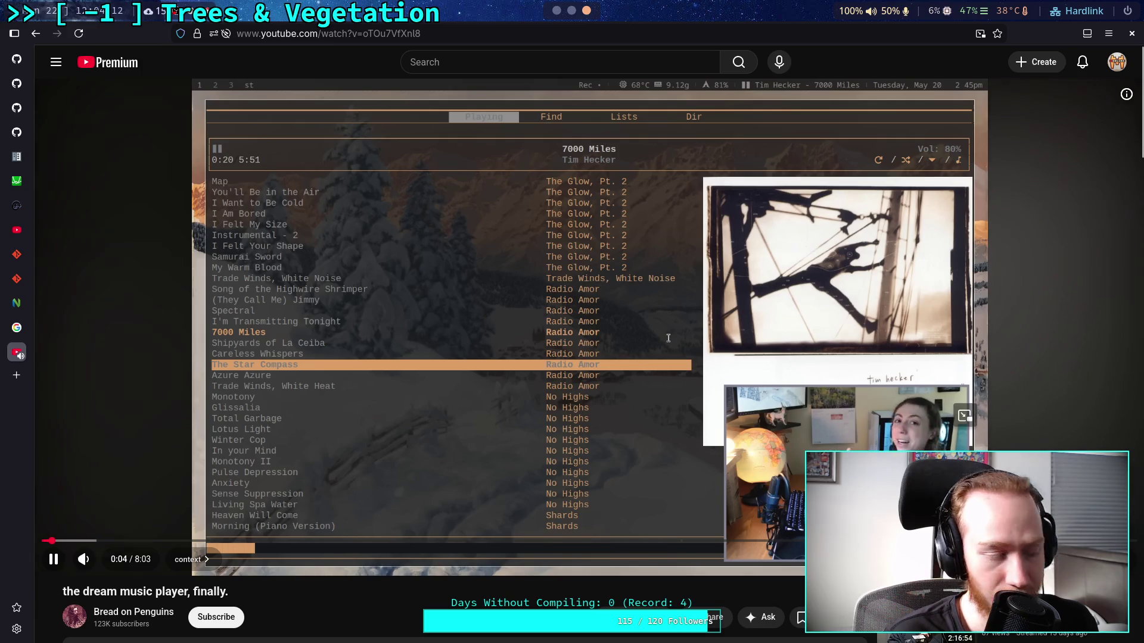
# - Pause and resume the video a few times, then nudge the volume slider up slightly
pyautogui.press('space')
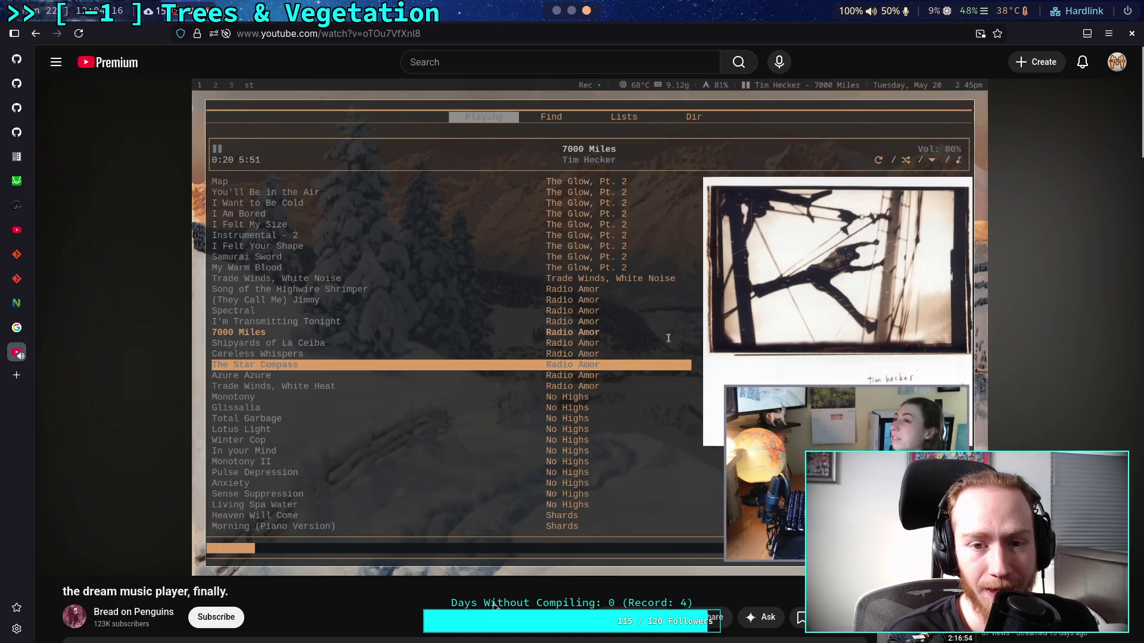
pyautogui.press('space')
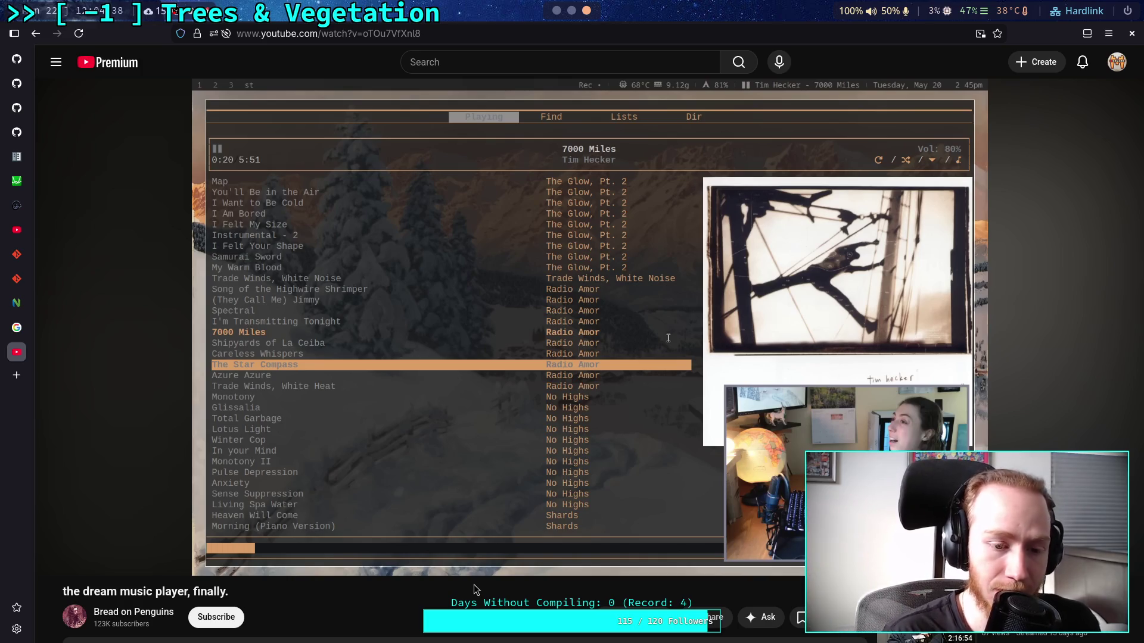
pyautogui.click(489, 504)
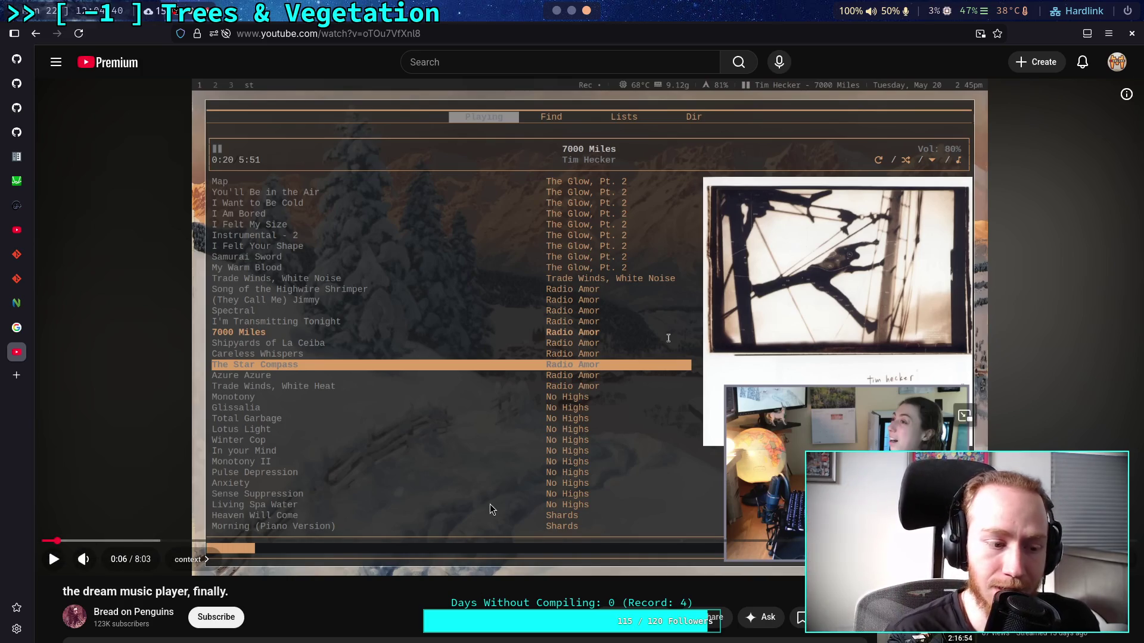
pyautogui.click(490, 423)
pyautogui.click(438, 531)
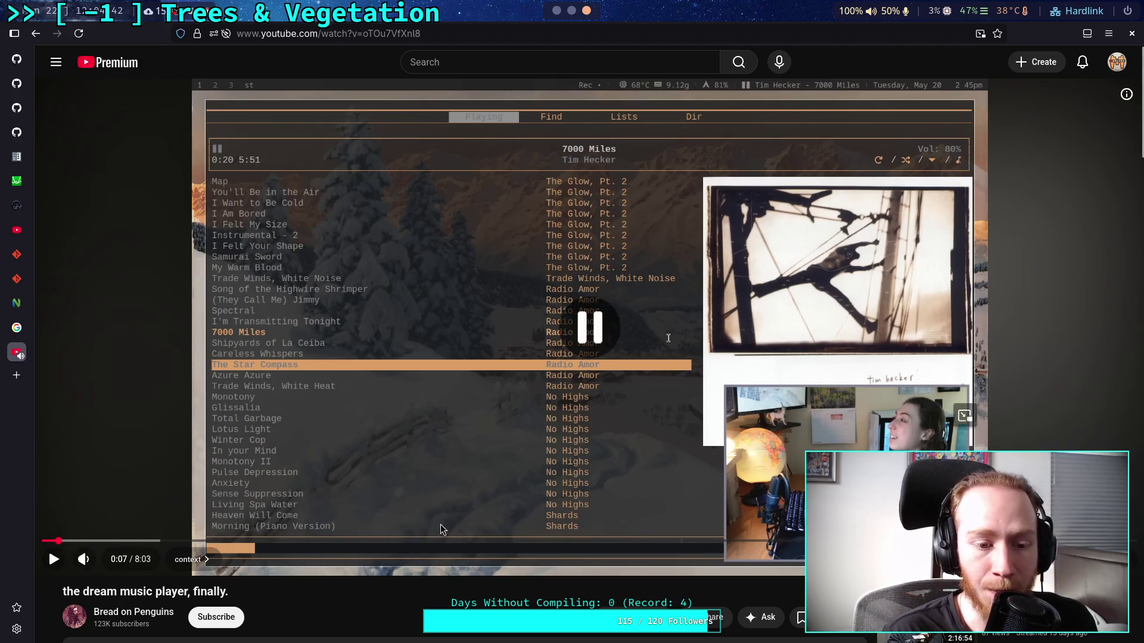
pyautogui.click(423, 469)
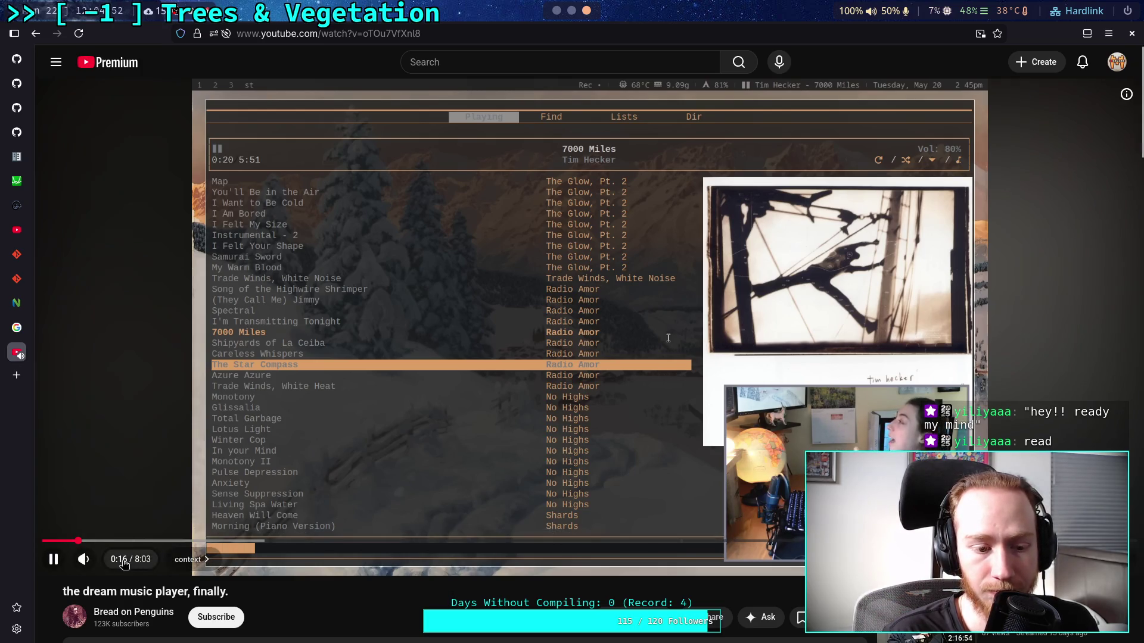
pyautogui.moveTo(119, 563)
pyautogui.moveTo(119, 563); pyautogui.dragTo(122, 563)
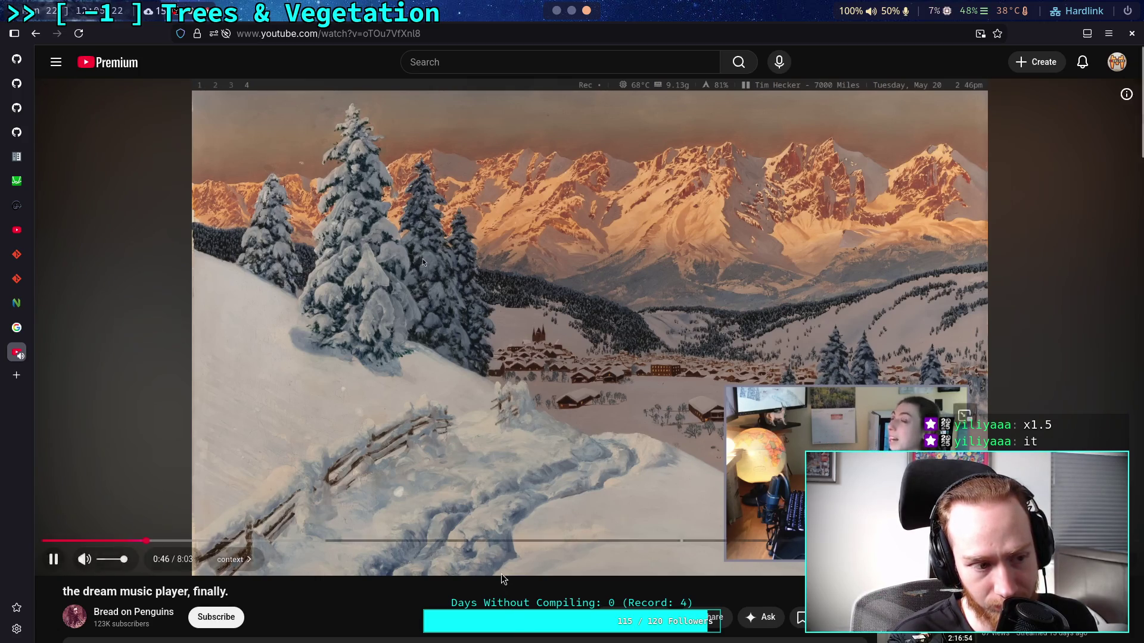
# - Set the video's playback speed to 1.25 in the player settings
pyautogui.scroll(-2, 501, 578)
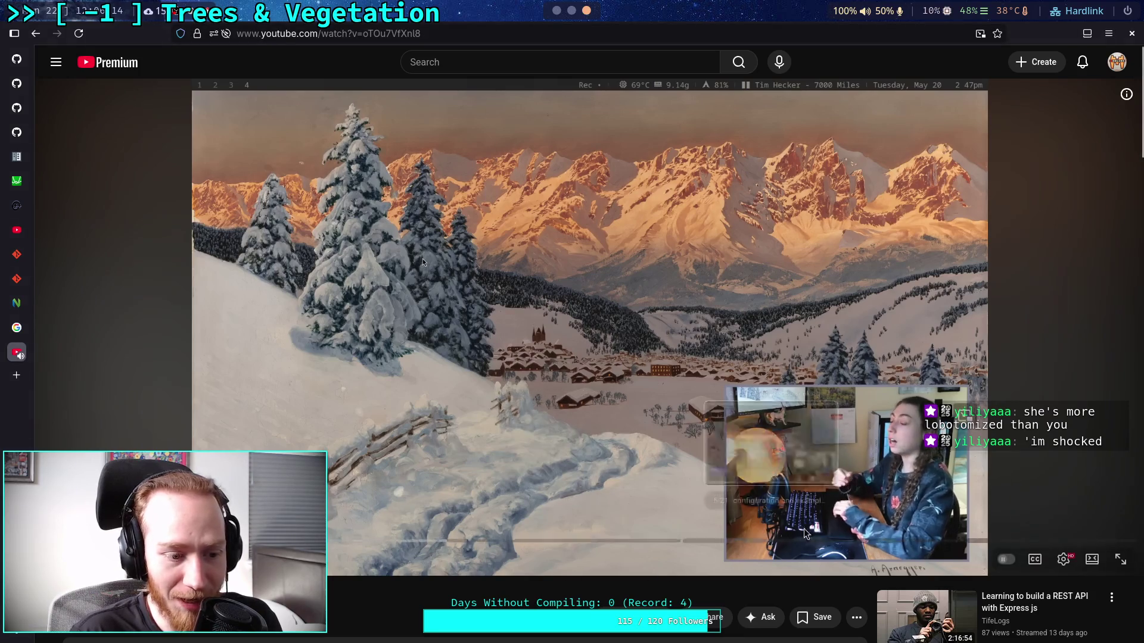
pyautogui.click(1063, 559)
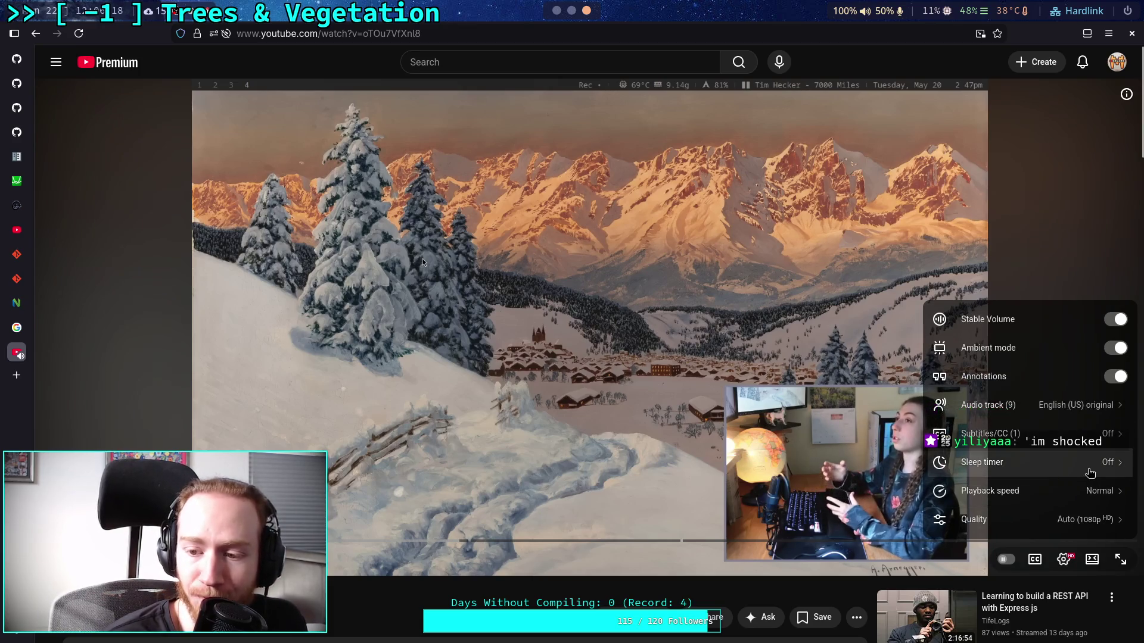
pyautogui.click(1087, 489)
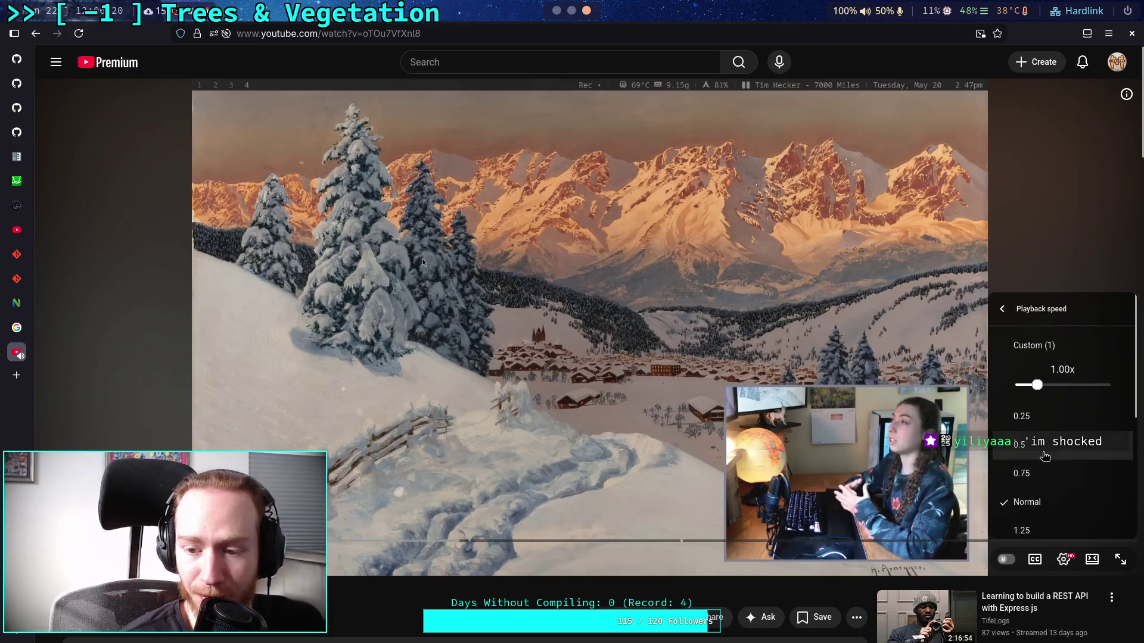
pyautogui.click(1044, 479)
pyautogui.click(1063, 559)
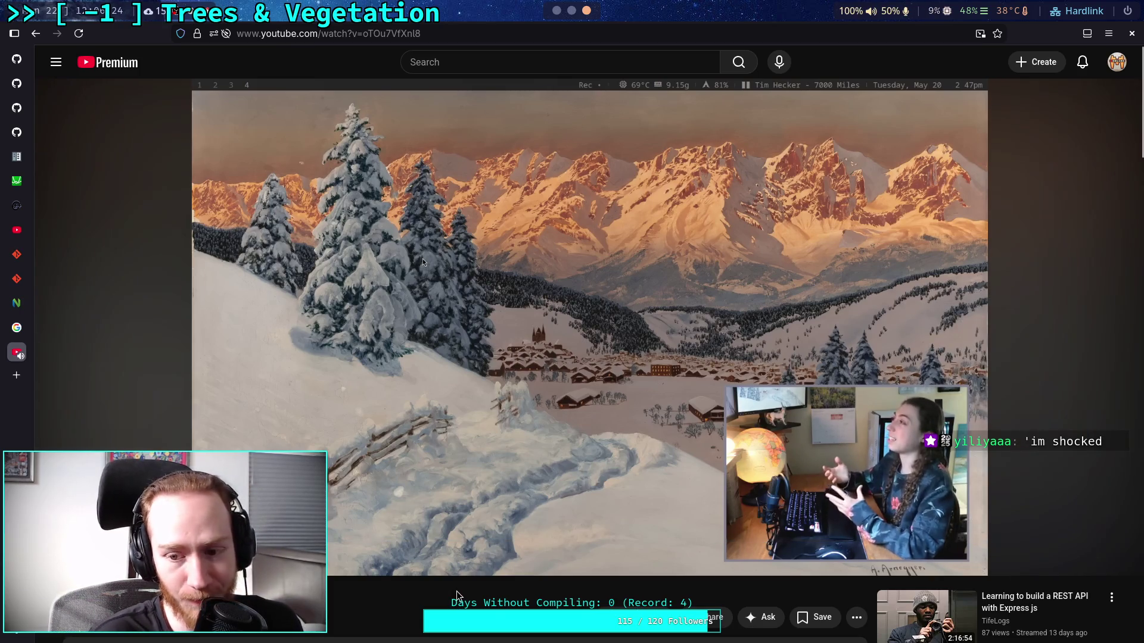
# - Pause and resume the video so it keeps playing at 1.25x
pyautogui.press('space')
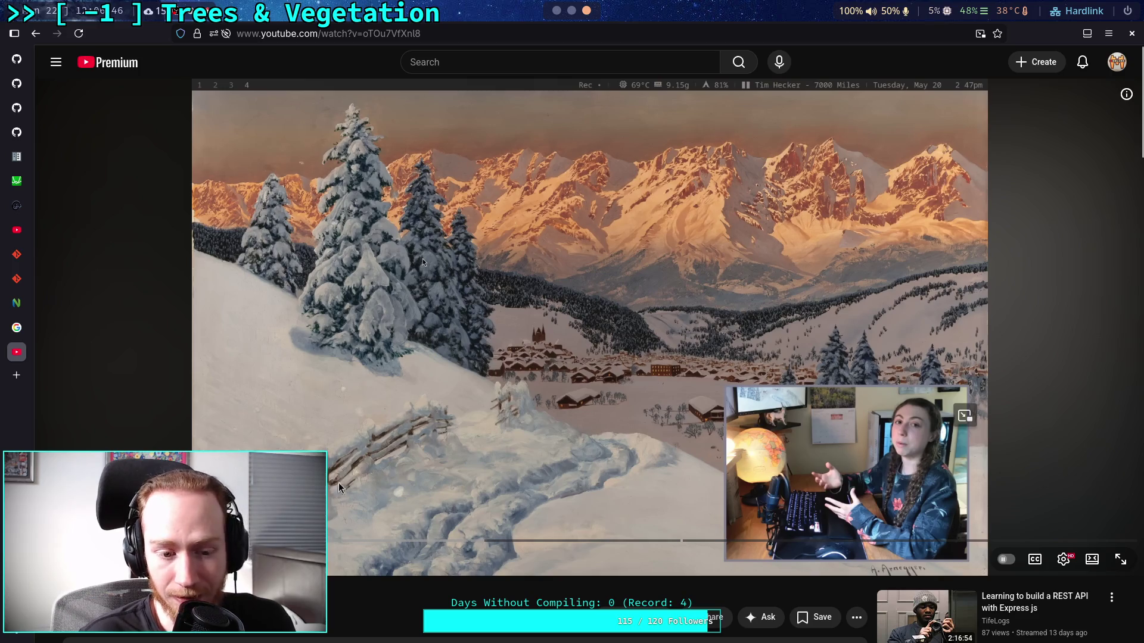
pyautogui.click(390, 482)
pyautogui.click(393, 484)
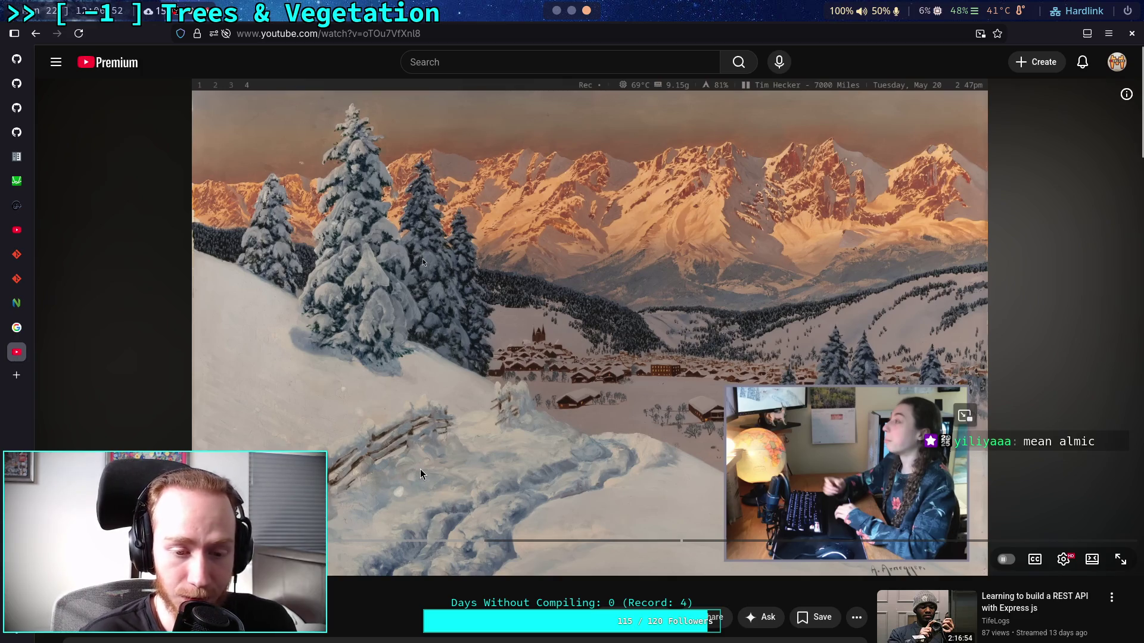
pyautogui.click(415, 527)
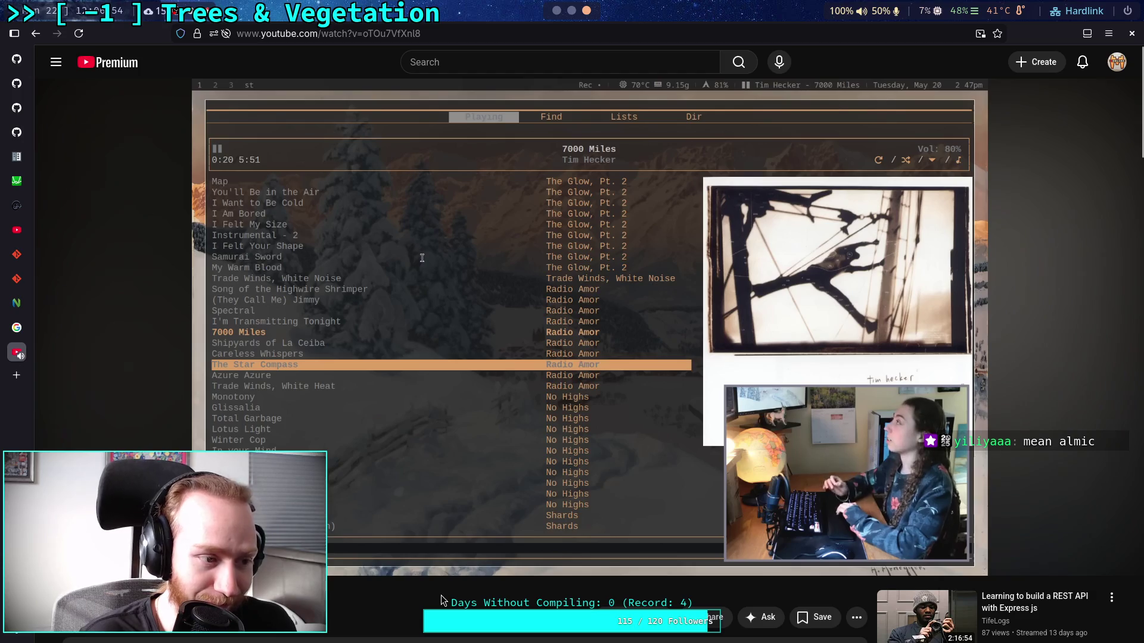
# - Toggle the review between paused and playing several times, ending with it playing at 1.25x
pyautogui.click(450, 600)
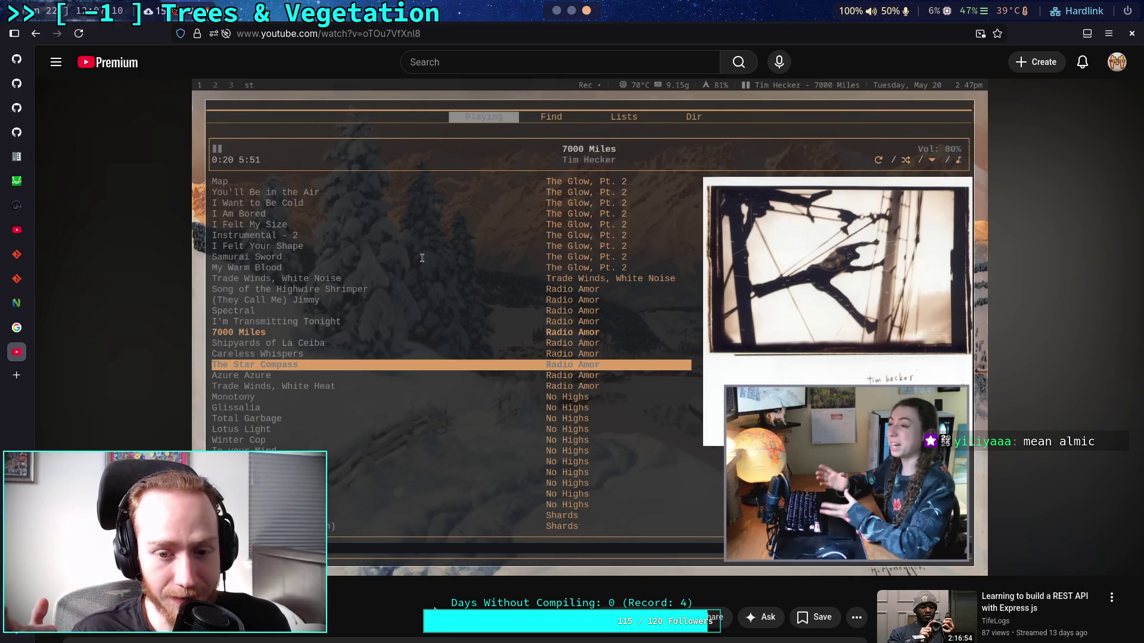
pyautogui.press('space')
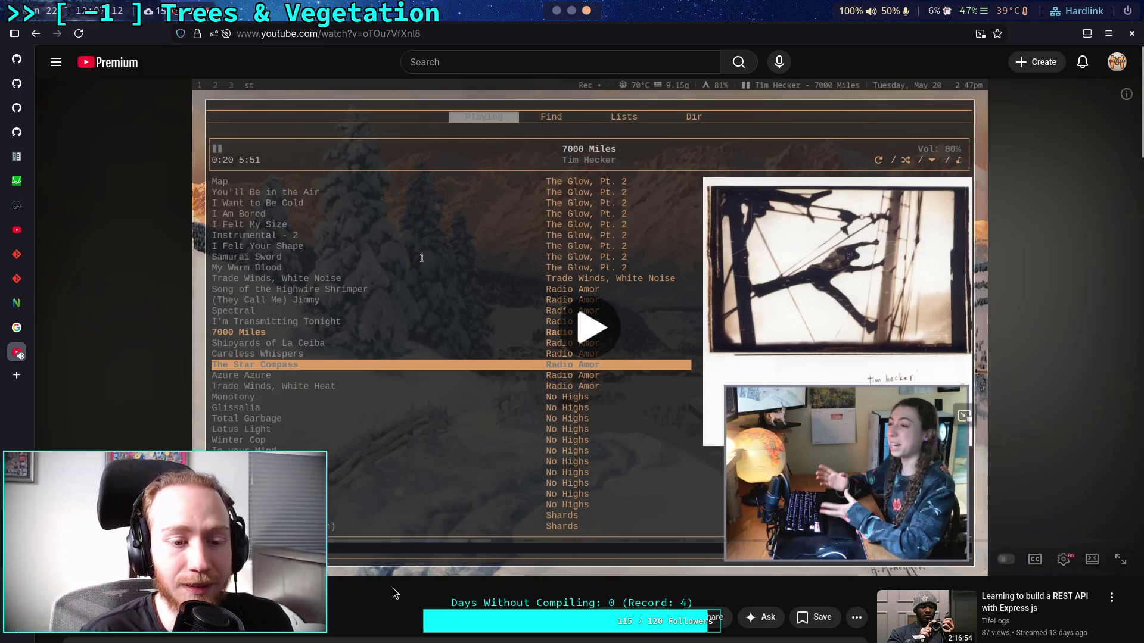
pyautogui.press('space')
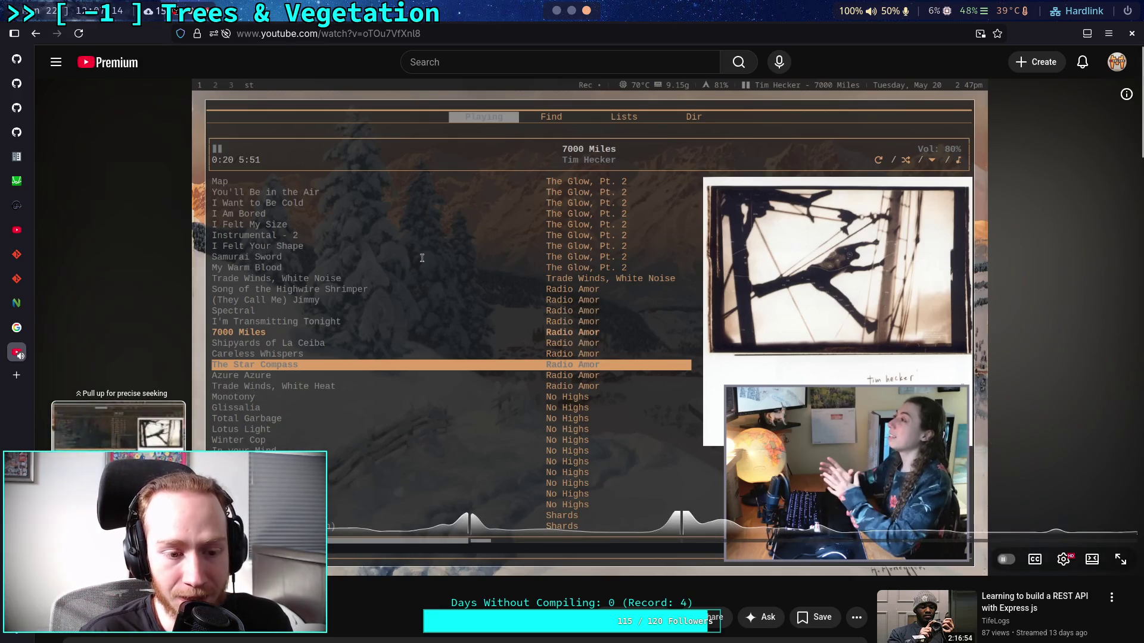
pyautogui.press('space')
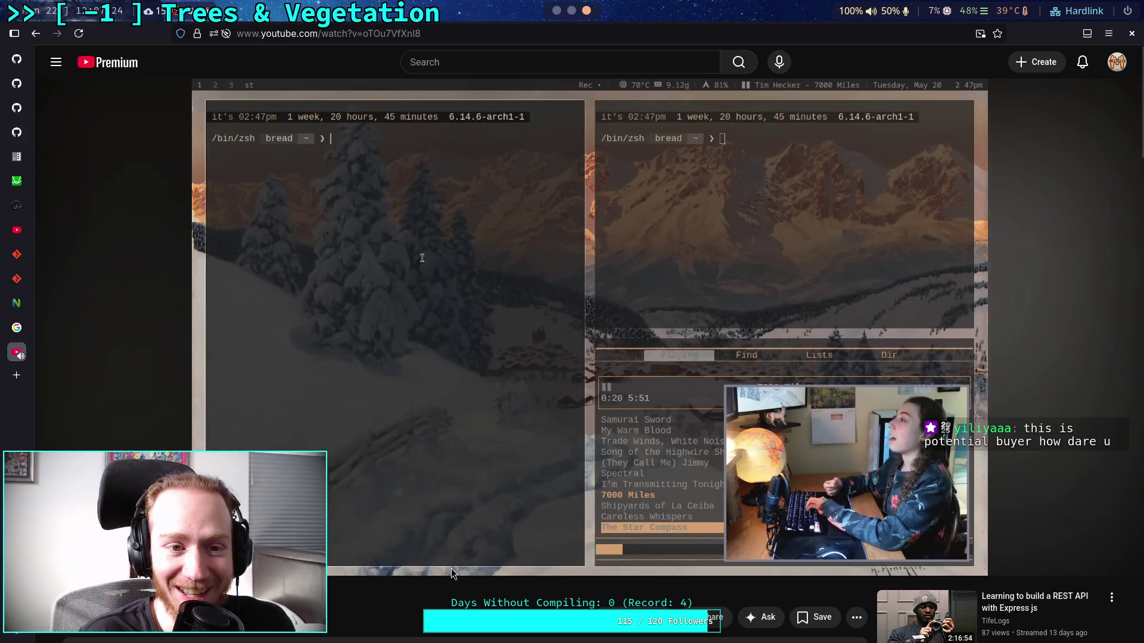
pyautogui.click(423, 429)
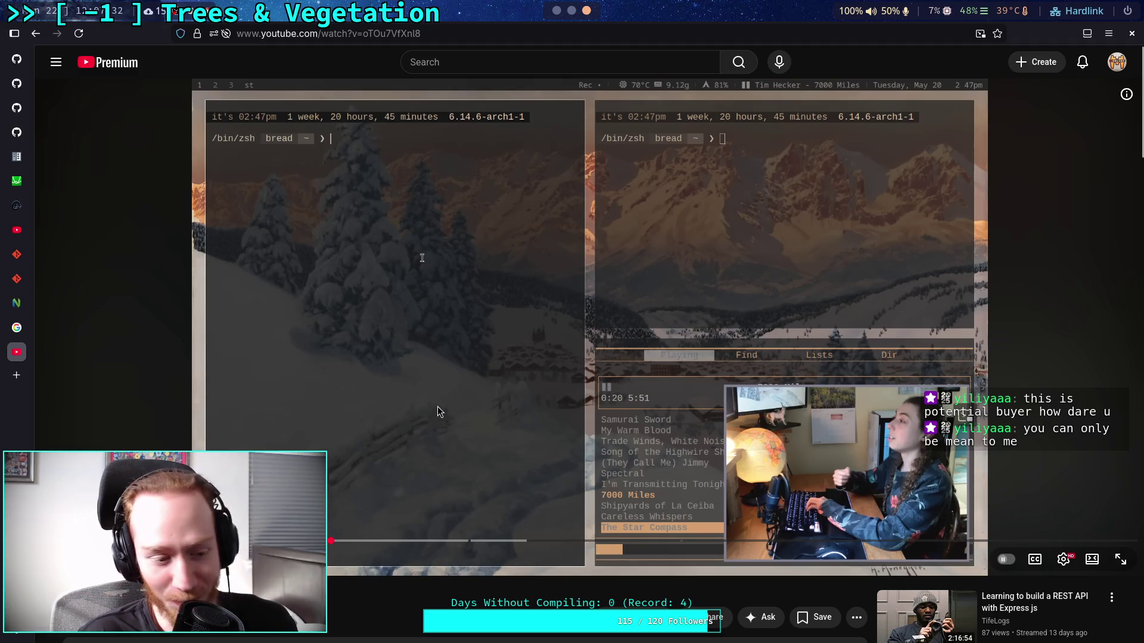
pyautogui.click(525, 463)
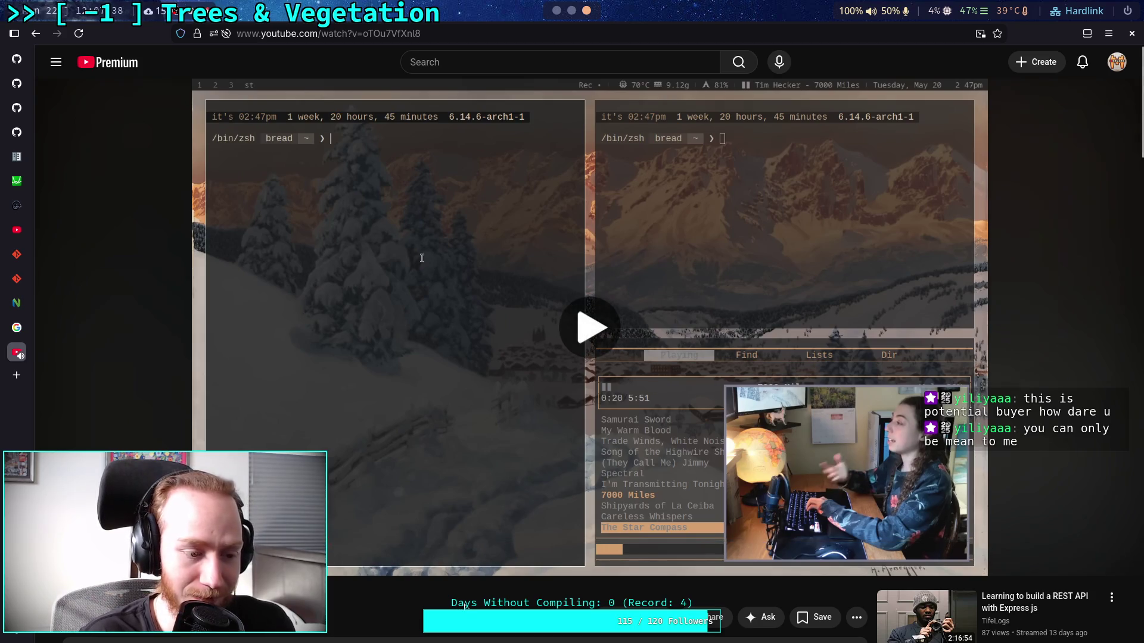
pyautogui.click(451, 474)
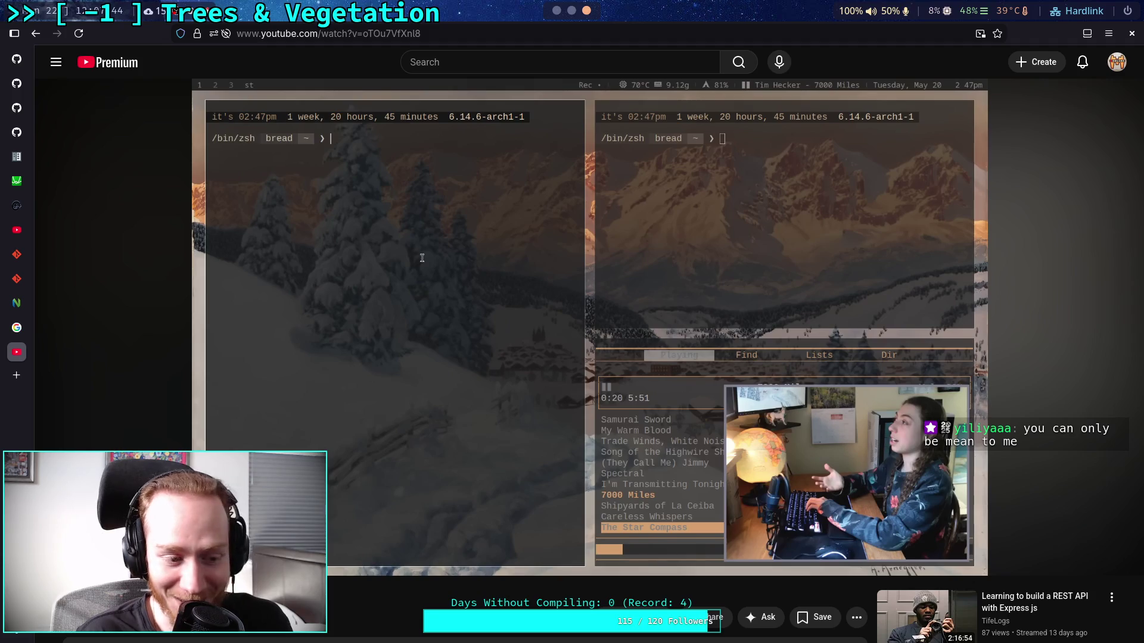
pyautogui.click(419, 483)
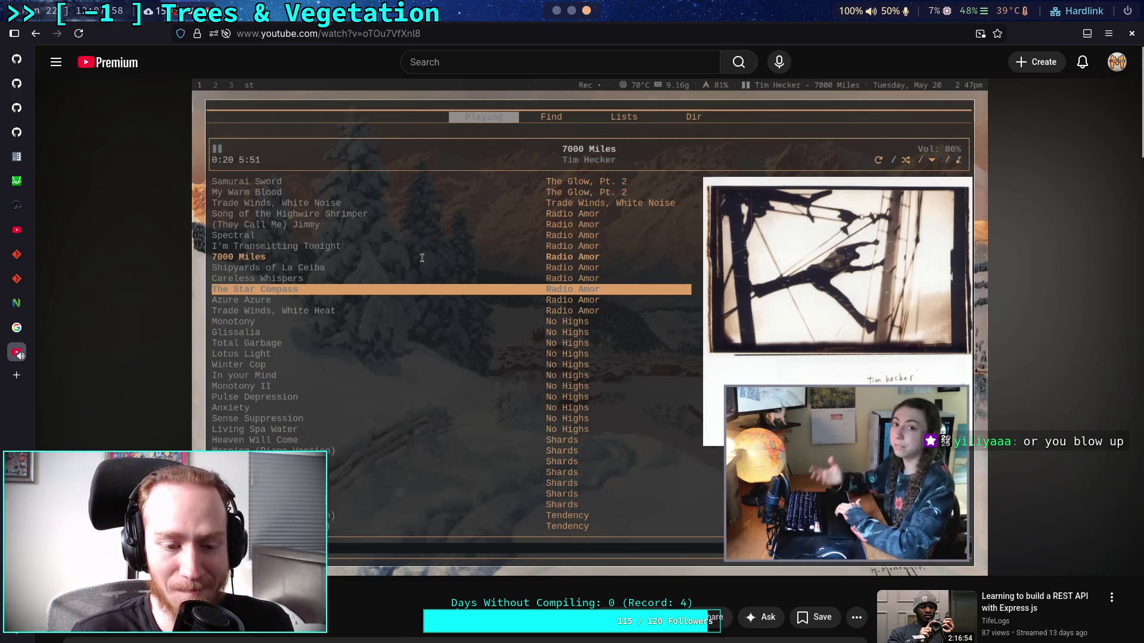
# - Pause and resume the review, then scroll down over the description and chapters and back up
pyautogui.click(429, 401)
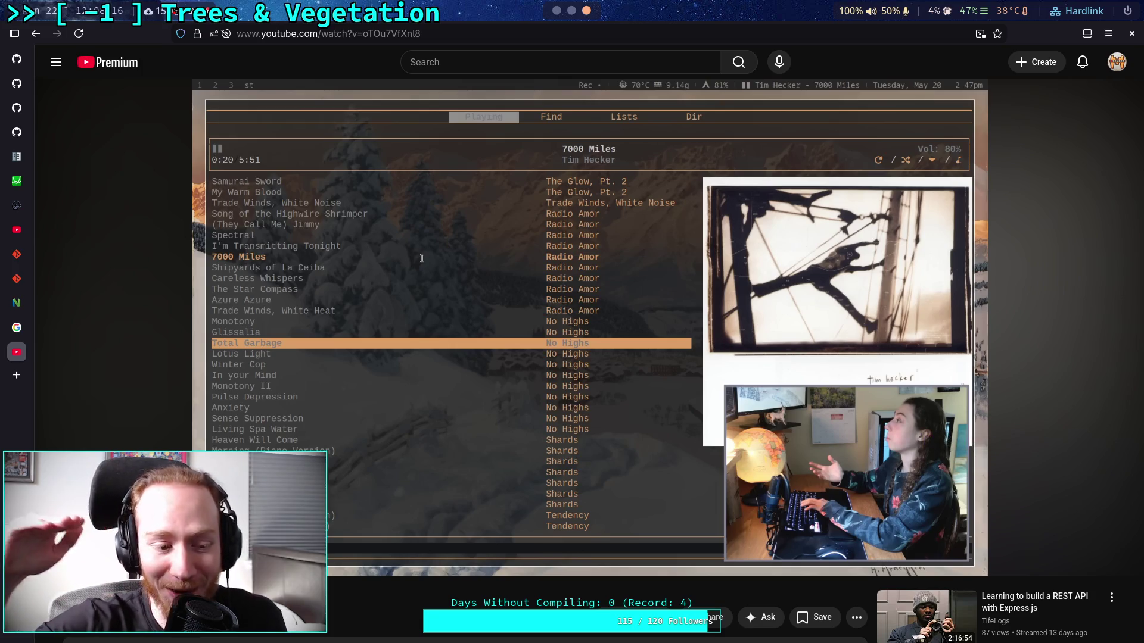
pyautogui.moveTo(433, 407)
pyautogui.click(426, 477)
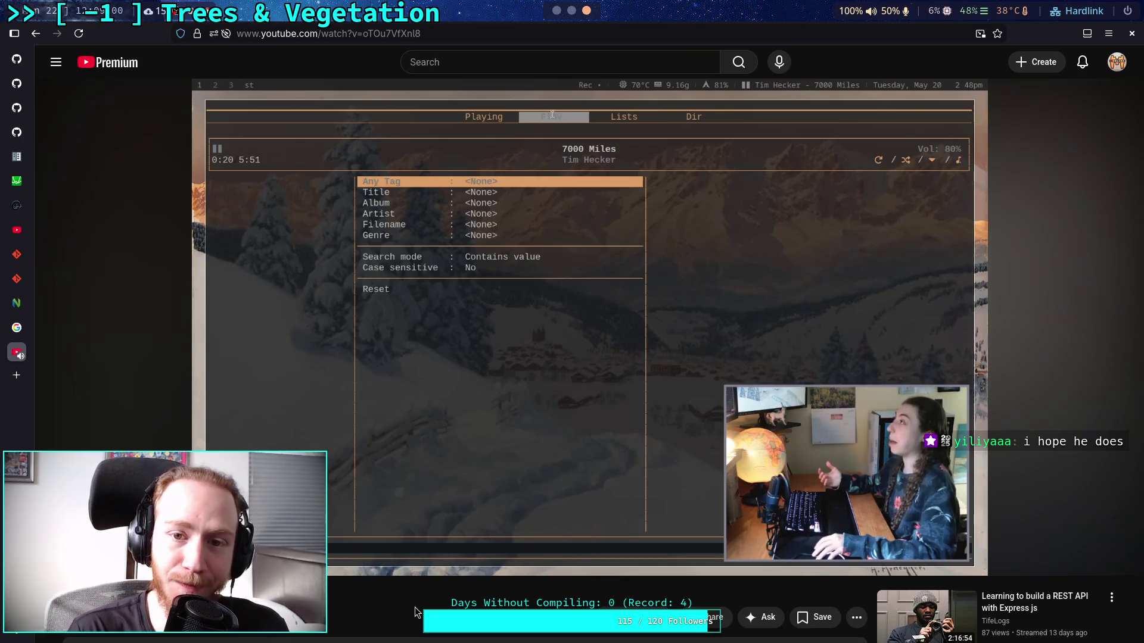
pyautogui.scroll(-1, 399, 612)
pyautogui.scroll(-7, 399, 612)
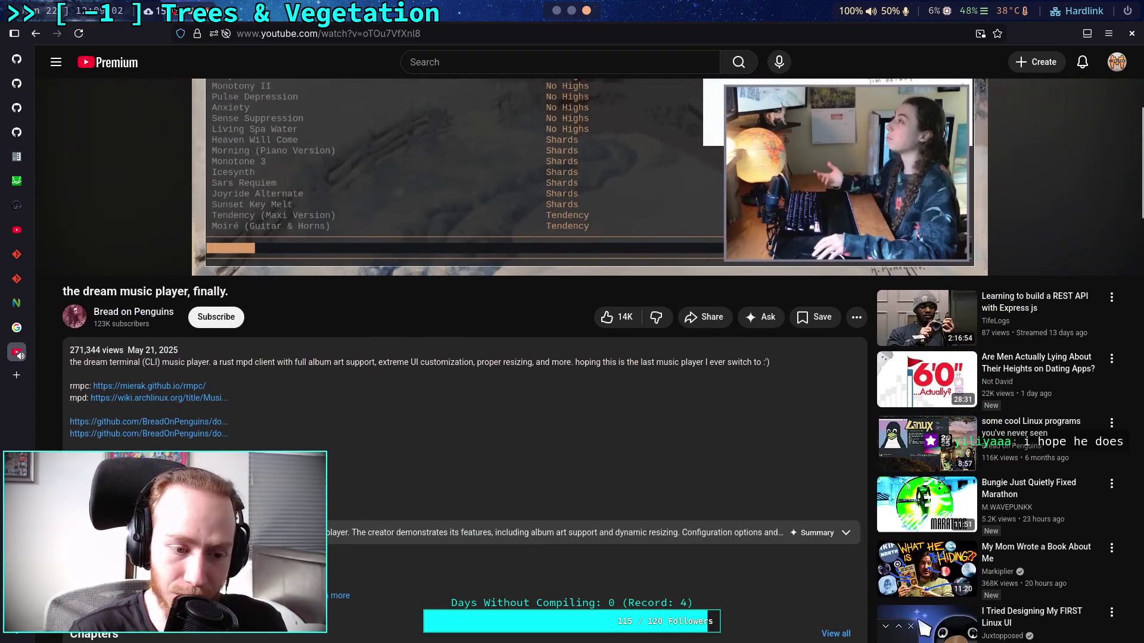
pyautogui.scroll(-3, 371, 571)
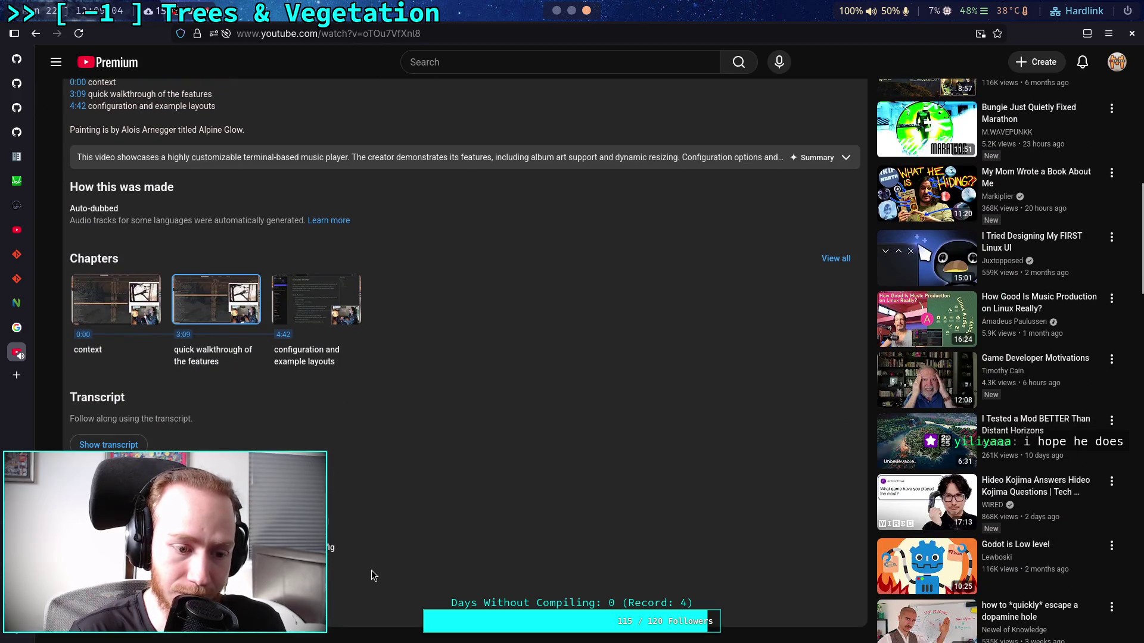
pyautogui.scroll(-6, 371, 570)
pyautogui.scroll(15, 371, 570)
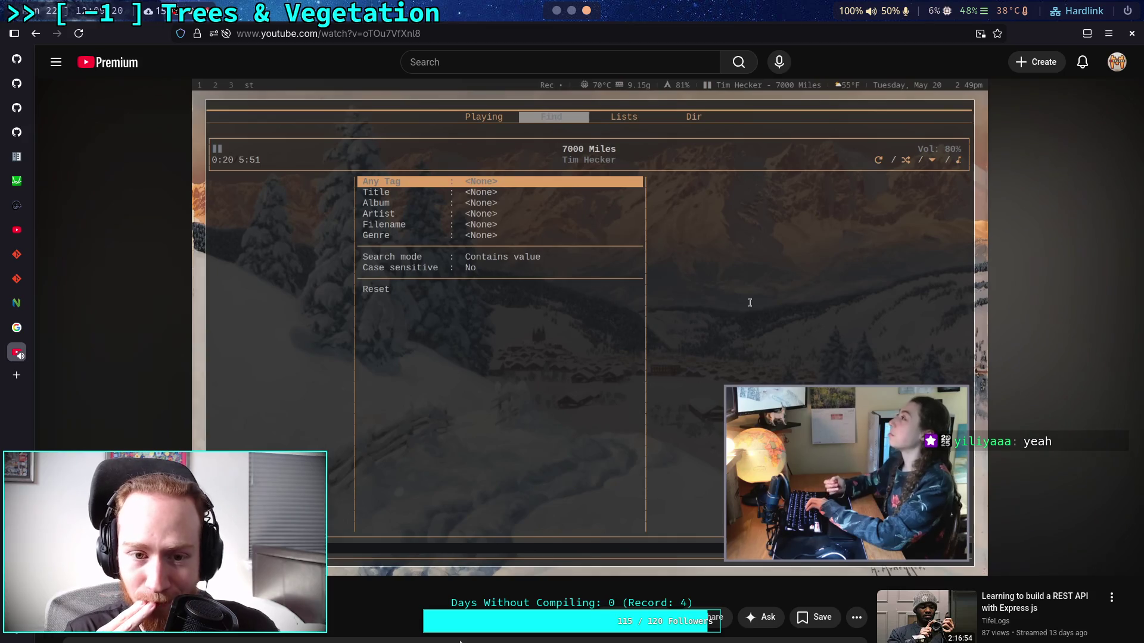
# - Pause and resume the review through the search demo until 'You'll Be in the Air' plays in the queue
pyautogui.click(341, 401)
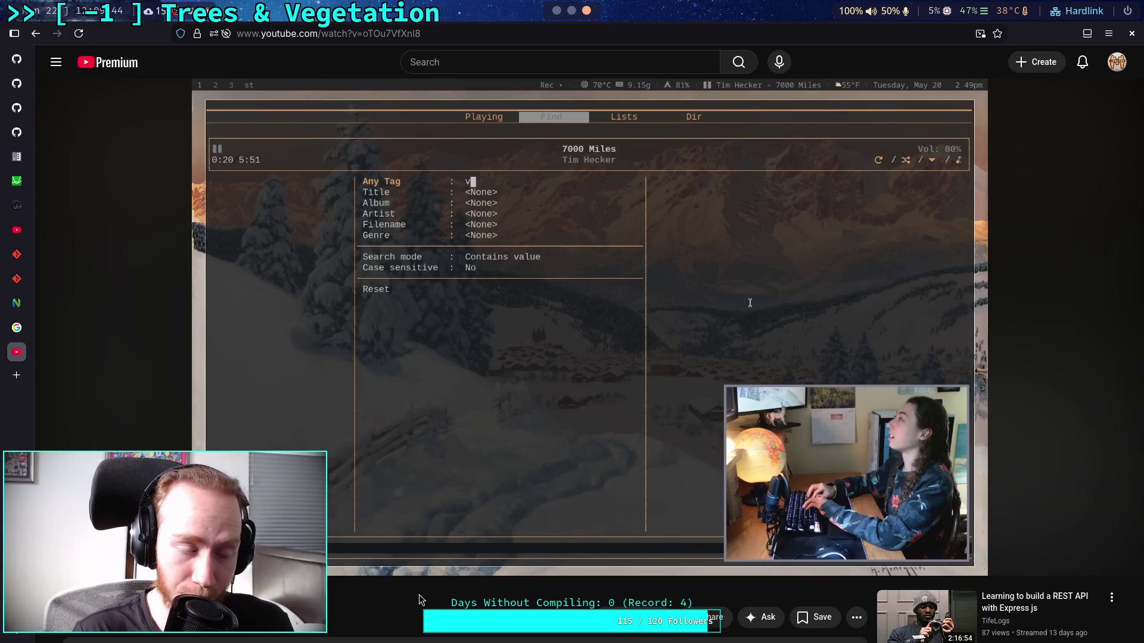
pyautogui.moveTo(471, 519)
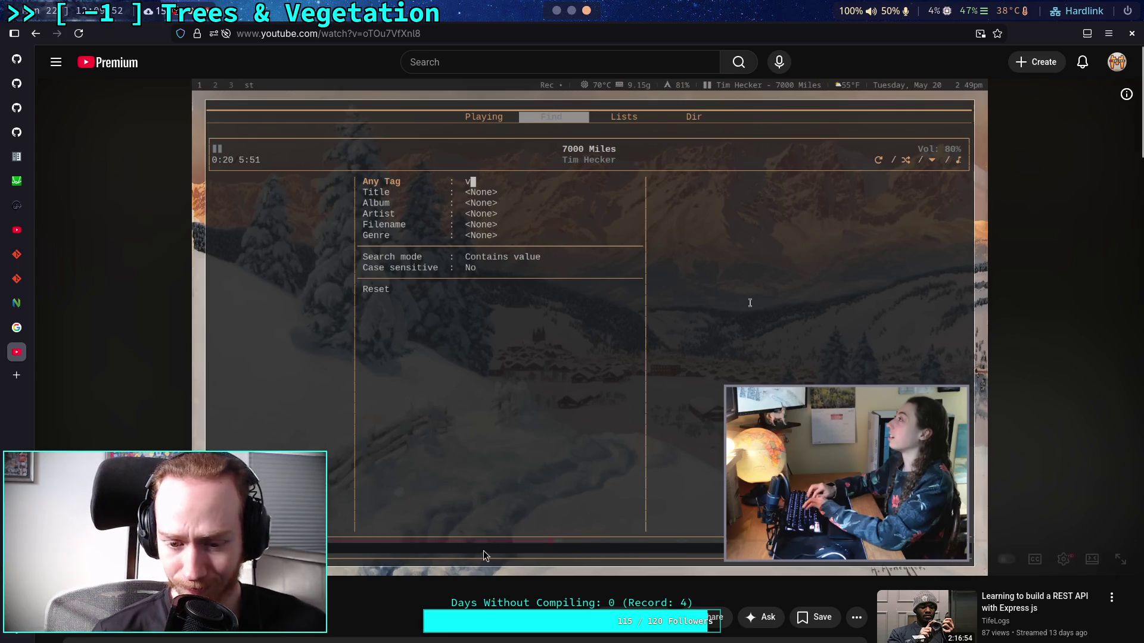
pyautogui.click(484, 434)
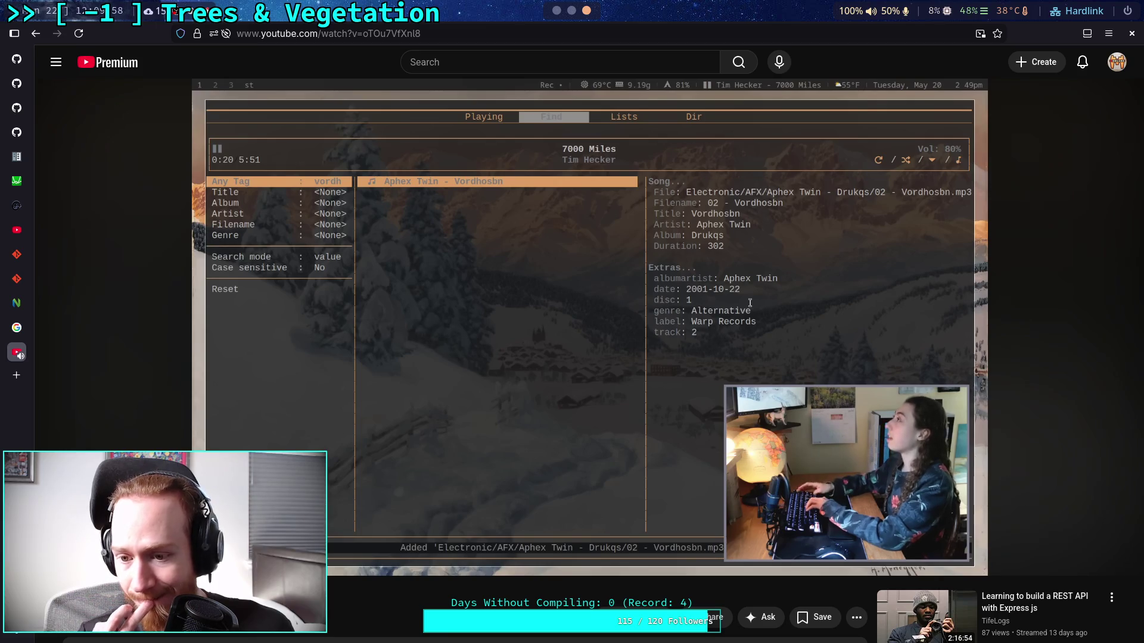
pyautogui.click(750, 303)
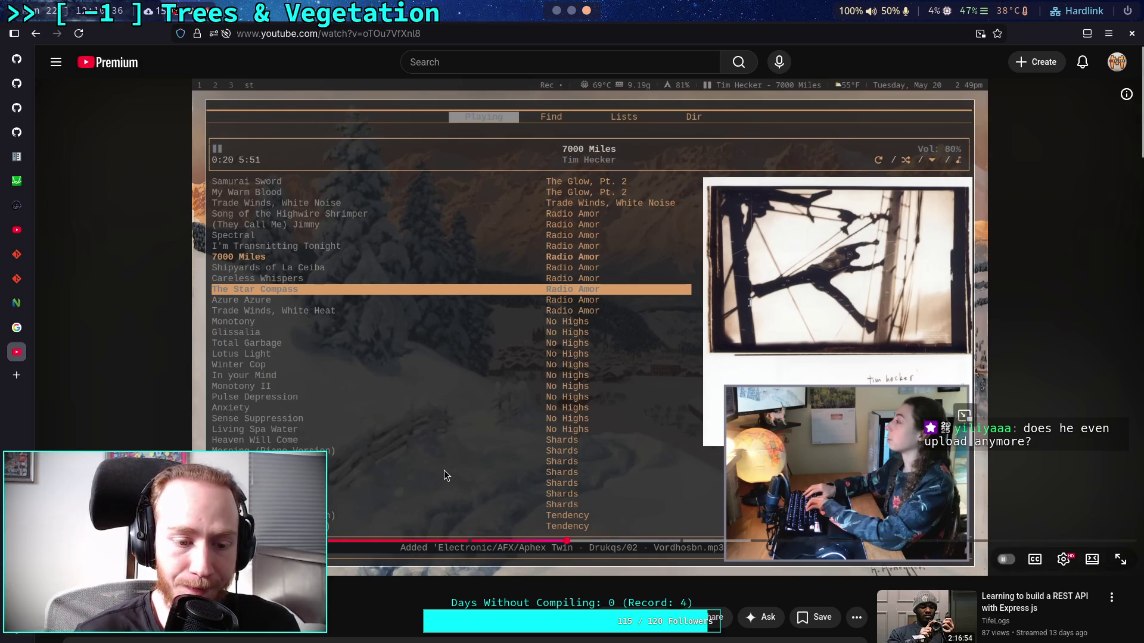
pyautogui.click(431, 491)
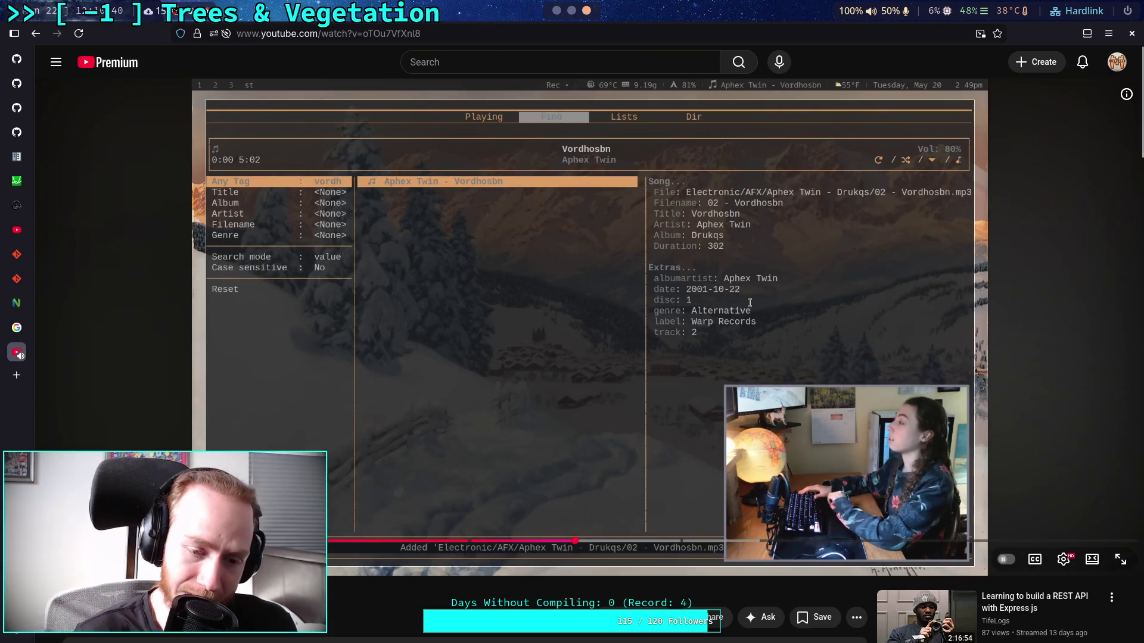
pyautogui.press('space')
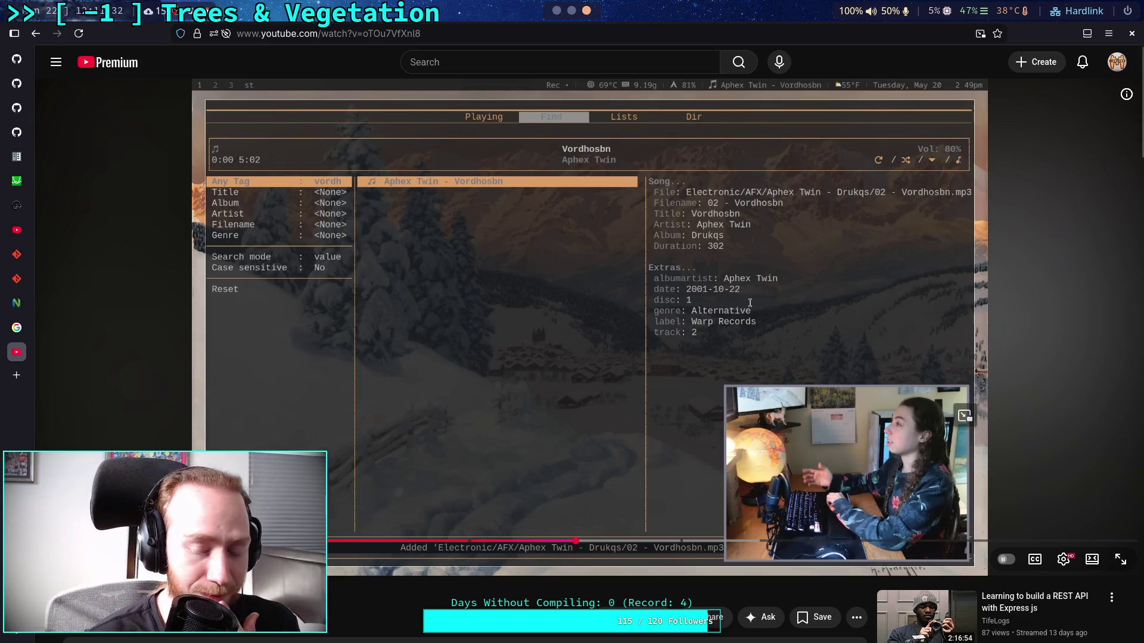
pyautogui.press('space')
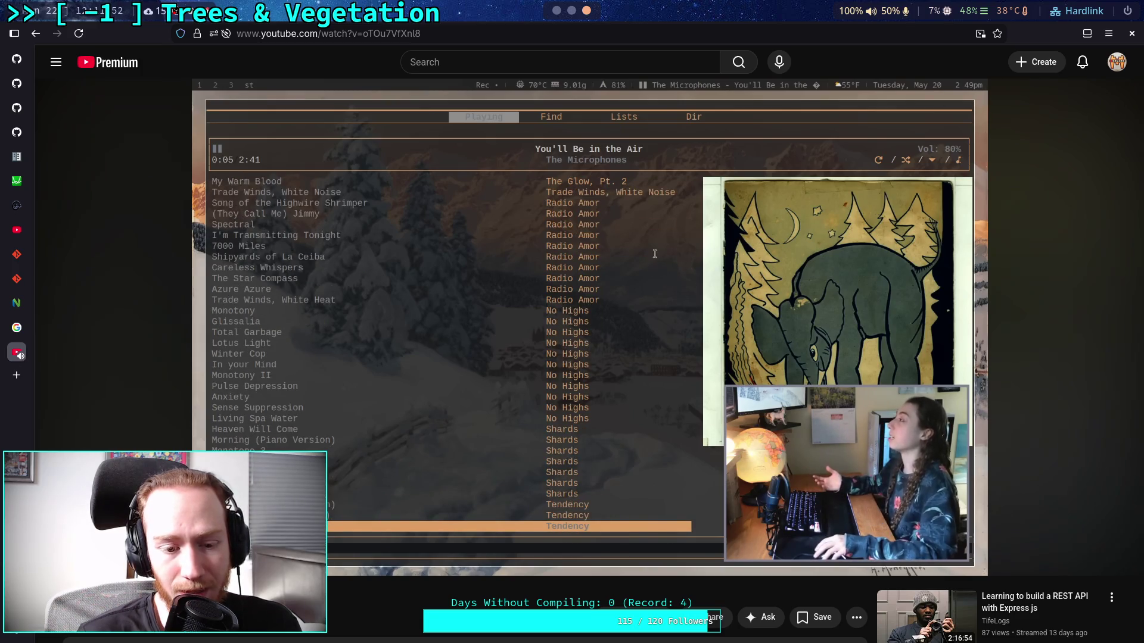
# - Pause the review, let it play briefly, and stop it at 4:47
pyautogui.click(645, 296)
pyautogui.scroll(-2, 443, 105)
pyautogui.scroll(2, 278, 432)
pyautogui.press('space')
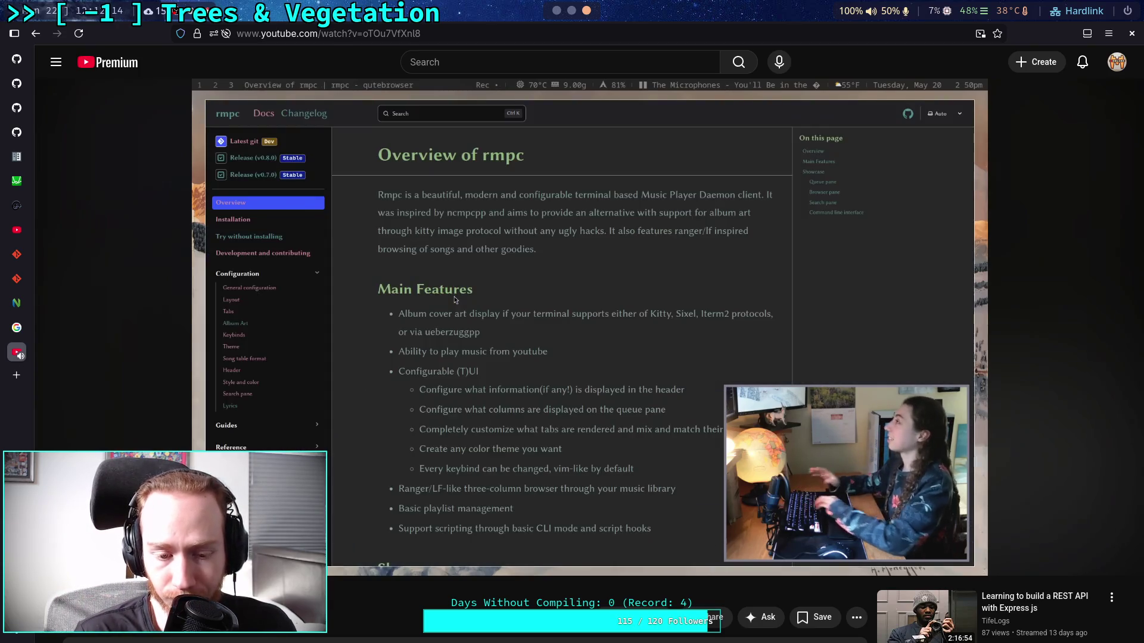
pyautogui.press('space')
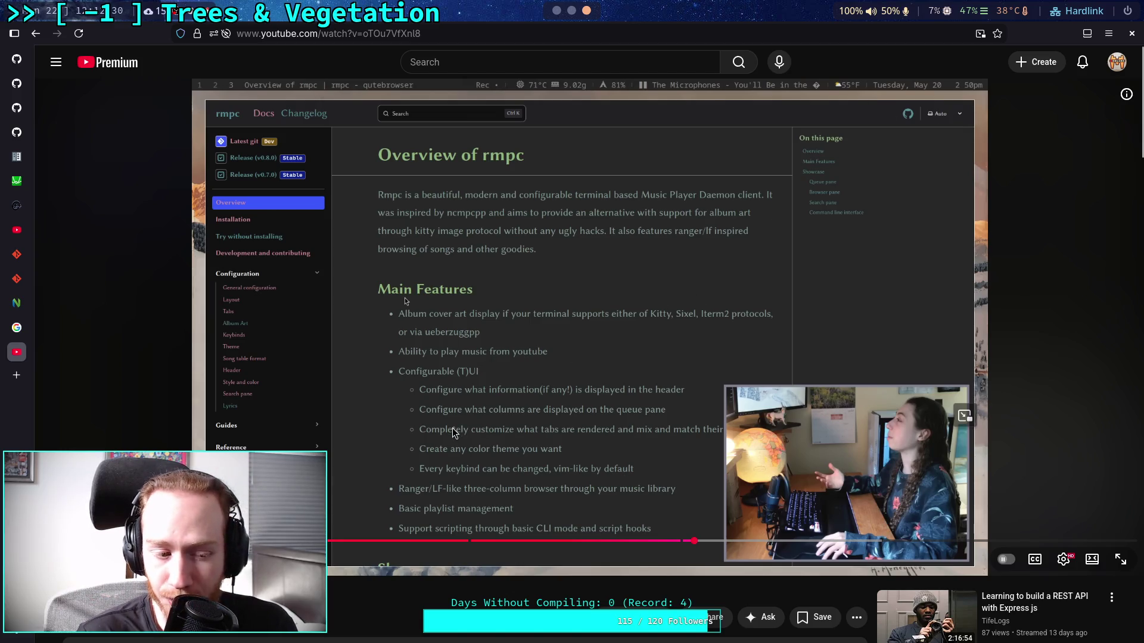
# - Scroll down to the description and bring up the context menu on the mpd link
pyautogui.scroll(-5, 460, 447)
pyautogui.scroll(-5, 462, 430)
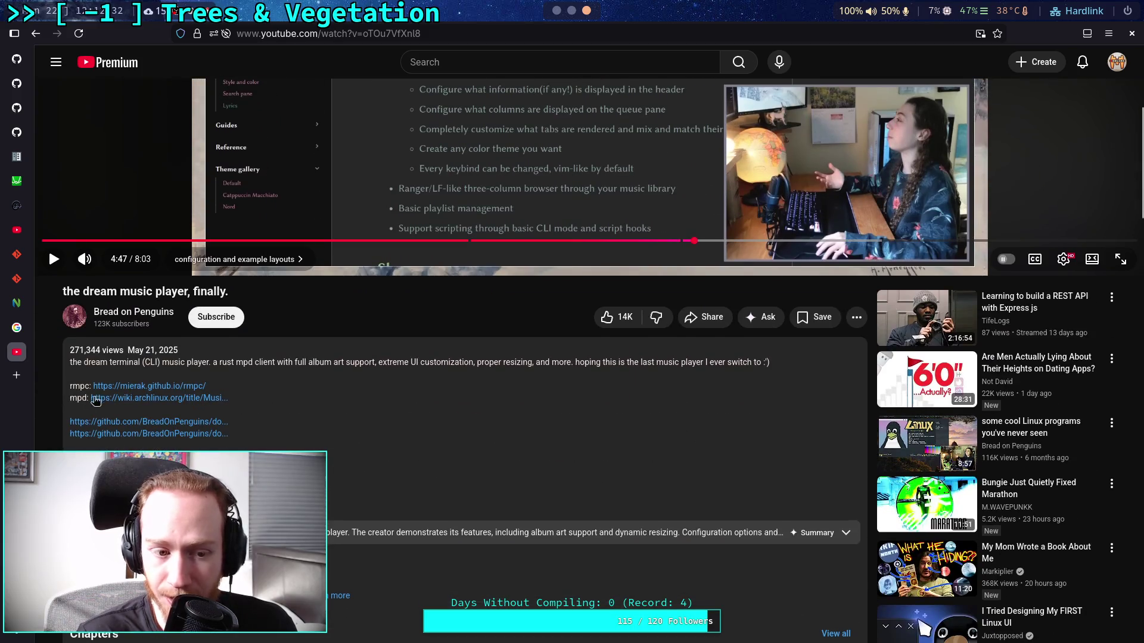
pyautogui.rightClick(112, 404)
# - Open the mpd link in a new tab and highlight the sentence about organizing playlists
pyautogui.click(140, 411)
pyautogui.click(18, 376)
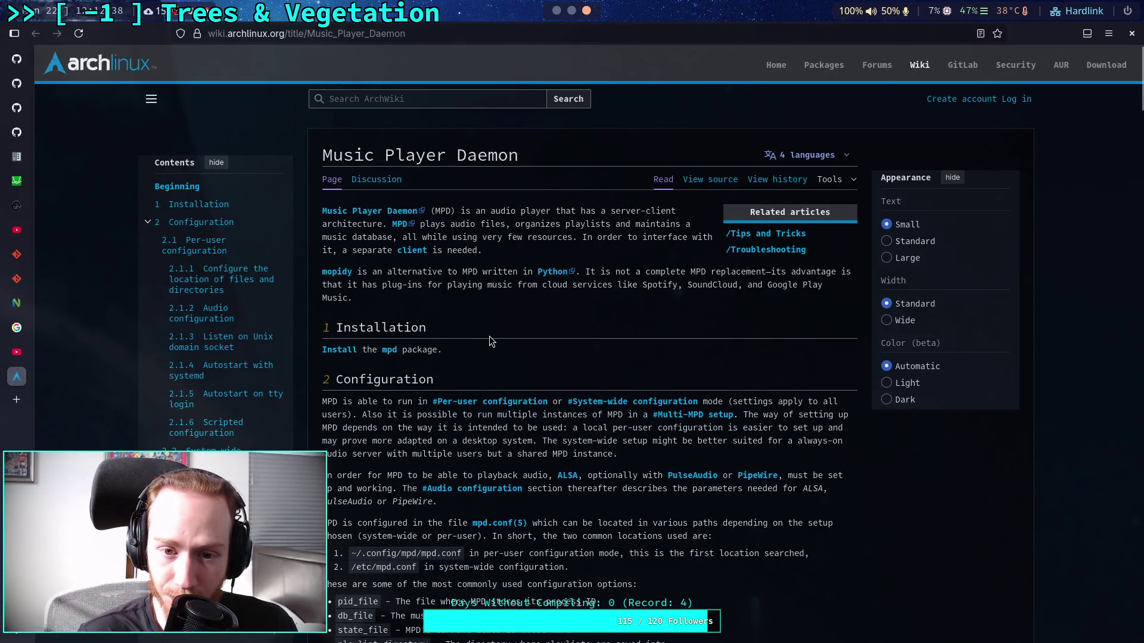
pyautogui.moveTo(430, 224)
pyautogui.mouseDown()
pyautogui.moveTo(581, 226)
pyautogui.moveTo(398, 237)
pyautogui.mouseUp()
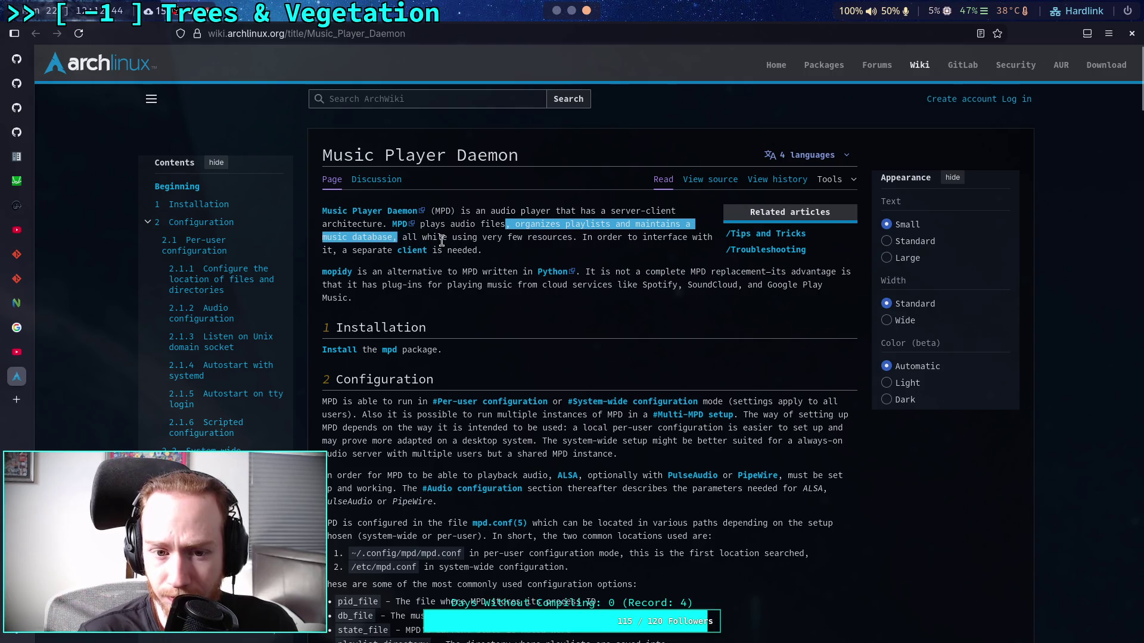
# - Scroll down the Music Player Daemon wiki page to the Graphical clients list
pyautogui.scroll(-4, 500, 250)
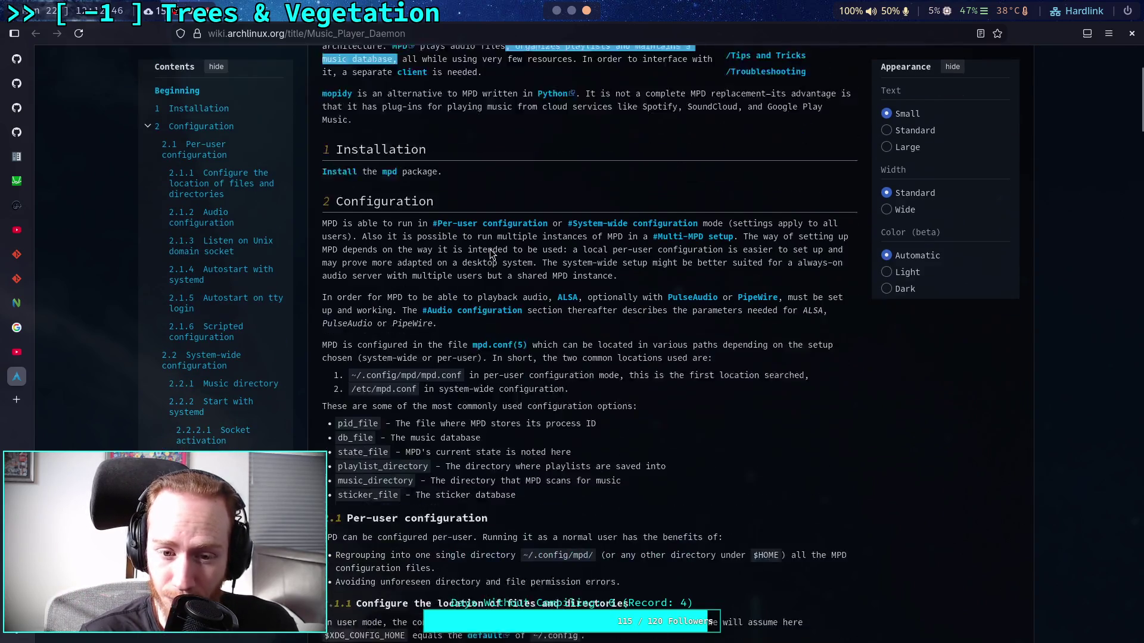
pyautogui.scroll(-1, 524, 338)
pyautogui.scroll(-4, 523, 337)
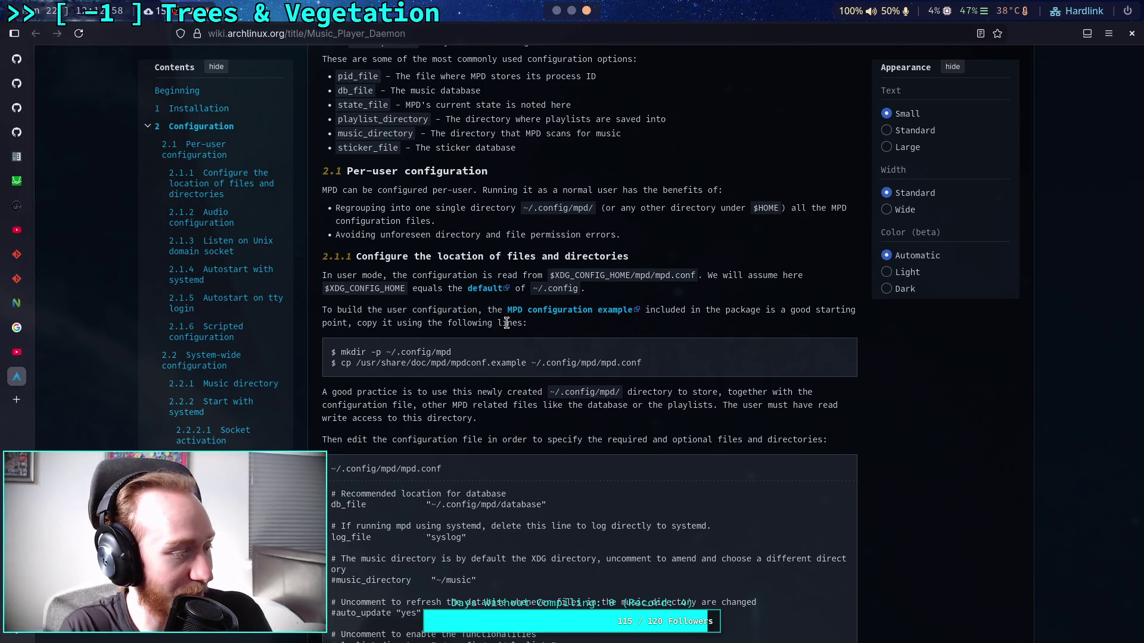
pyautogui.scroll(-3, 542, 341)
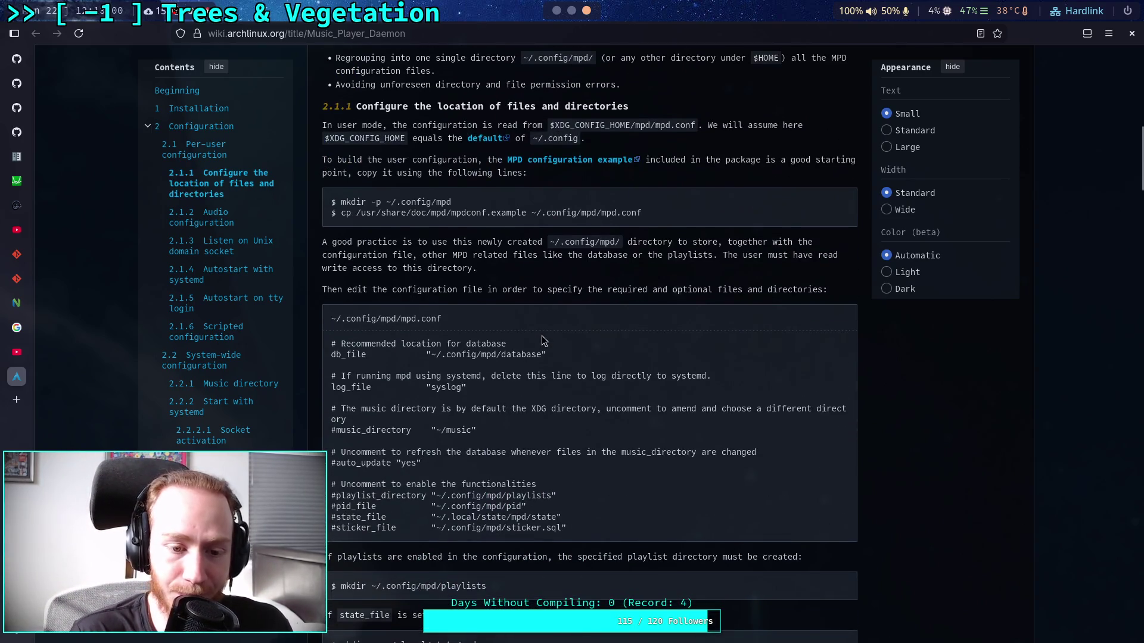
pyautogui.scroll(-3, 542, 340)
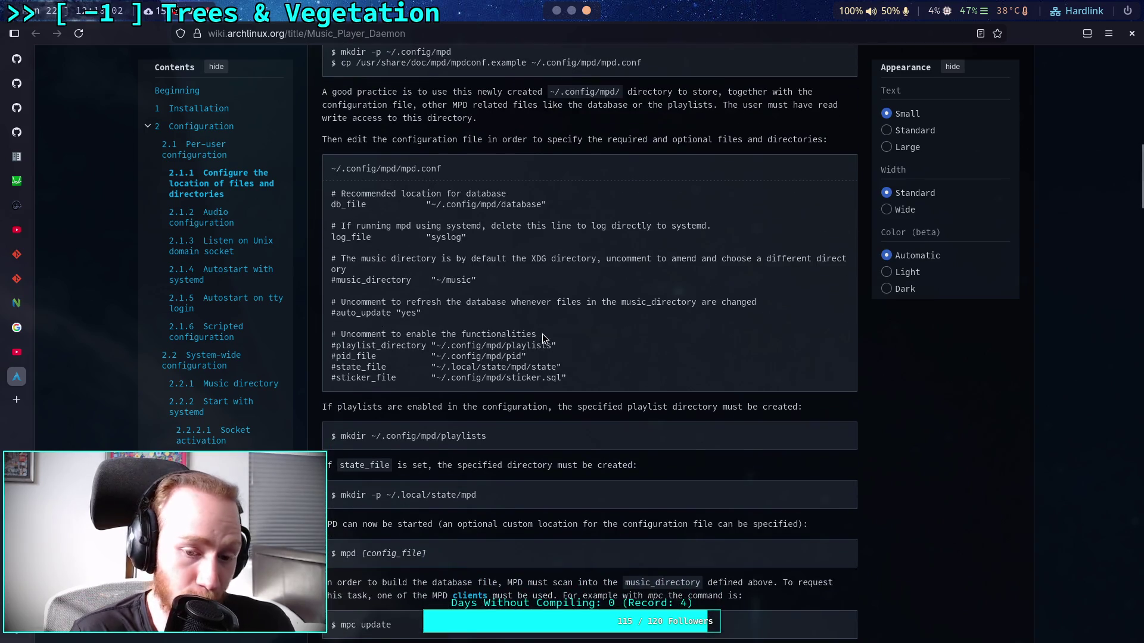
pyautogui.scroll(-3, 554, 381)
pyautogui.scroll(-6, 560, 377)
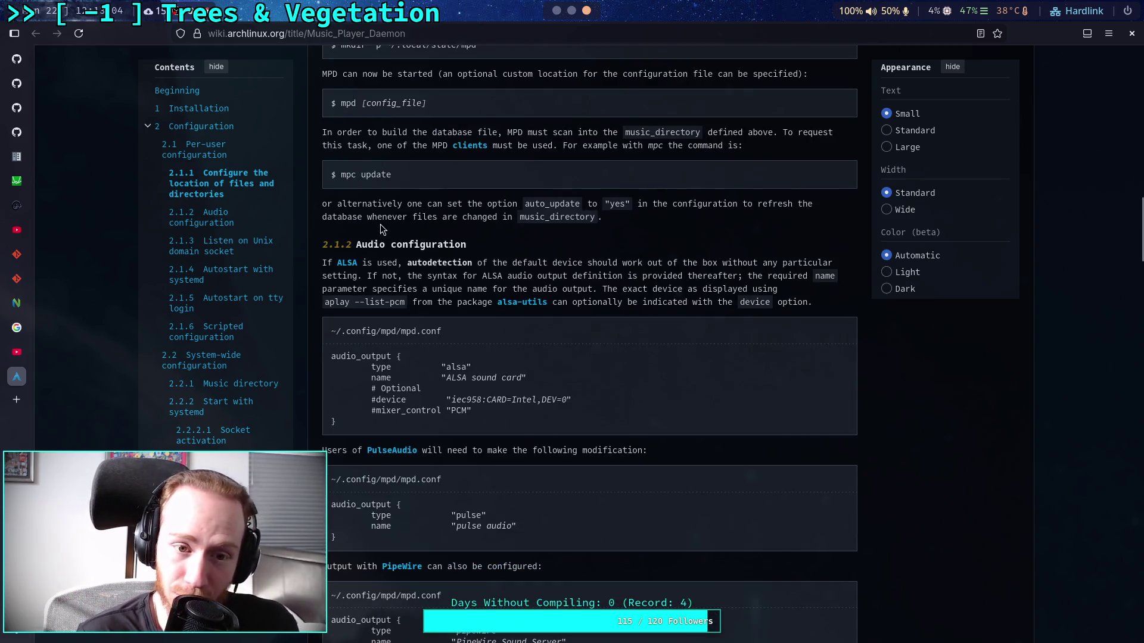
pyautogui.scroll(-3, 402, 268)
pyautogui.scroll(-10, 388, 334)
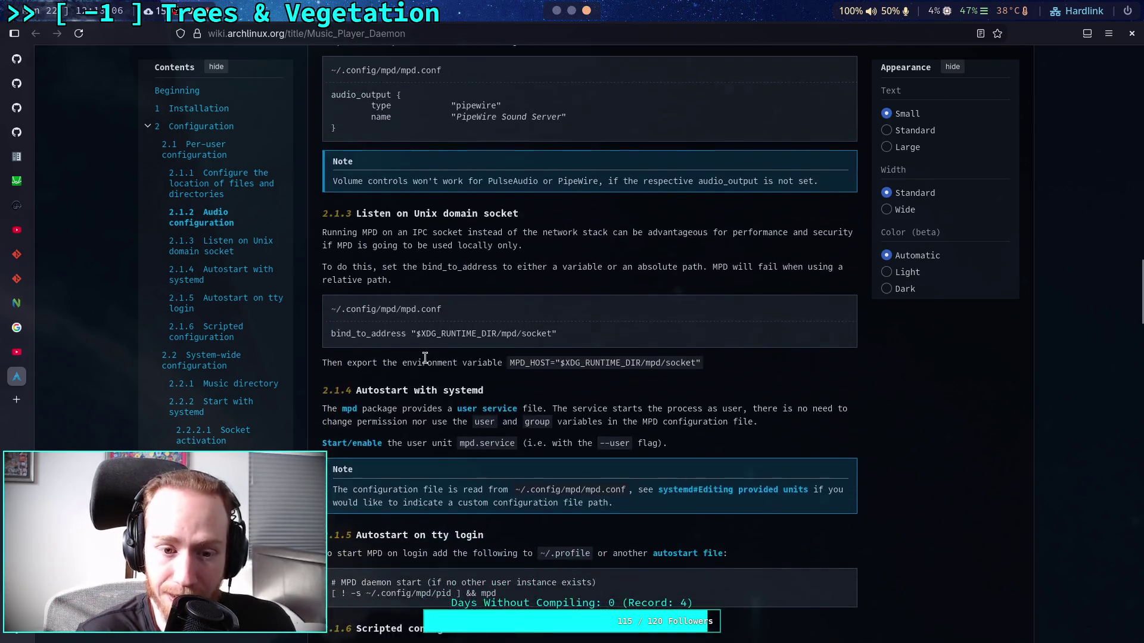
pyautogui.scroll(-4, 466, 349)
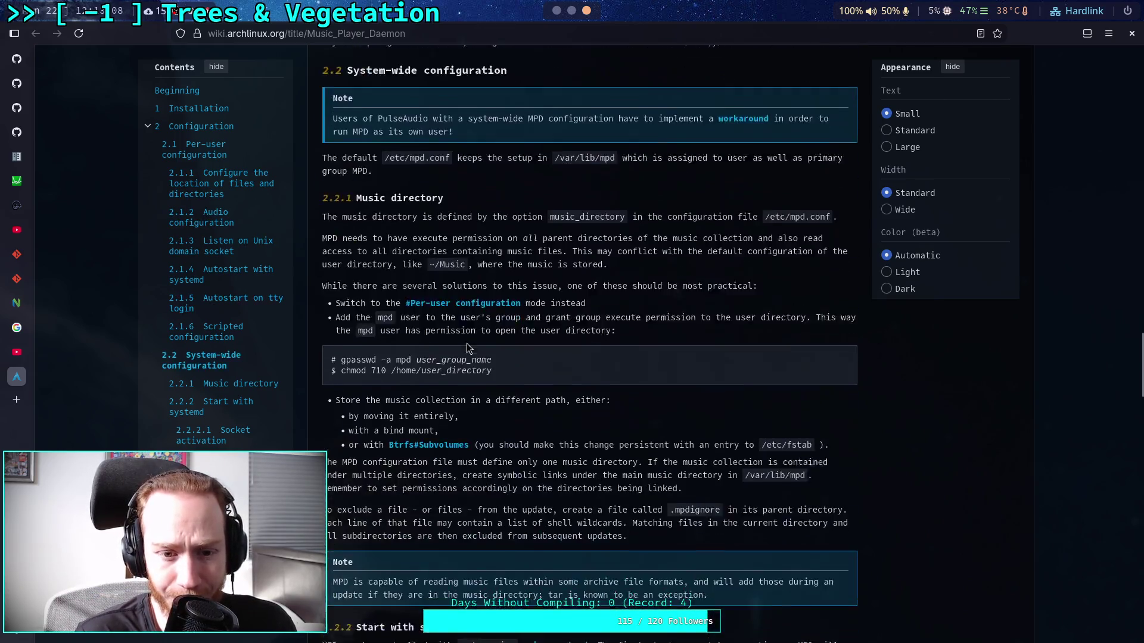
pyautogui.scroll(-6, 467, 343)
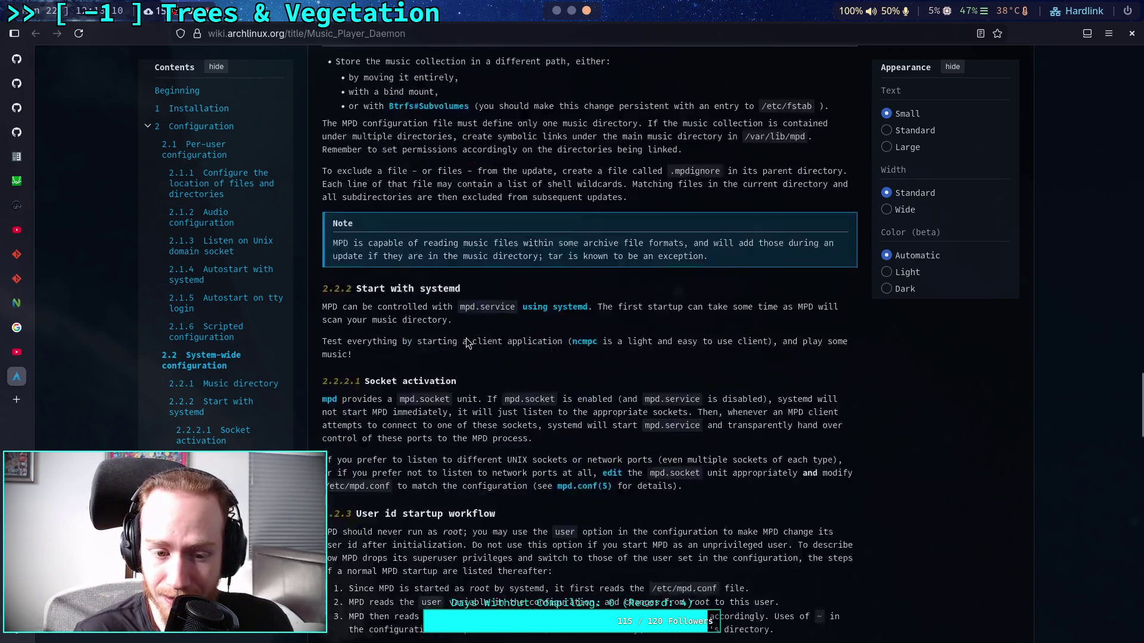
pyautogui.scroll(-6, 462, 310)
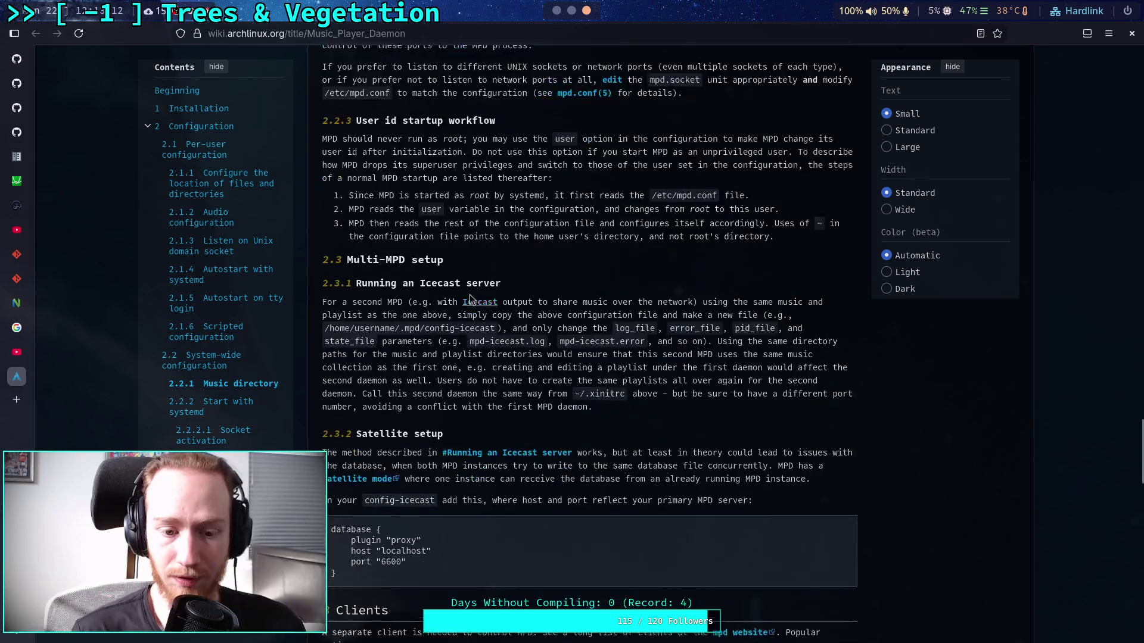
pyautogui.scroll(-5, 470, 318)
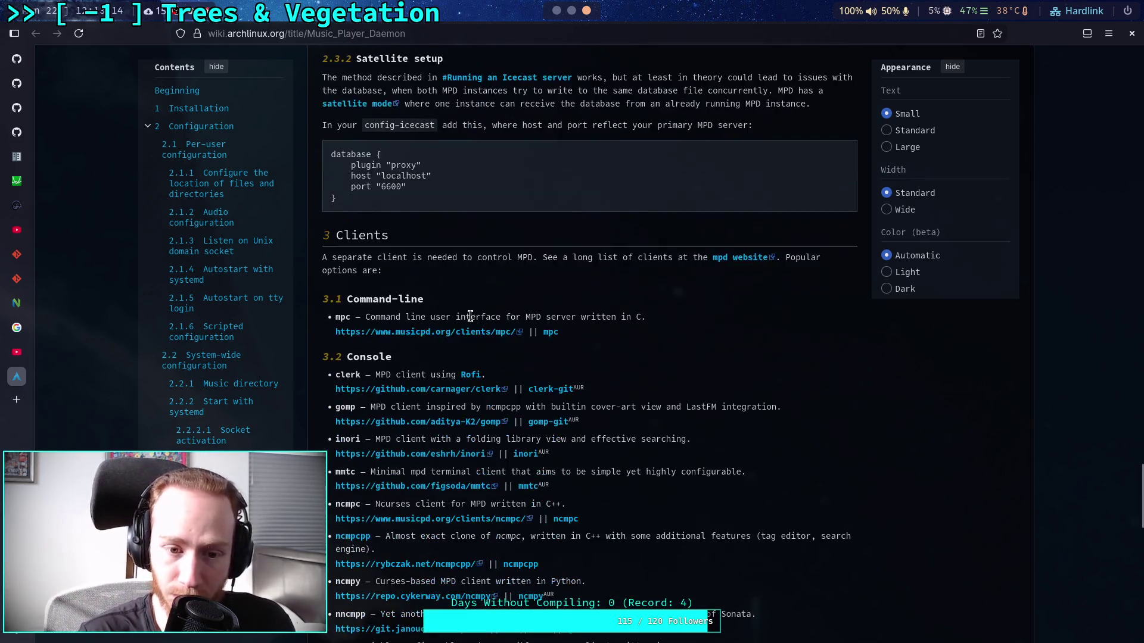
pyautogui.scroll(-4, 470, 316)
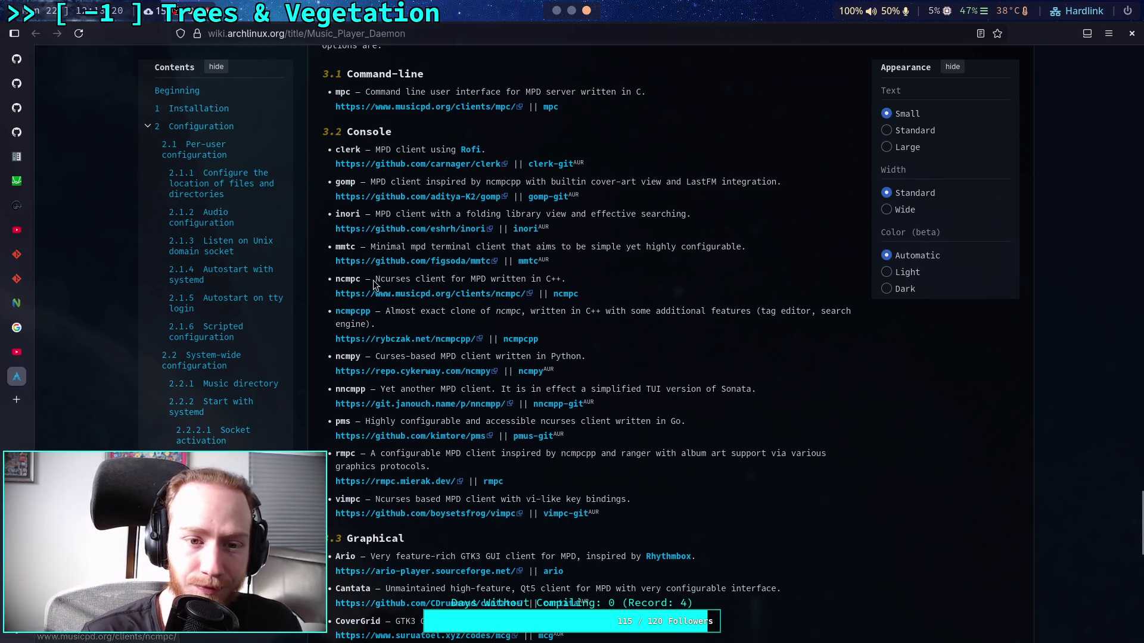
pyautogui.scroll(-5, 459, 348)
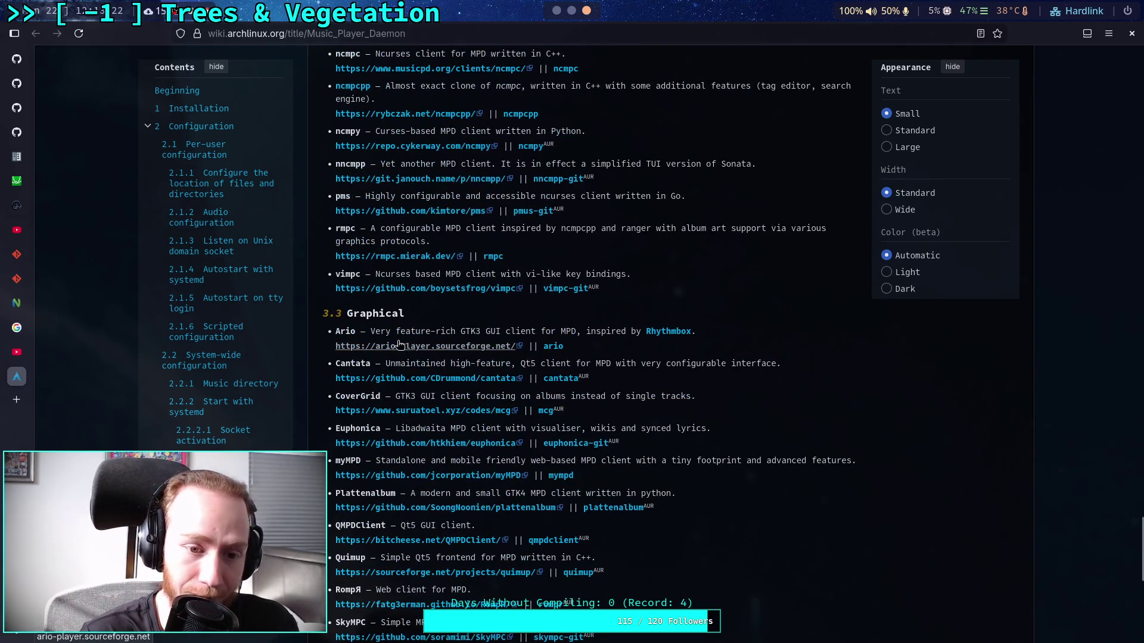
pyautogui.scroll(-2, 192, 316)
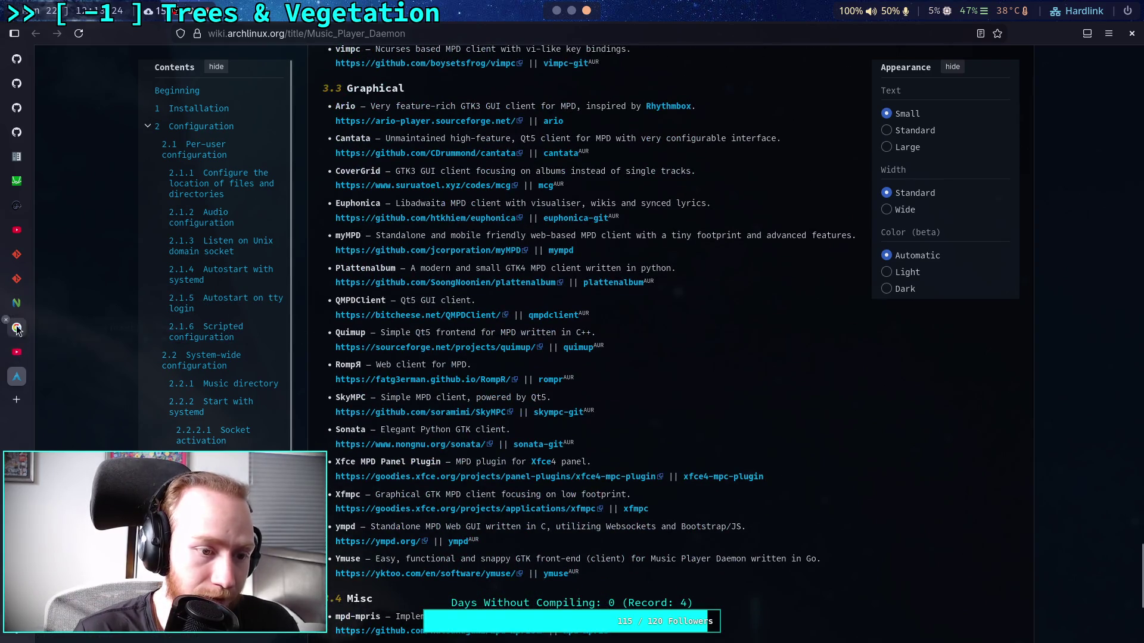
# - Return to the rmpc YouTube video and resume playing it
pyautogui.click(17, 352)
pyautogui.scroll(5, 504, 284)
pyautogui.click(400, 466)
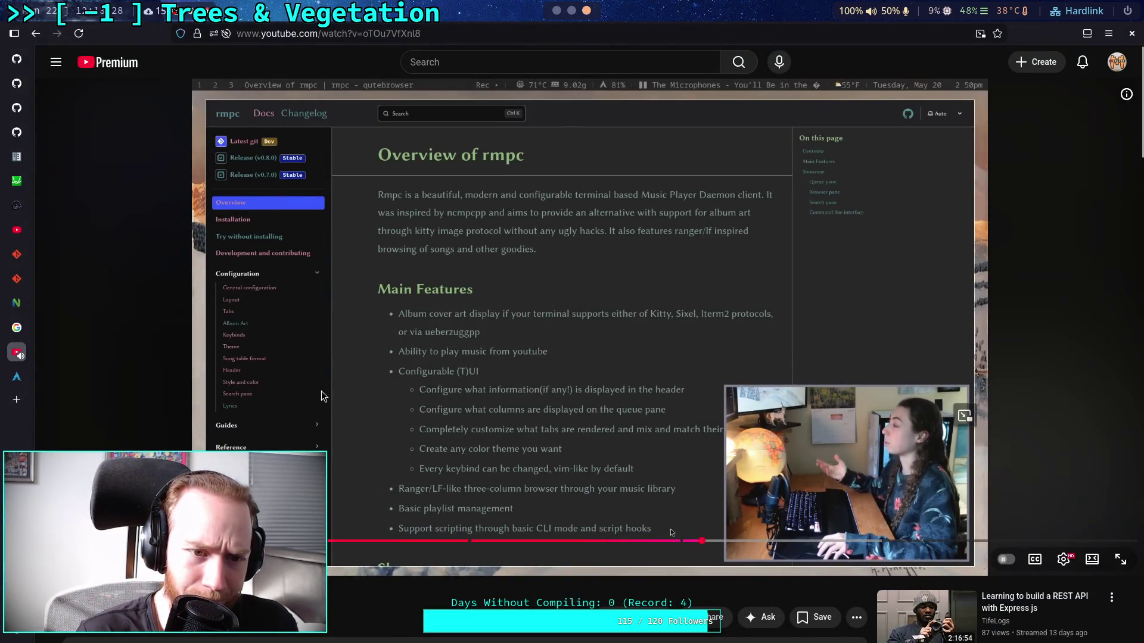
# - Pause the rmpc review, scroll briefly below the player, and resume playback
pyautogui.click(397, 420)
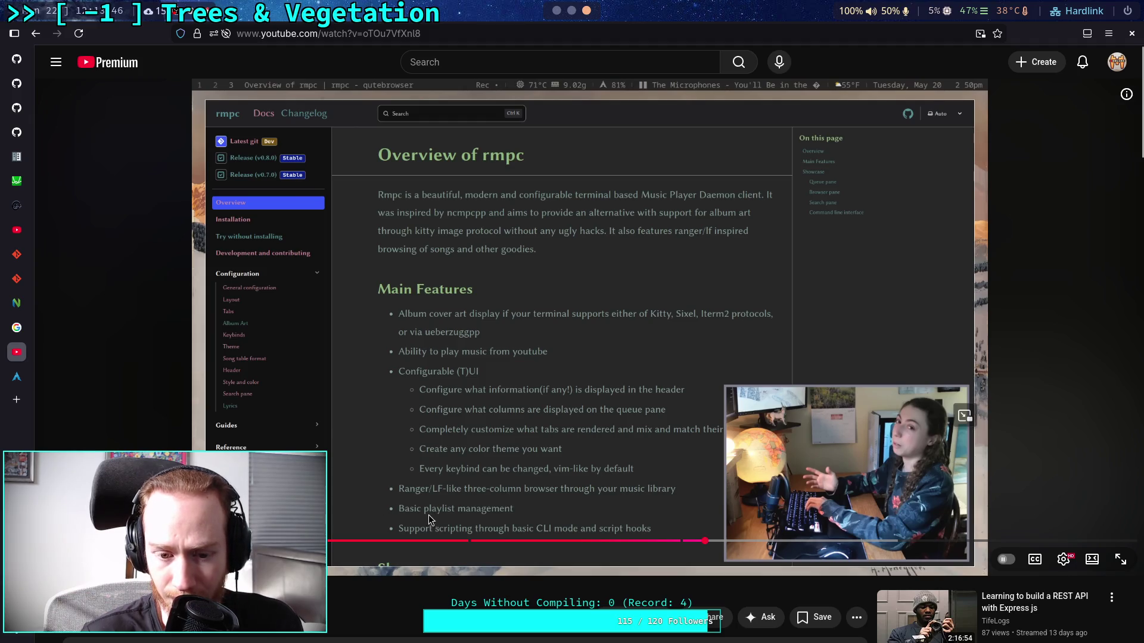
pyautogui.scroll(-2, 442, 524)
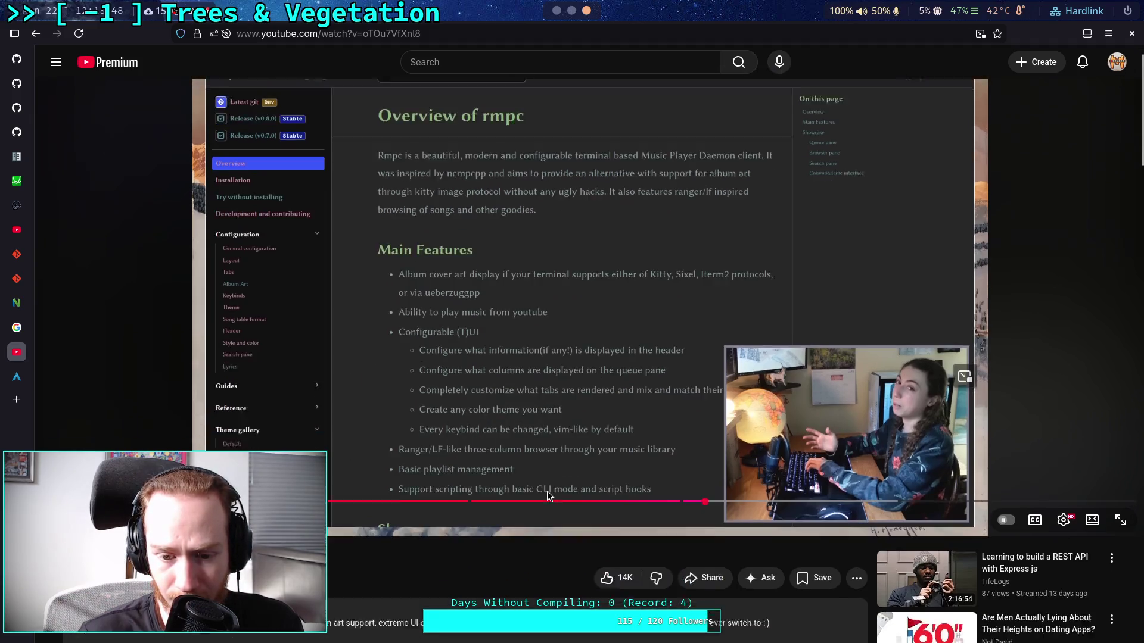
pyautogui.scroll(2, 474, 432)
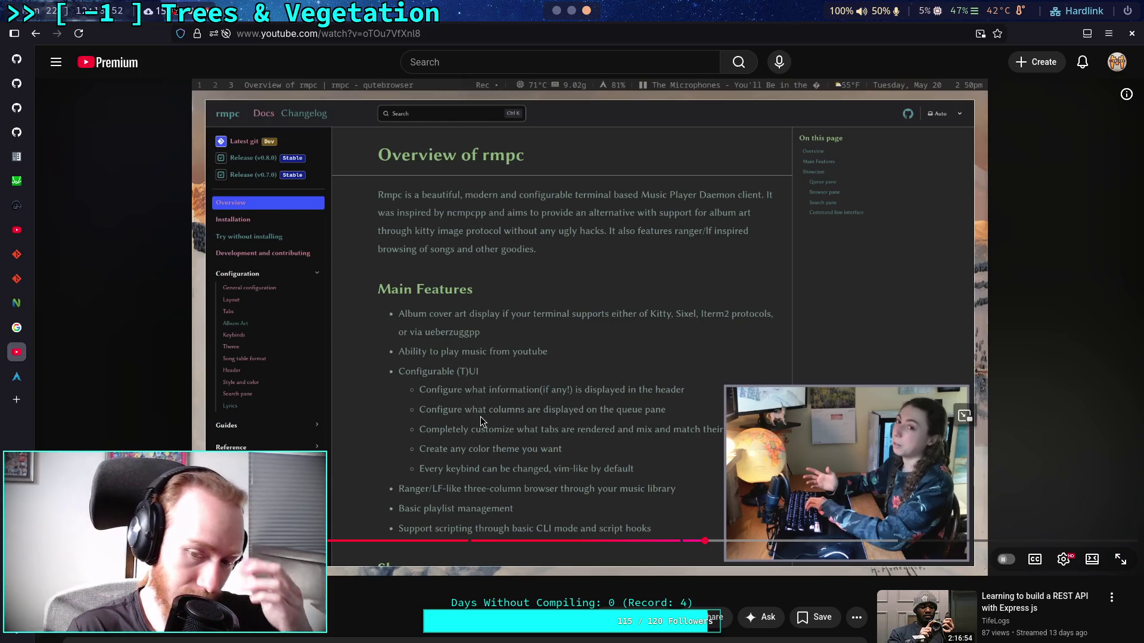
pyautogui.click(480, 392)
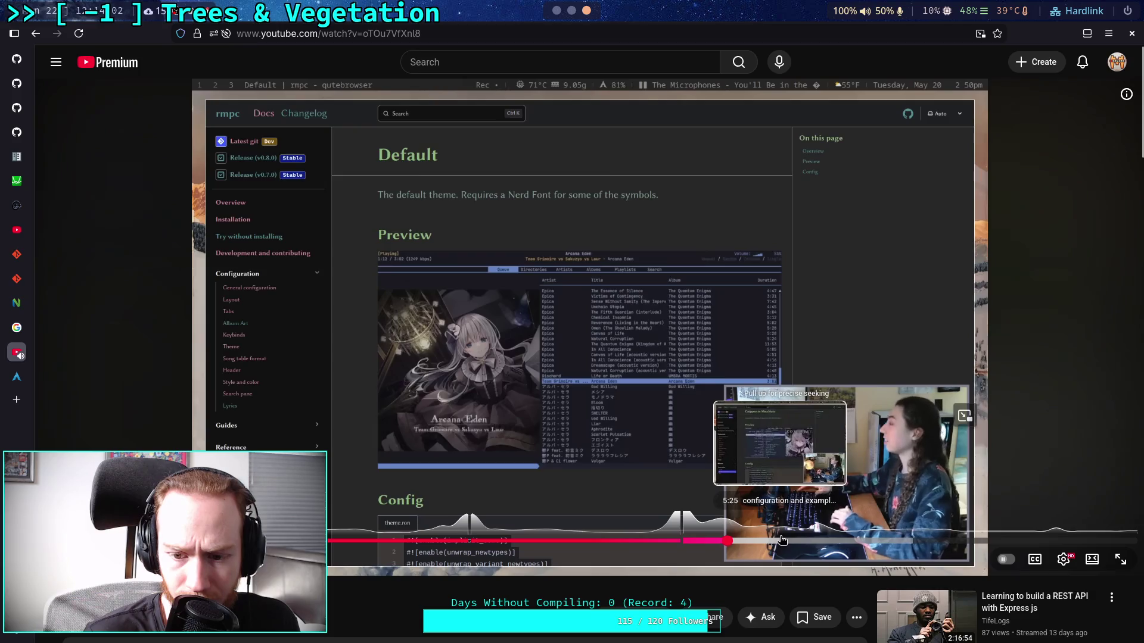
# - Seek forward through the rmpc review's config file section and pause the video
pyautogui.click(789, 540)
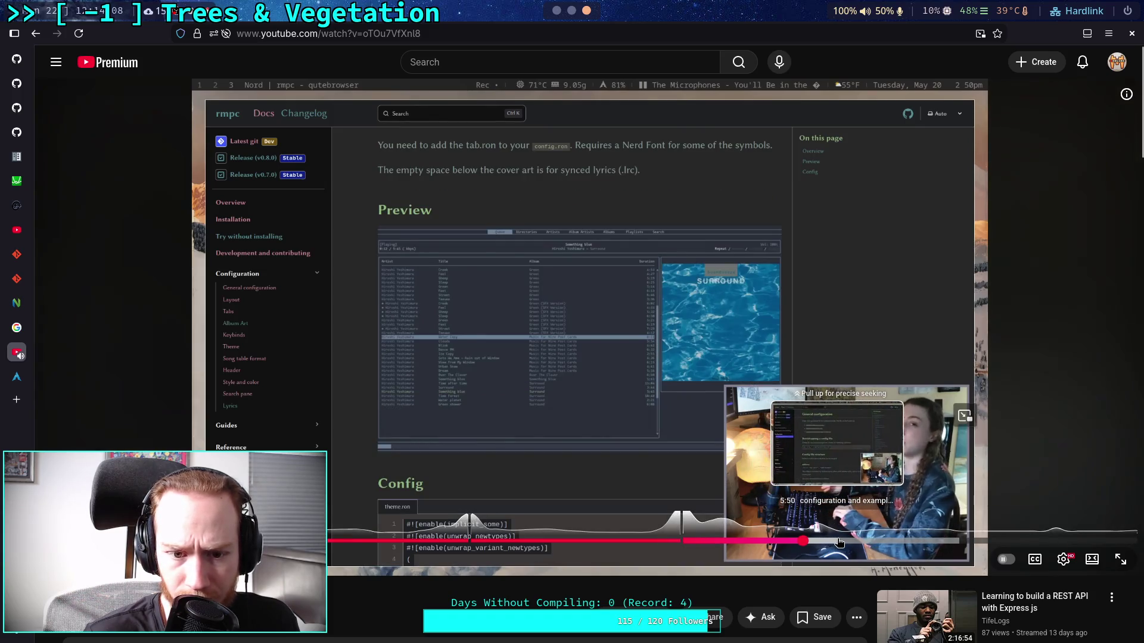
pyautogui.click(840, 541)
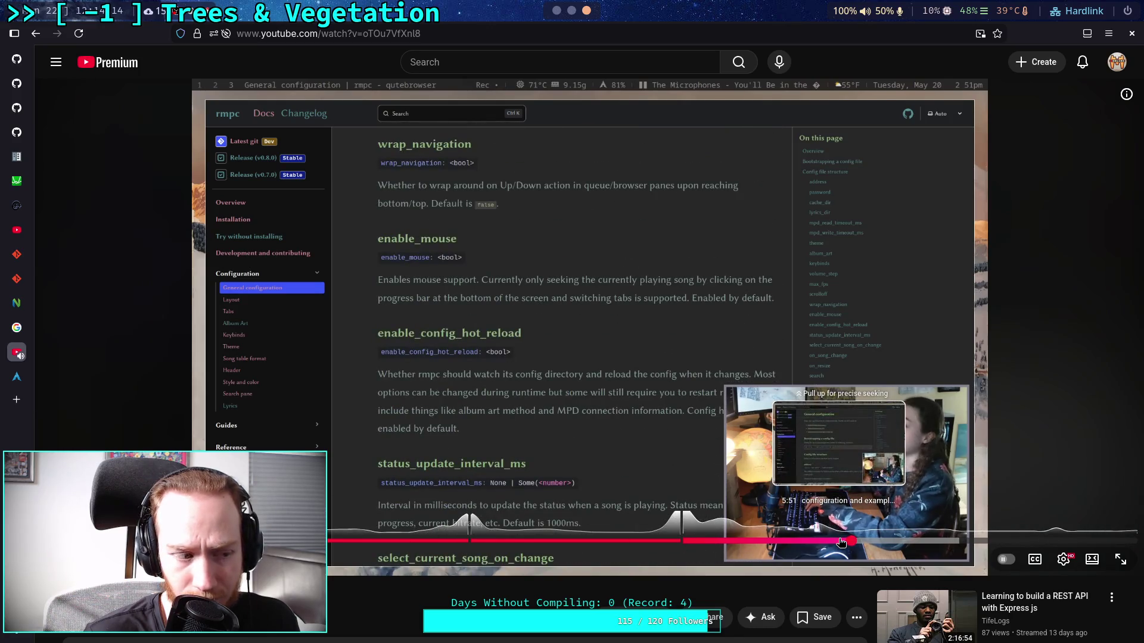
pyautogui.click(884, 540)
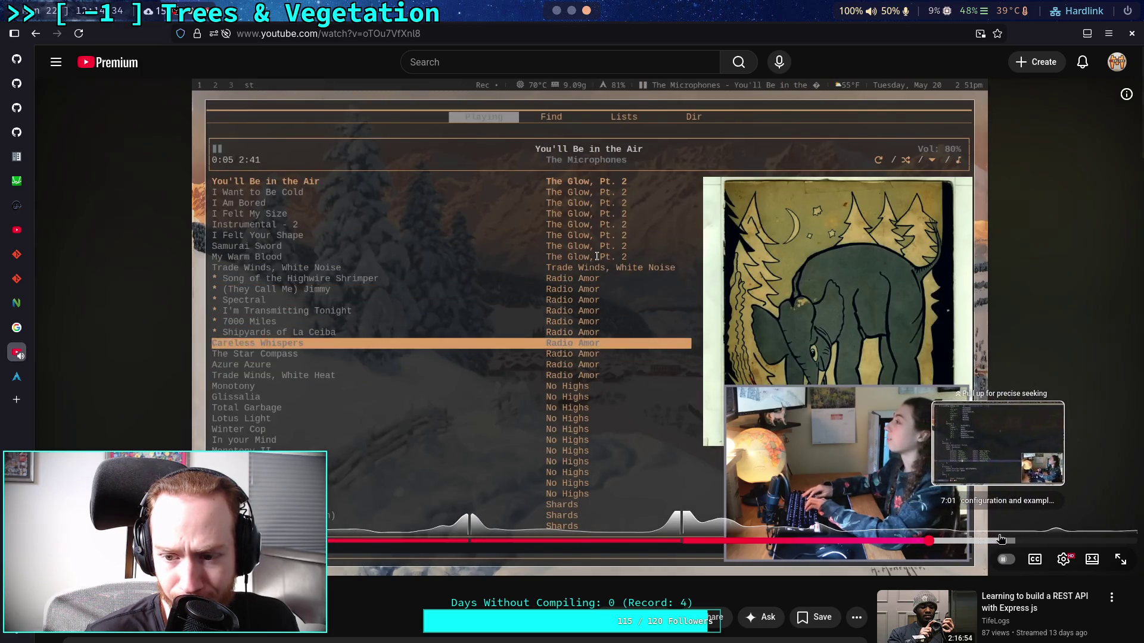
pyautogui.click(1003, 539)
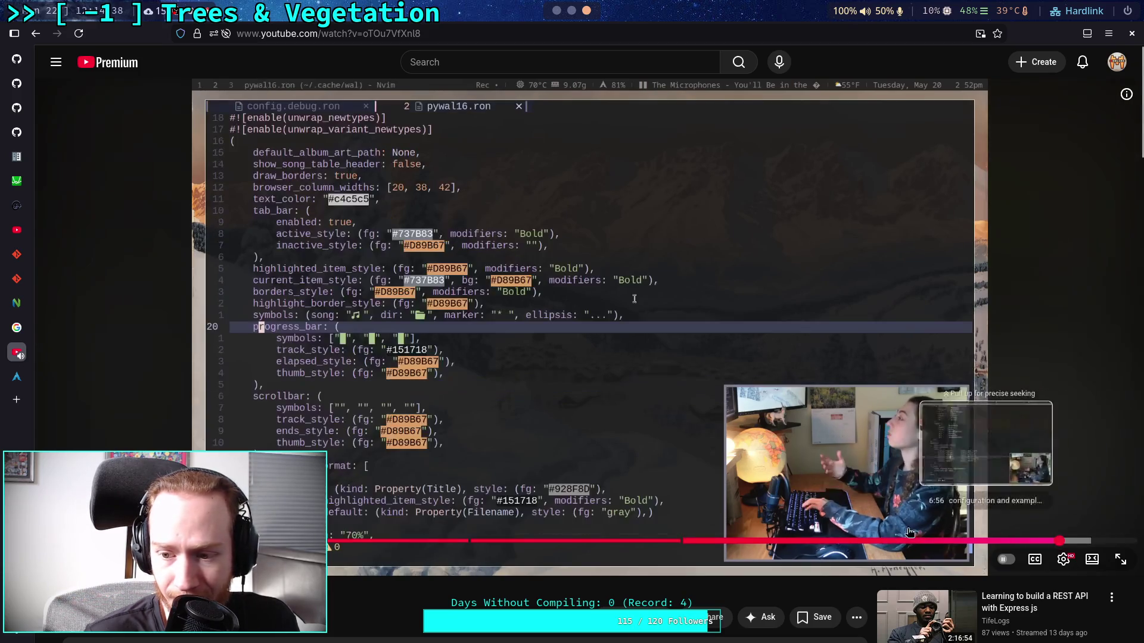
pyautogui.press('k')
pyautogui.scroll(-5, 457, 439)
pyautogui.scroll(5, 244, 389)
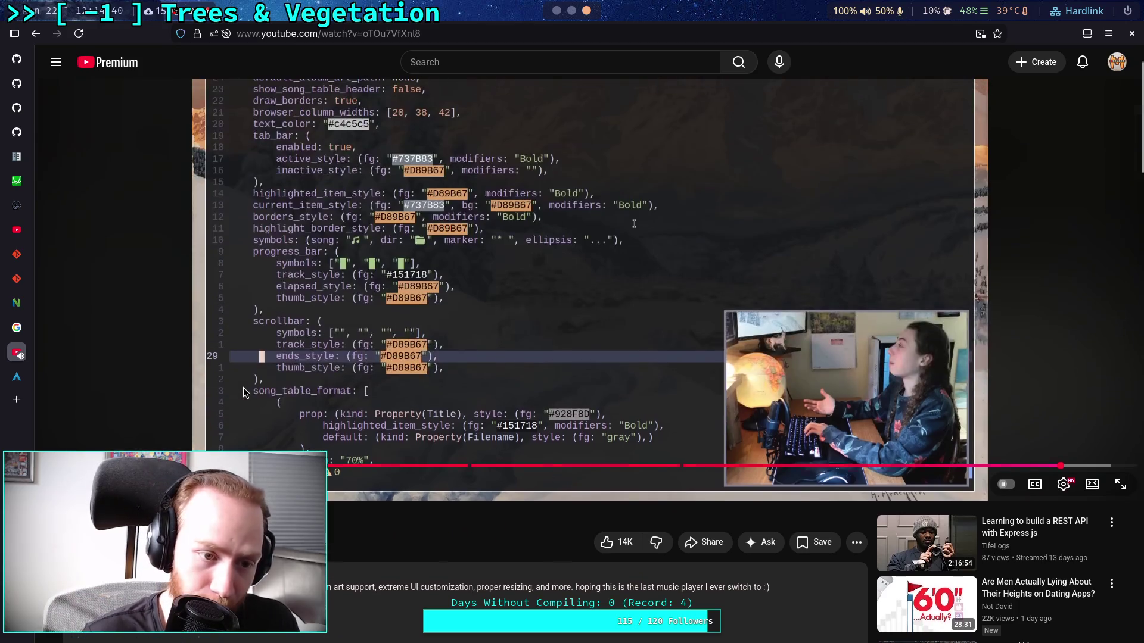
pyautogui.scroll(1, 244, 388)
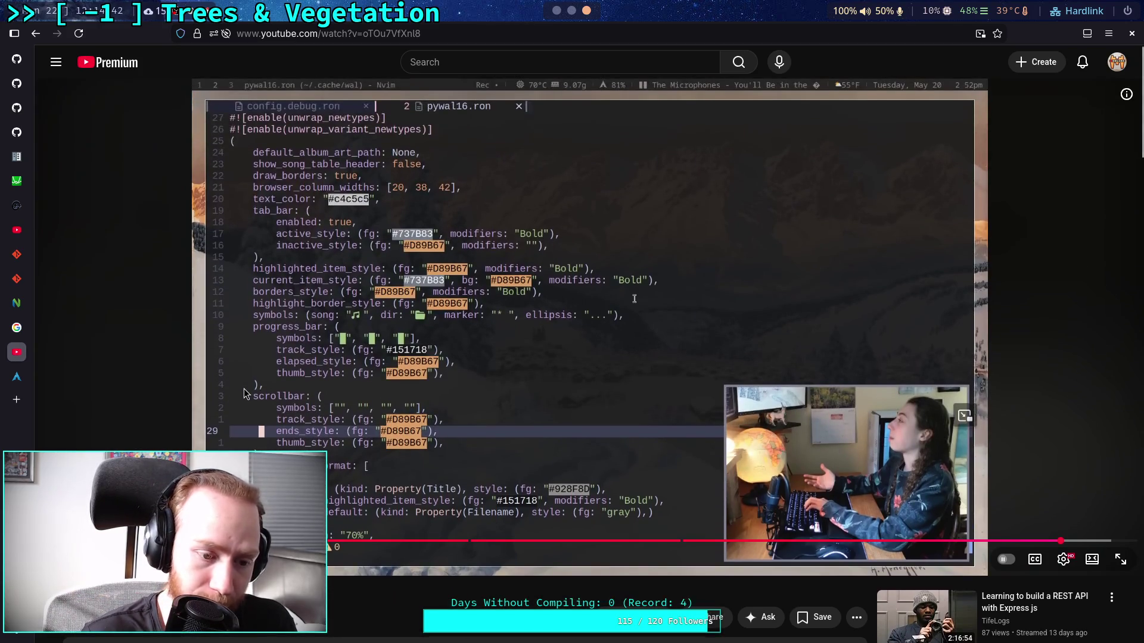
pyautogui.scroll(1, 397, 340)
pyautogui.scroll(-4, 396, 340)
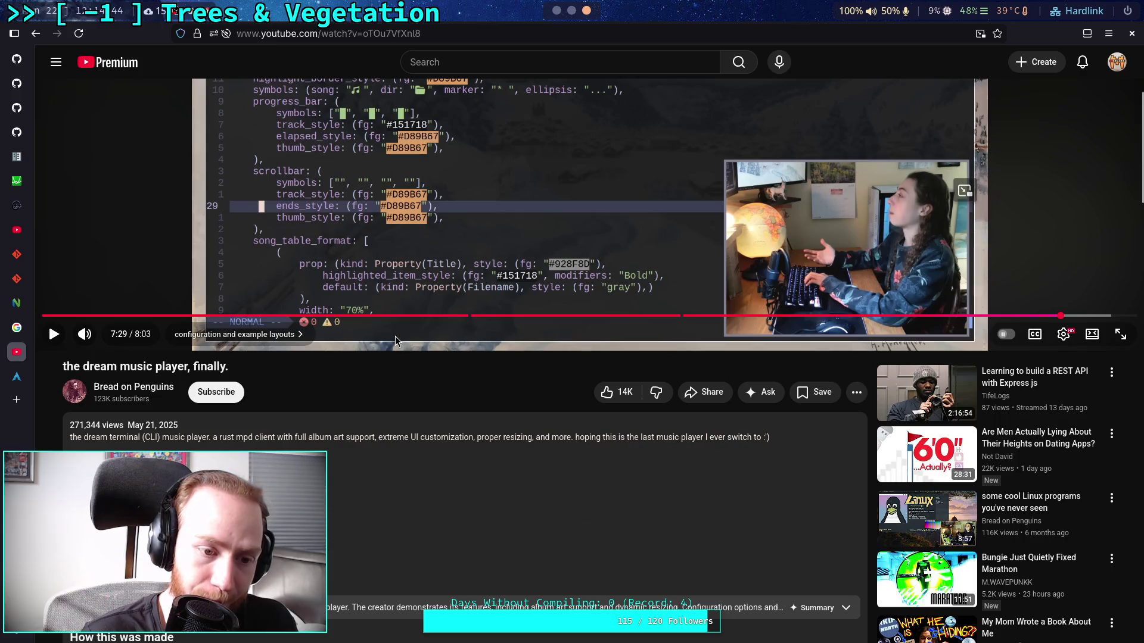
pyautogui.scroll(4, 395, 335)
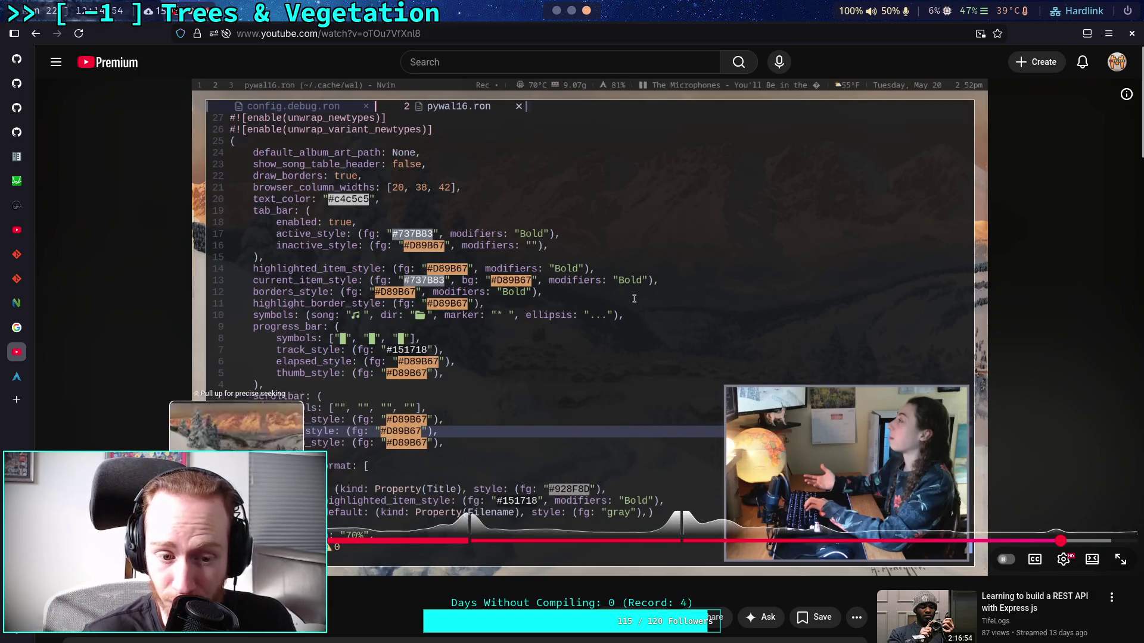
# - Jump back to the music player demo at 1:13 and pause it there
pyautogui.click(206, 541)
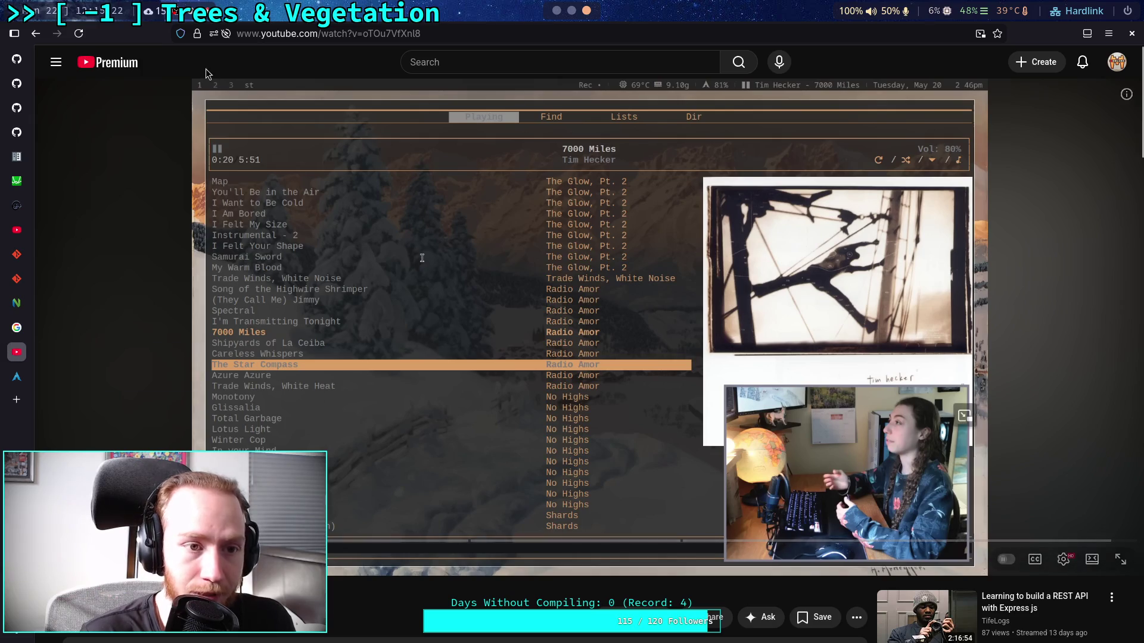
pyautogui.scroll(-2, 366, 416)
pyautogui.click(366, 412)
pyautogui.scroll(-3, 366, 412)
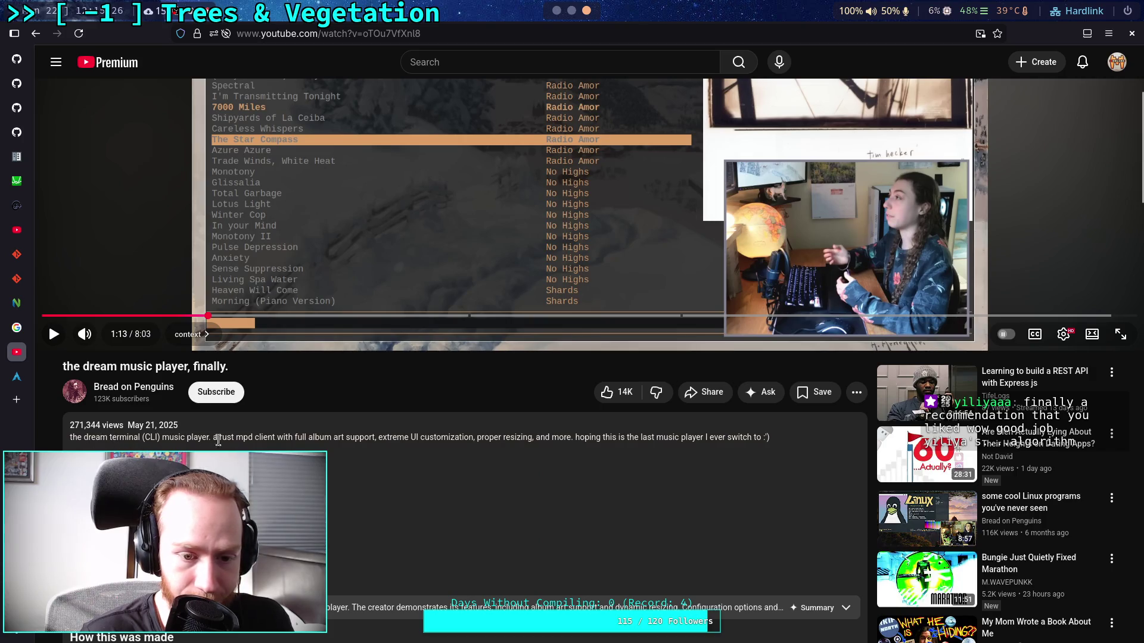
# - Open the description's GitHub link to the dots repo's .config/rmpc folder in a new tab
pyautogui.scroll(-4, 361, 454)
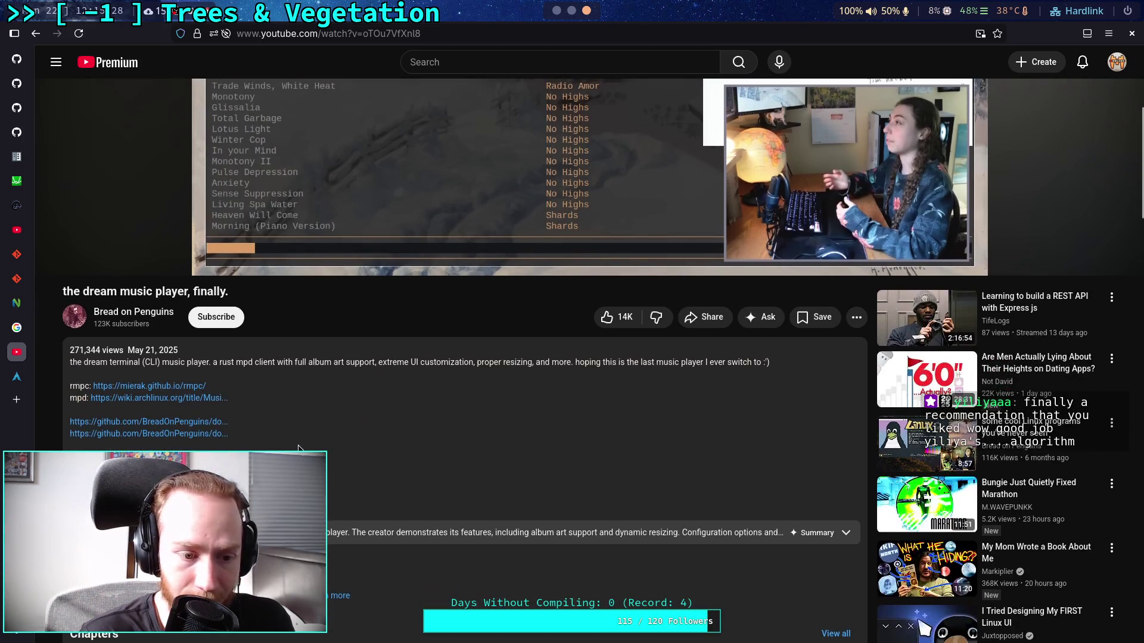
pyautogui.scroll(-10, 258, 442)
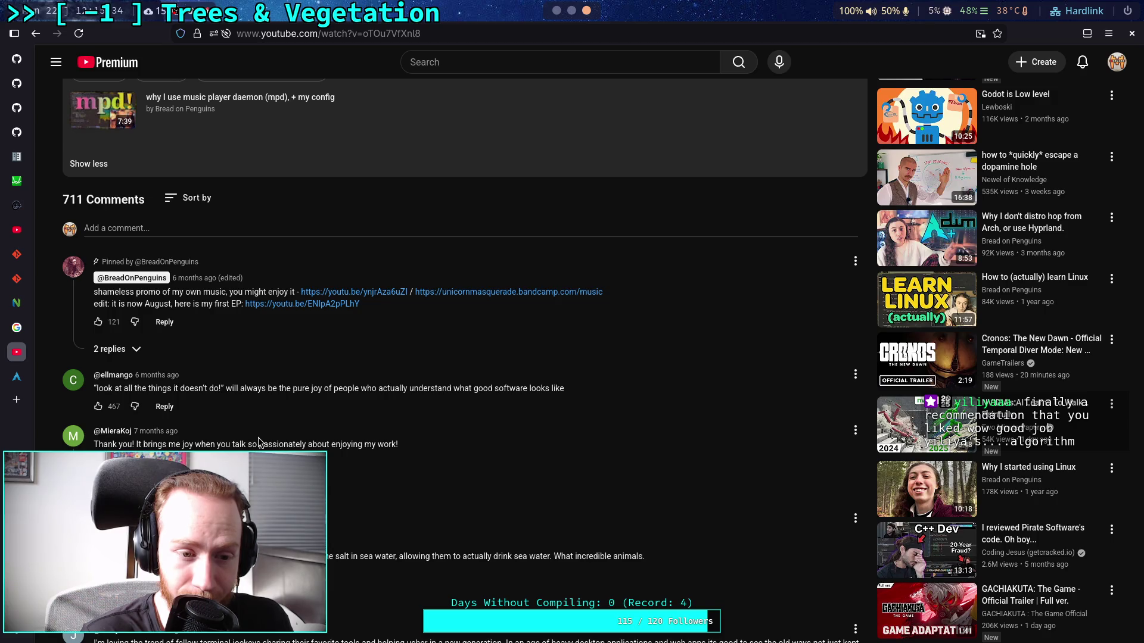
pyautogui.scroll(15, 259, 442)
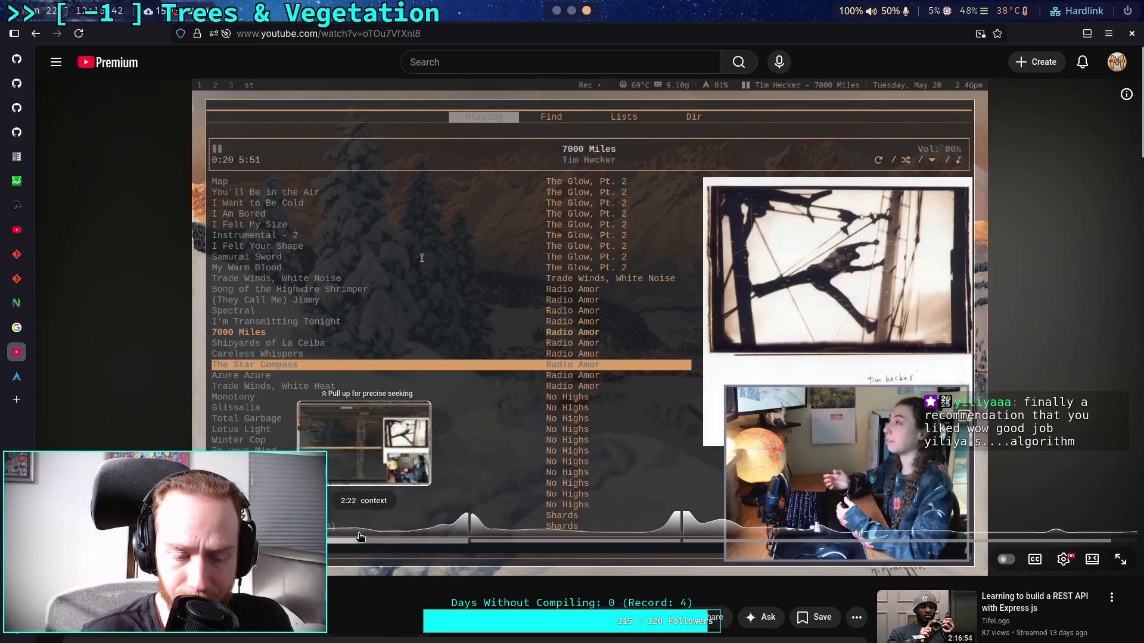
pyautogui.scroll(-6, 48, 173)
pyautogui.rightClick(165, 348)
pyautogui.click(190, 356)
pyautogui.click(17, 377)
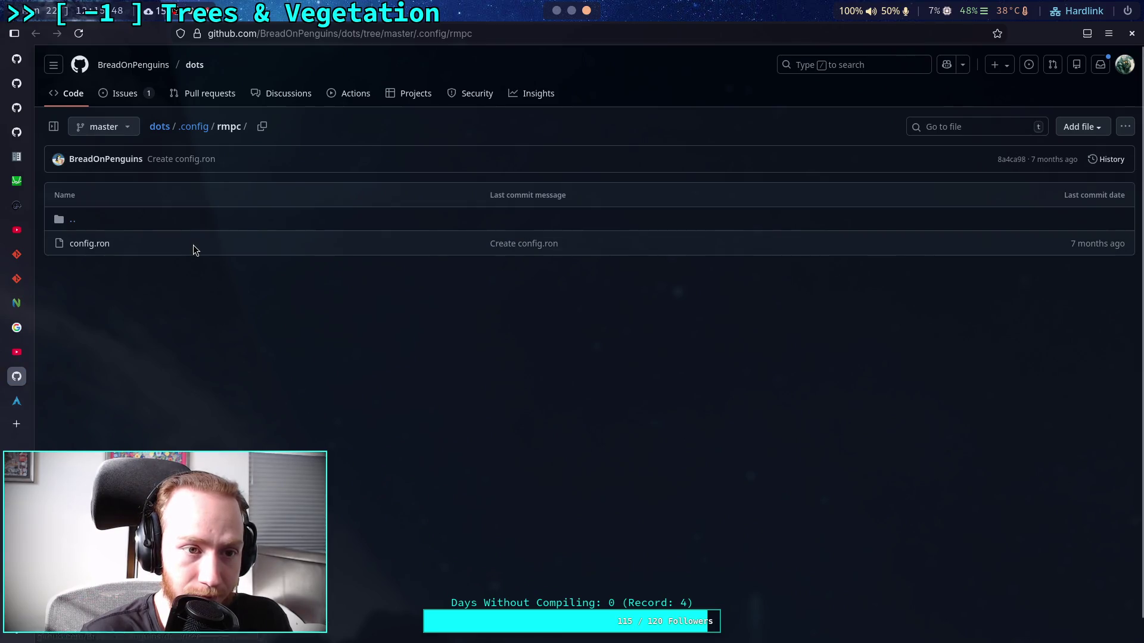
# - Close the GitHub .config/rmpc folder tab
pyautogui.middleClick(2, 369)
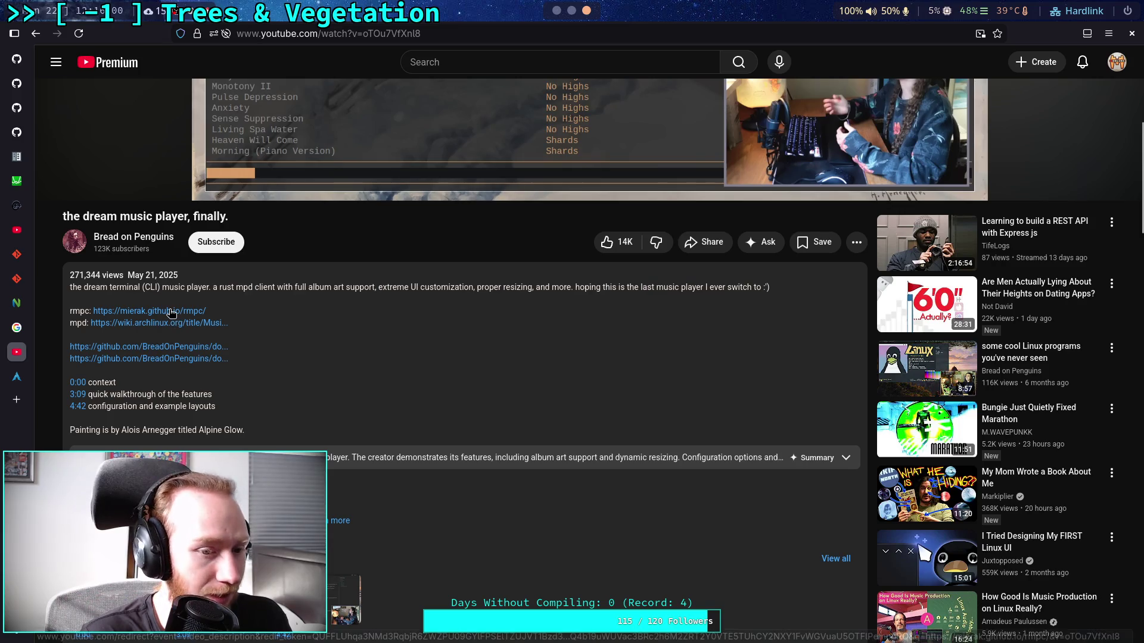
# - Seek the video further forward and skim through the comments
pyautogui.scroll(5, 421, 183)
pyautogui.moveTo(108, 464); pyautogui.dragTo(1136, 470)
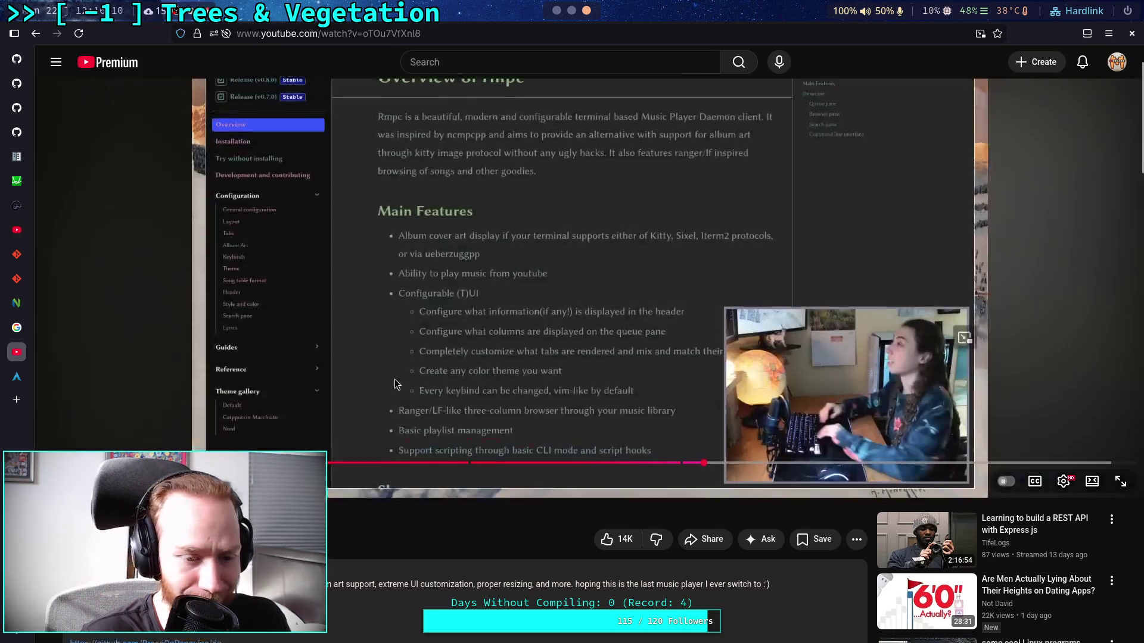
pyautogui.scroll(-10, 254, 406)
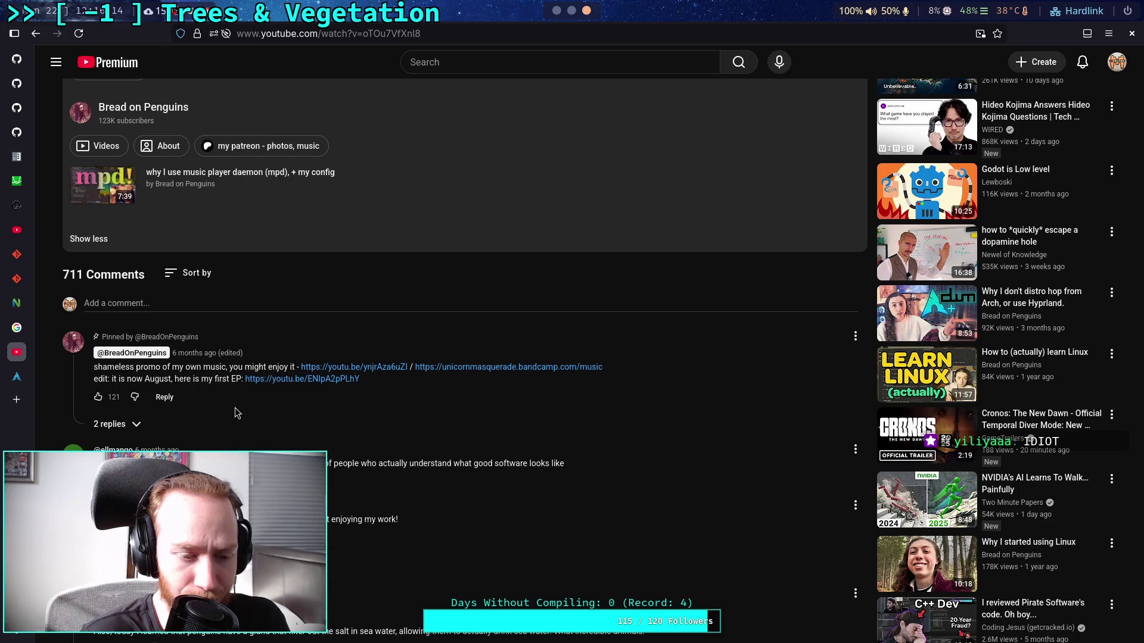
pyautogui.scroll(-5, 235, 408)
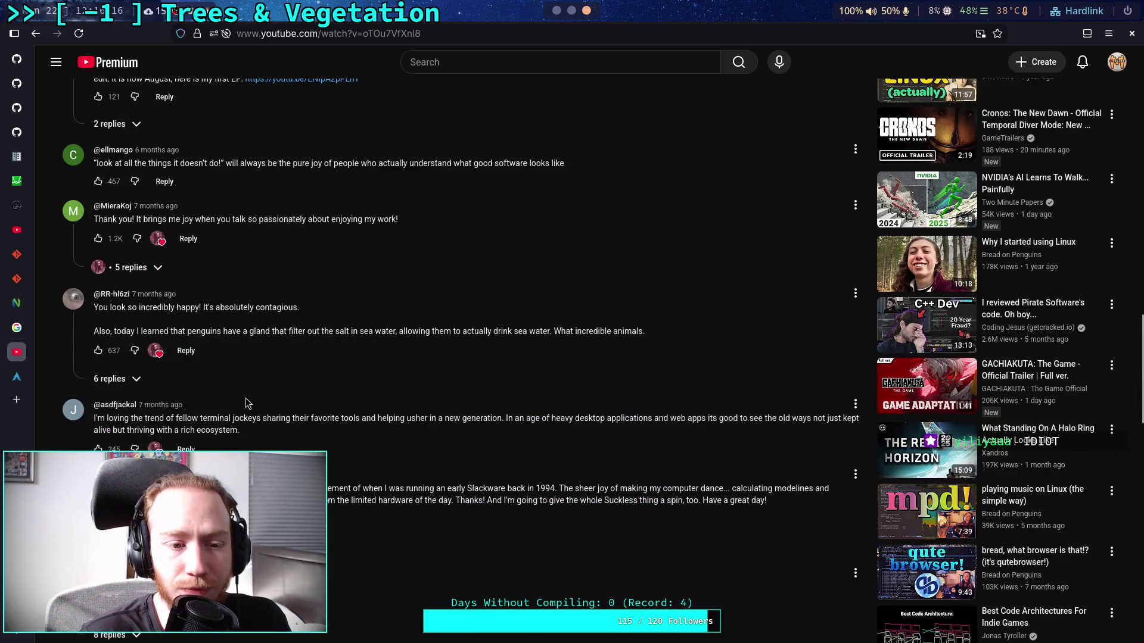
pyautogui.scroll(-8, 247, 403)
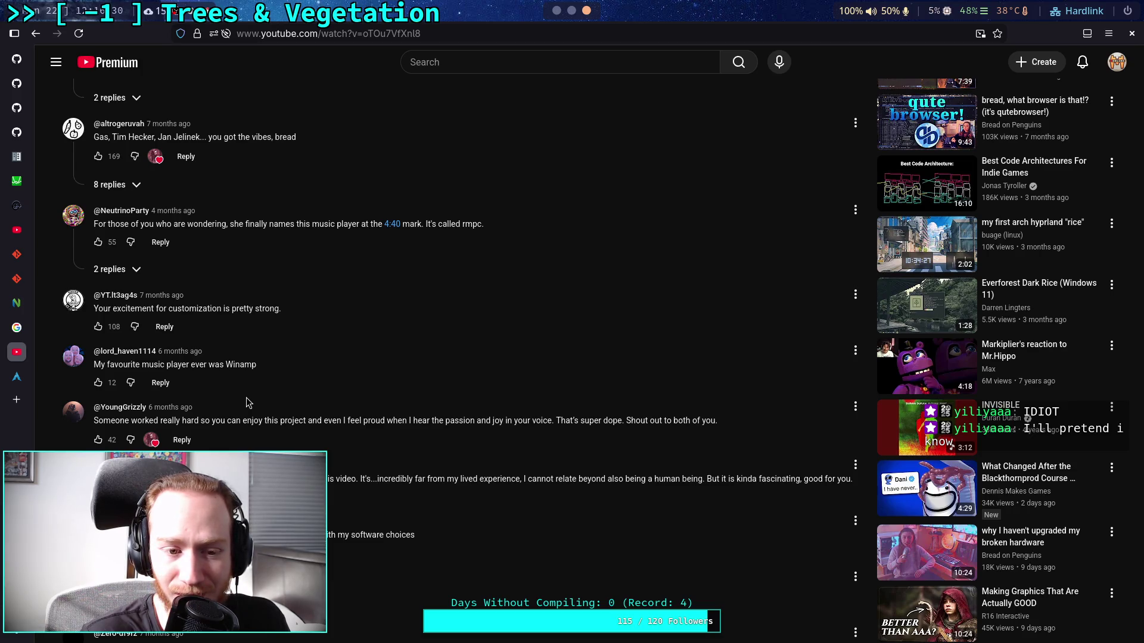
pyautogui.scroll(15, 249, 403)
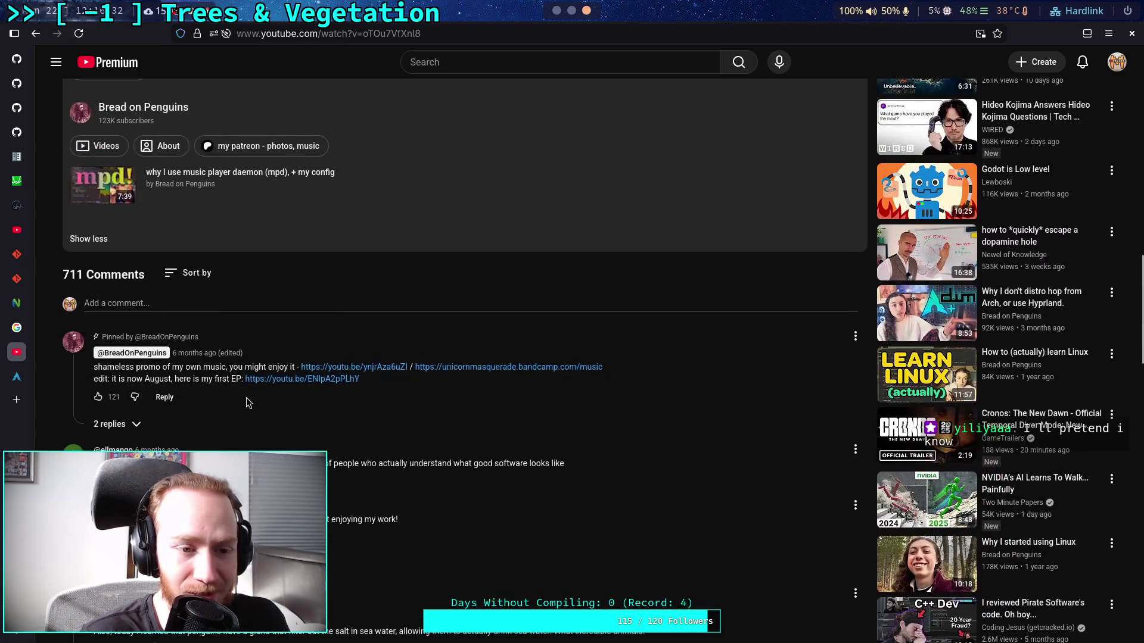
pyautogui.scroll(10, 249, 403)
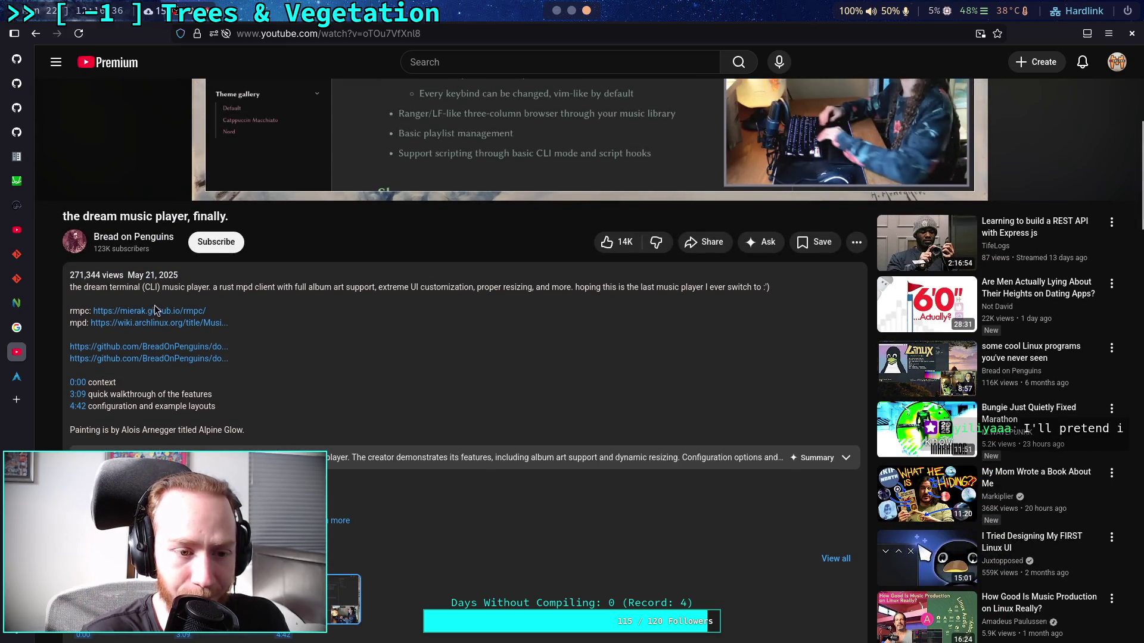
# - Open the description's rmpc.mierak.dev link in a new tab and view it
pyautogui.rightClick(156, 311)
pyautogui.click(172, 318)
pyautogui.click(16, 376)
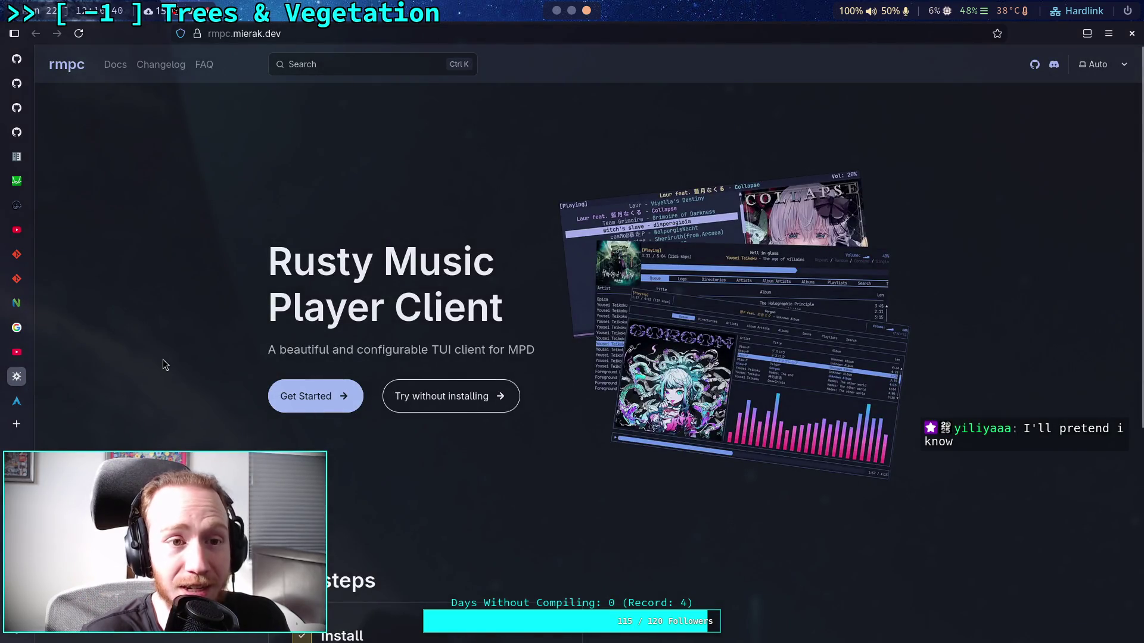
# - Back on the YouTube video, select the 'rmpc:' label in the description
pyautogui.click(16, 352)
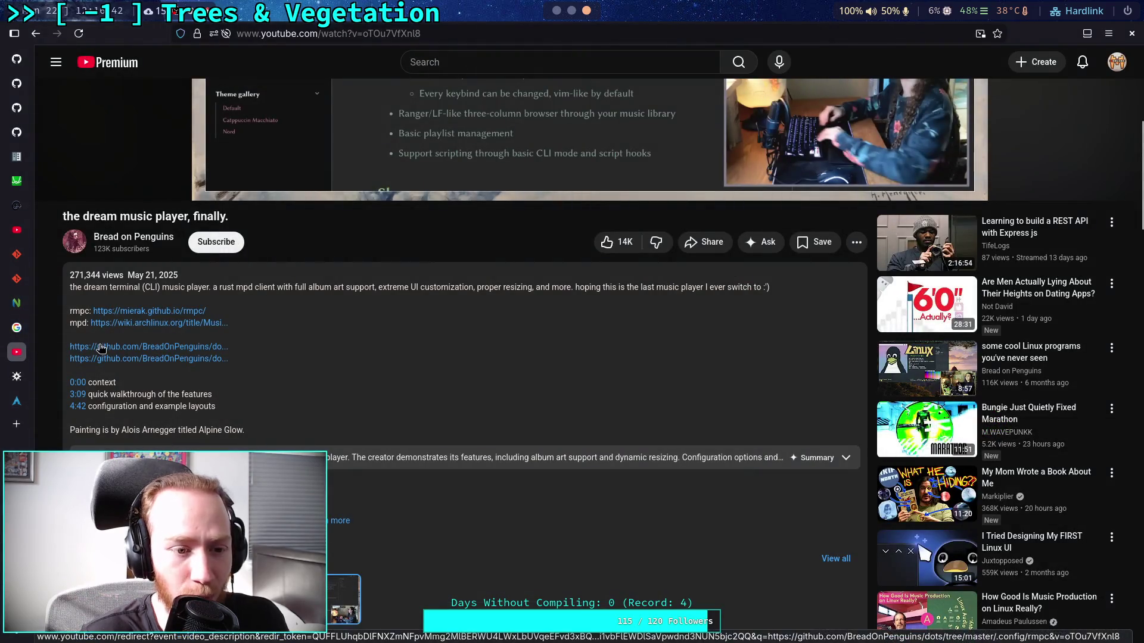
pyautogui.moveTo(69, 311); pyautogui.dragTo(88, 312)
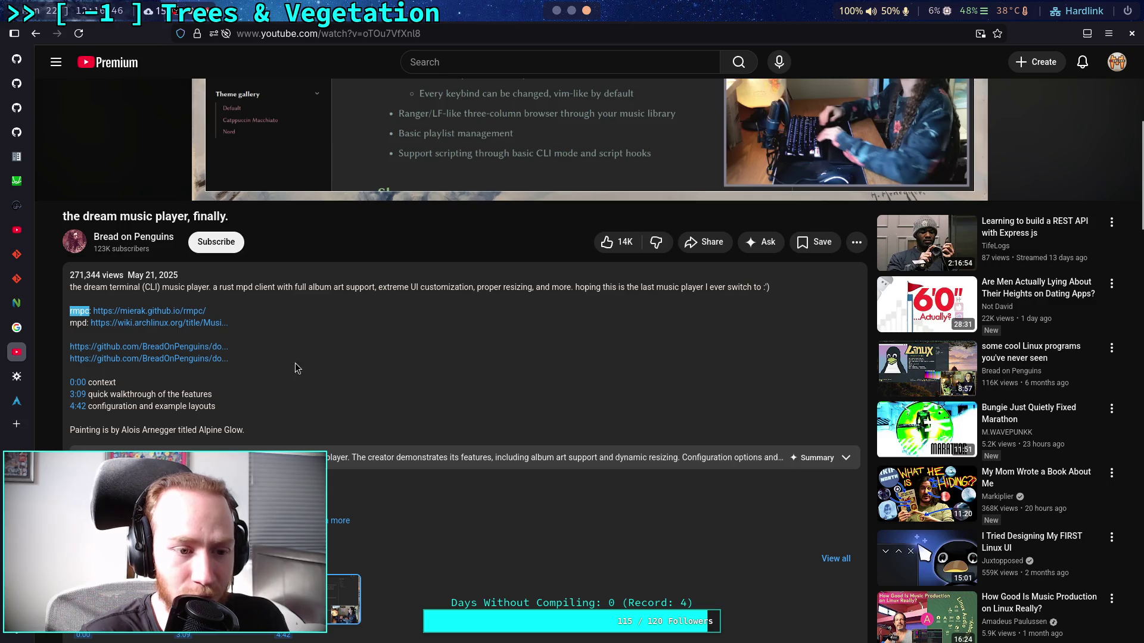
pyautogui.moveTo(72, 316); pyautogui.dragTo(90, 308)
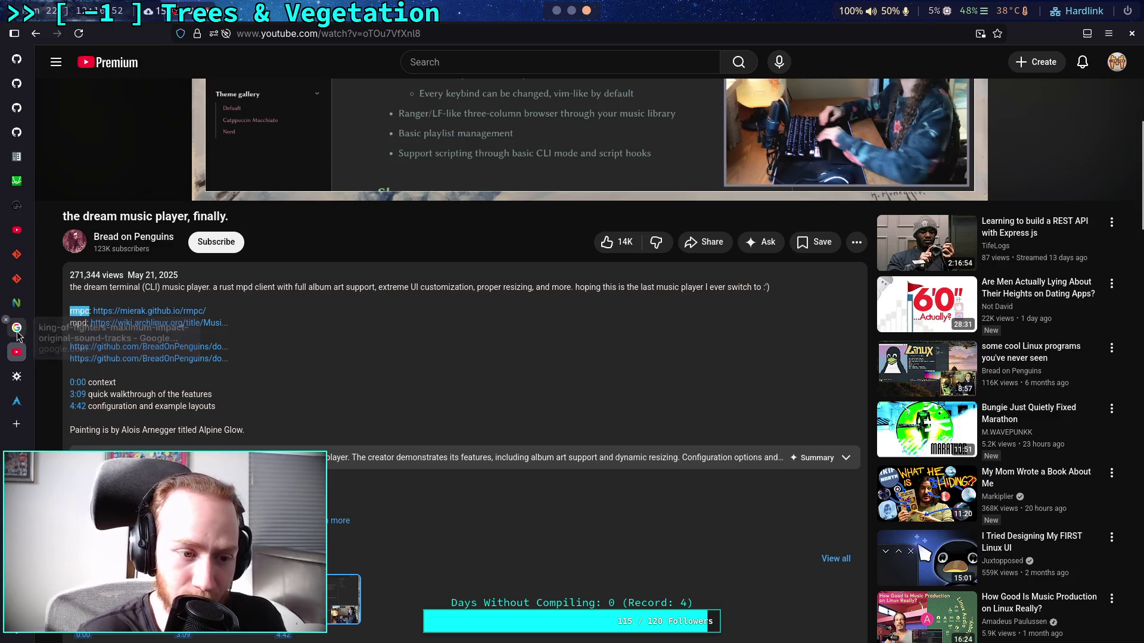
# - On the rmpc docs site, open the General configuration docs, then the Remote commands guide
pyautogui.click(21, 382)
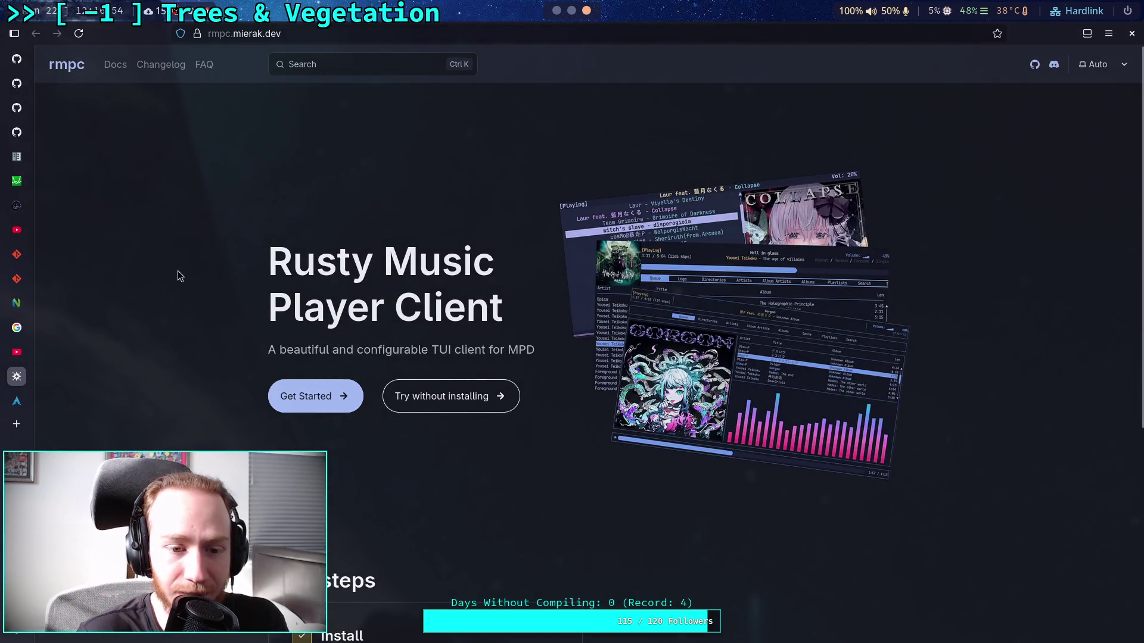
pyautogui.scroll(-3, 195, 254)
pyautogui.scroll(-3, 186, 258)
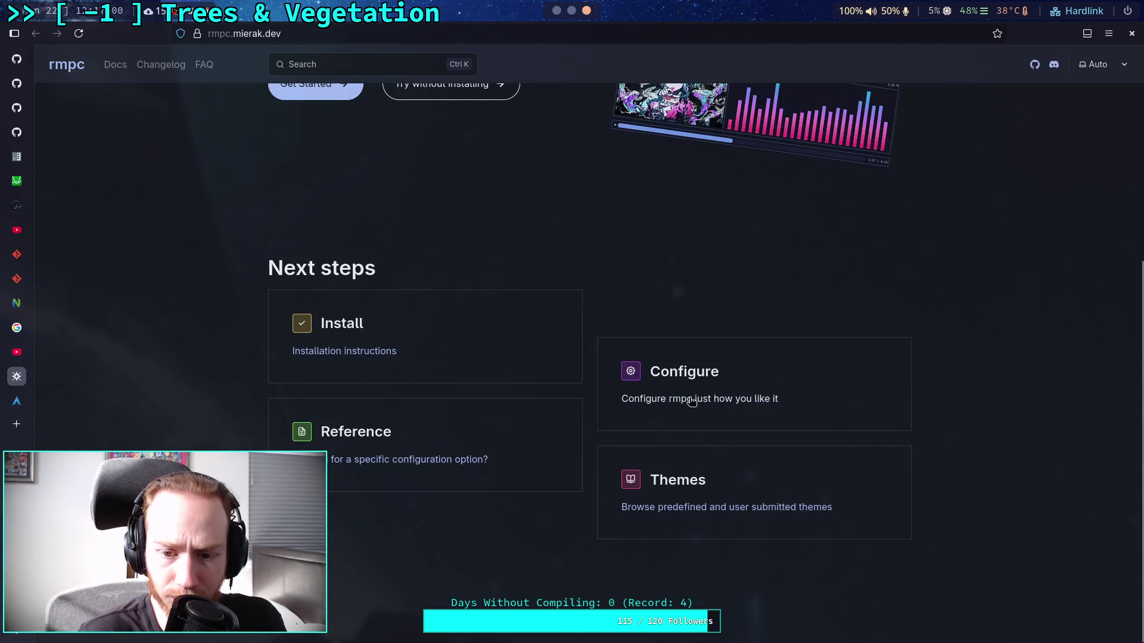
pyautogui.click(670, 398)
pyautogui.scroll(-5, 117, 353)
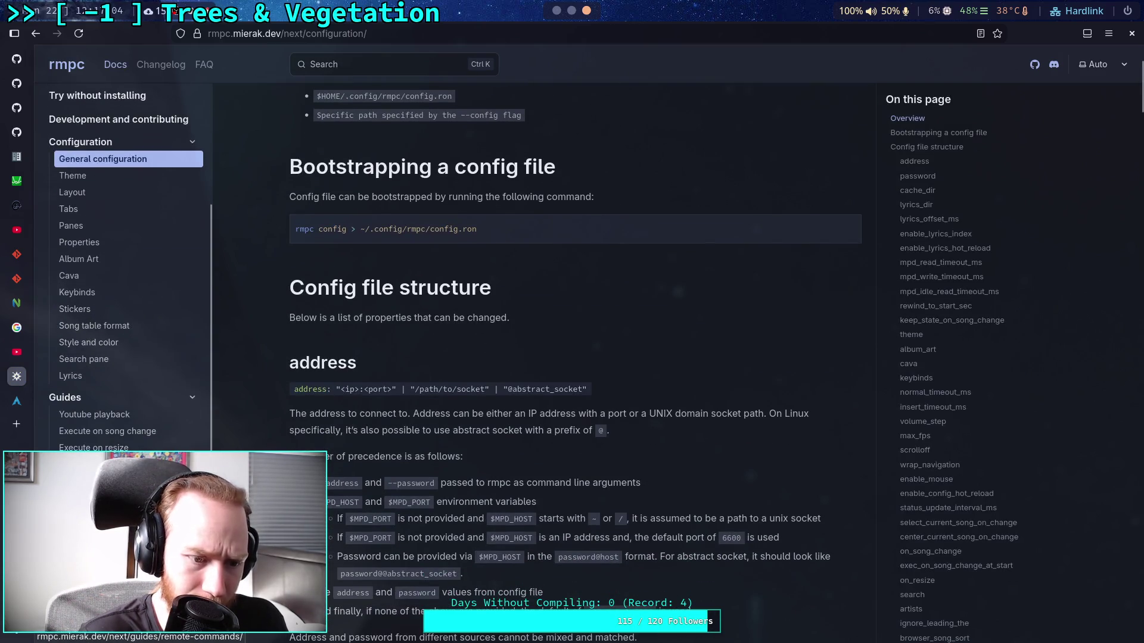
pyautogui.click(94, 465)
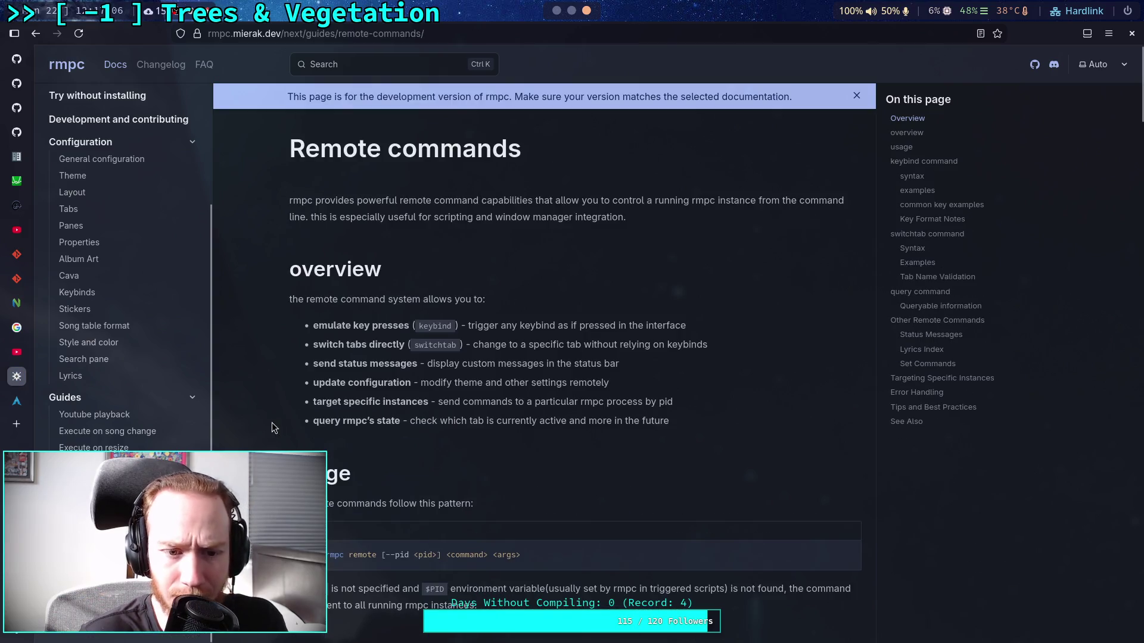
# - Scroll through the whole Remote commands guide, then follow its CLI and Command Mode link
pyautogui.scroll(-1, 265, 429)
pyautogui.scroll(-2, 265, 429)
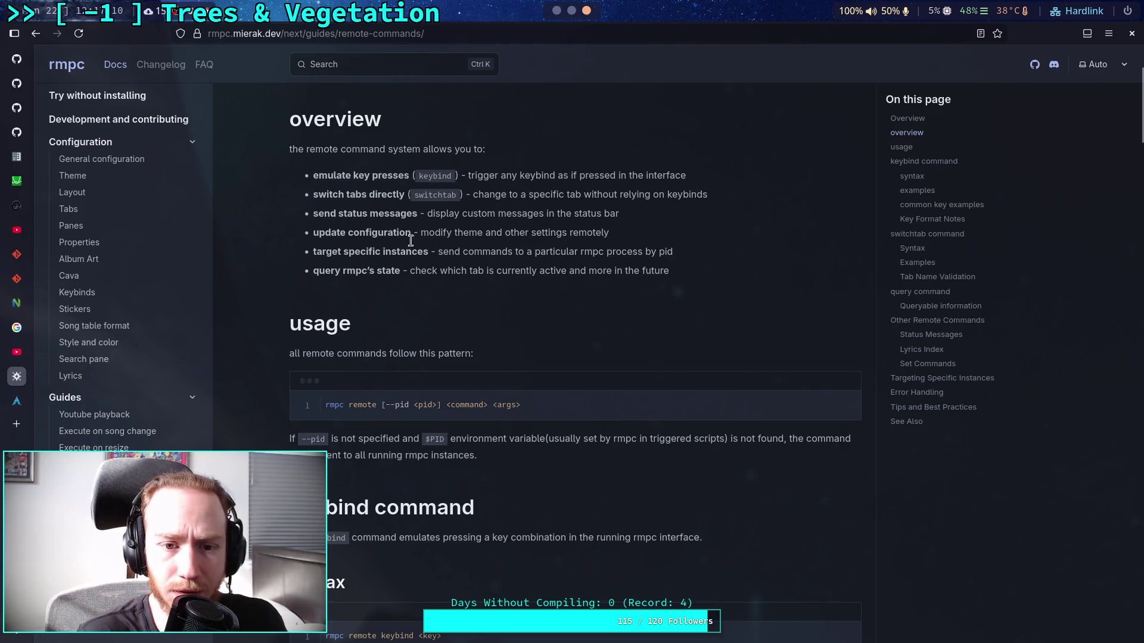
pyautogui.moveTo(447, 405); pyautogui.dragTo(502, 406)
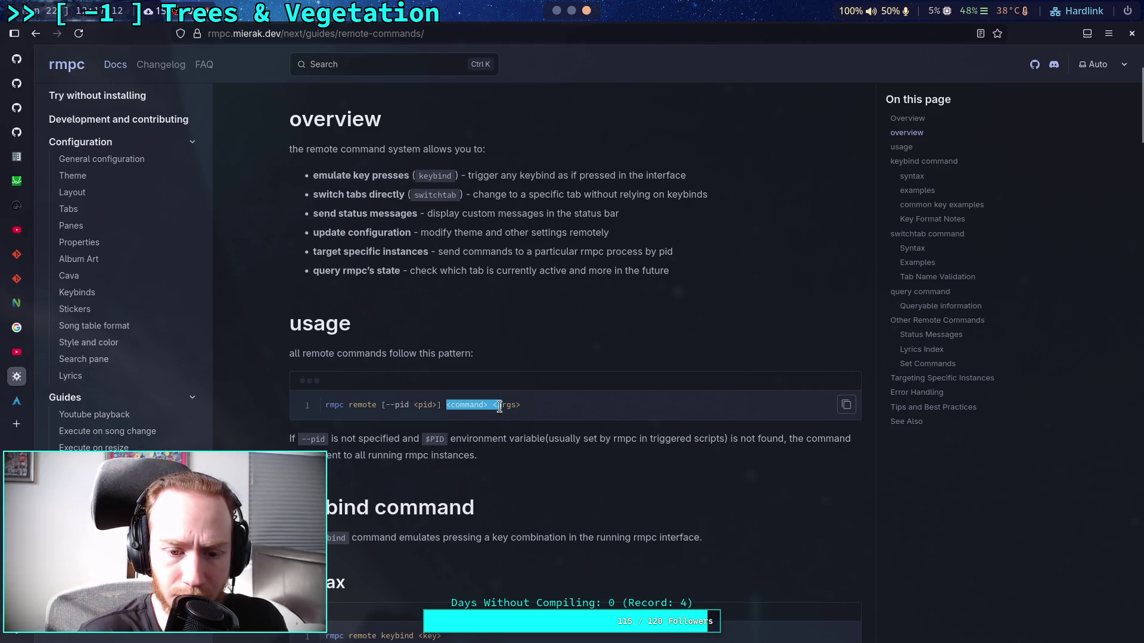
pyautogui.scroll(-6, 480, 426)
pyautogui.scroll(-9, 410, 394)
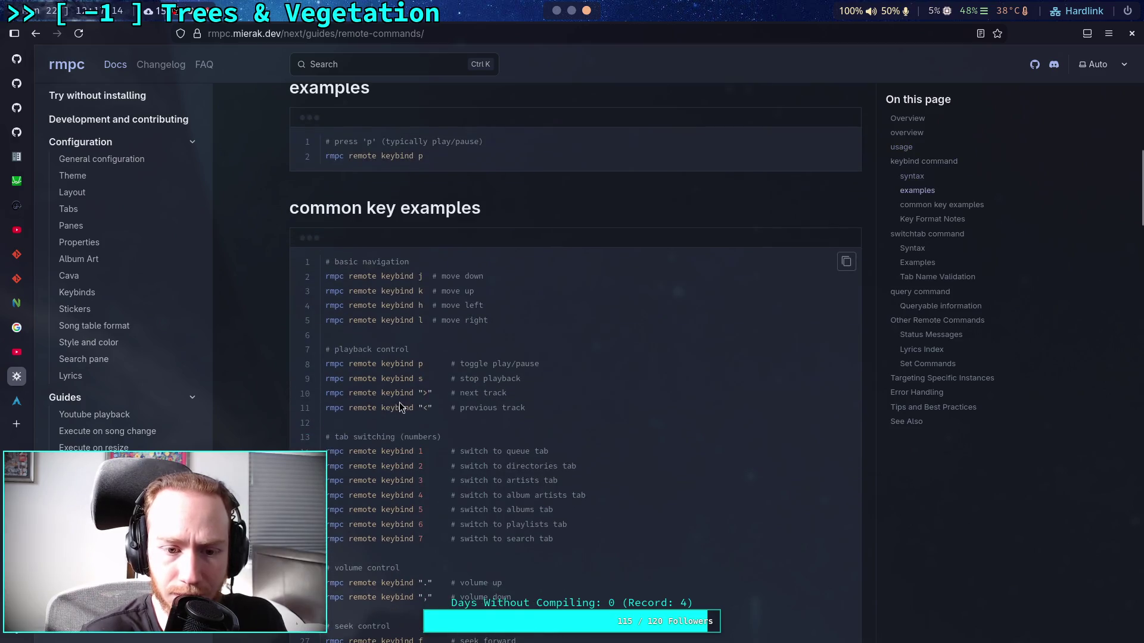
pyautogui.scroll(-6, 430, 416)
pyautogui.scroll(4, 417, 413)
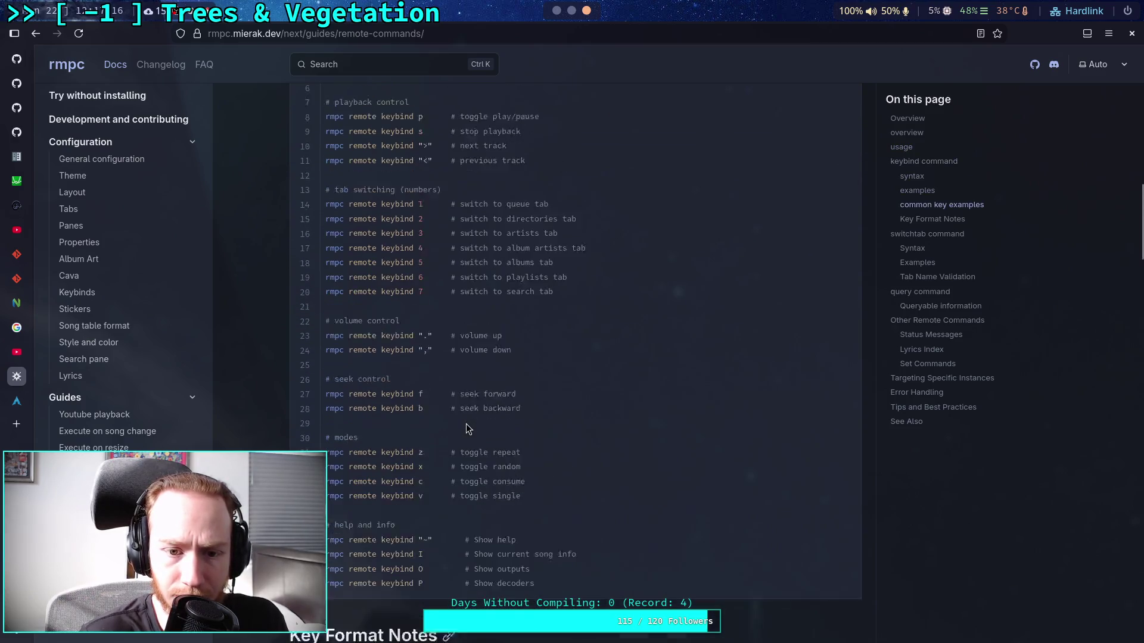
pyautogui.scroll(5, 410, 409)
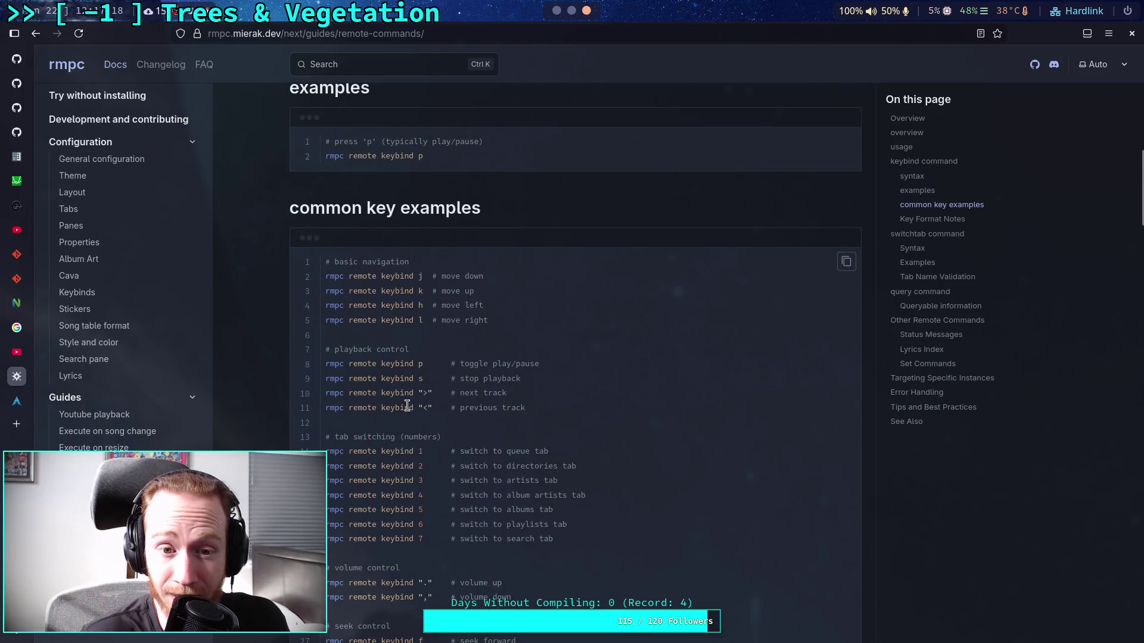
pyautogui.scroll(-10, 396, 400)
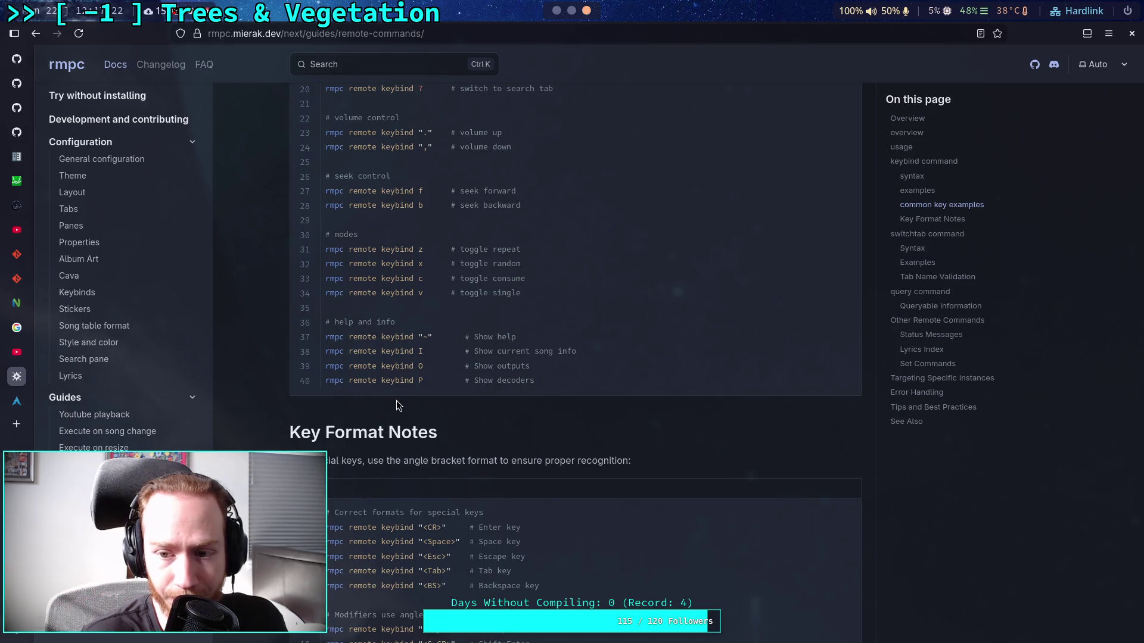
pyautogui.scroll(-3, 396, 401)
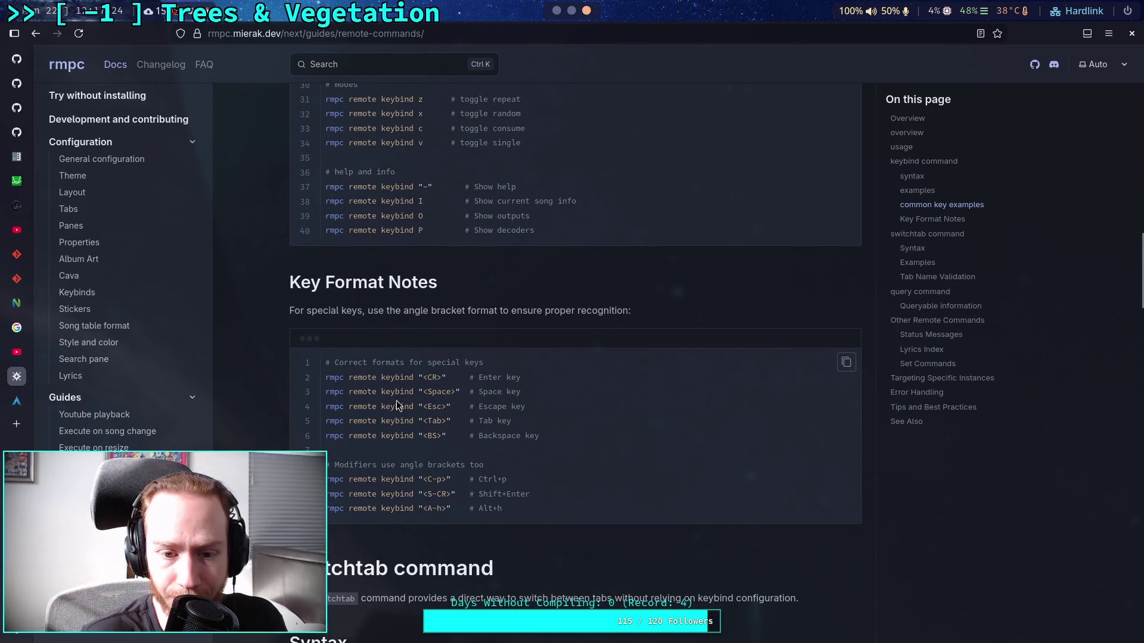
pyautogui.scroll(5, 396, 403)
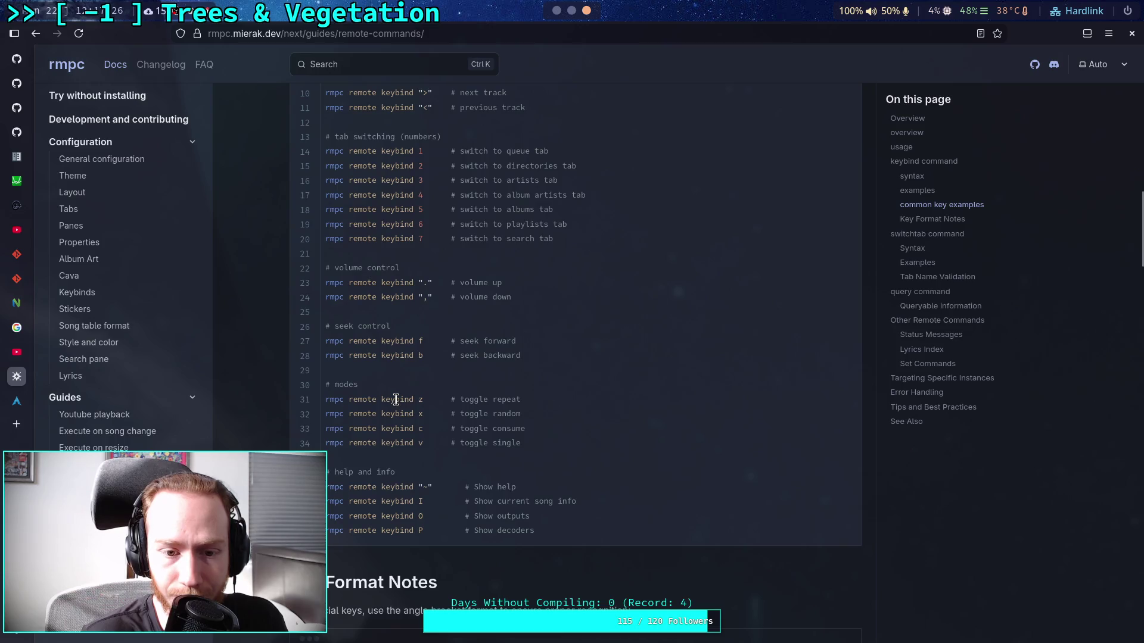
pyautogui.scroll(1, 398, 393)
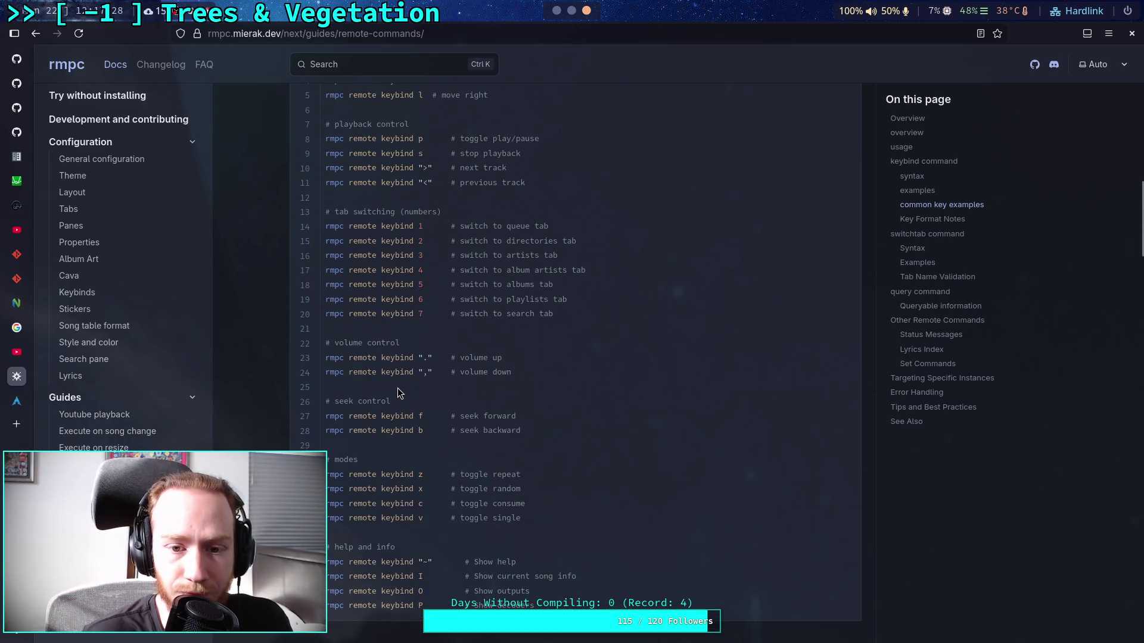
pyautogui.scroll(-15, 398, 387)
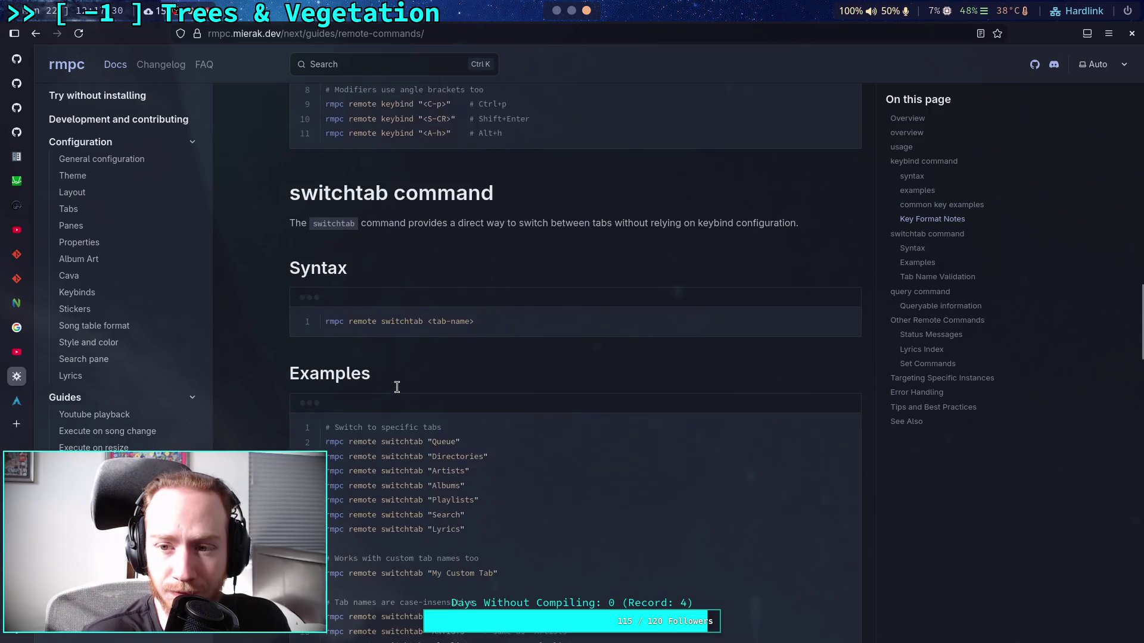
pyautogui.scroll(-5, 398, 393)
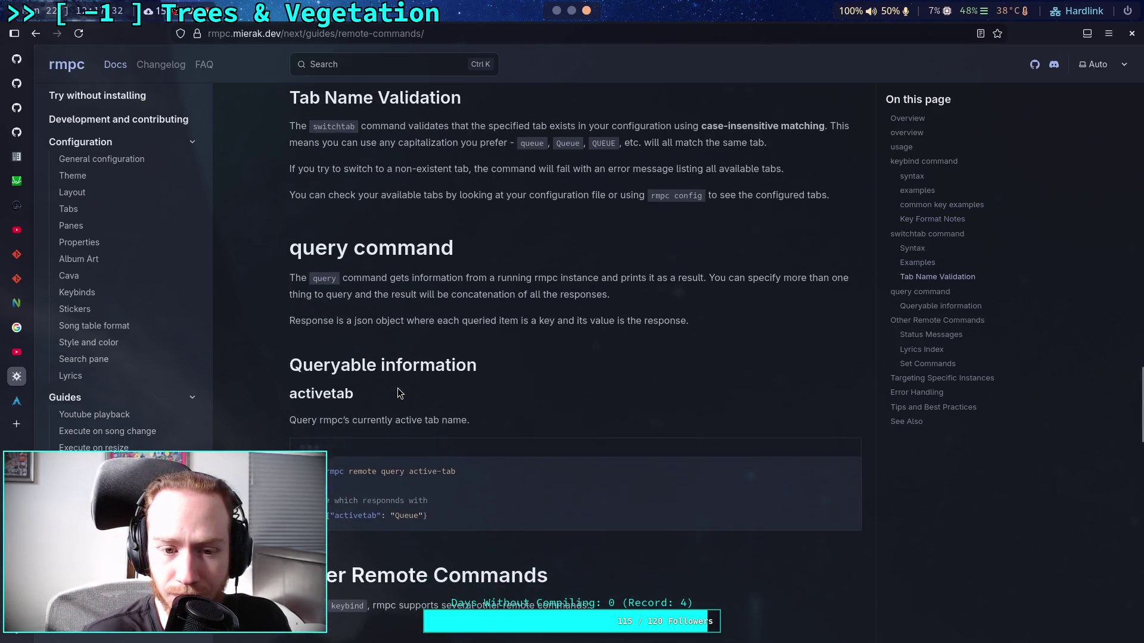
pyautogui.scroll(-4, 398, 392)
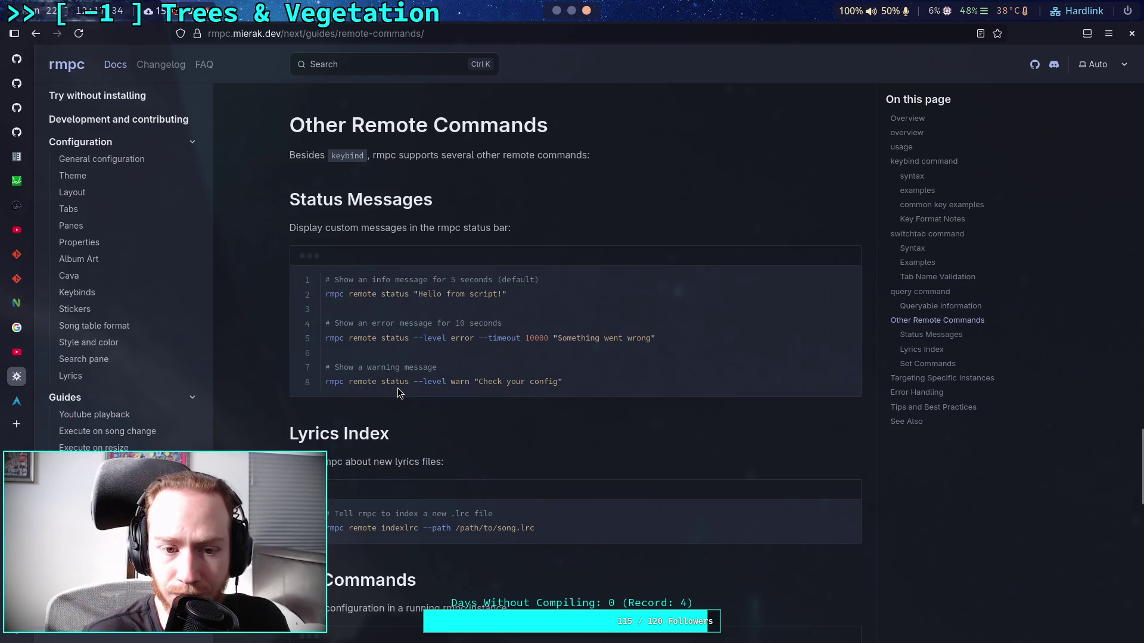
pyautogui.scroll(-3, 398, 388)
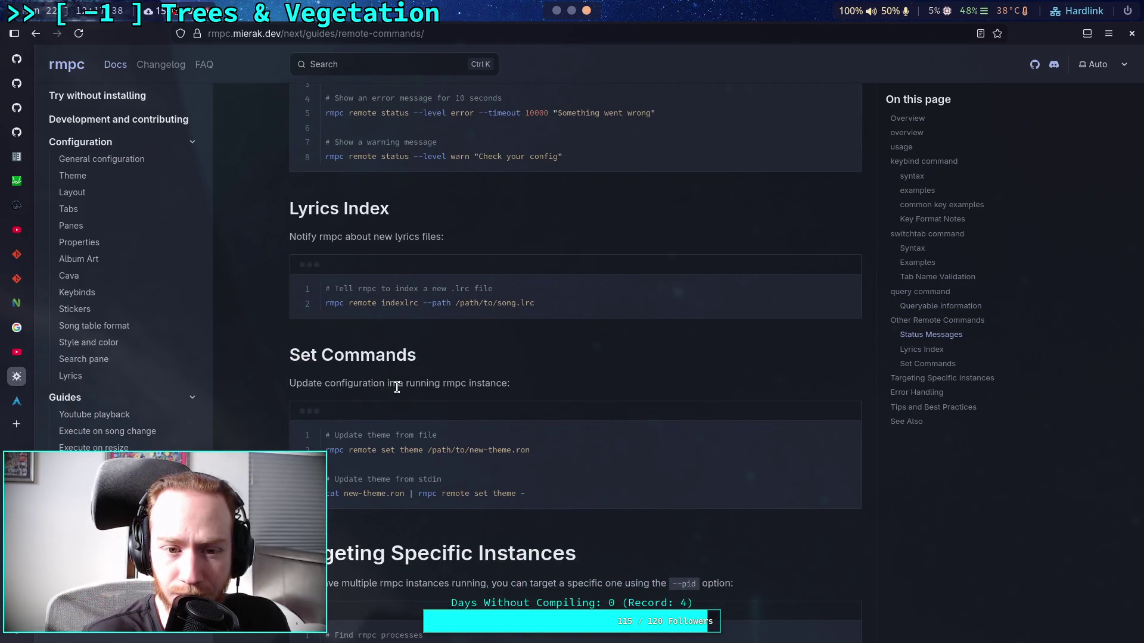
pyautogui.scroll(-1, 398, 390)
pyautogui.scroll(-10, 399, 390)
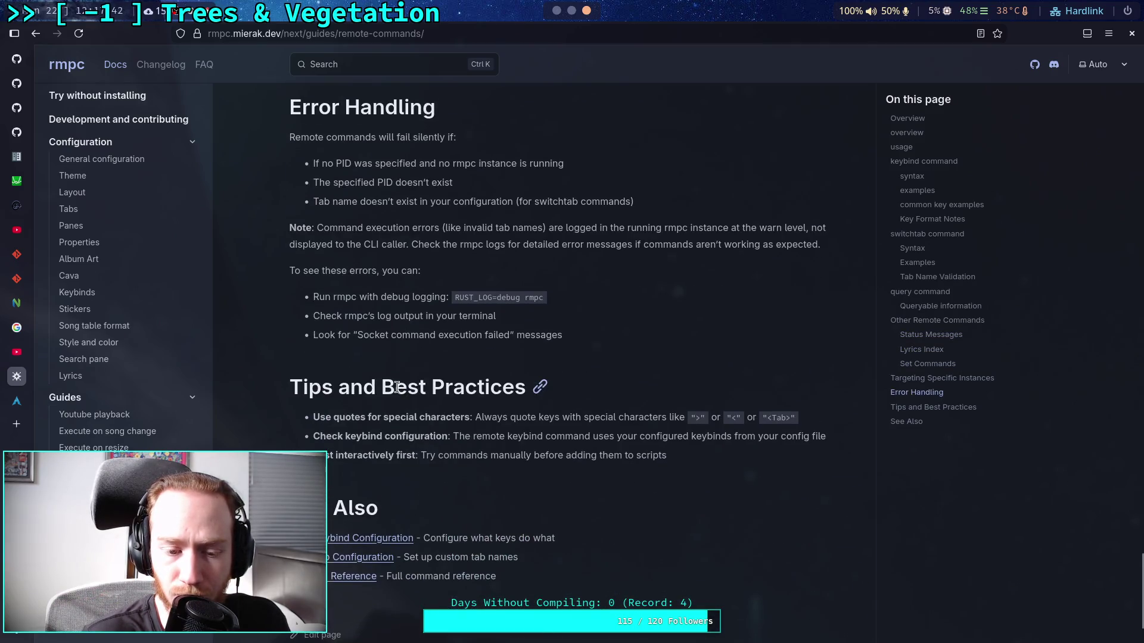
pyautogui.scroll(-3, 398, 390)
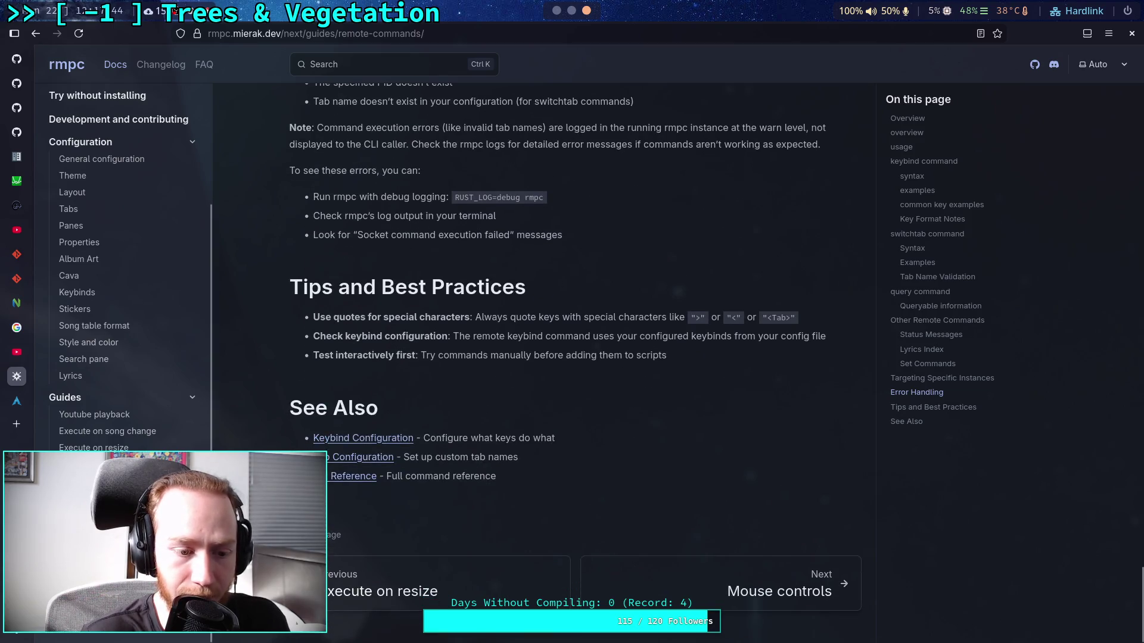
pyautogui.click(354, 476)
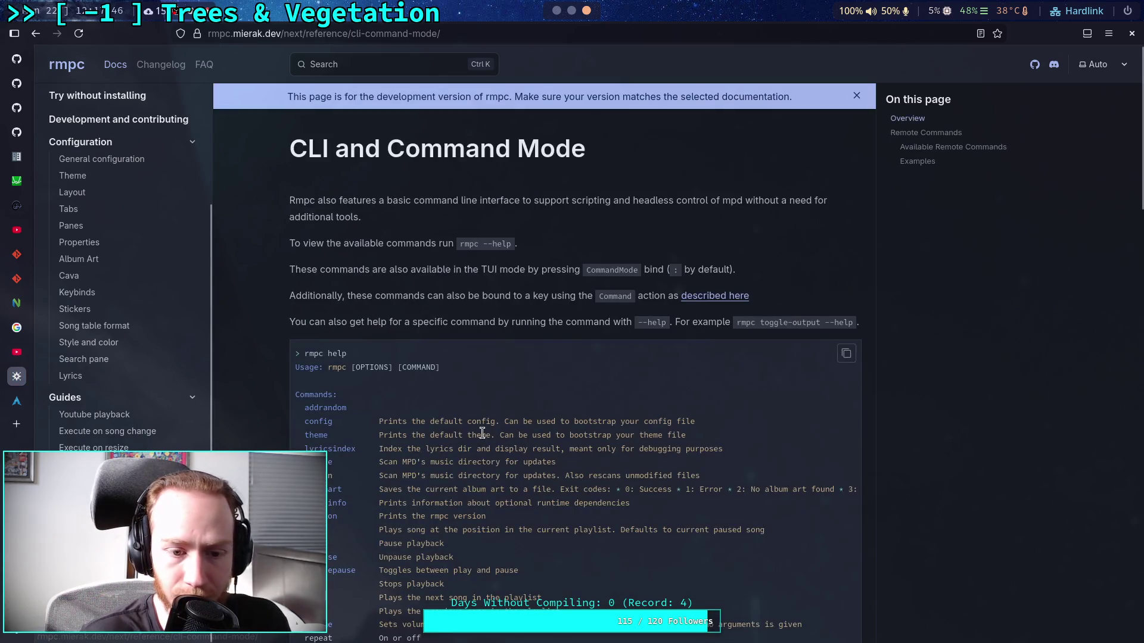
pyautogui.scroll(-4, 336, 240)
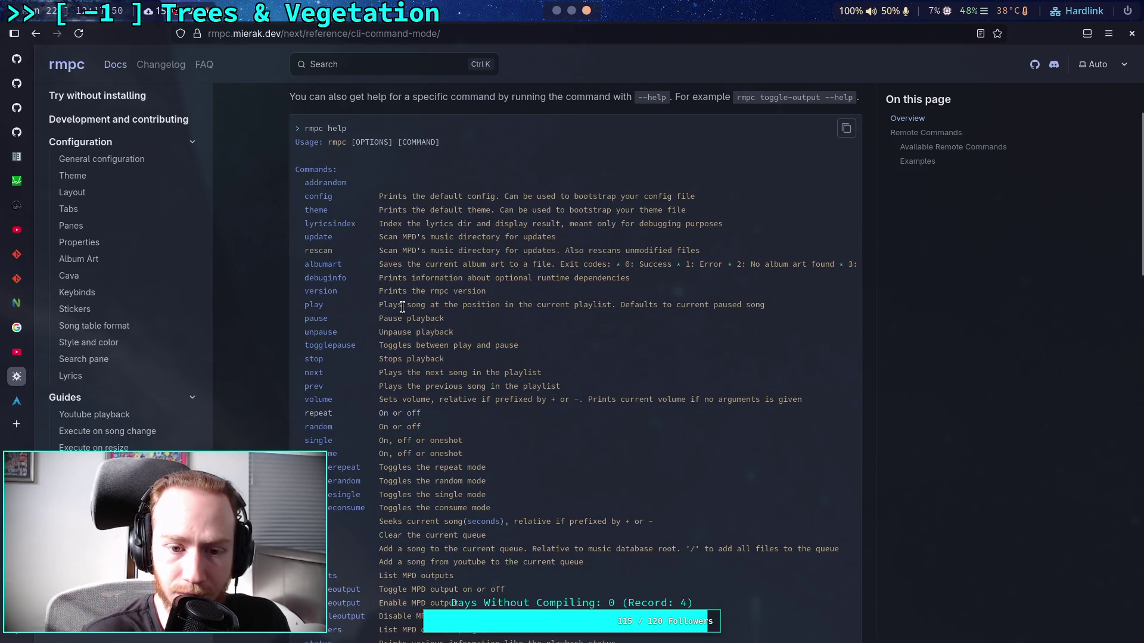
pyautogui.moveTo(304, 305); pyautogui.dragTo(547, 305)
pyautogui.click(578, 316)
pyautogui.scroll(-3, 518, 307)
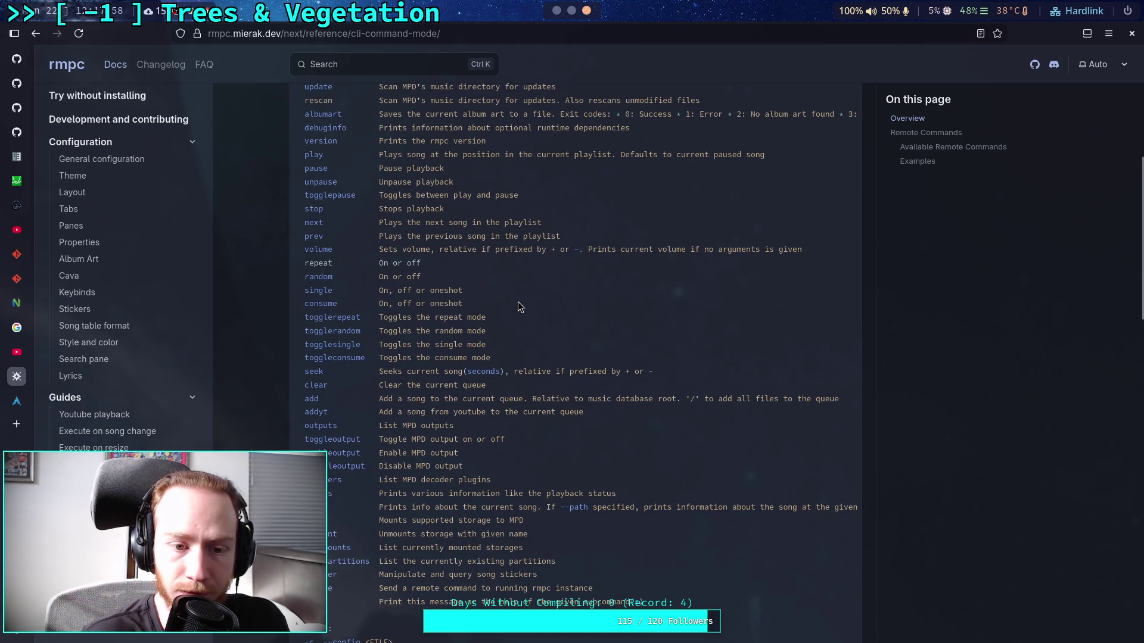
pyautogui.scroll(-4, 518, 307)
pyautogui.scroll(9, 518, 307)
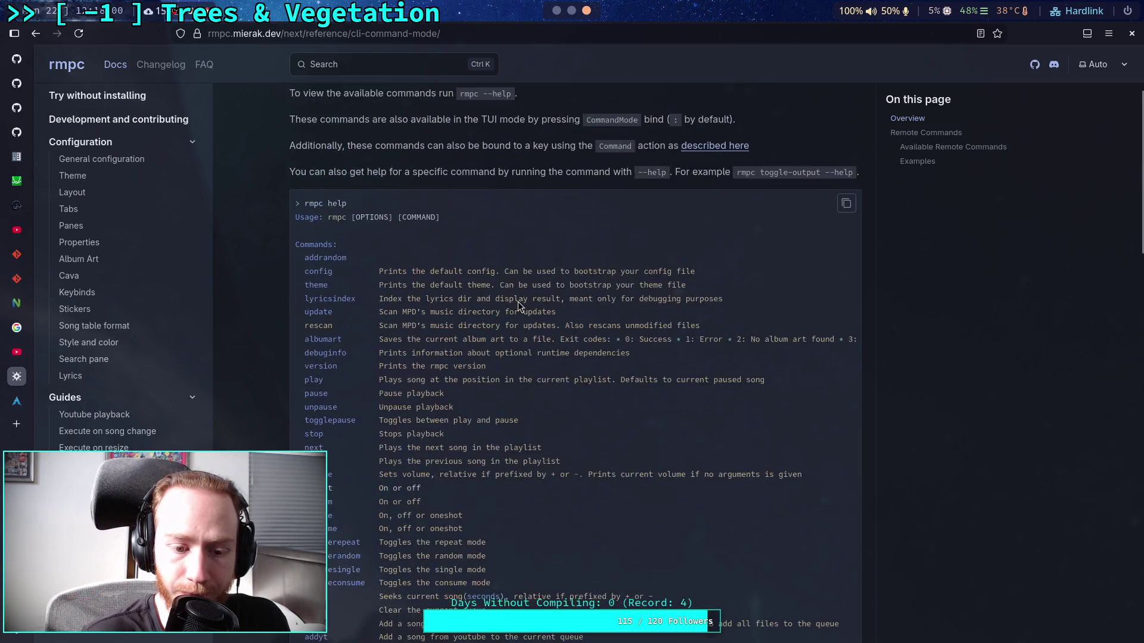
pyautogui.scroll(-10, 411, 305)
pyautogui.scroll(-5, 441, 314)
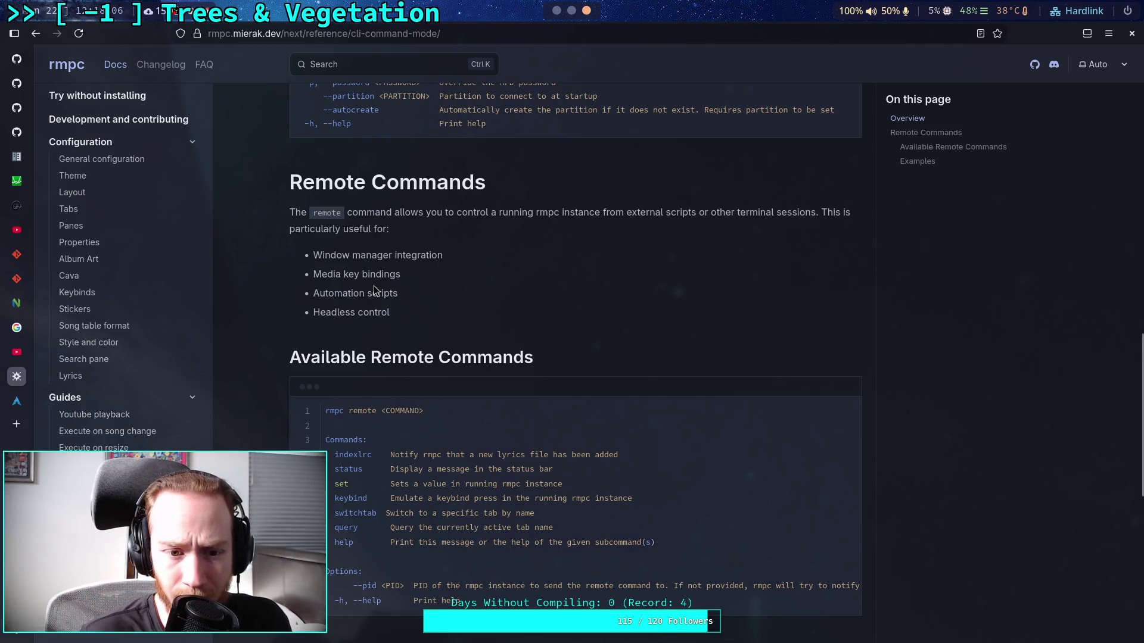
pyautogui.scroll(-3, 374, 285)
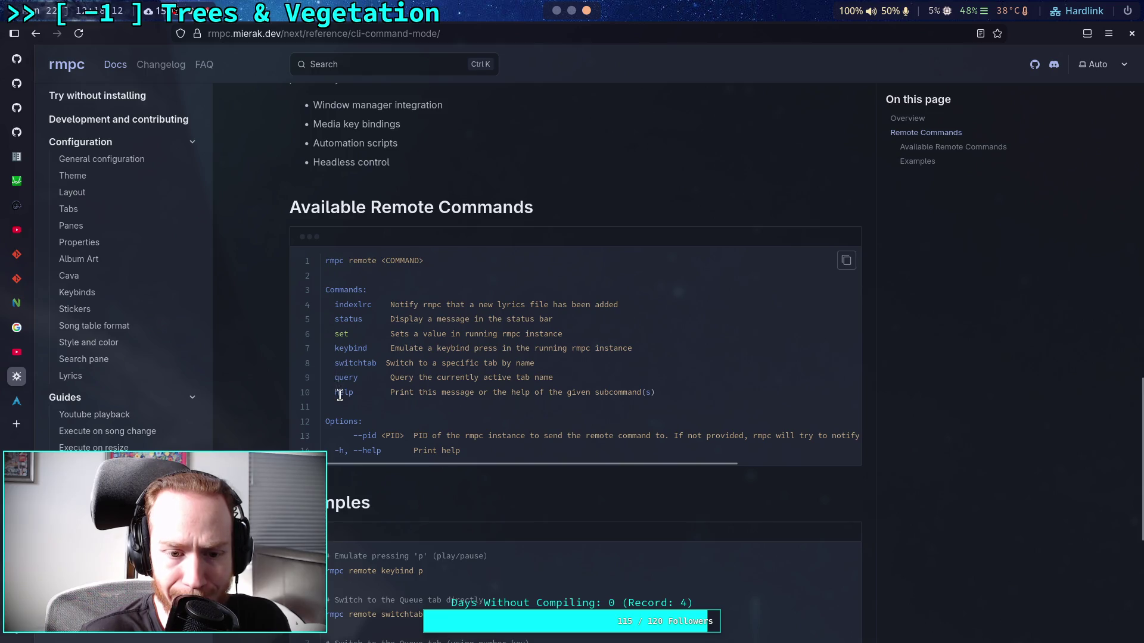
pyautogui.moveTo(338, 393); pyautogui.dragTo(367, 393)
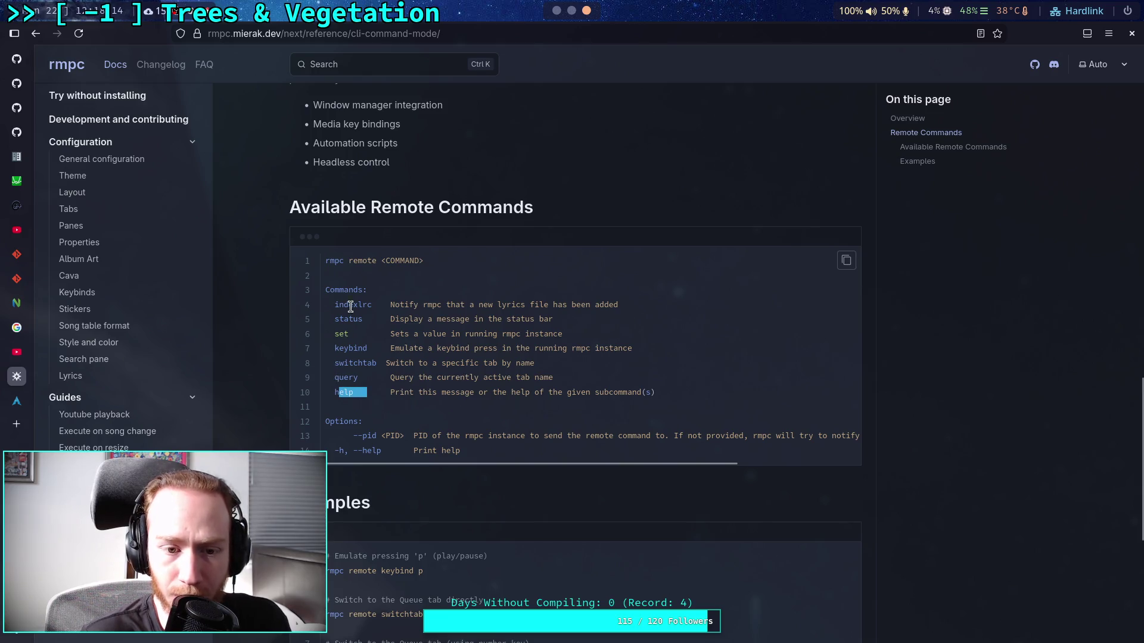
pyautogui.moveTo(338, 306); pyautogui.dragTo(408, 305)
pyautogui.moveTo(397, 377)
pyautogui.mouseDown()
pyautogui.moveTo(352, 364)
pyautogui.moveTo(399, 378)
pyautogui.mouseUp()
pyautogui.scroll(1, 460, 372)
pyautogui.scroll(15, 460, 375)
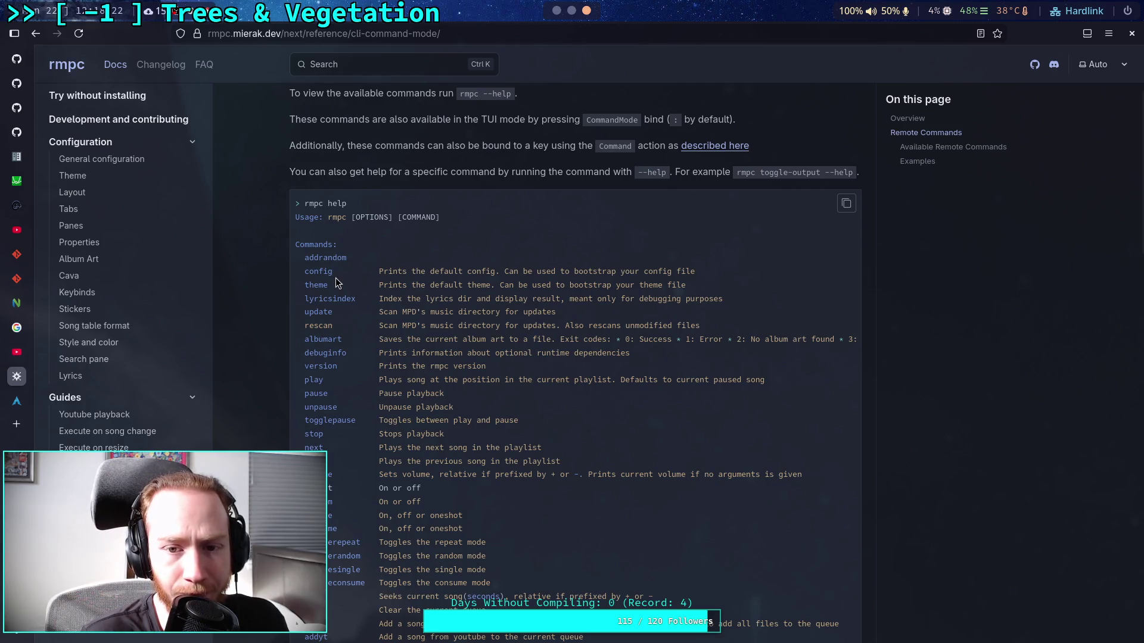
pyautogui.scroll(-6, 335, 278)
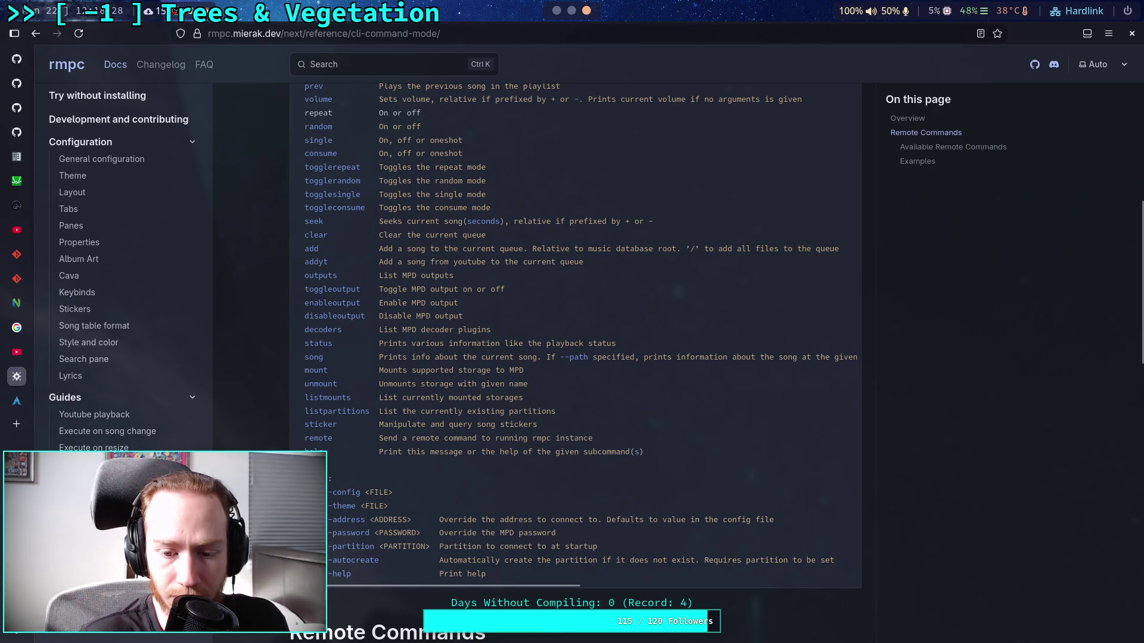
pyautogui.moveTo(322, 519); pyautogui.dragTo(391, 527)
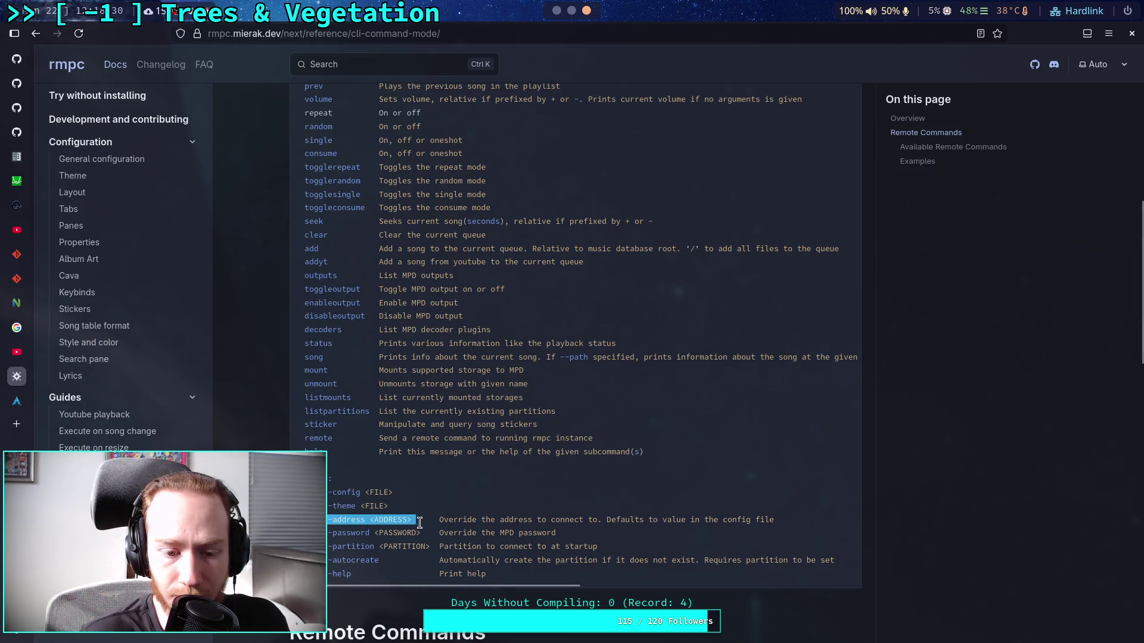
pyautogui.click(426, 487)
pyautogui.scroll(2, 429, 485)
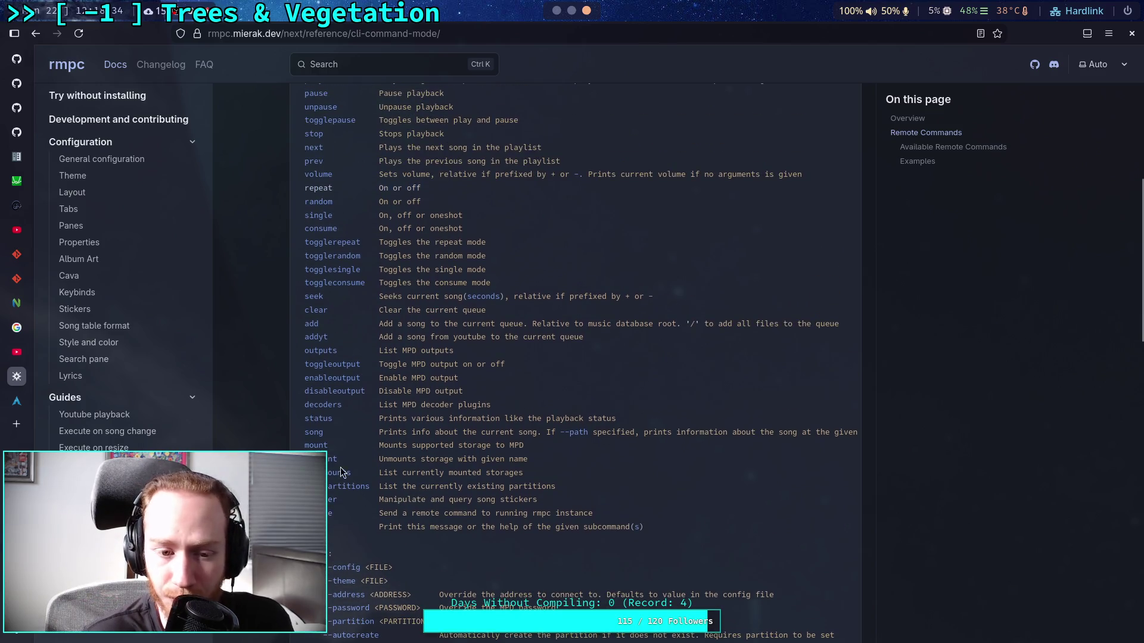
pyautogui.scroll(2, 340, 465)
pyautogui.moveTo(306, 415); pyautogui.dragTo(747, 397)
pyautogui.click(471, 414)
pyautogui.click(505, 411)
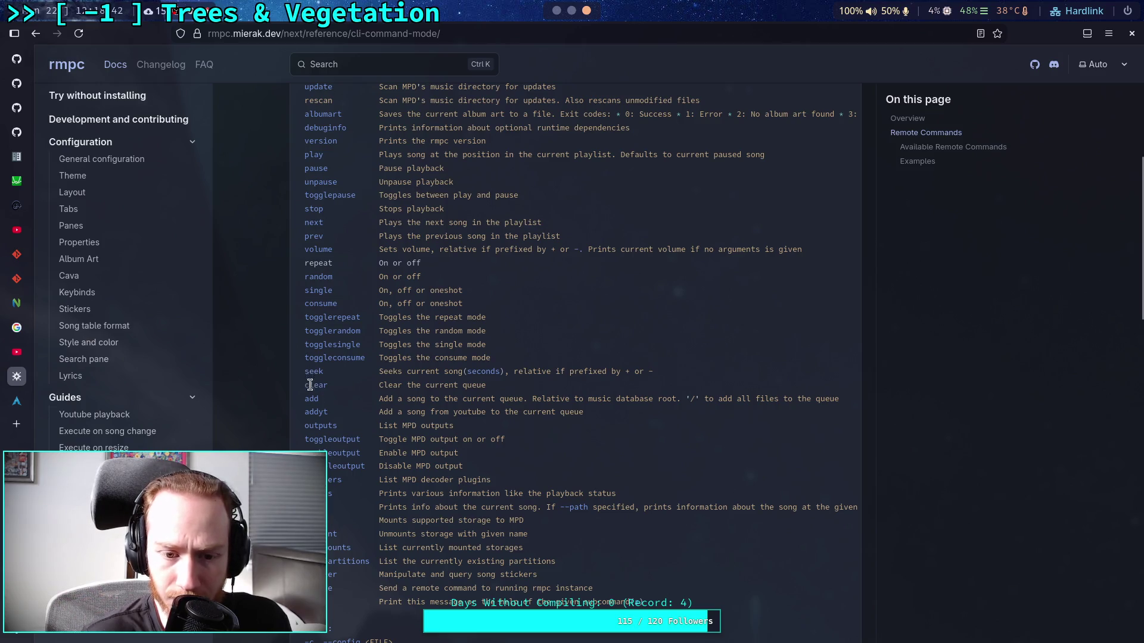
pyautogui.moveTo(310, 385); pyautogui.dragTo(518, 384)
pyautogui.click(405, 390)
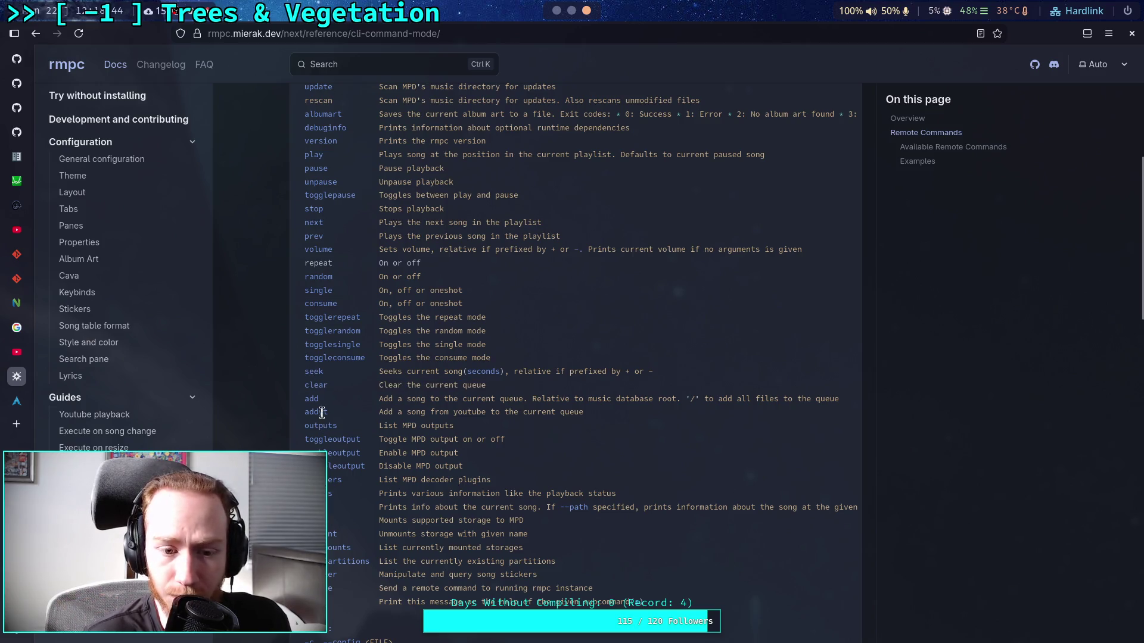
pyautogui.moveTo(306, 507); pyautogui.dragTo(848, 507)
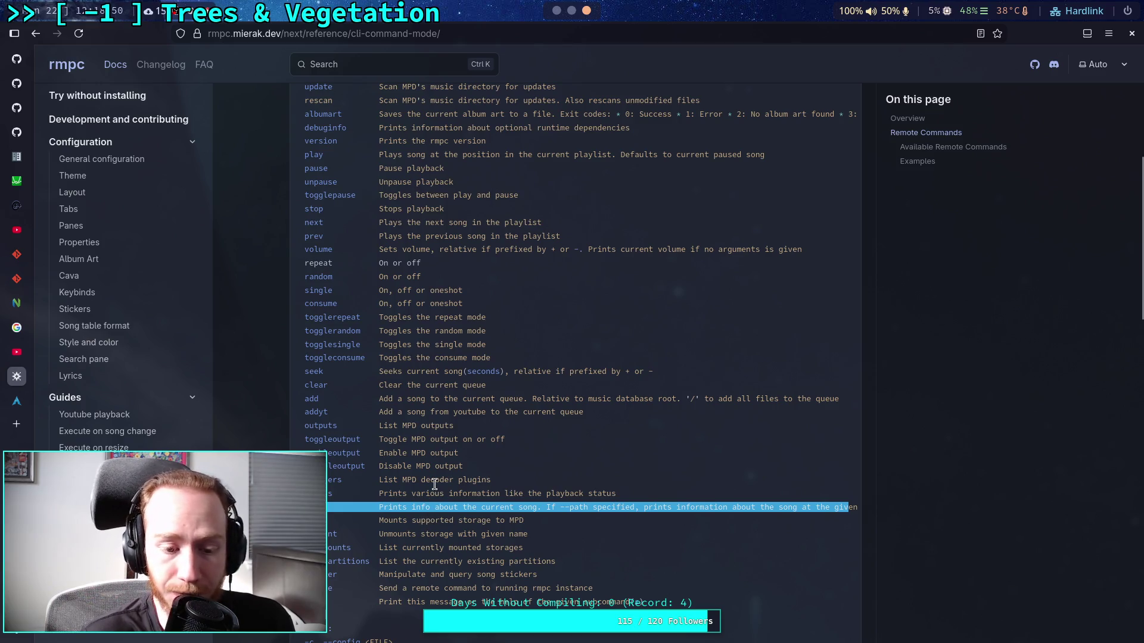
pyautogui.scroll(4, 435, 484)
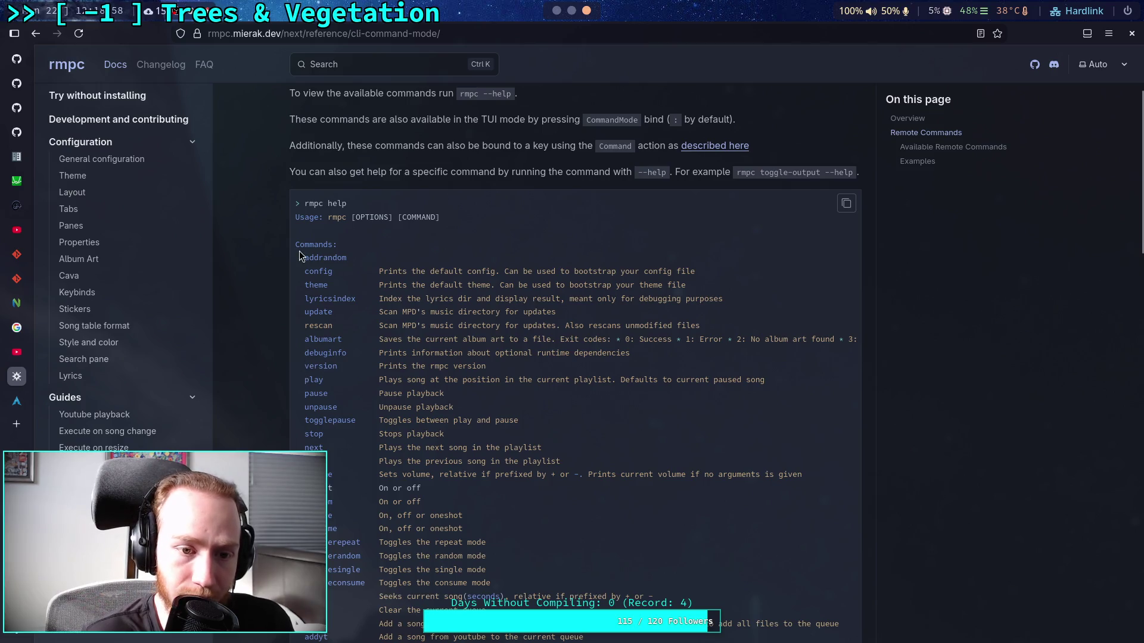
pyautogui.moveTo(301, 204); pyautogui.dragTo(370, 217)
pyautogui.click(370, 217)
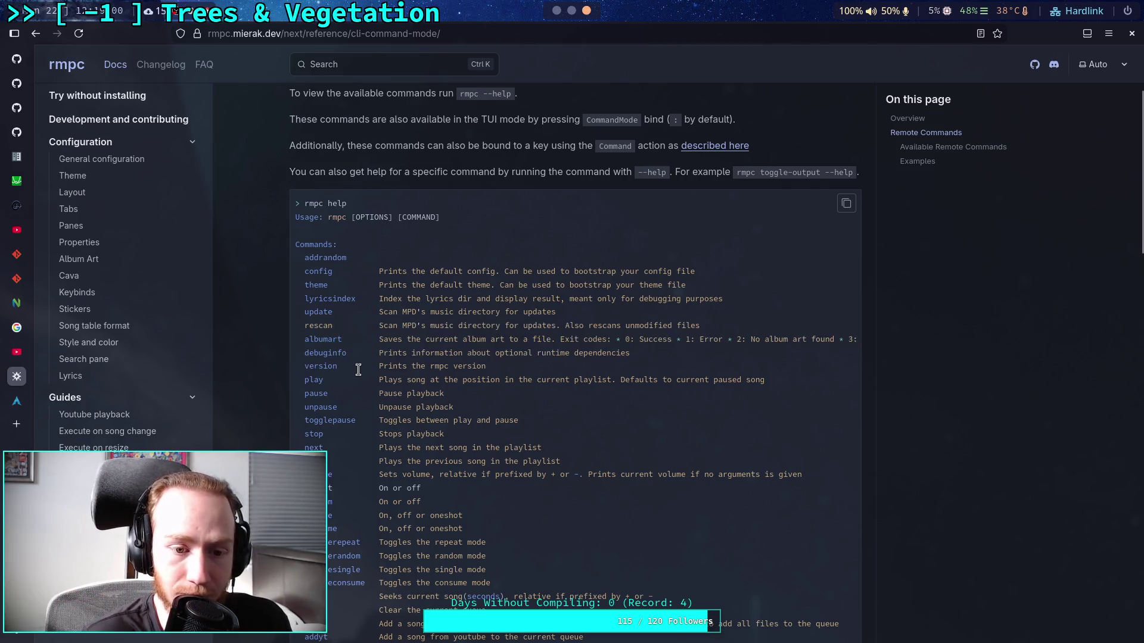
pyautogui.scroll(-2, 475, 396)
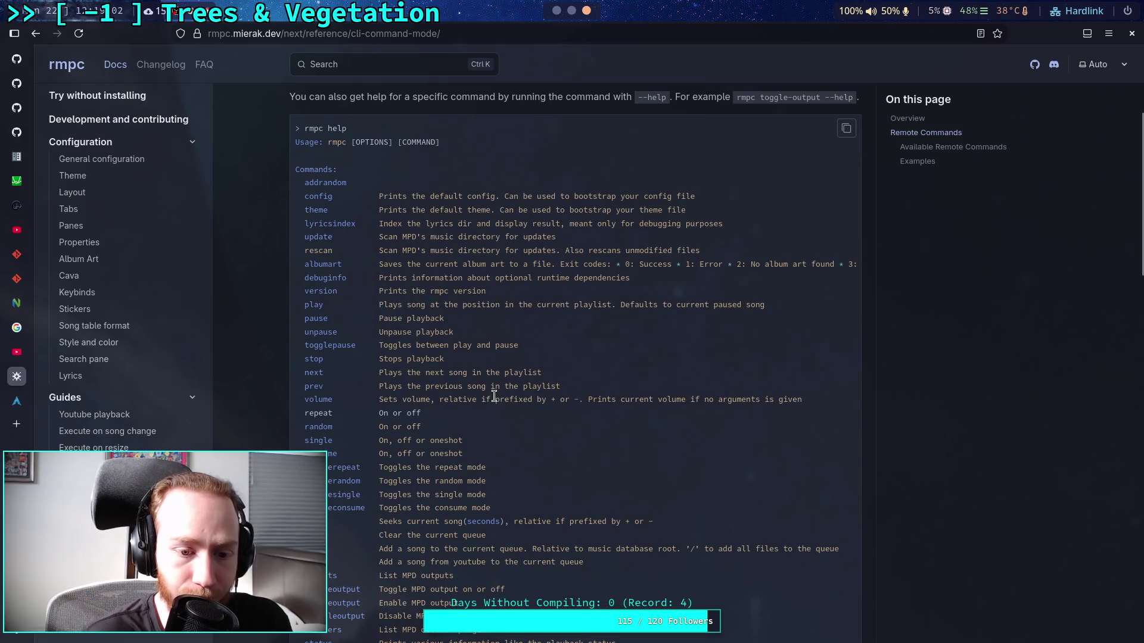
pyautogui.scroll(-4, 477, 394)
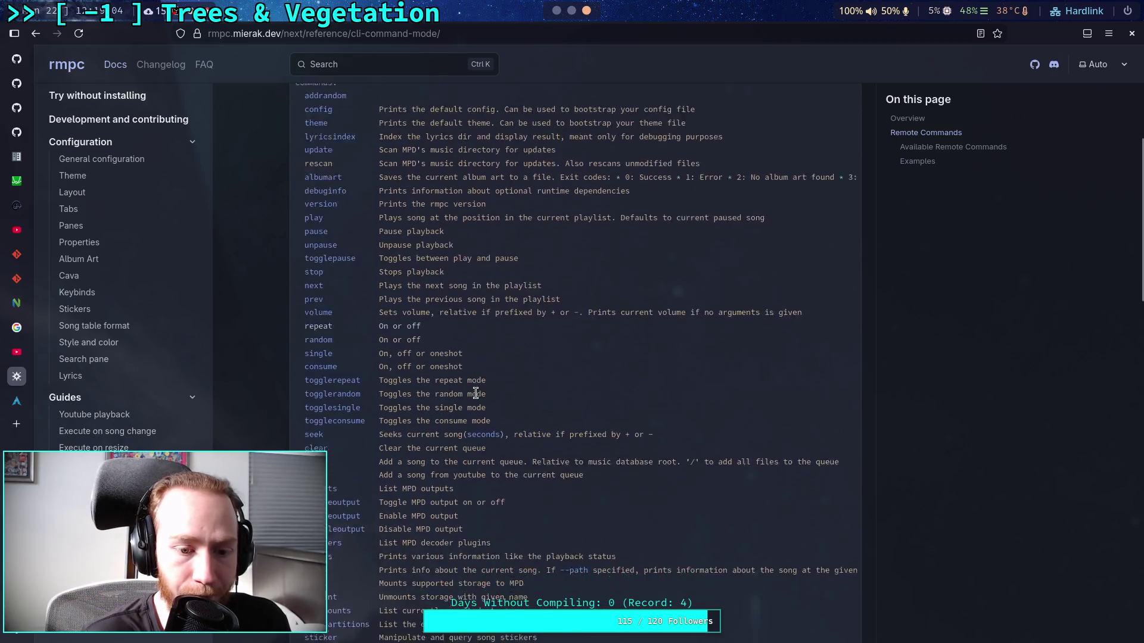
pyautogui.scroll(-4, 386, 379)
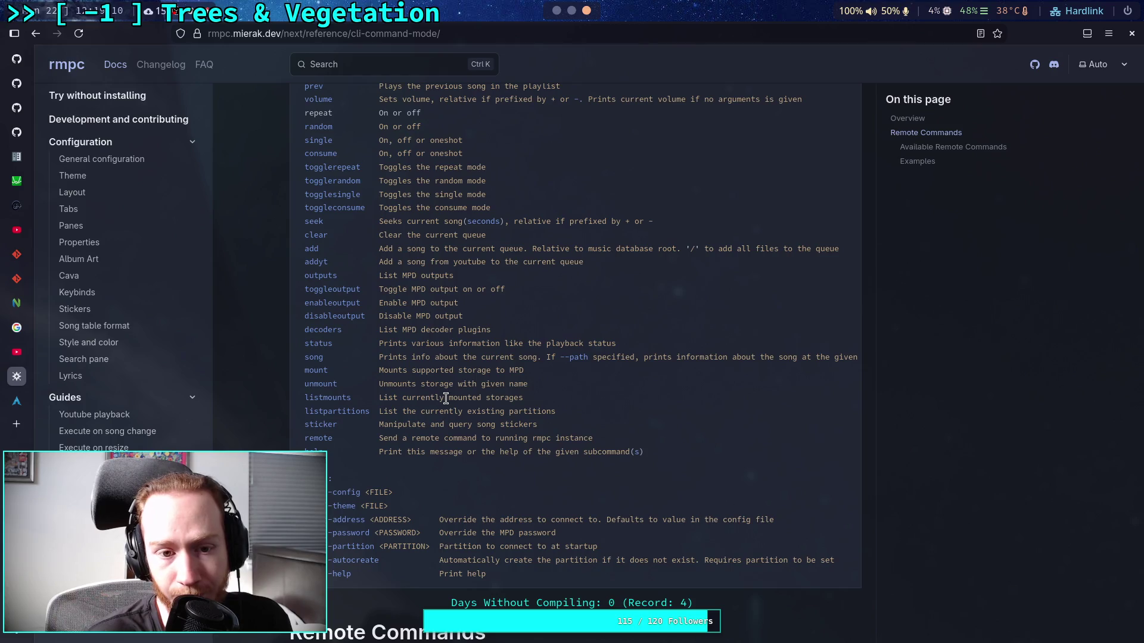
pyautogui.scroll(4, 445, 398)
pyautogui.scroll(4, 440, 396)
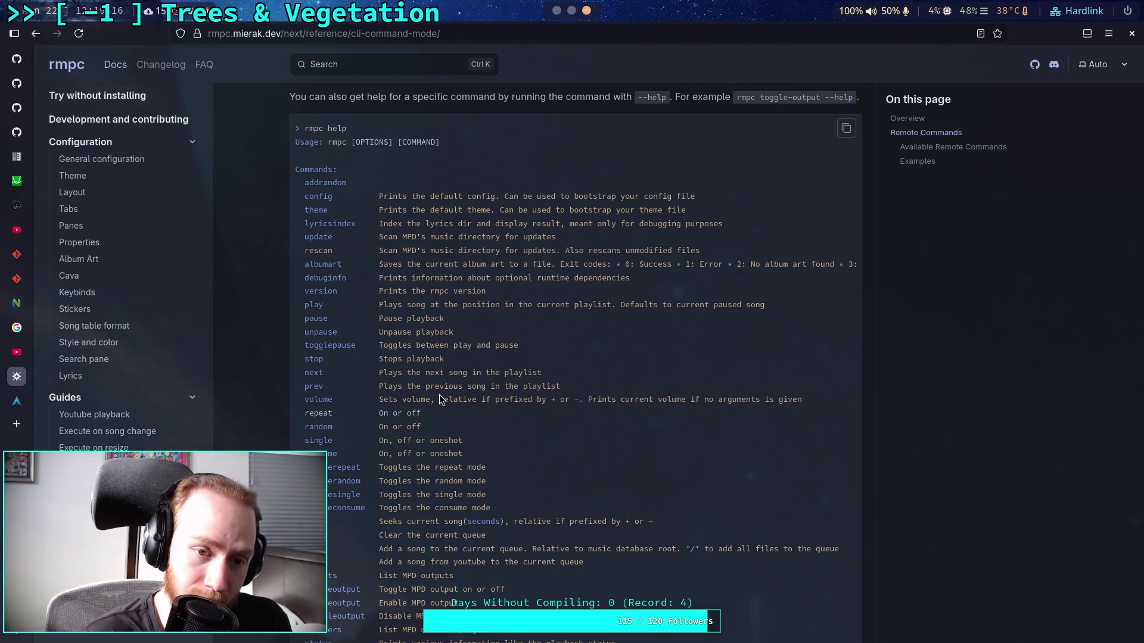
pyautogui.scroll(-15, 439, 399)
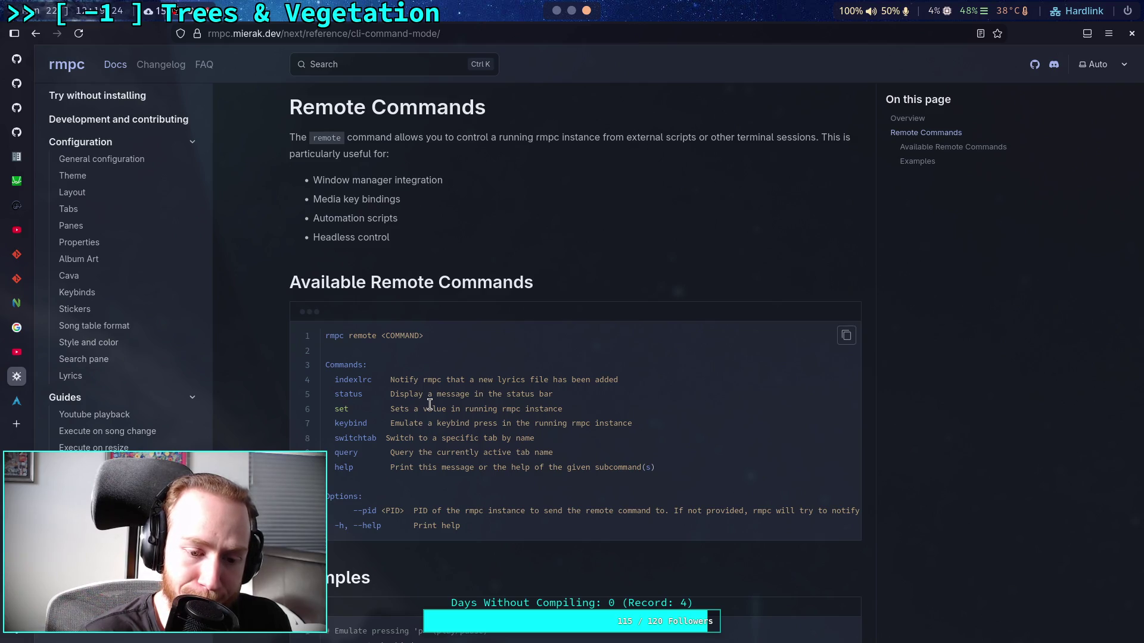
pyautogui.scroll(-6, 429, 404)
pyautogui.scroll(5, 430, 405)
pyautogui.scroll(-5, 430, 405)
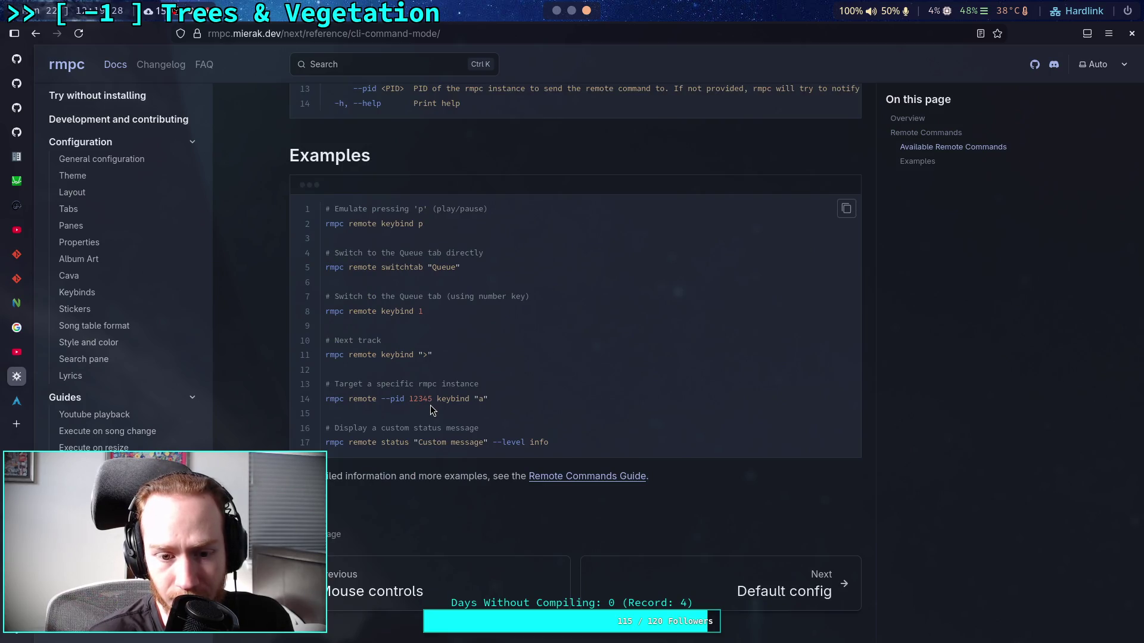
pyautogui.scroll(2, 423, 419)
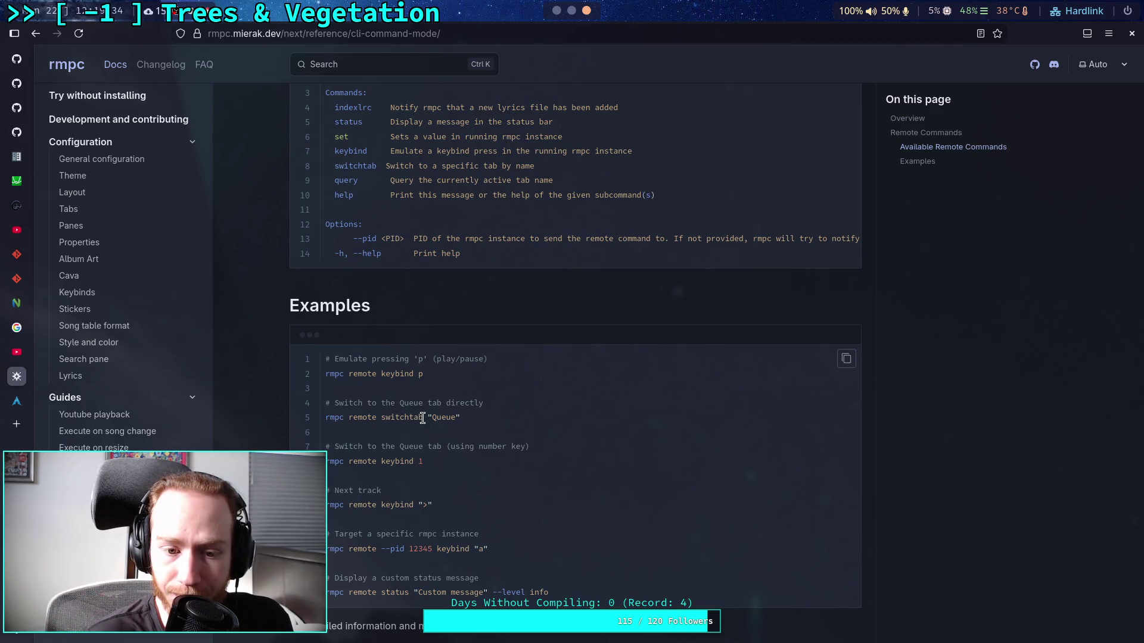
pyautogui.scroll(10, 423, 418)
pyautogui.scroll(4, 423, 419)
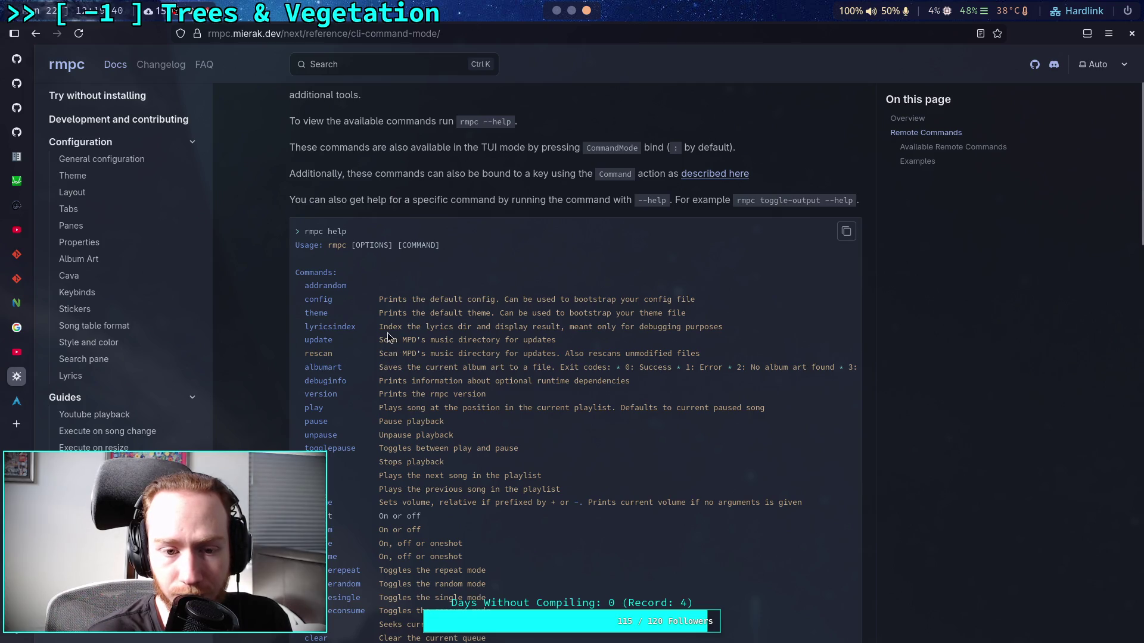
# - Select the command names single, toggleconsume, togglesingle and togglerepeat in the CLI reference
pyautogui.scroll(-1, 337, 357)
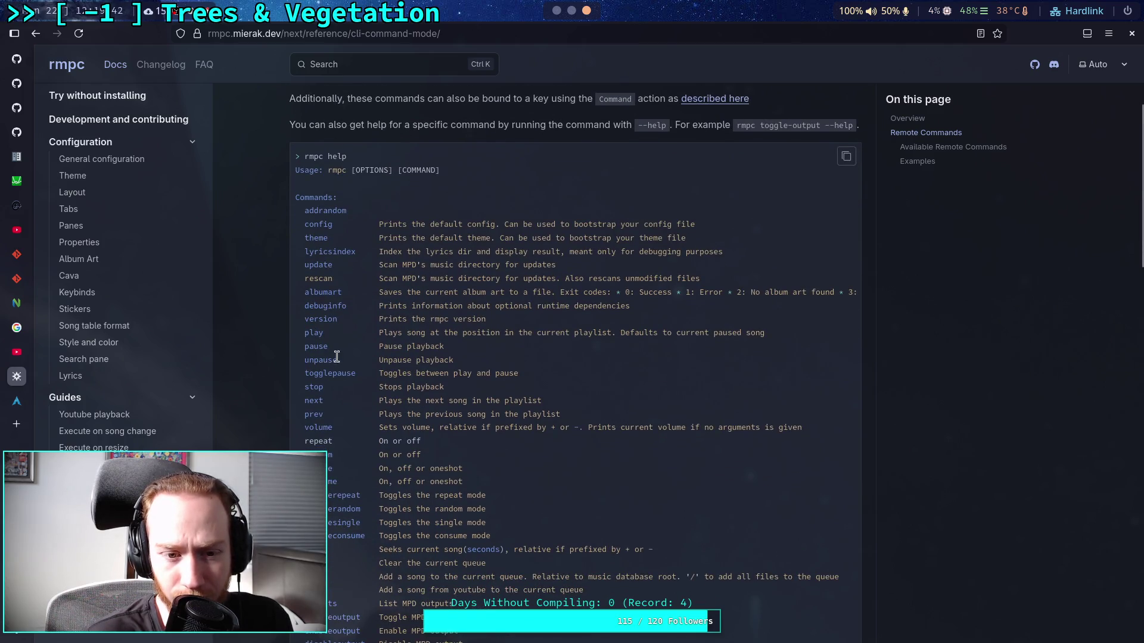
pyautogui.scroll(-2, 319, 363)
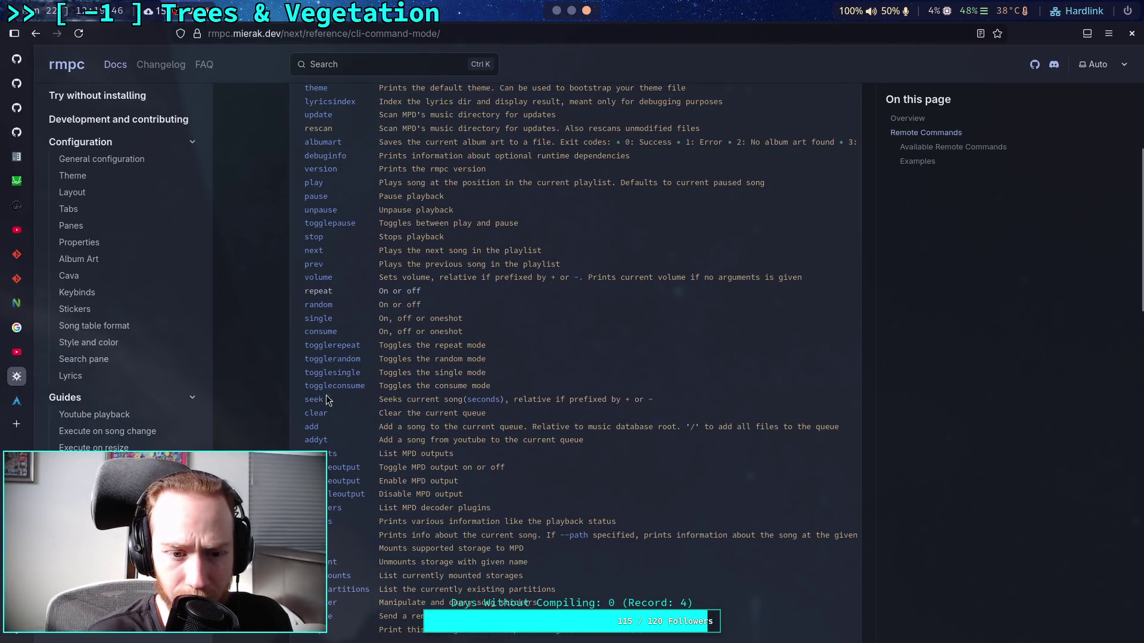
pyautogui.doubleClick(316, 318)
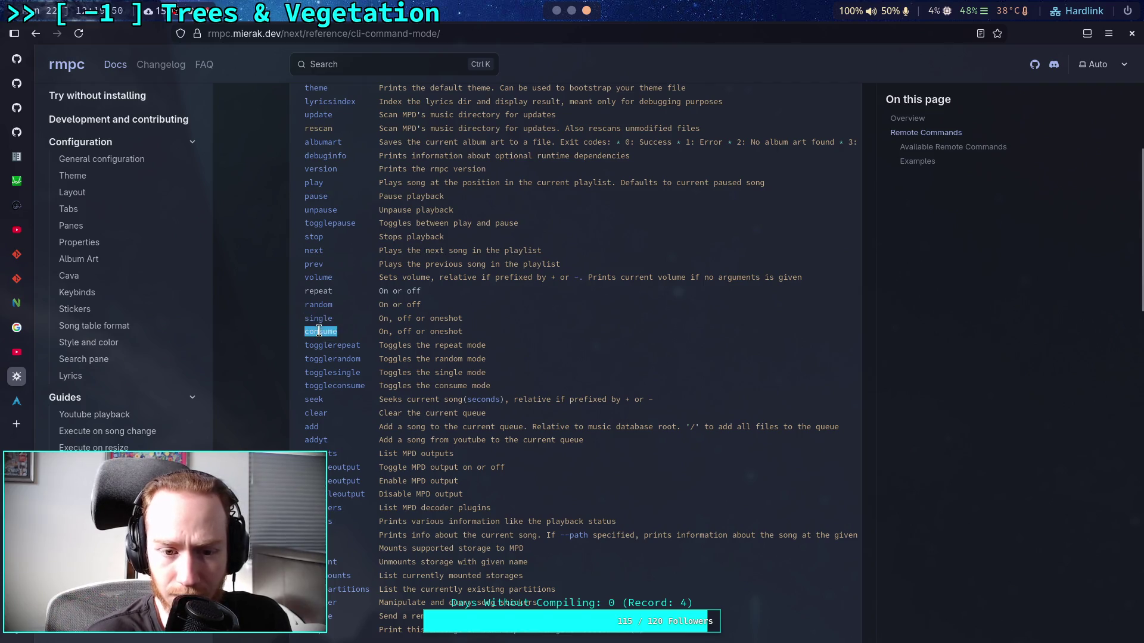
pyautogui.scroll(-1, 357, 341)
pyautogui.click(355, 335)
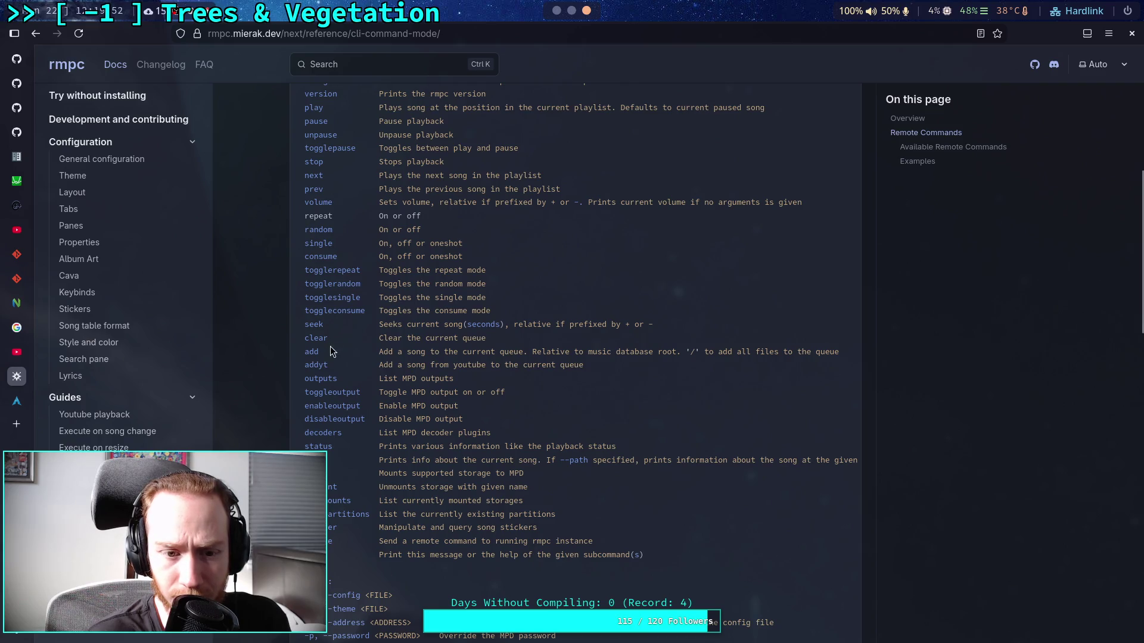
pyautogui.doubleClick(337, 311)
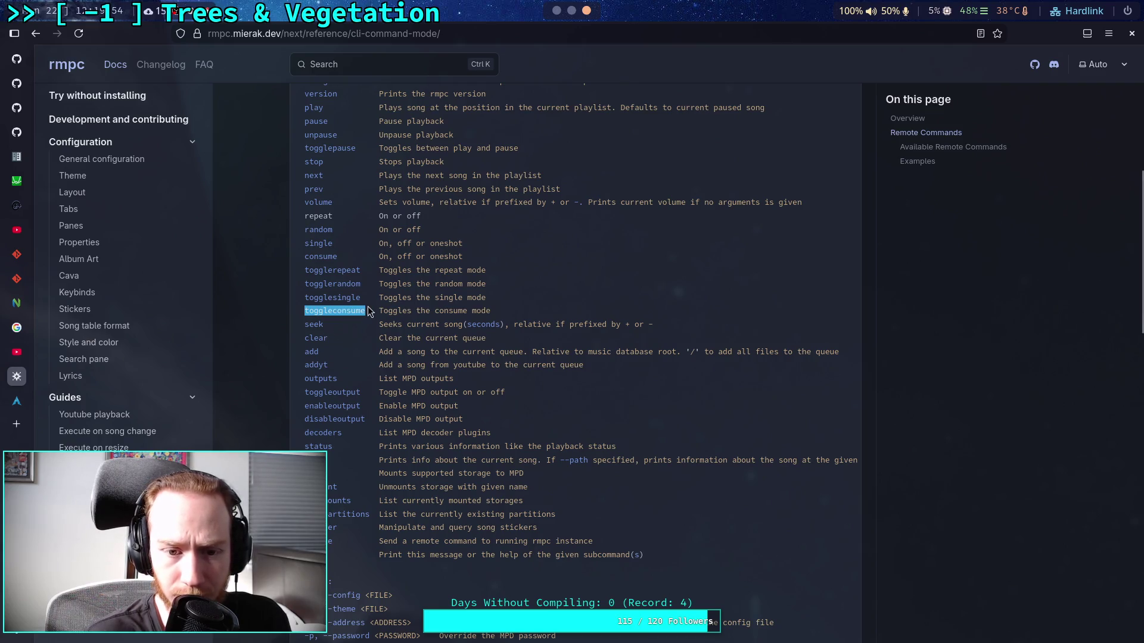
pyautogui.doubleClick(354, 297)
pyautogui.scroll(1, 364, 327)
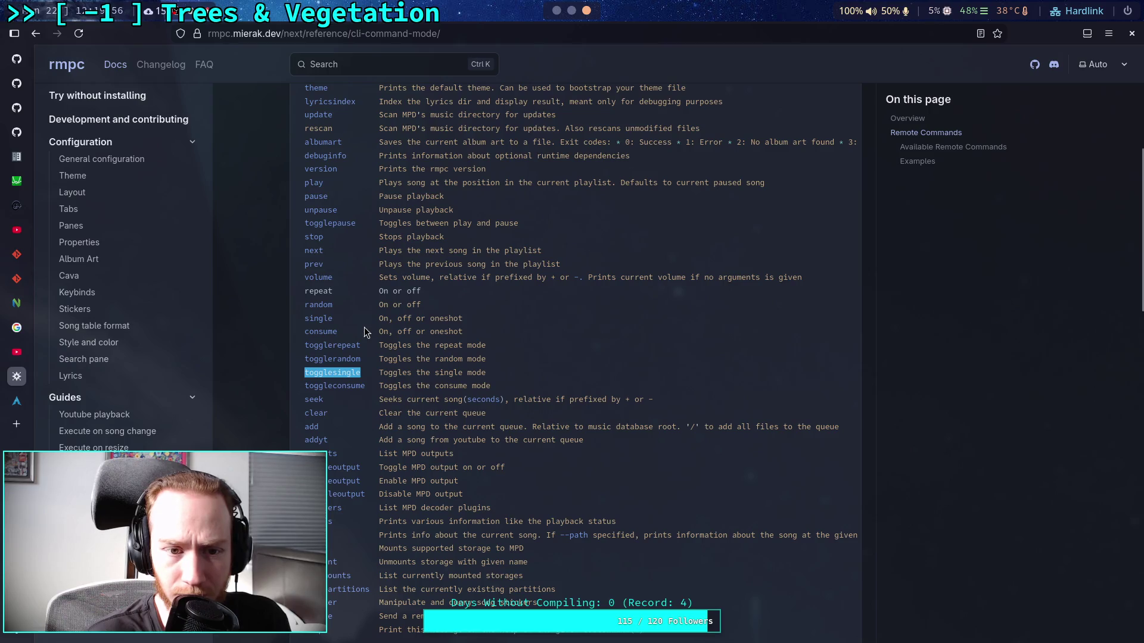
pyautogui.click(346, 381)
pyautogui.doubleClick(332, 345)
pyautogui.click(342, 364)
pyautogui.doubleClick(340, 374)
pyautogui.doubleClick(343, 346)
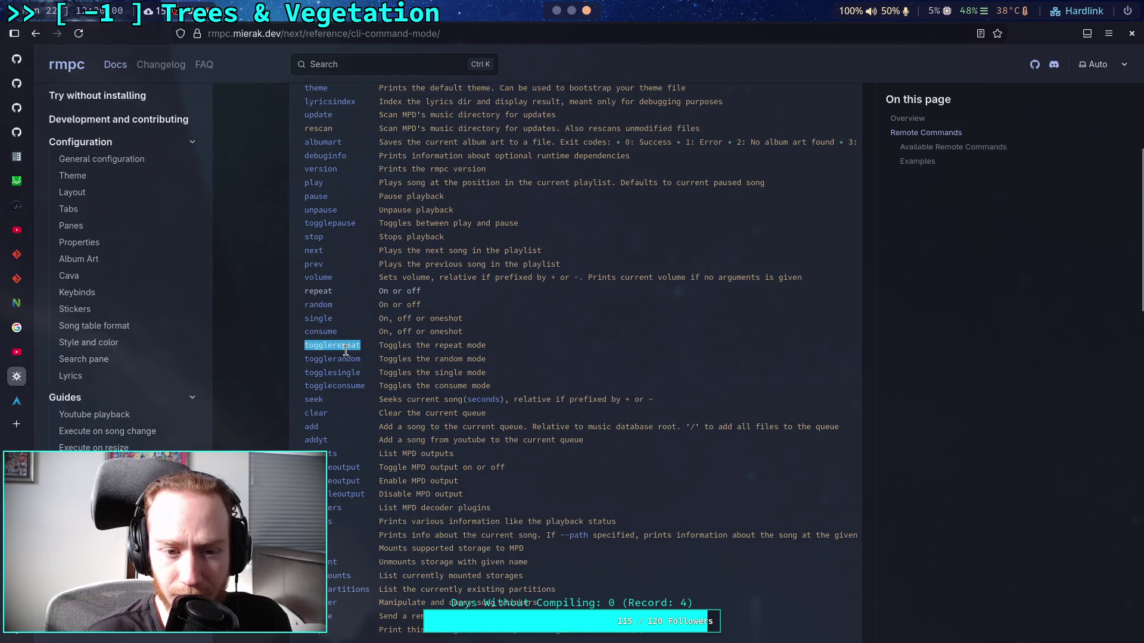
pyautogui.scroll(1, 354, 365)
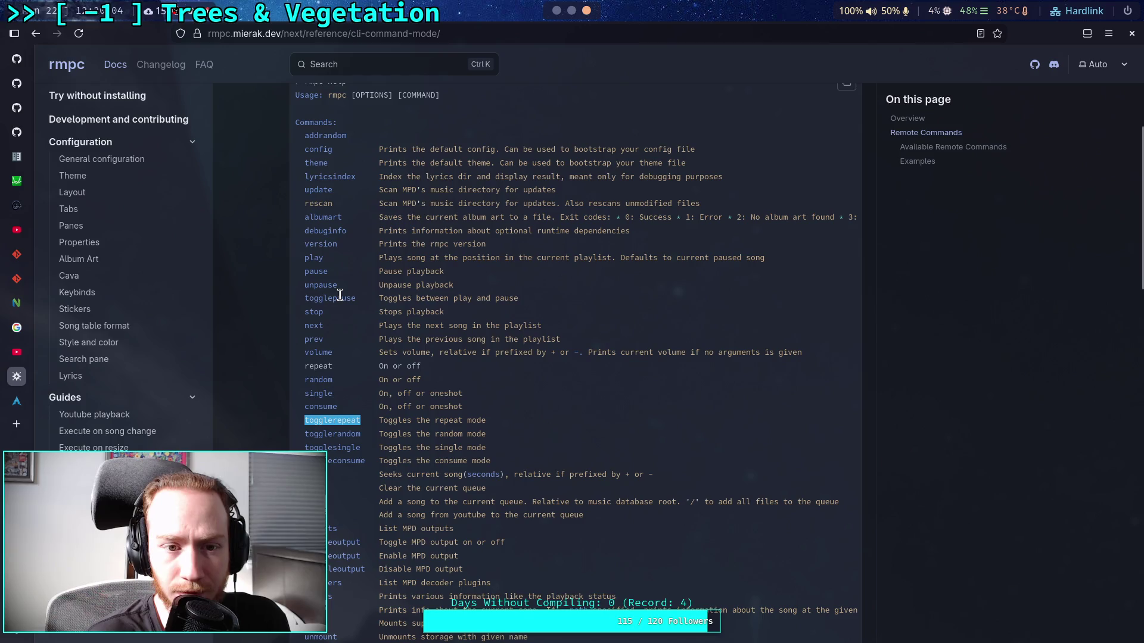
pyautogui.scroll(-3, 333, 310)
pyautogui.click(324, 327)
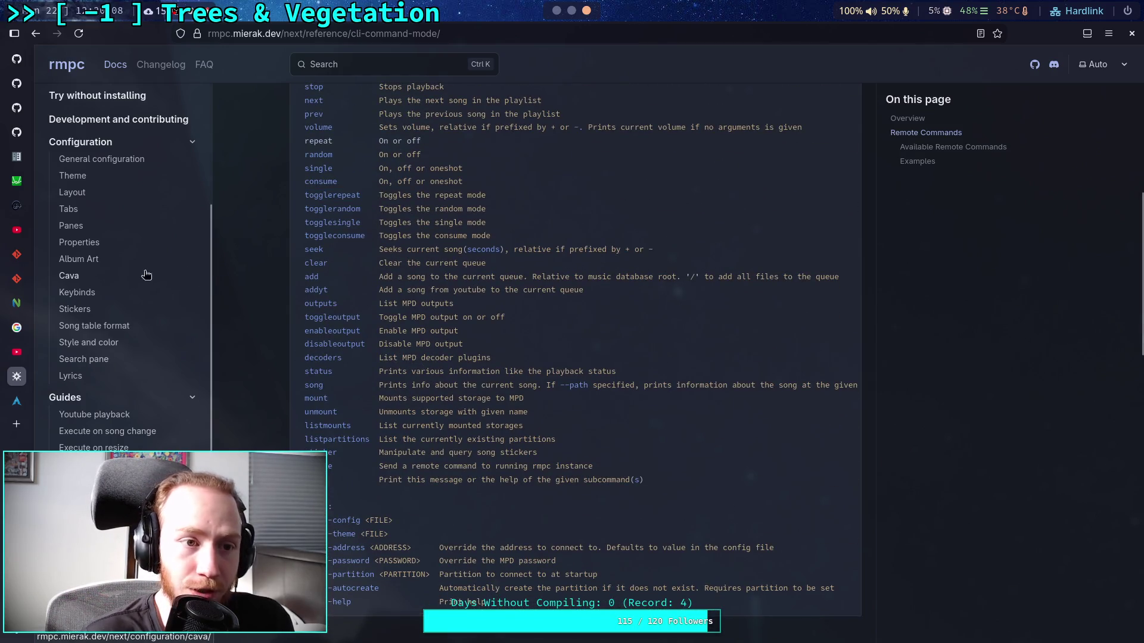
# - Close the ArchWiki, rmpc docs and YouTube tabs and switch to the GitHub Zombie Game tab
pyautogui.click(5, 394)
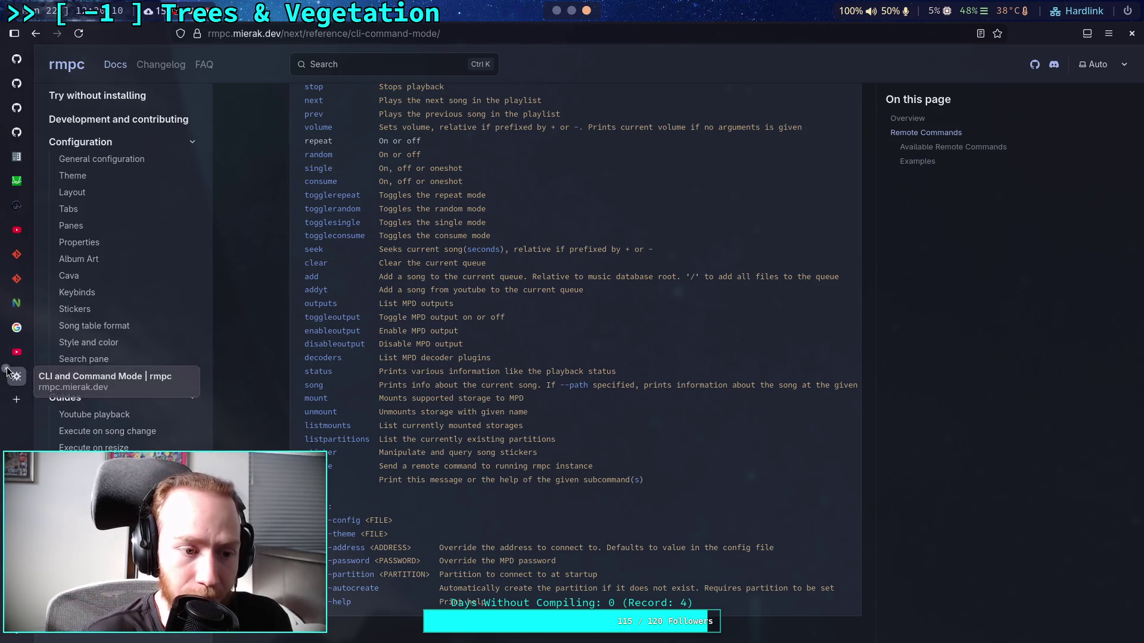
pyautogui.click(5, 368)
pyautogui.click(5, 346)
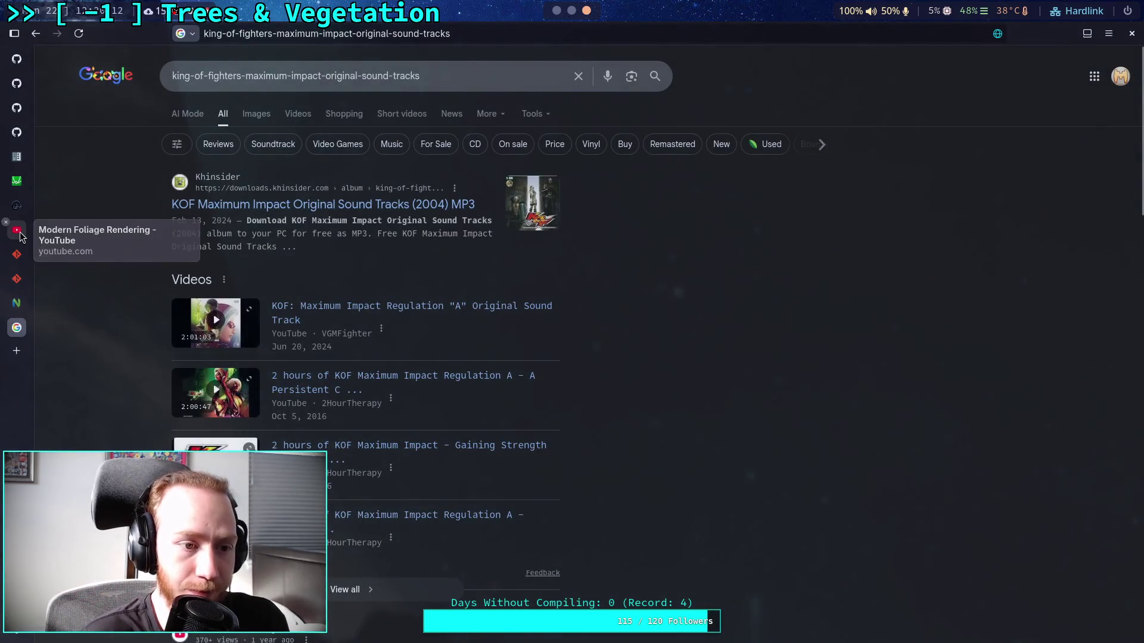
pyautogui.click(16, 58)
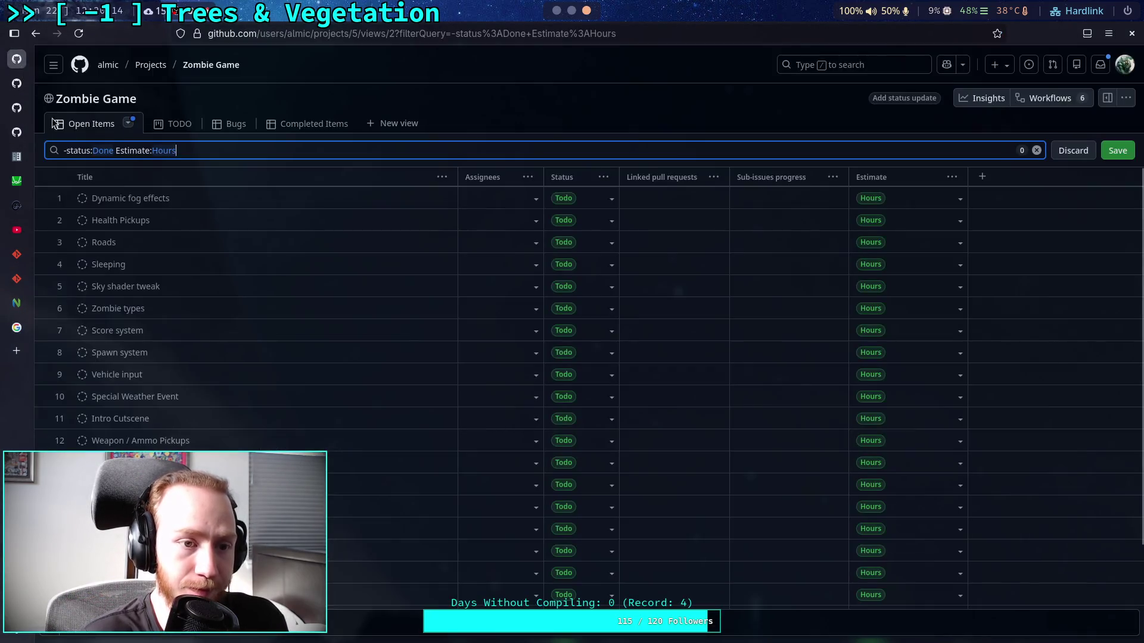
# - Back in Godot's TerrainInstanceNode.gd, highlight remove_at lines 577–578 and place the cursor under the comment
pyautogui.hotkey('alt', 'Tab')
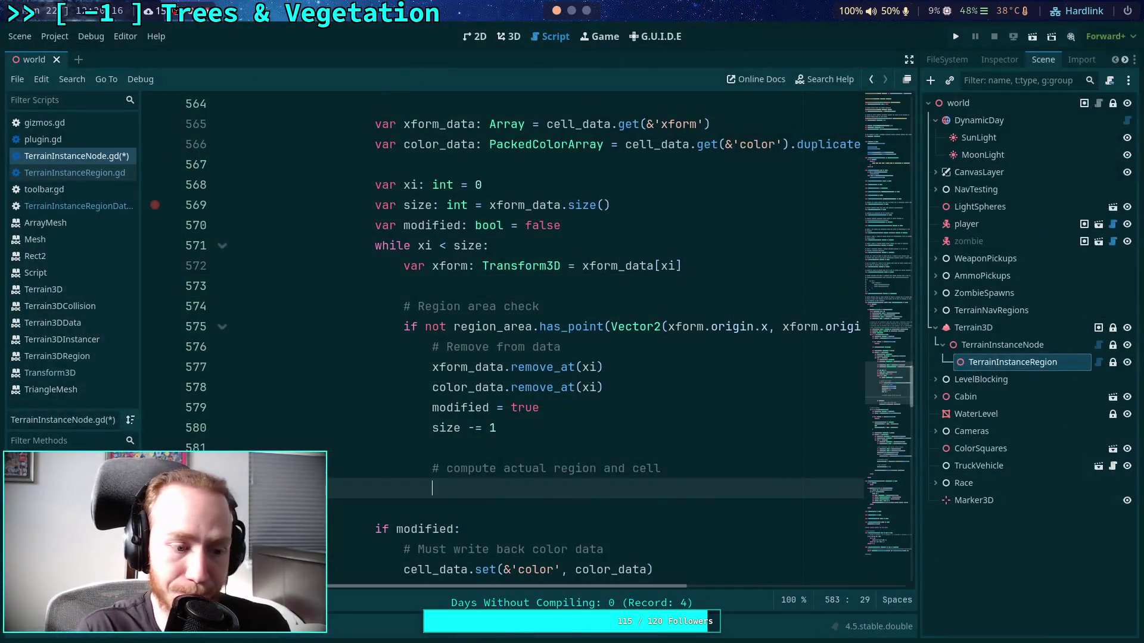
pyautogui.moveTo(605, 387); pyautogui.dragTo(608, 372)
pyautogui.click(656, 498)
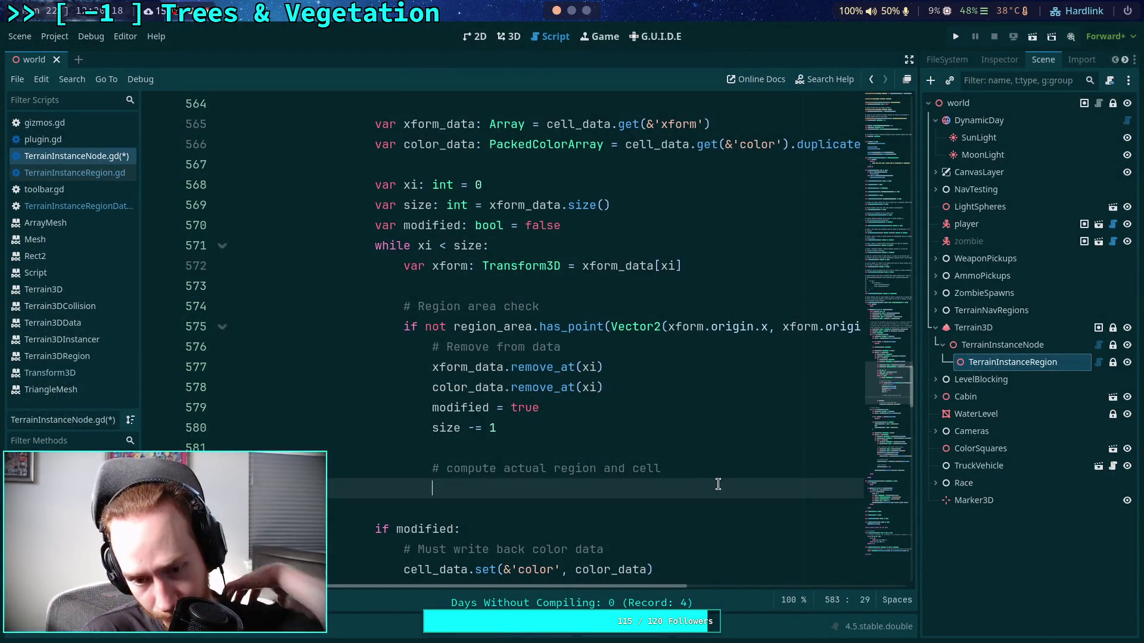